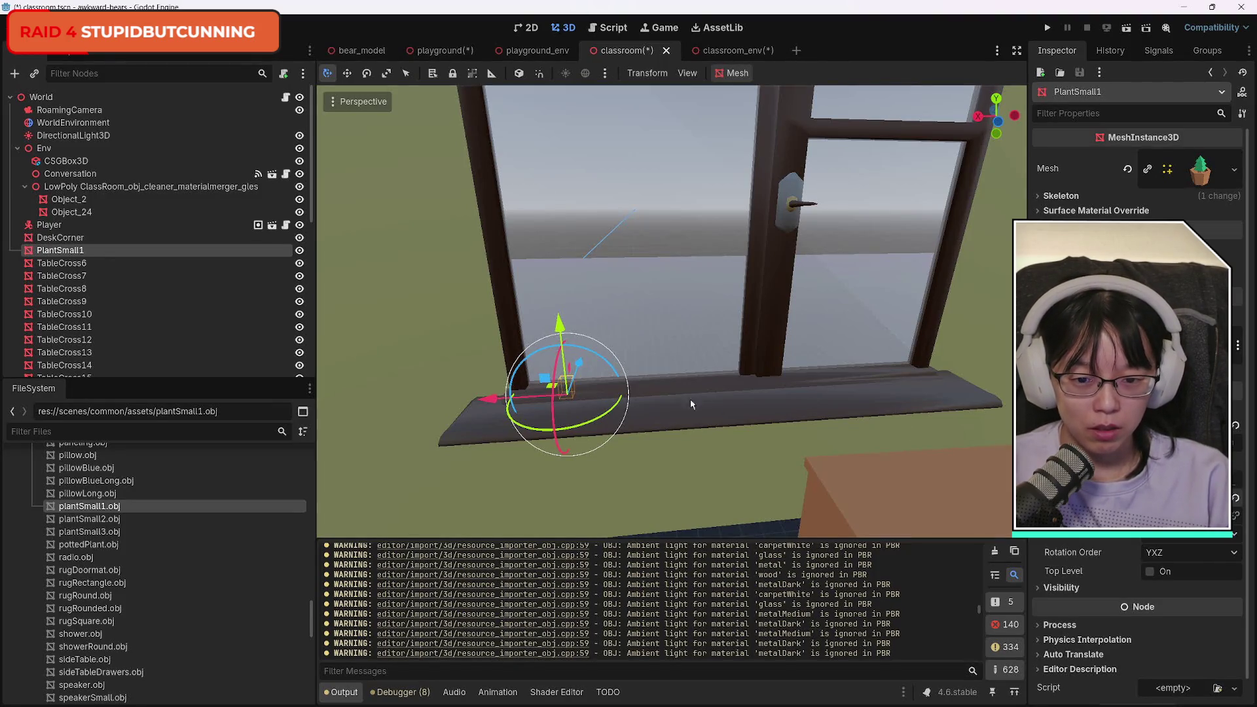
# Move PlantSmall1 up onto the window sill and adjust its orientation.
pyautogui.moveTo(579, 364)
pyautogui.mouseDown()
pyautogui.moveTo(565, 407)
pyautogui.moveTo(535, 249)
pyautogui.moveTo(543, 300)
pyautogui.mouseUp()
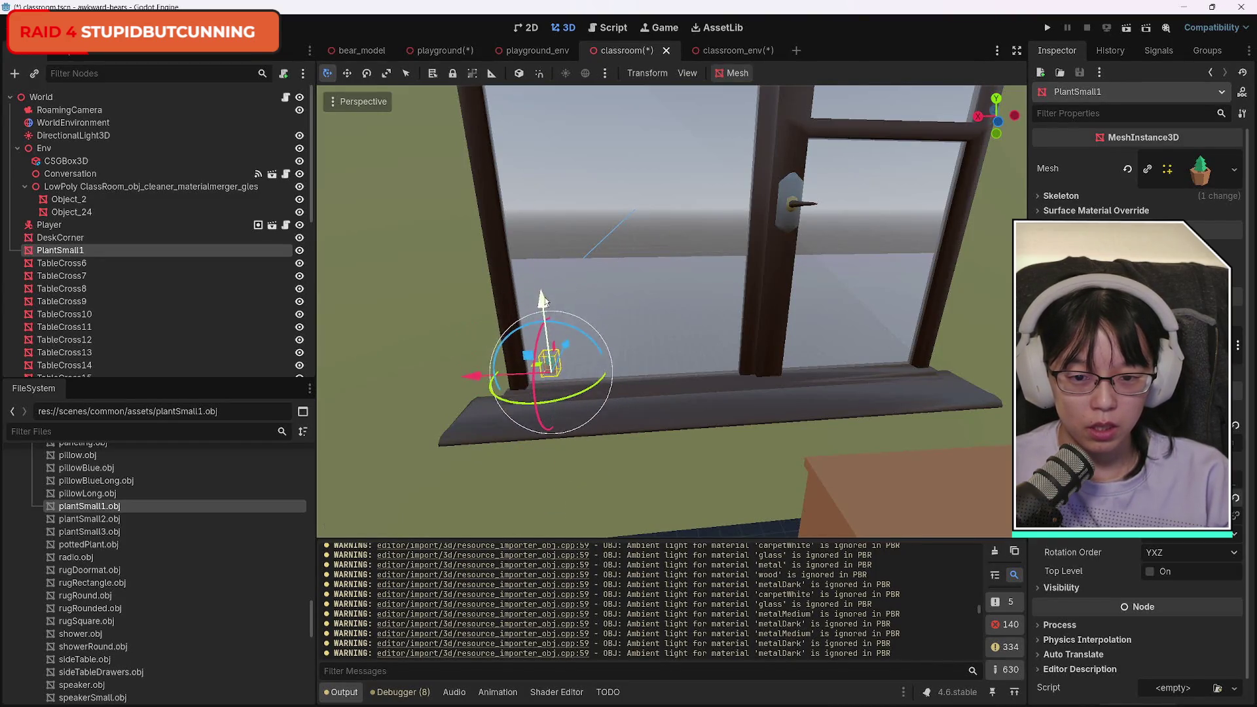
pyautogui.moveTo(564, 343); pyautogui.dragTo(500, 429)
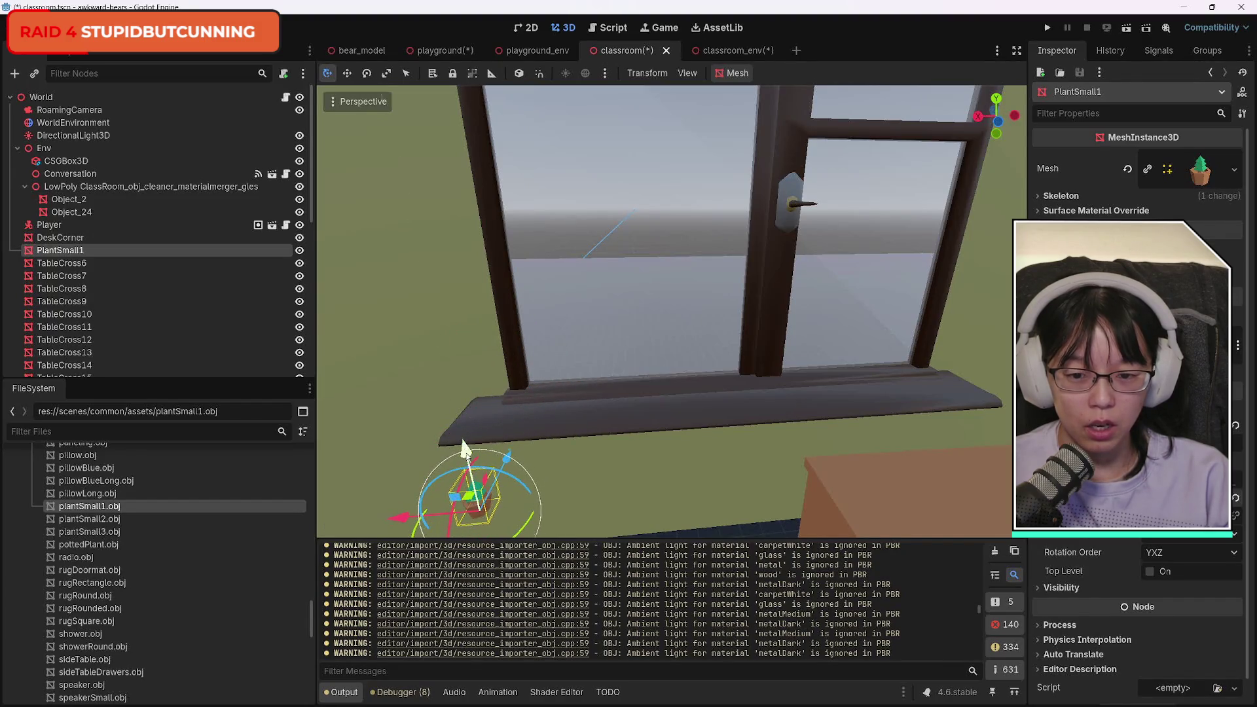
pyautogui.moveTo(423, 458)
pyautogui.mouseDown()
pyautogui.moveTo(429, 304)
pyautogui.moveTo(443, 349)
pyautogui.mouseUp()
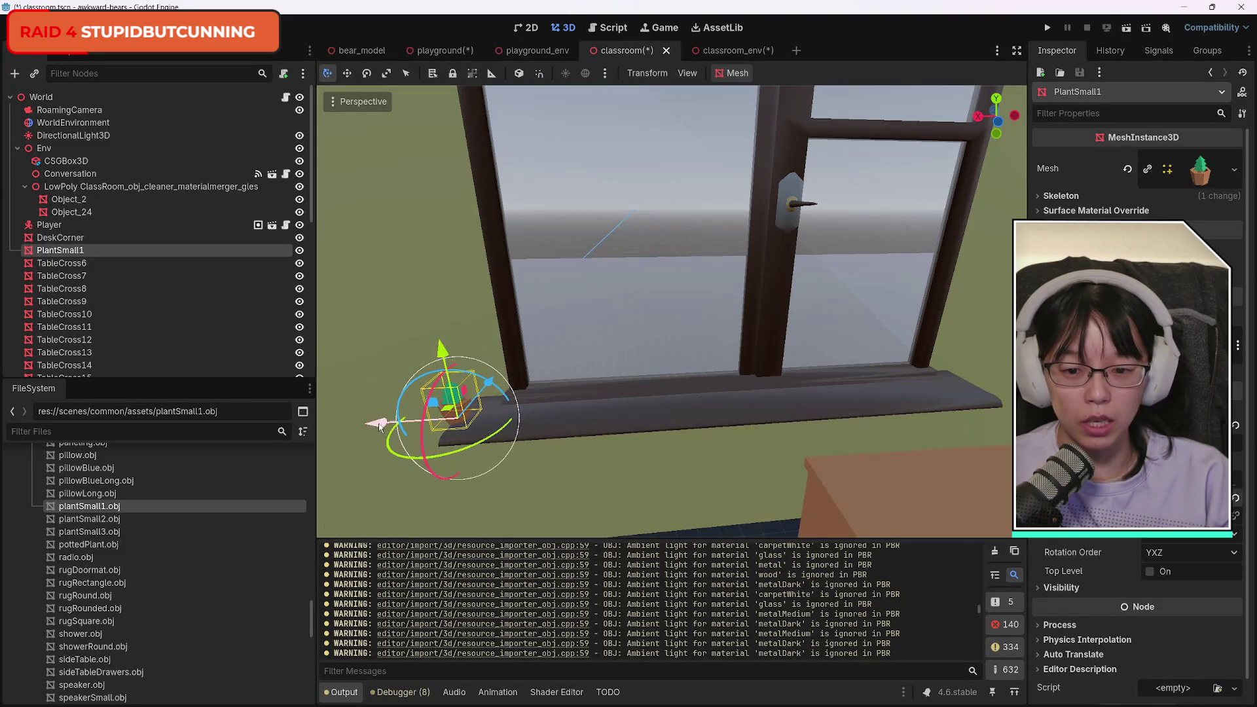
pyautogui.moveTo(380, 427); pyautogui.dragTo(591, 437)
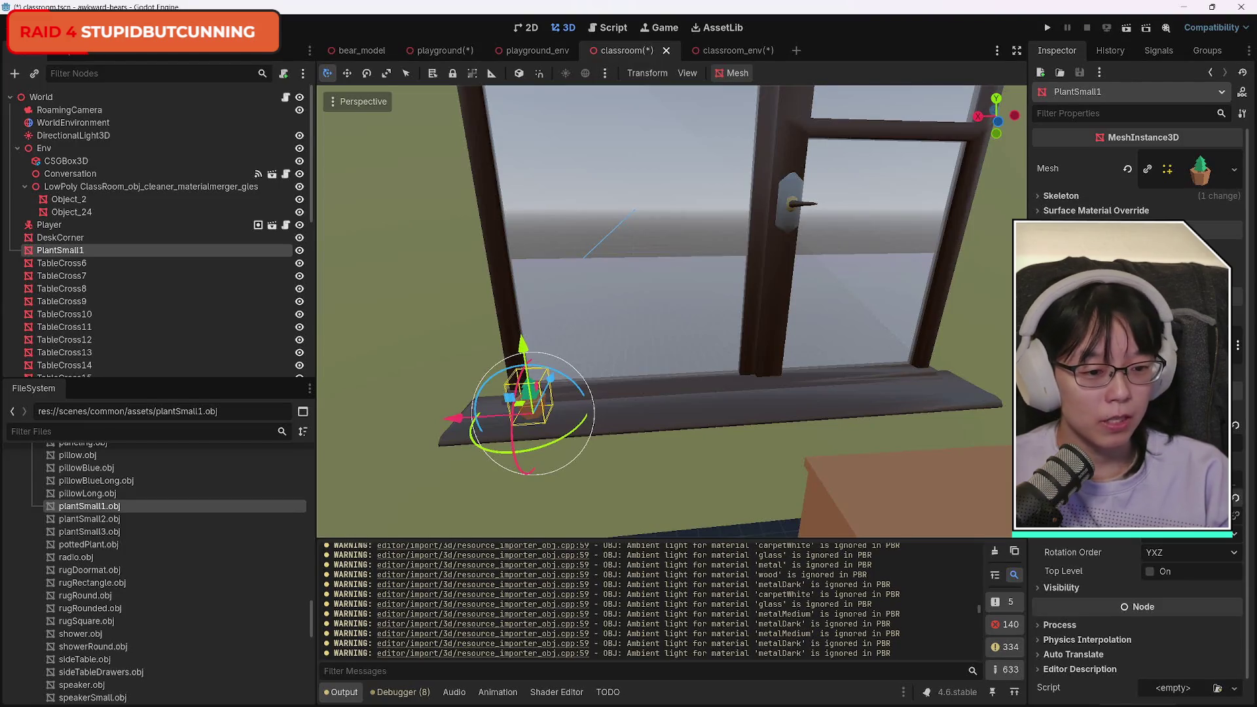
pyautogui.hotkey('ctrl', 'z')
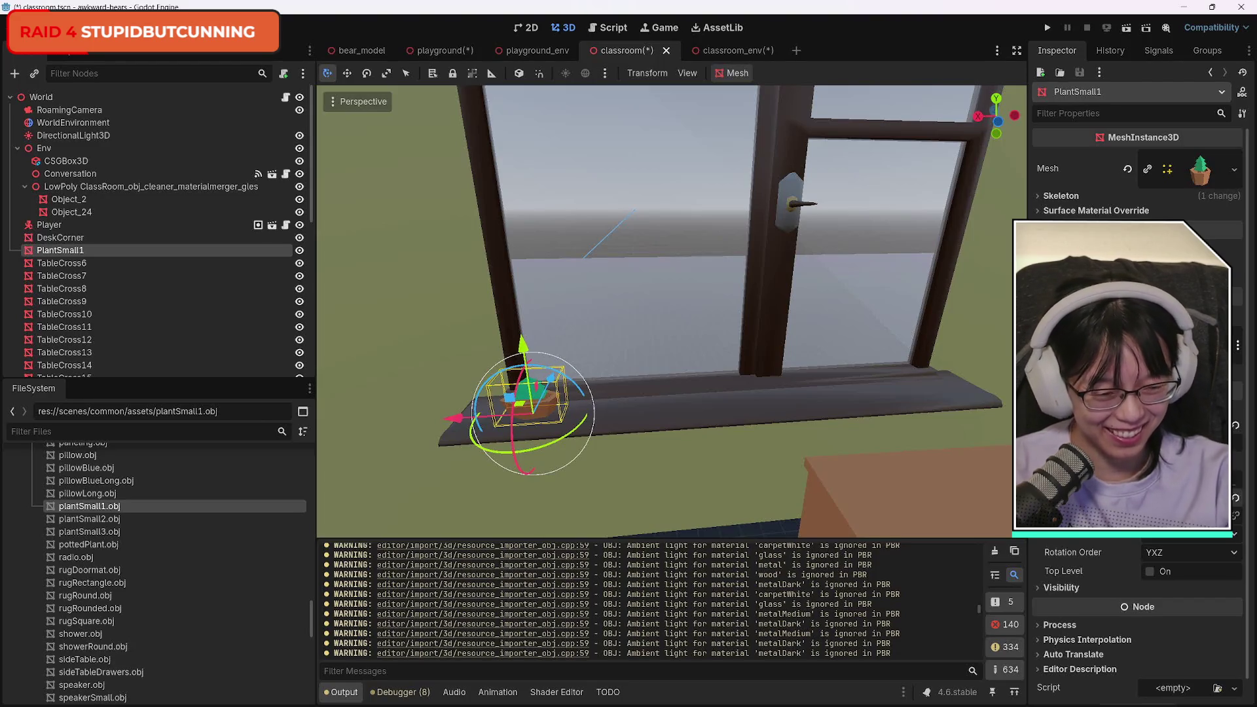
pyautogui.hotkey('ctrl', 'z')
pyautogui.hotkey('ctrl', 'z')
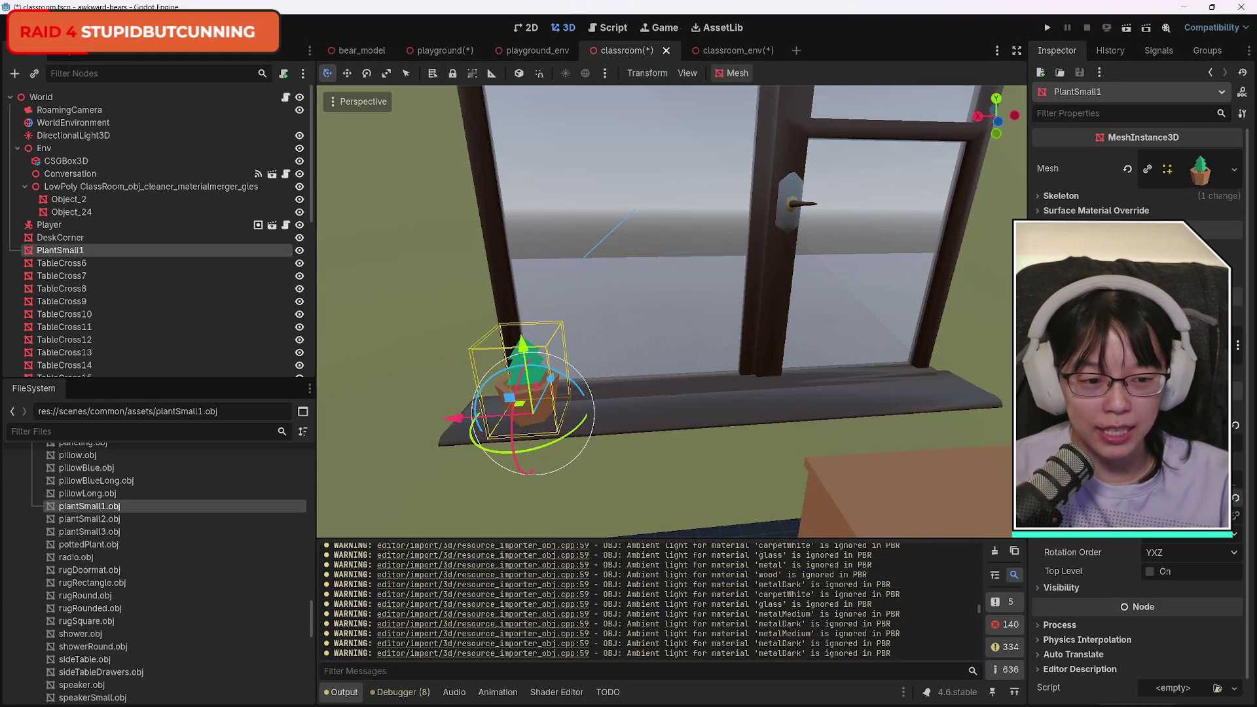
pyautogui.hotkey('ctrl', 'z')
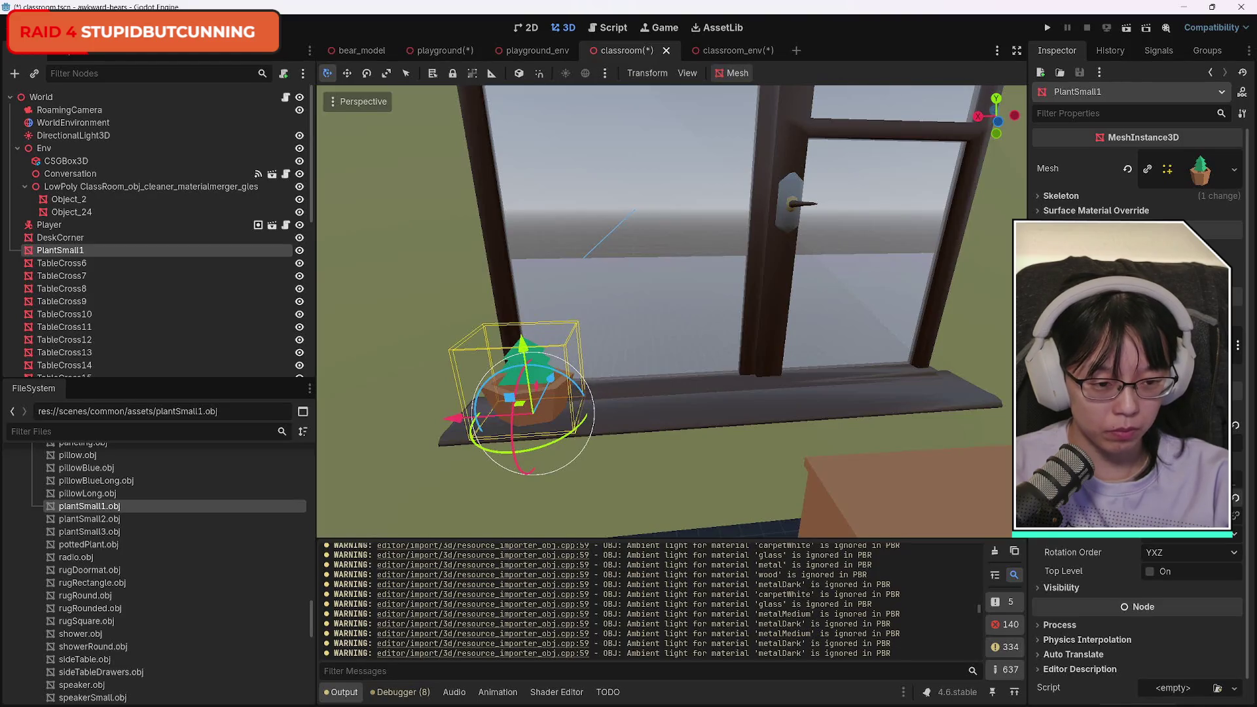
pyautogui.hotkey('ctrl', 'z')
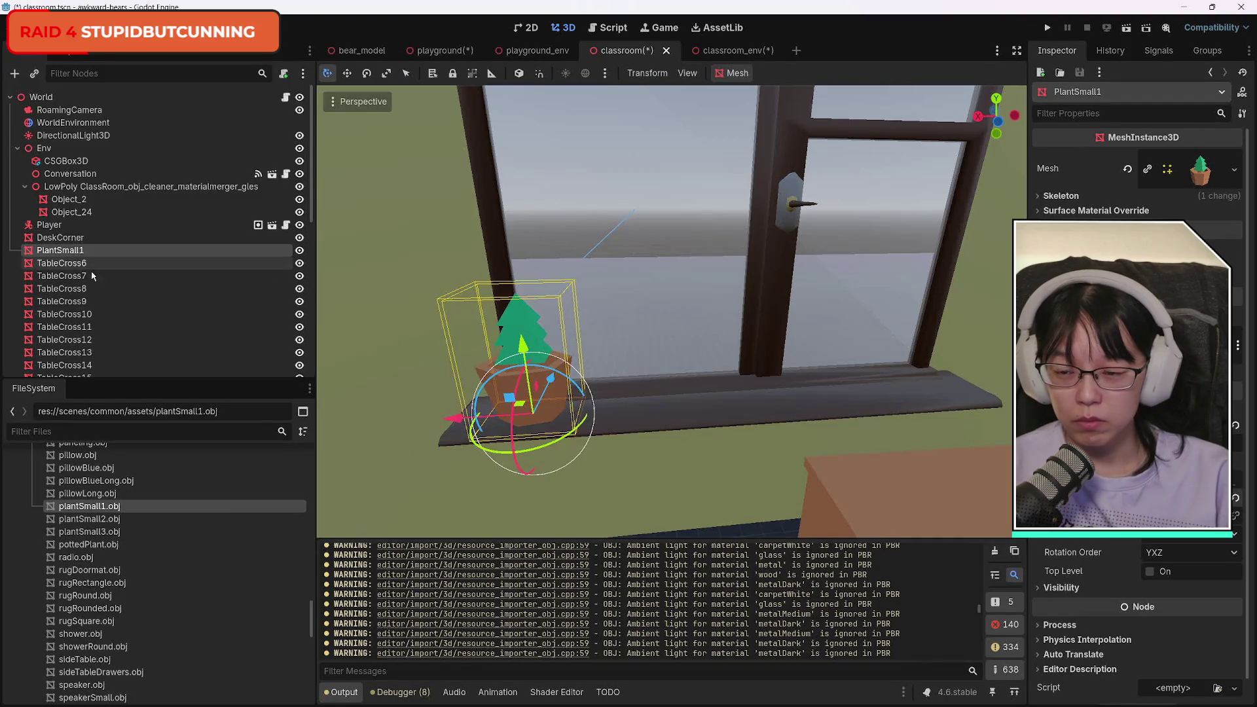
# Delete the PlantSmall1 node from the classroom scene.
pyautogui.click(62, 289)
pyautogui.click(74, 251)
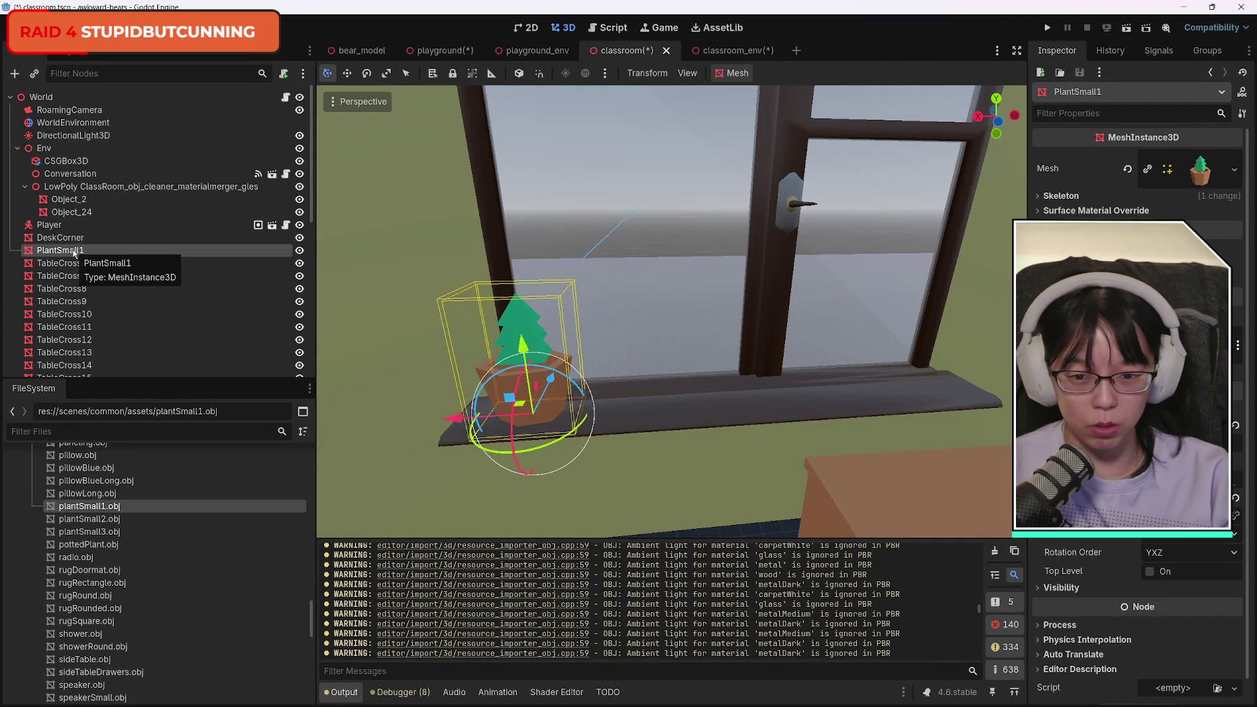
pyautogui.press('Delete')
pyautogui.click(587, 360)
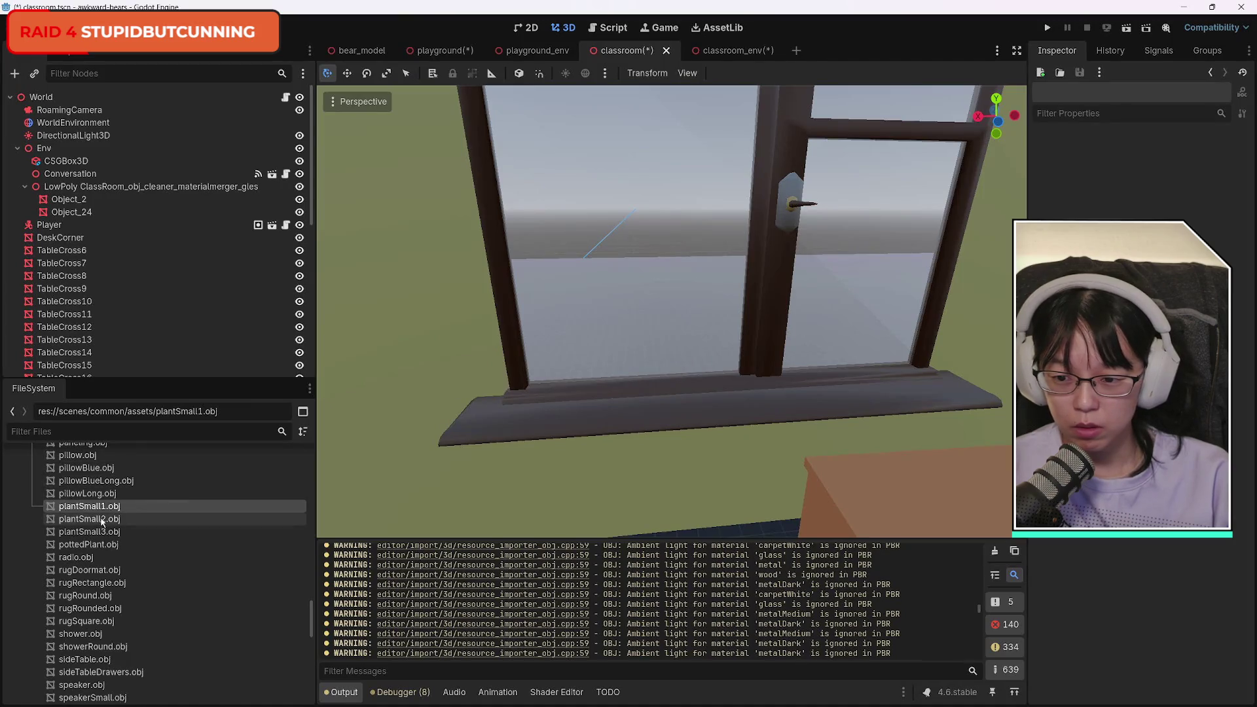
# Add plantSmall2.obj to the scene and raise it onto the window sill.
pyautogui.moveTo(111, 520); pyautogui.dragTo(927, 485)
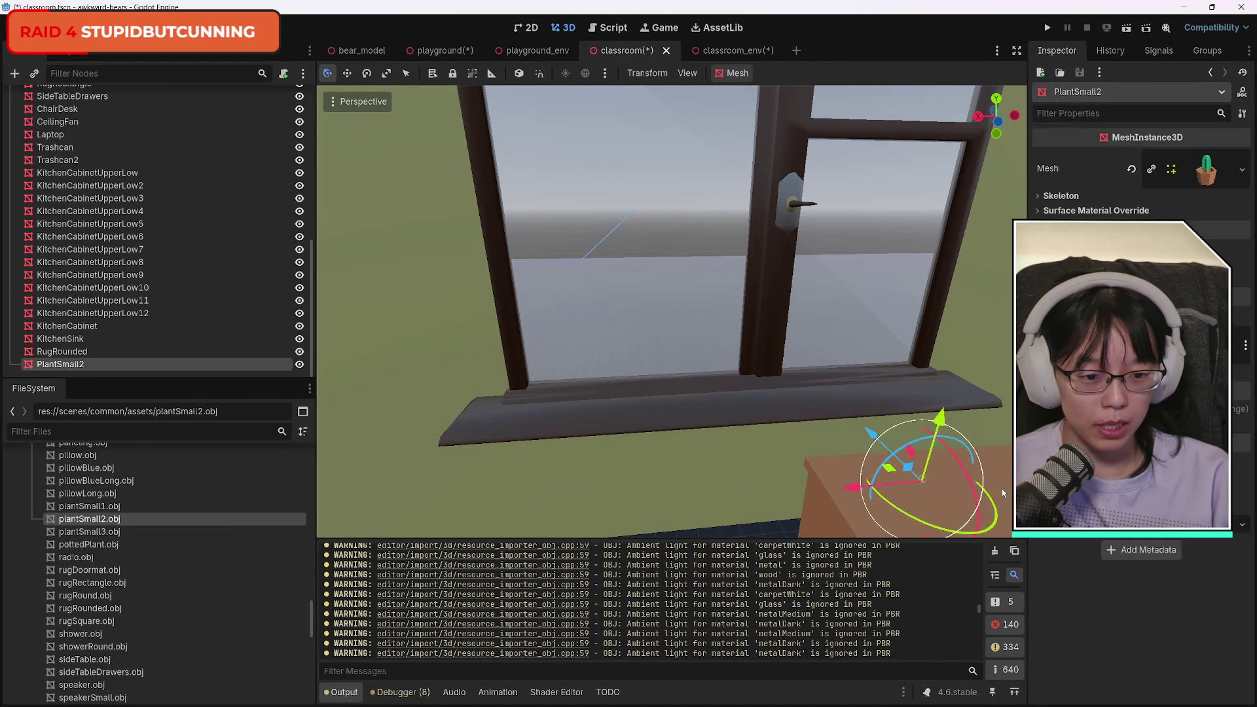
pyautogui.moveTo(937, 435)
pyautogui.mouseDown()
pyautogui.moveTo(950, 340)
pyautogui.moveTo(967, 316)
pyautogui.moveTo(957, 364)
pyautogui.mouseUp()
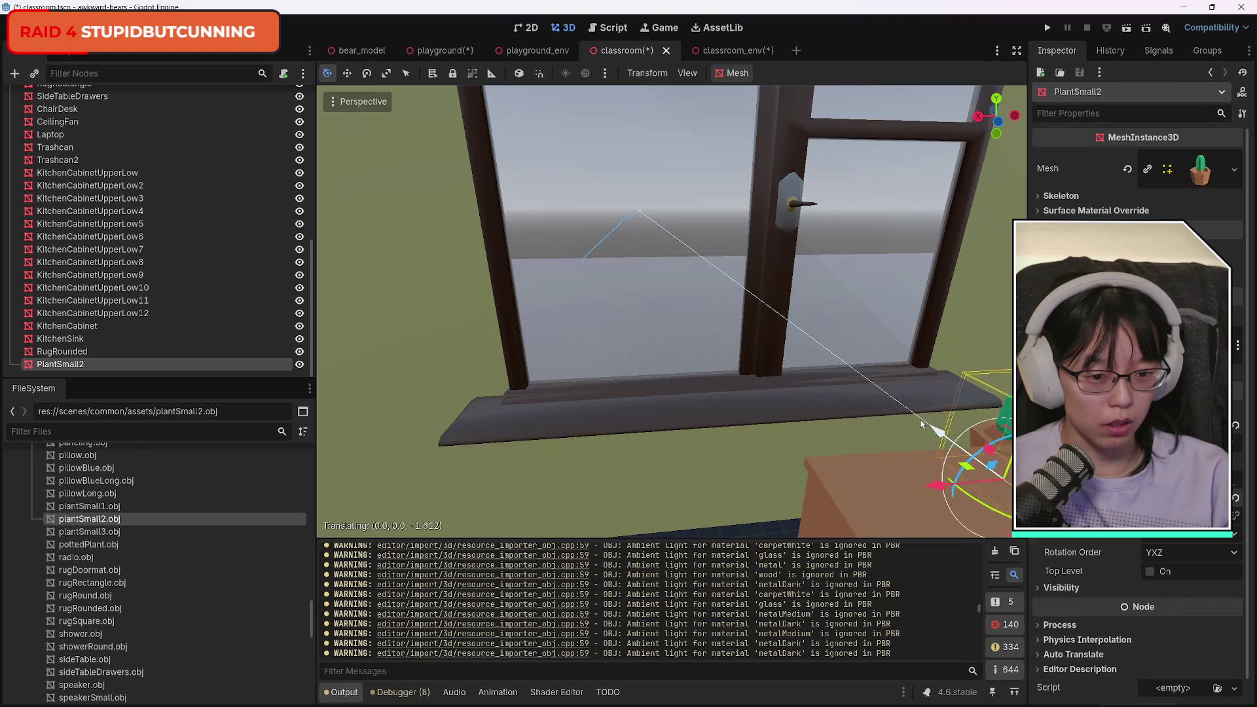
pyautogui.moveTo(936, 483); pyautogui.dragTo(499, 436)
pyautogui.moveTo(587, 401)
pyautogui.mouseDown()
pyautogui.moveTo(612, 167)
pyautogui.moveTo(602, 211)
pyautogui.mouseUp()
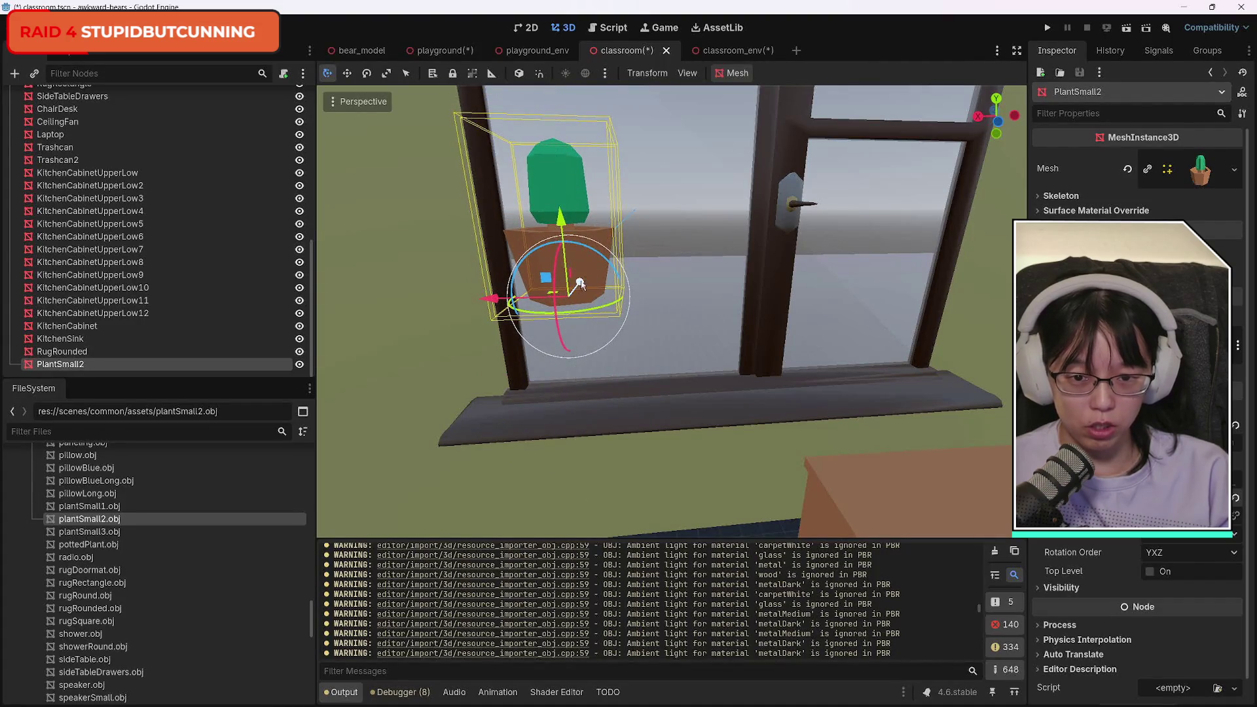
# Delete PlantSmall2 and drop plantSmall3.obj into the scene instead.
pyautogui.press('Delete')
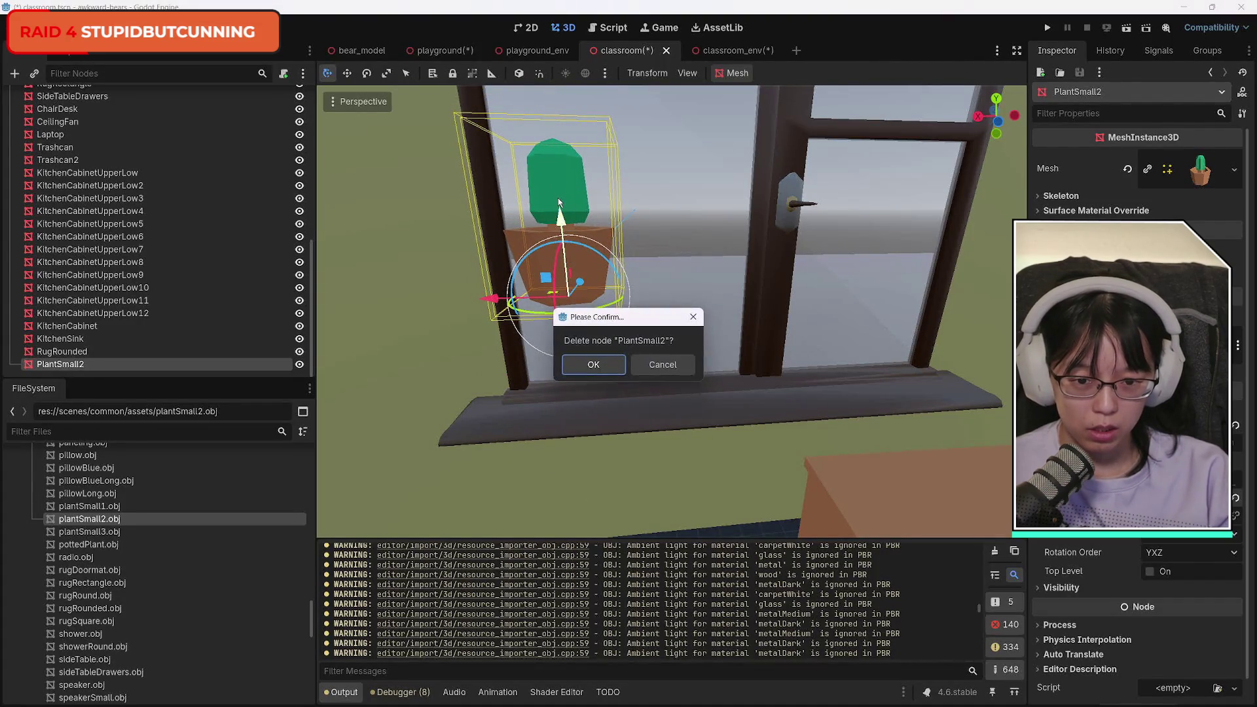
pyautogui.press('Return')
pyautogui.moveTo(98, 532); pyautogui.dragTo(851, 466)
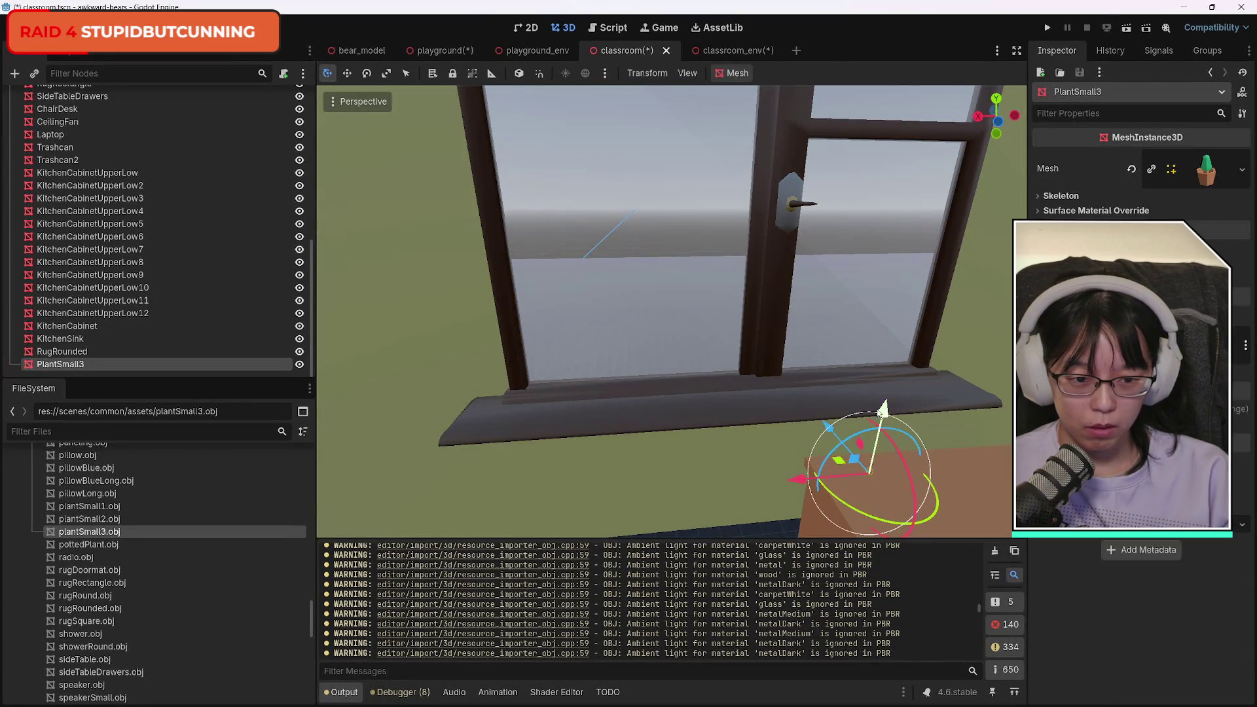
# Move PlantSmall3 over to the window sill along the X and Z axes.
pyautogui.moveTo(882, 411)
pyautogui.mouseDown()
pyautogui.moveTo(874, 213)
pyautogui.moveTo(634, 307)
pyautogui.moveTo(515, 317)
pyautogui.mouseUp()
pyautogui.press('x')
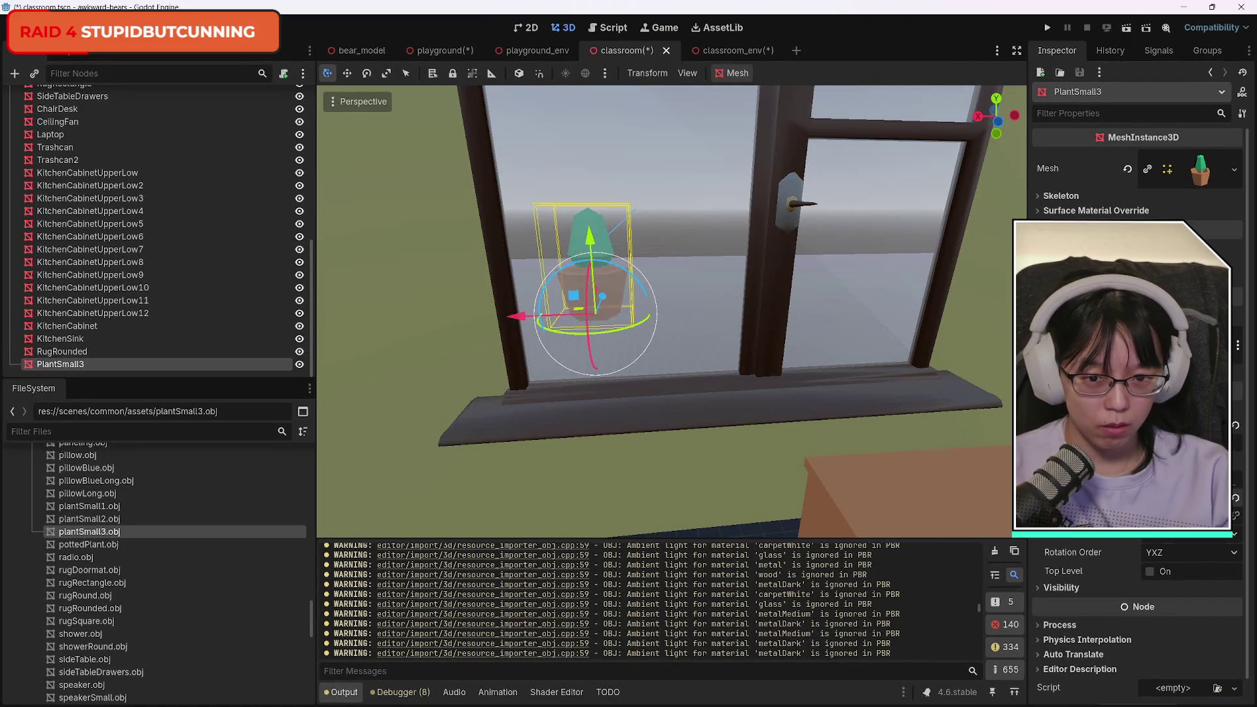
pyautogui.moveTo(603, 296)
pyautogui.mouseDown()
pyautogui.moveTo(543, 425)
pyautogui.moveTo(582, 367)
pyautogui.mouseUp()
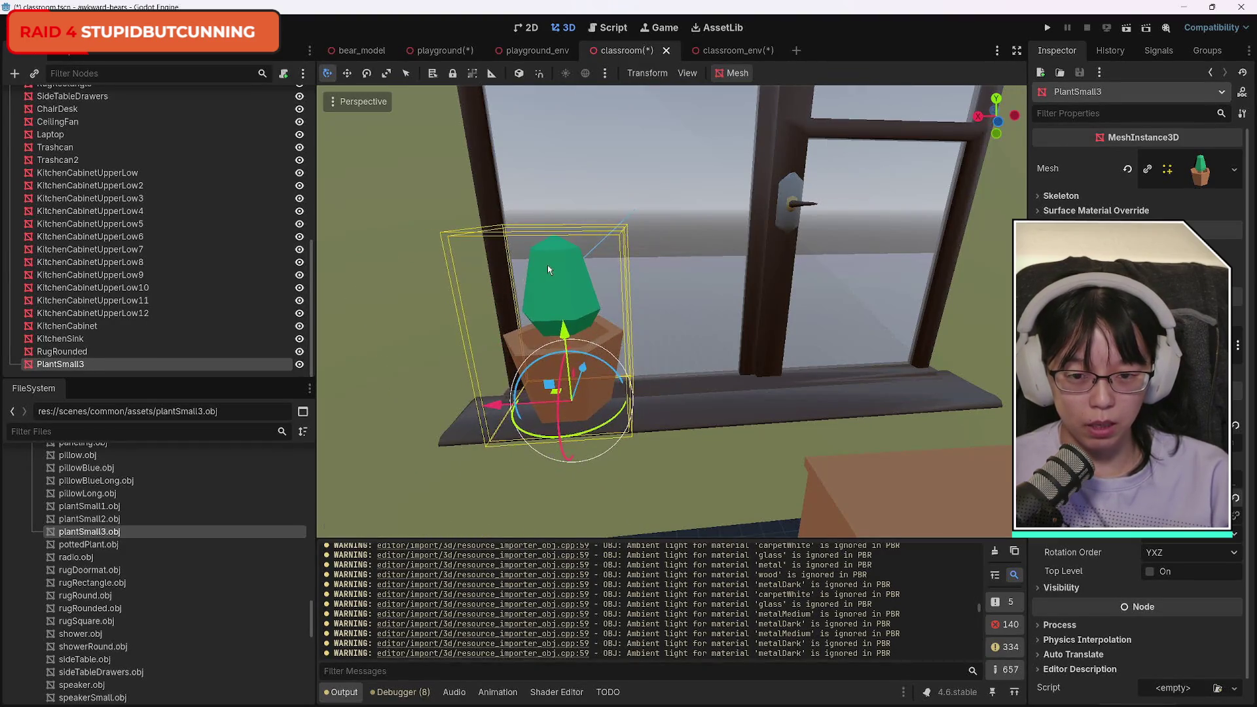
# Delete PlantSmall3 and add pottedPlant.obj to the scene.
pyautogui.press('Delete')
pyautogui.press('Return')
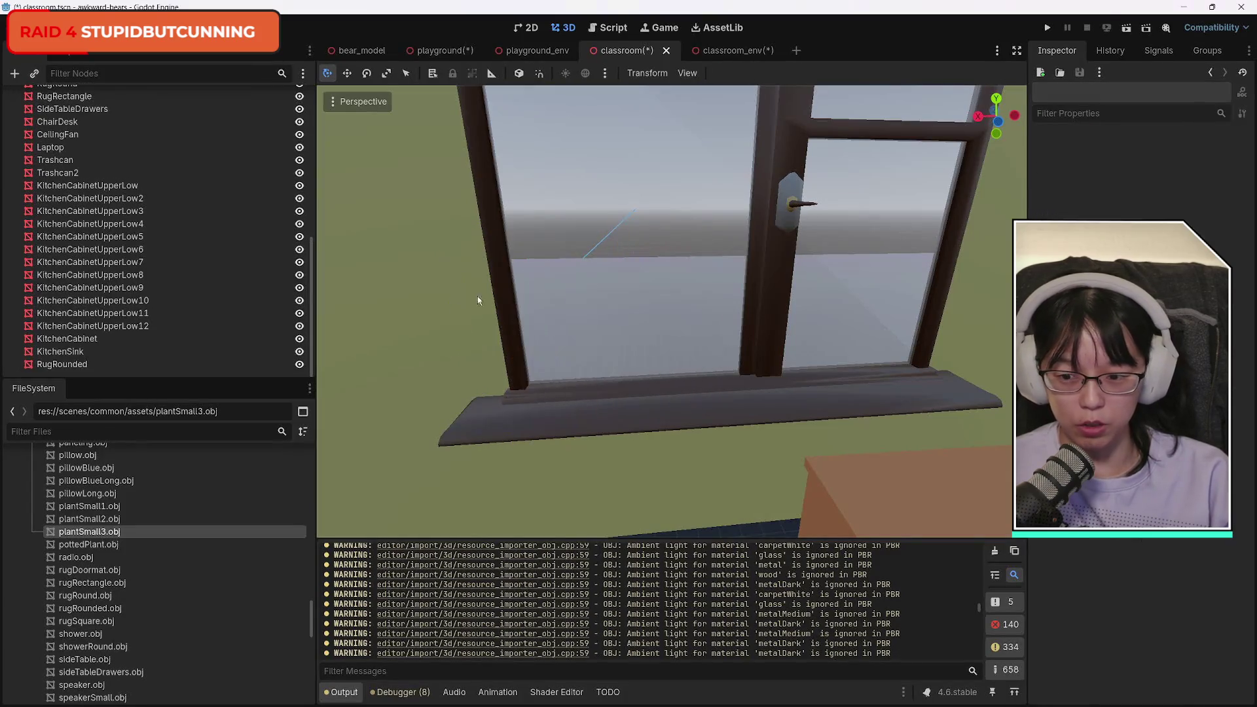
pyautogui.moveTo(154, 545)
pyautogui.mouseDown()
pyautogui.moveTo(216, 541)
pyautogui.moveTo(632, 386)
pyautogui.moveTo(689, 380)
pyautogui.mouseUp()
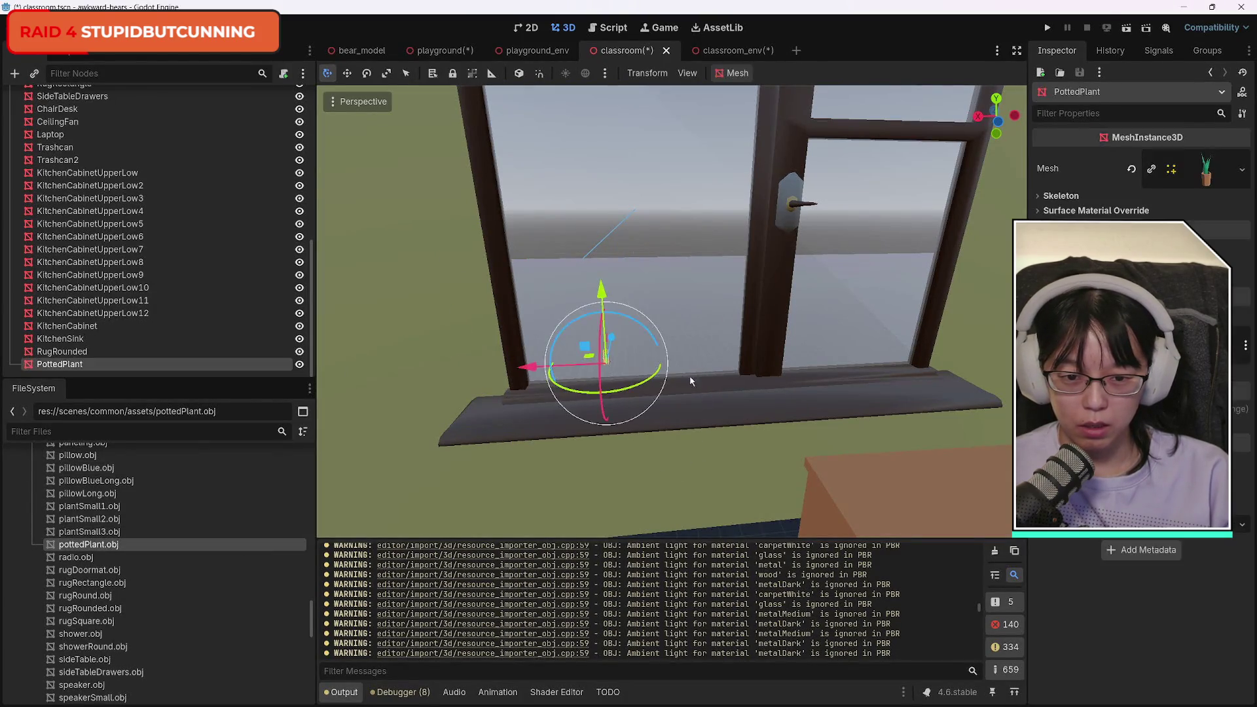
# Undo the PottedPlant's size changes and set it on the windowsill.
pyautogui.moveTo(622, 354); pyautogui.dragTo(607, 349)
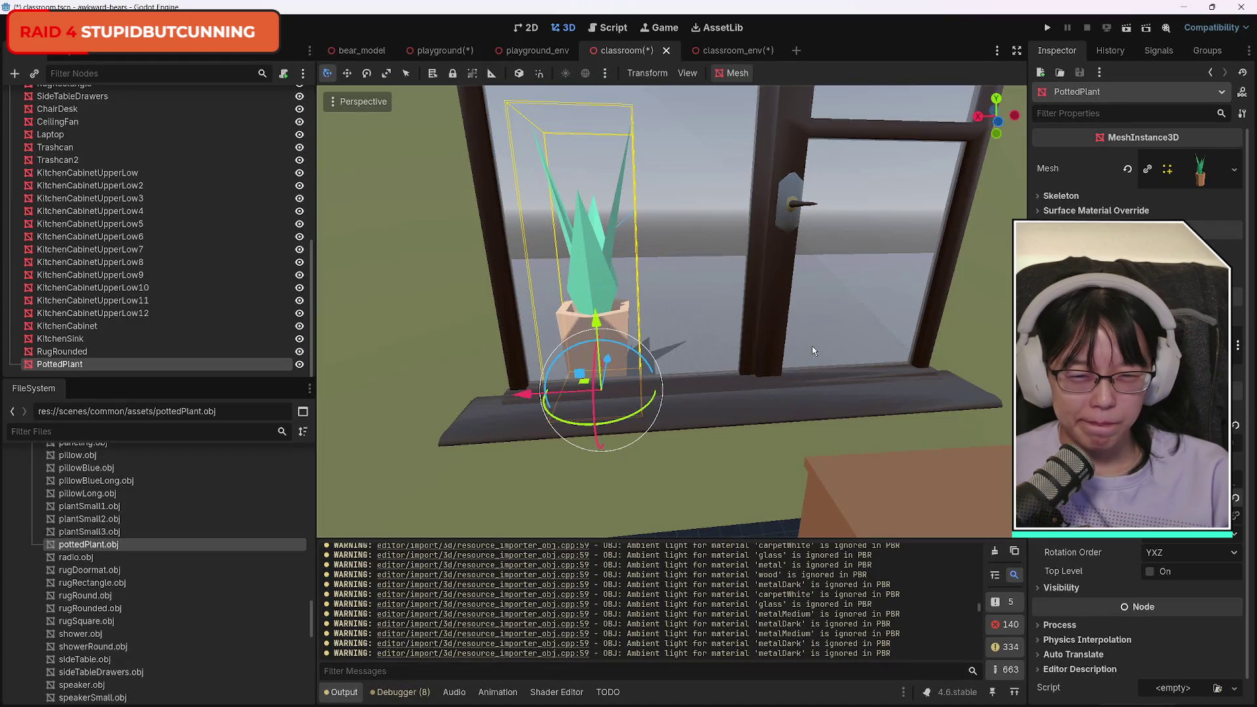
pyautogui.moveTo(601, 378)
pyautogui.mouseDown()
pyautogui.moveTo(646, 515)
pyautogui.moveTo(596, 501)
pyautogui.mouseUp()
pyautogui.scroll(-5, 677, 480)
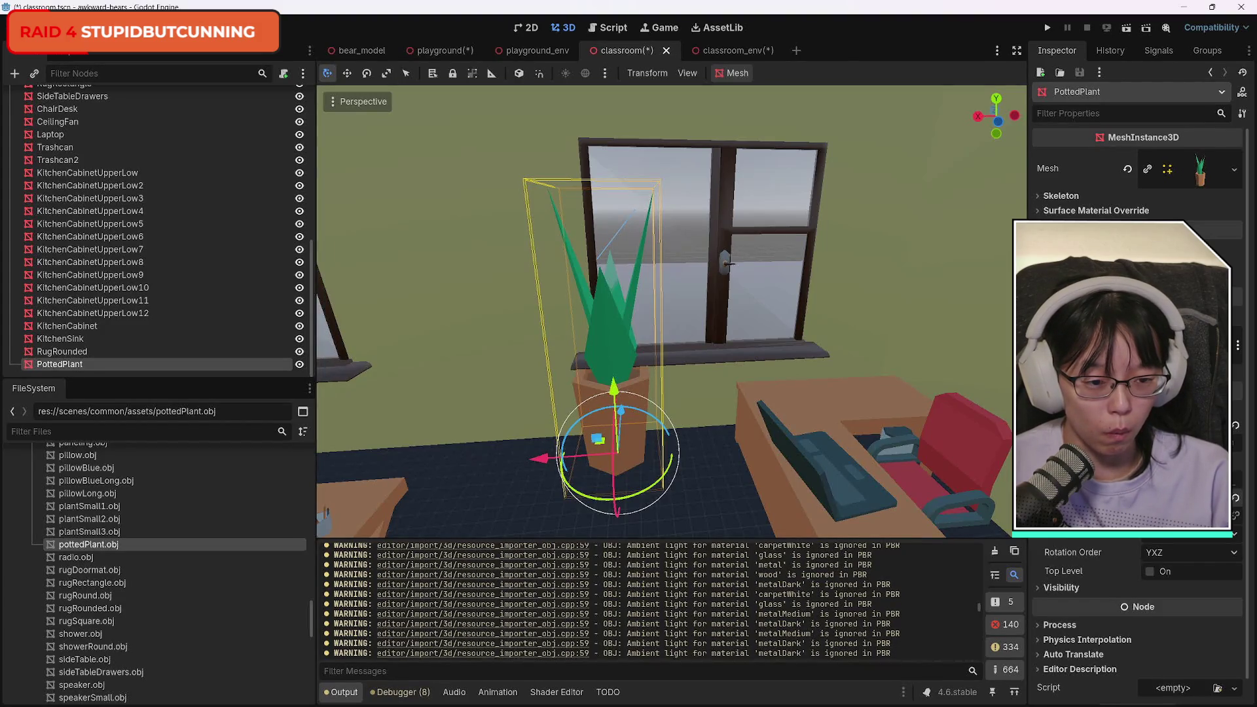
pyautogui.hotkey('ctrl', 'z')
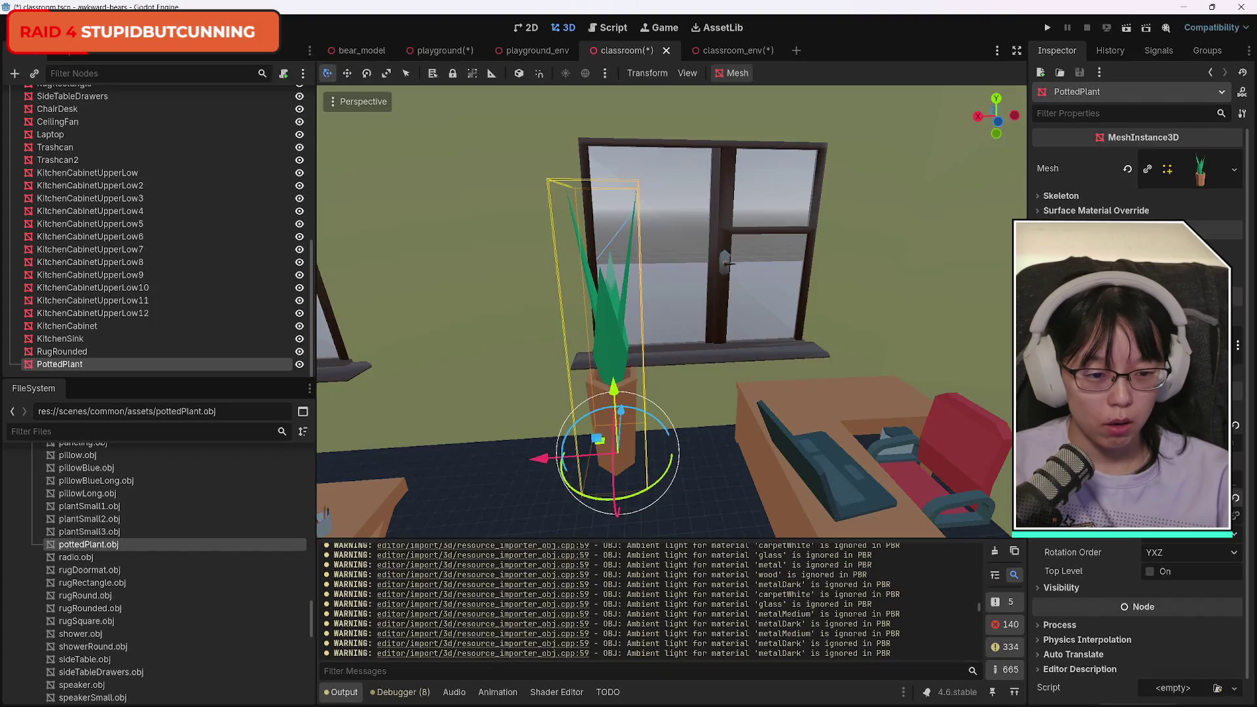
pyautogui.hotkey('ctrl', 'z')
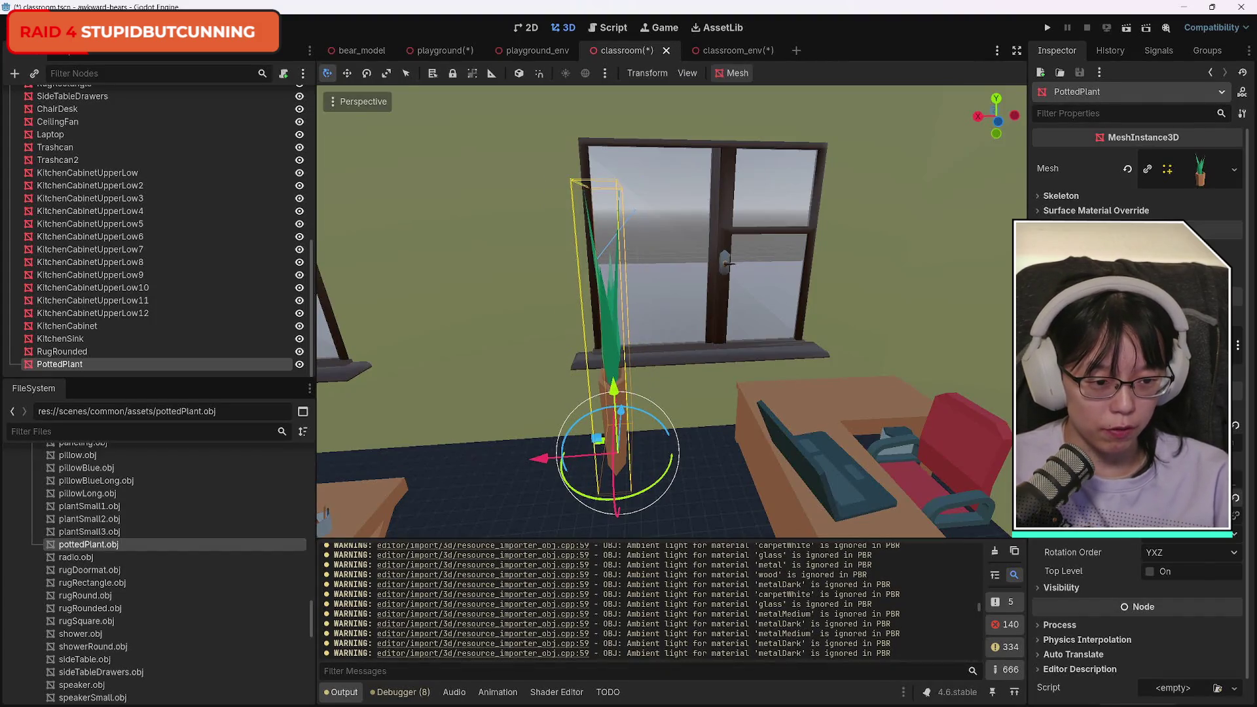
pyautogui.hotkey('ctrl', 'z')
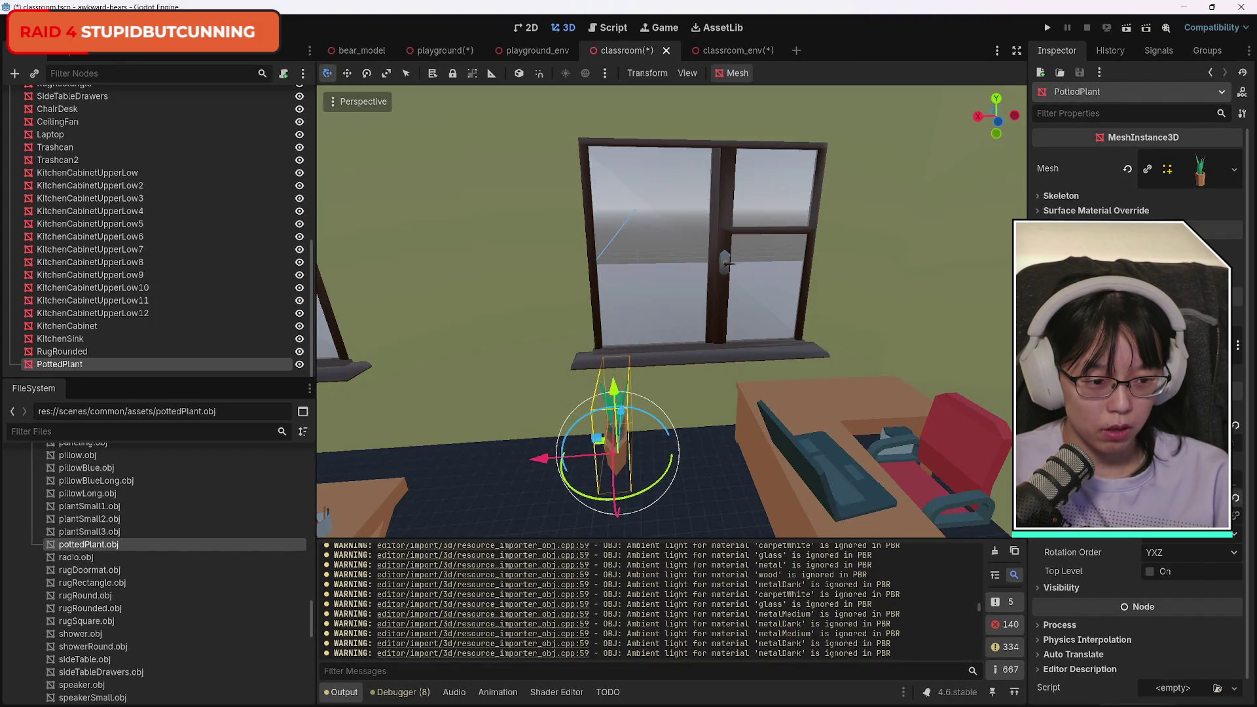
pyautogui.hotkey('ctrl', 'z')
pyautogui.moveTo(621, 410); pyautogui.dragTo(615, 303)
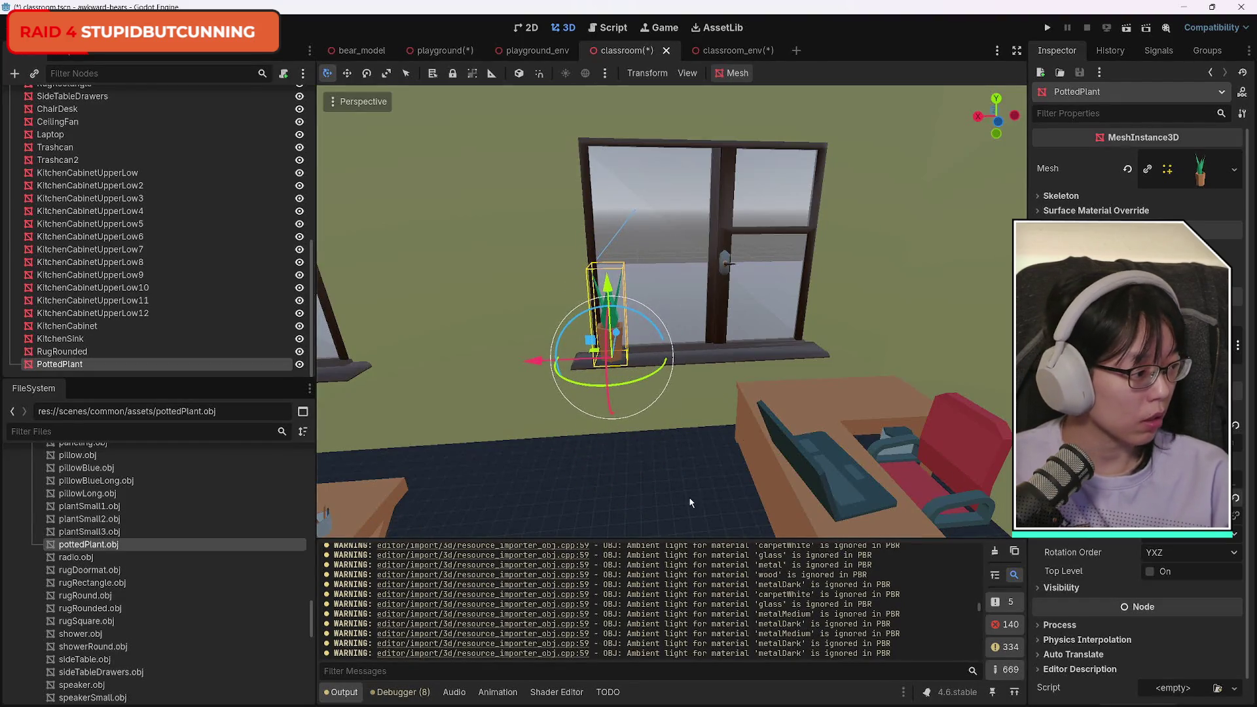
pyautogui.click(650, 404)
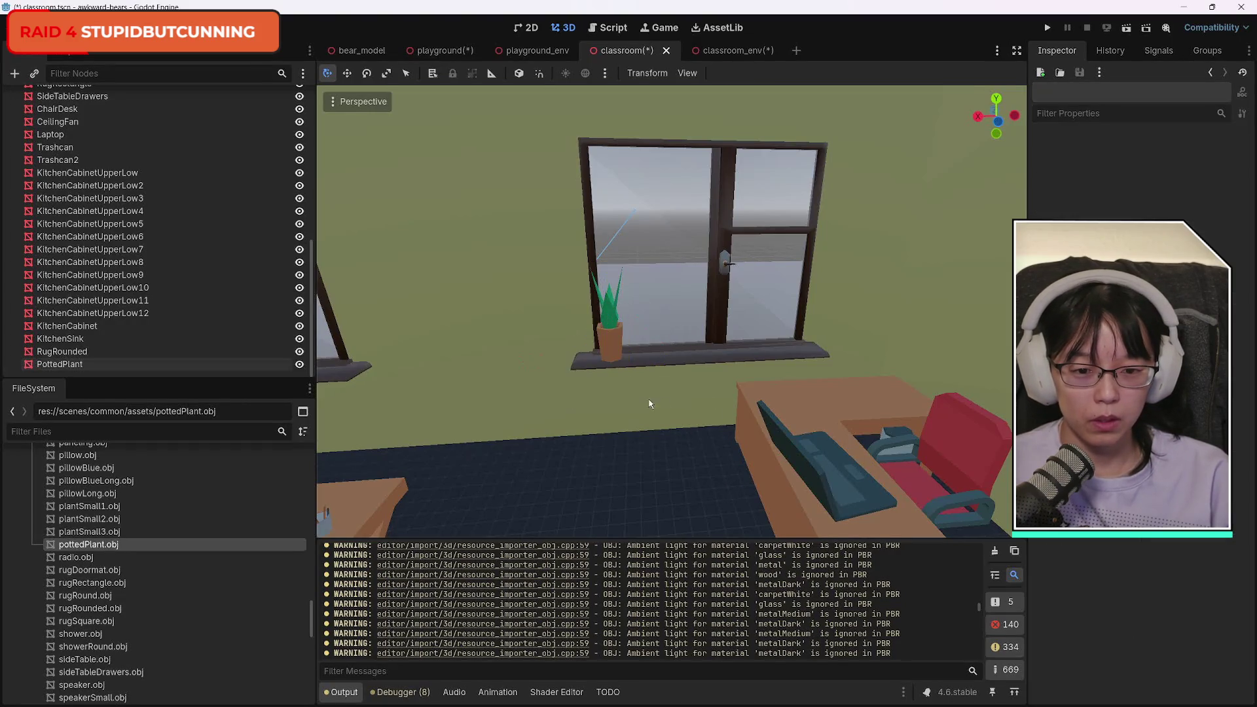
# Select the PottedPlant, switch to an axis view, and move it onto the sill.
pyautogui.click(620, 350)
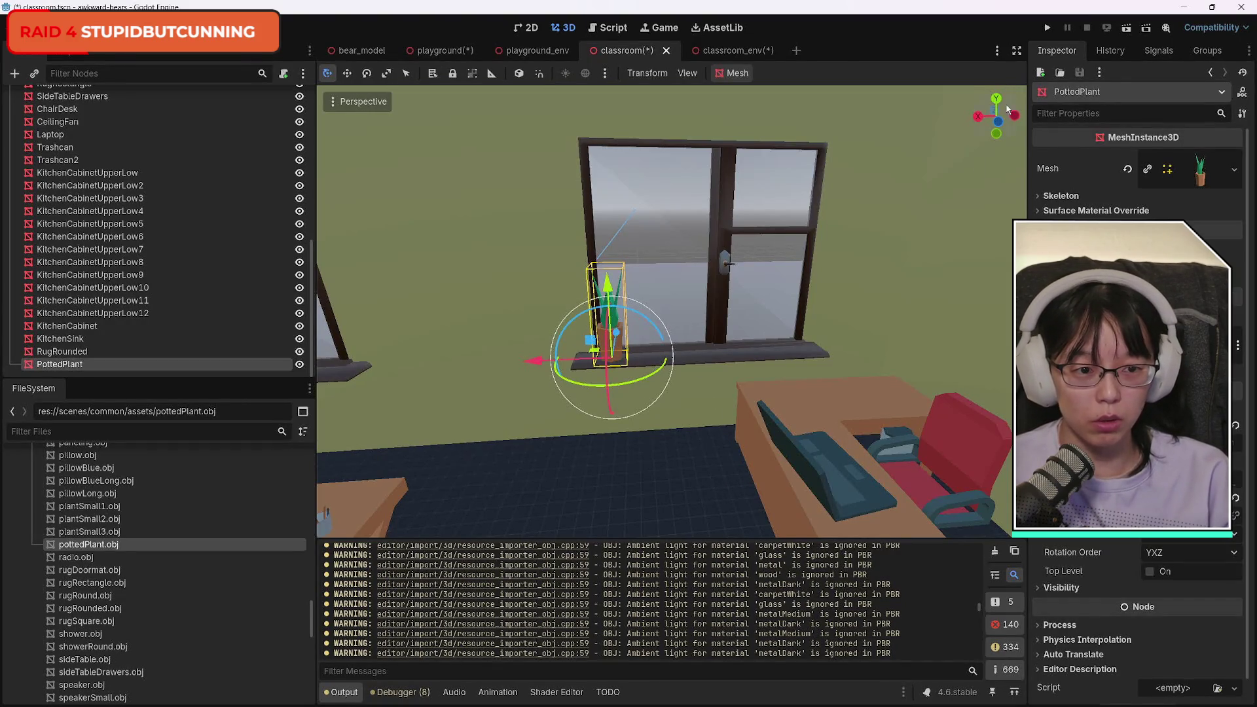
pyautogui.click(1012, 114)
pyautogui.scroll(4, 593, 338)
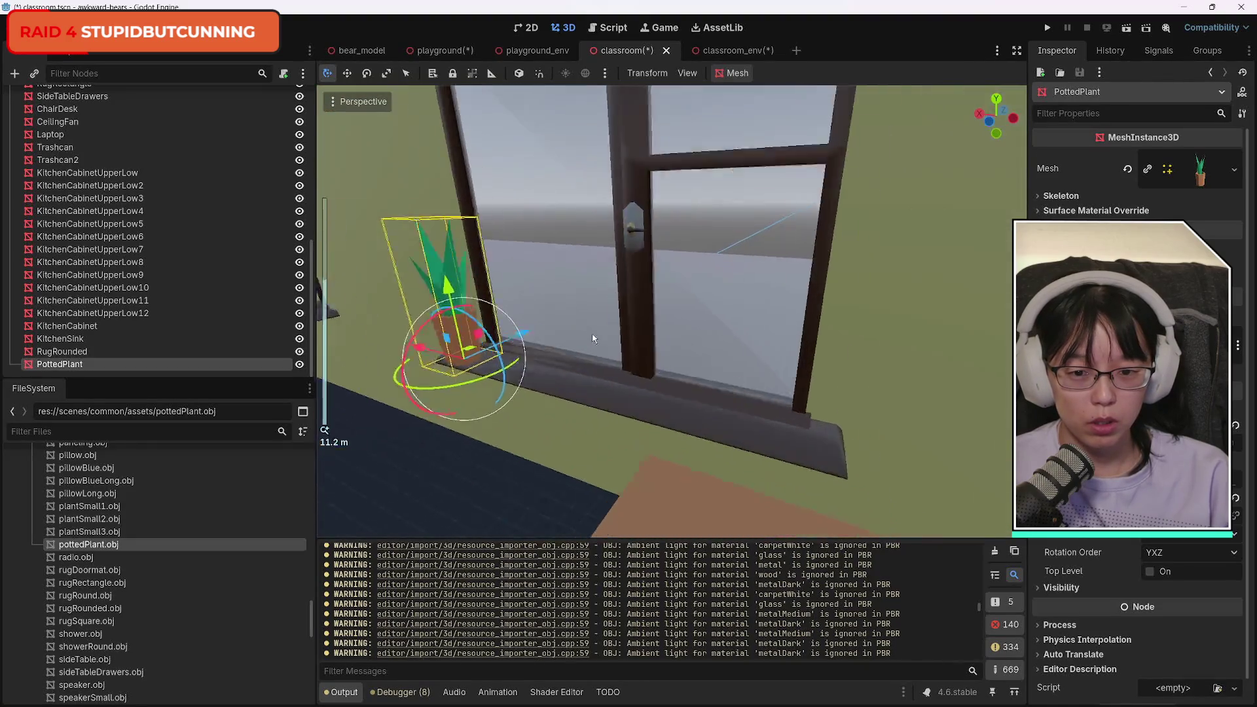
pyautogui.press('w')
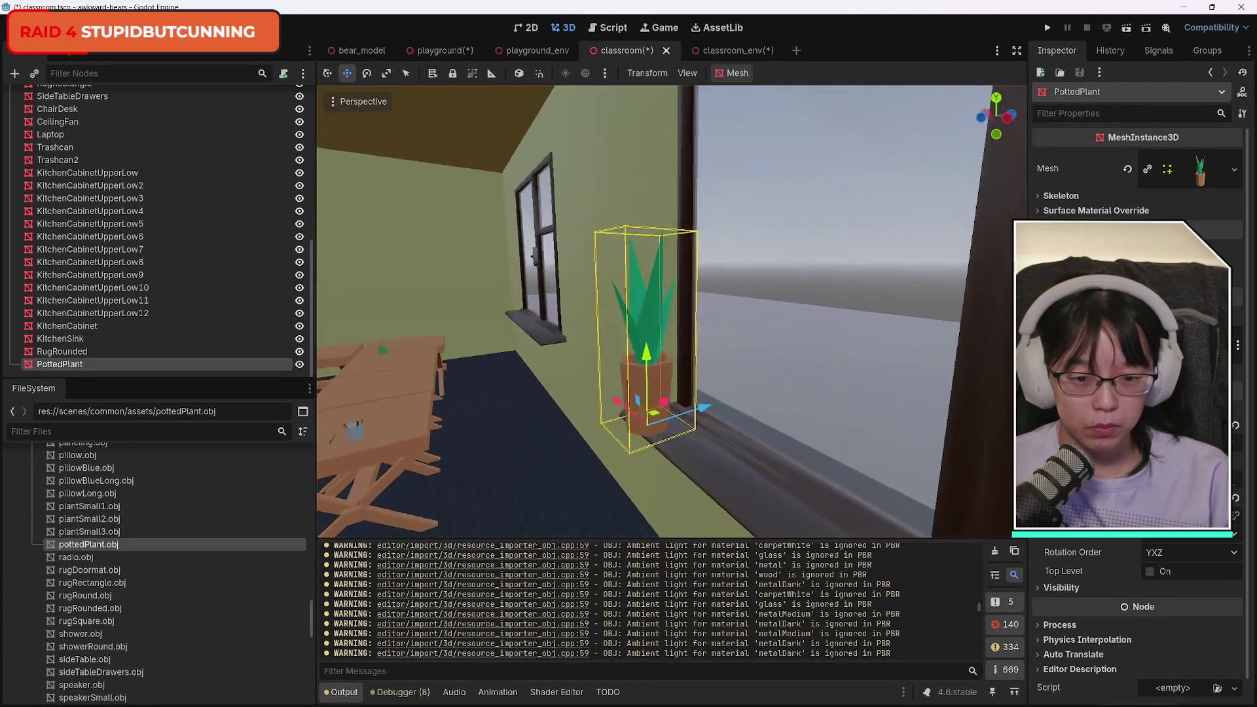
pyautogui.scroll(5, 672, 311)
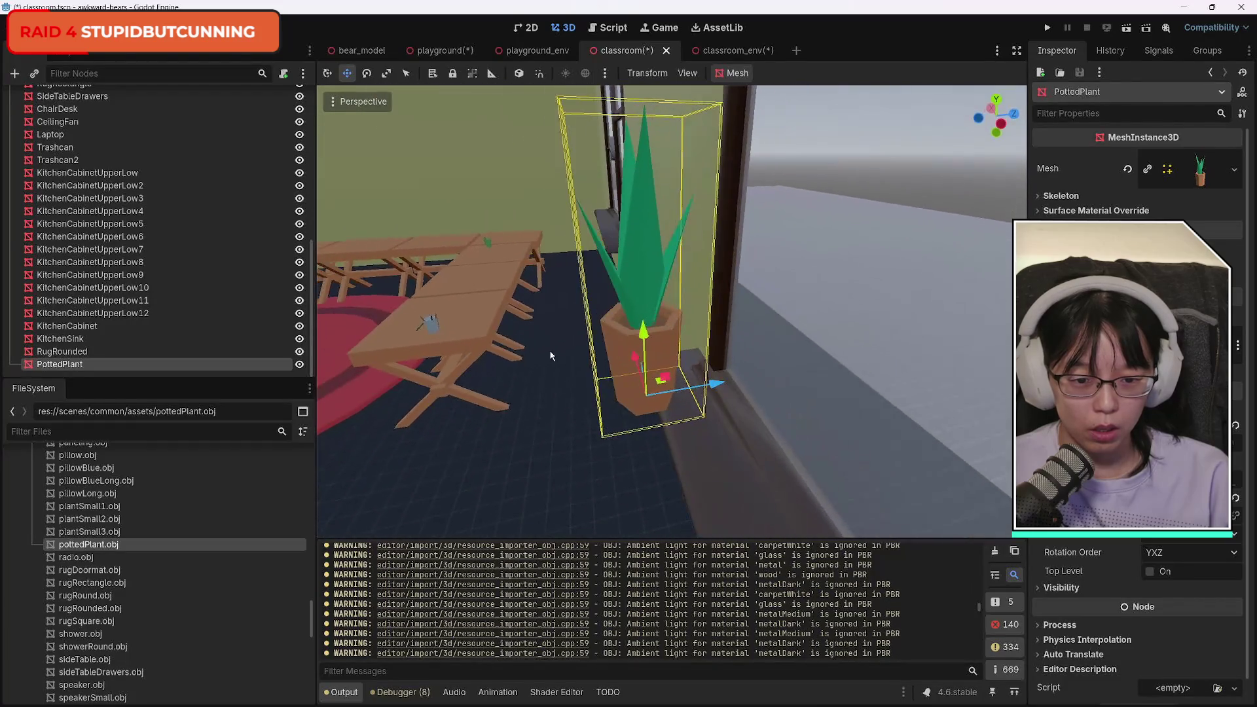
pyautogui.moveTo(720, 385); pyautogui.dragTo(757, 387)
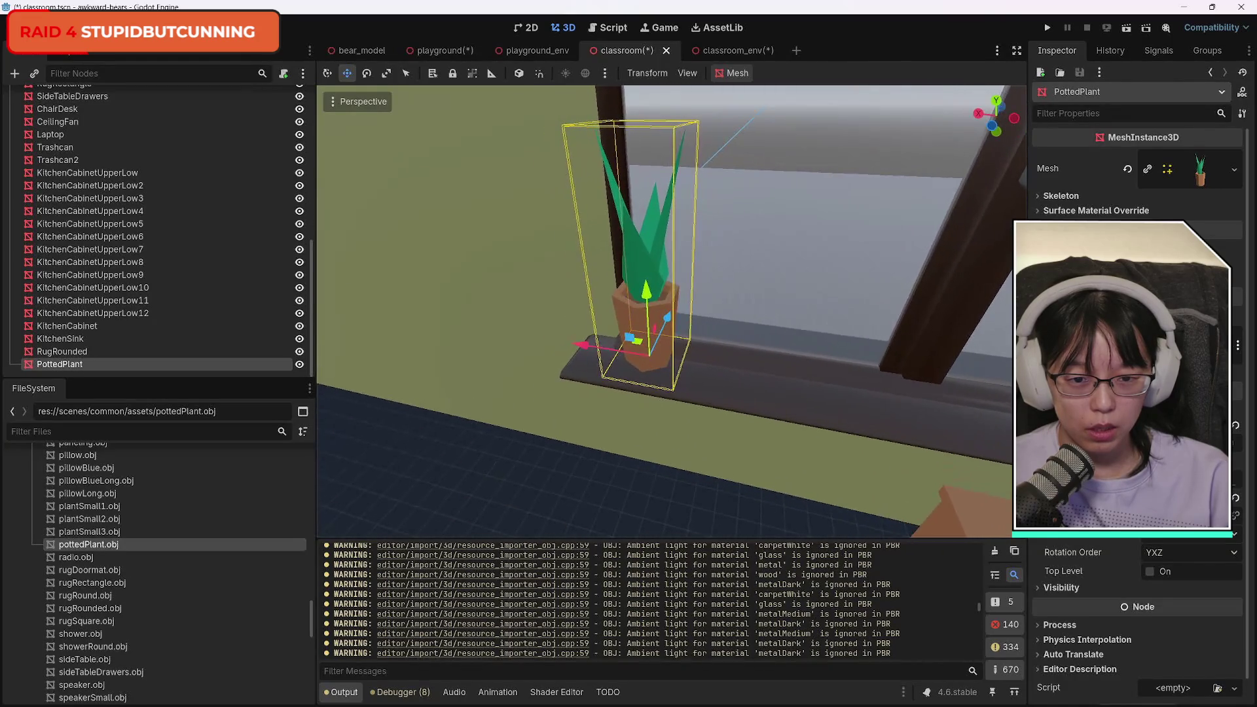
pyautogui.press('f')
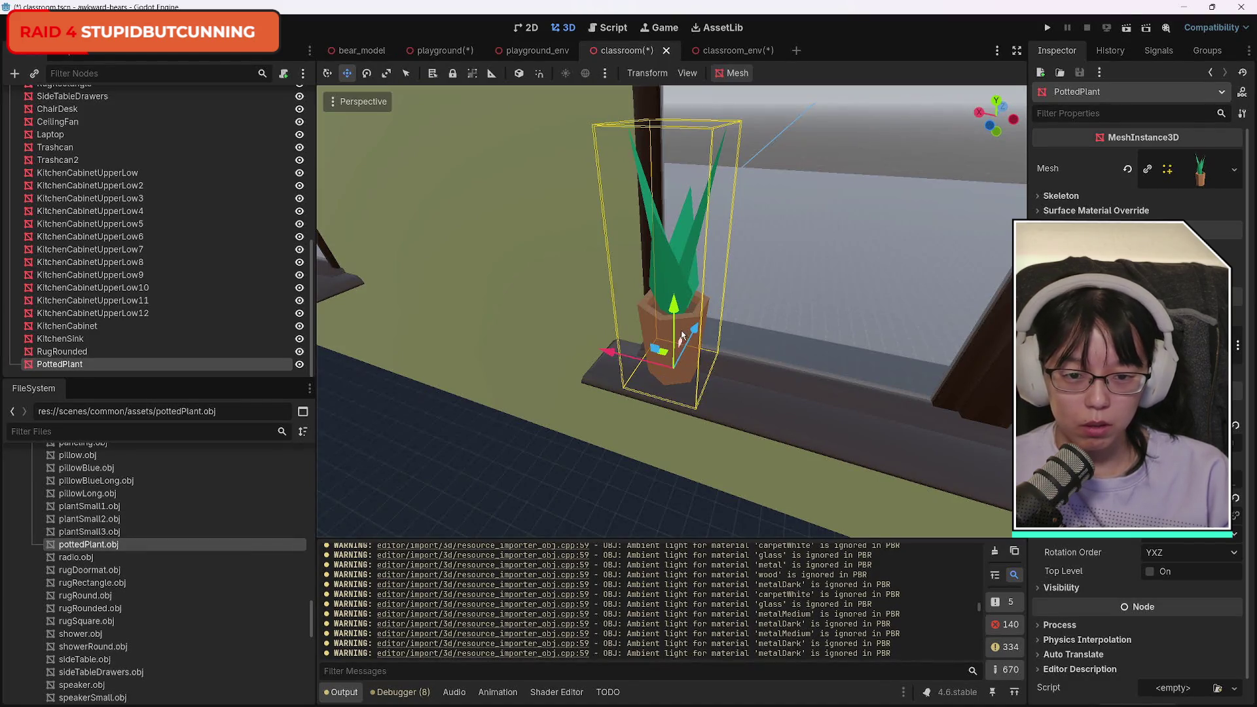
# Check the sill plant from across the room and duplicate it.
pyautogui.moveTo(677, 318); pyautogui.dragTo(603, 315)
pyautogui.press('f')
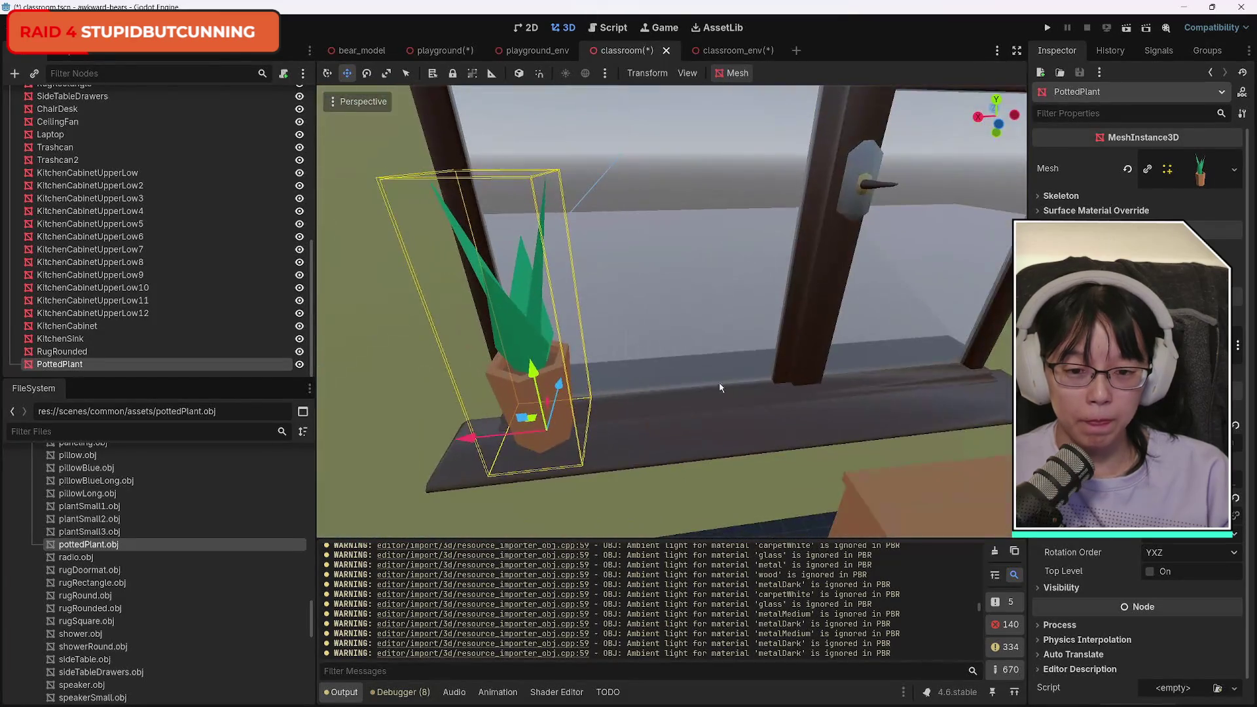
pyautogui.moveTo(655, 314); pyautogui.dragTo(536, 322)
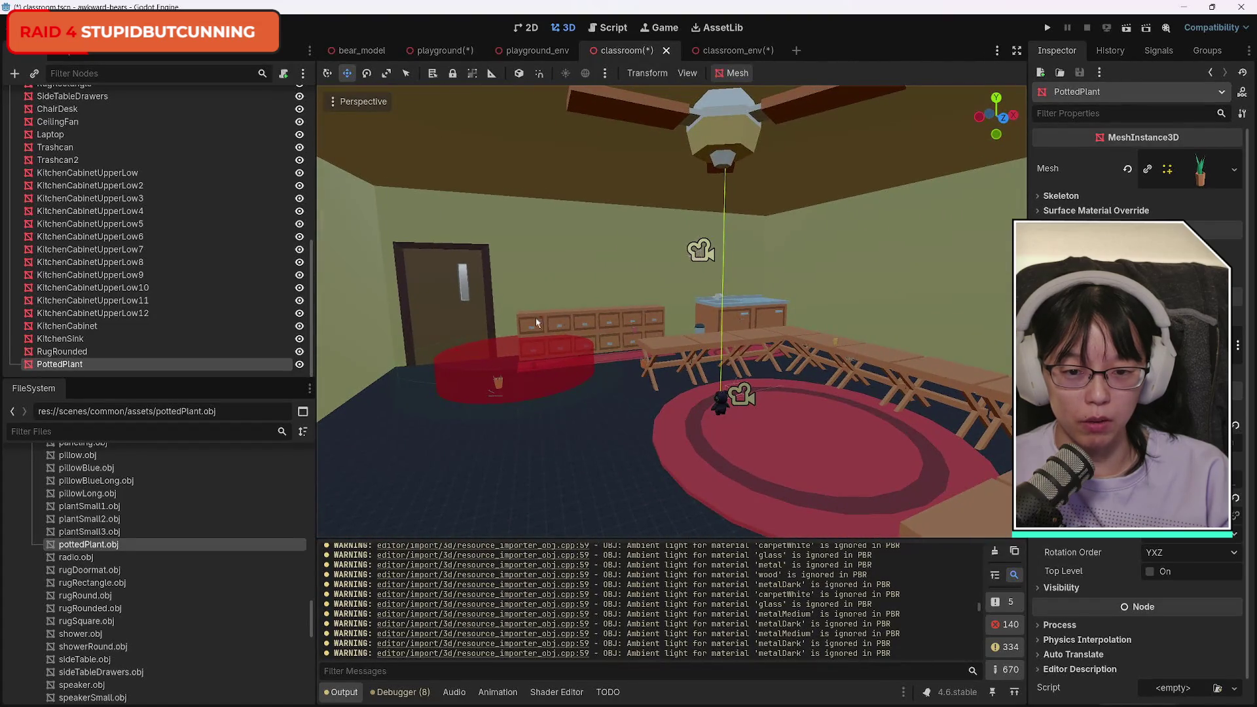
pyautogui.moveTo(972, 446); pyautogui.dragTo(476, 429)
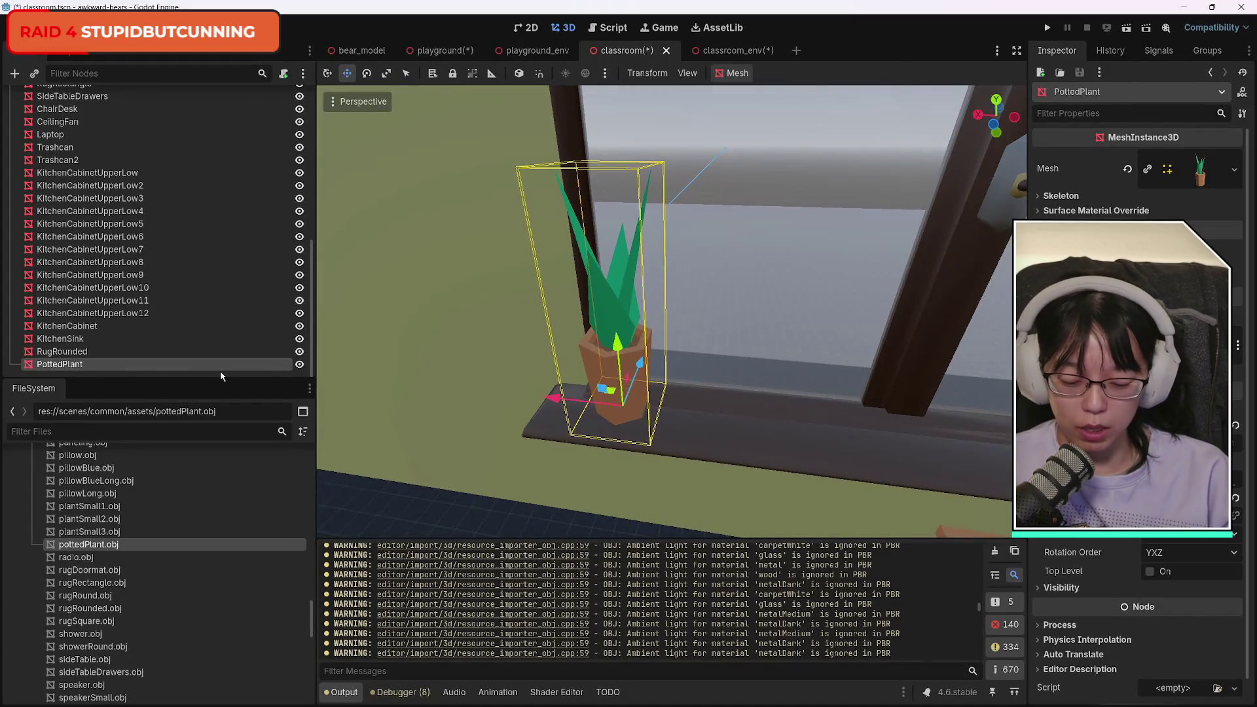
pyautogui.hotkey('ctrl', 'd')
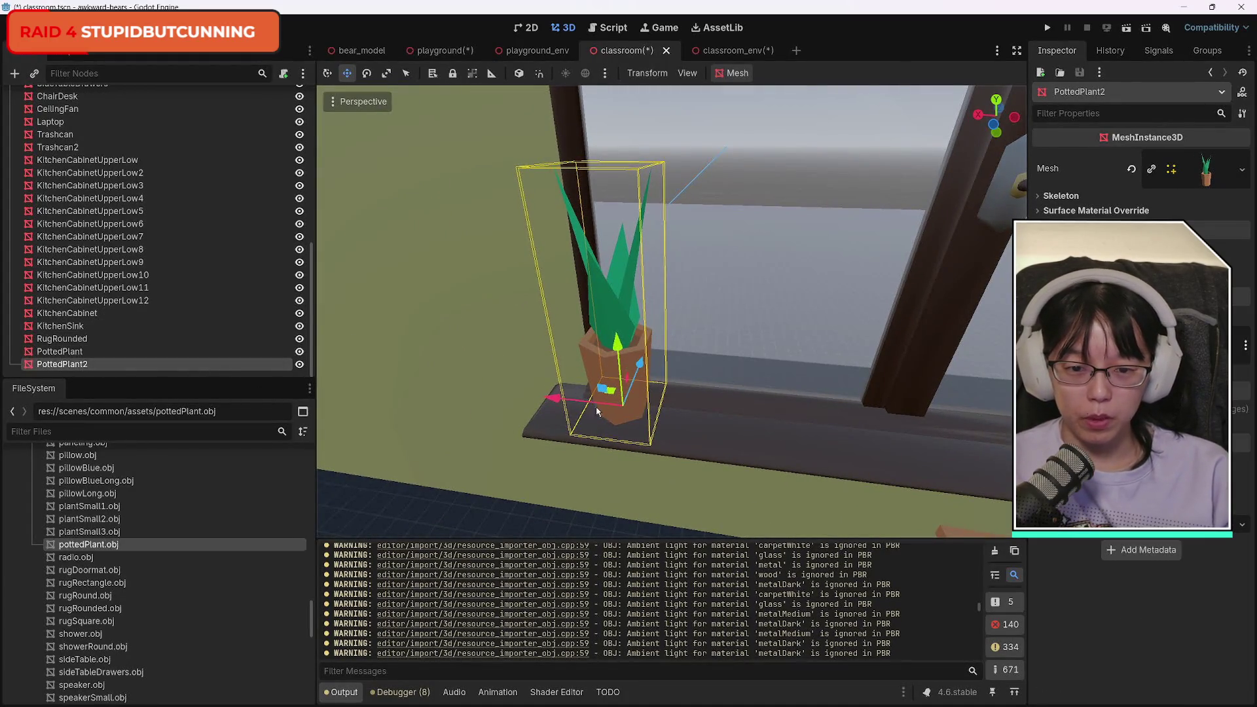
# Move the PottedPlant2 copy over to the drawer cabinet near the door.
pyautogui.moveTo(597, 411); pyautogui.dragTo(524, 380)
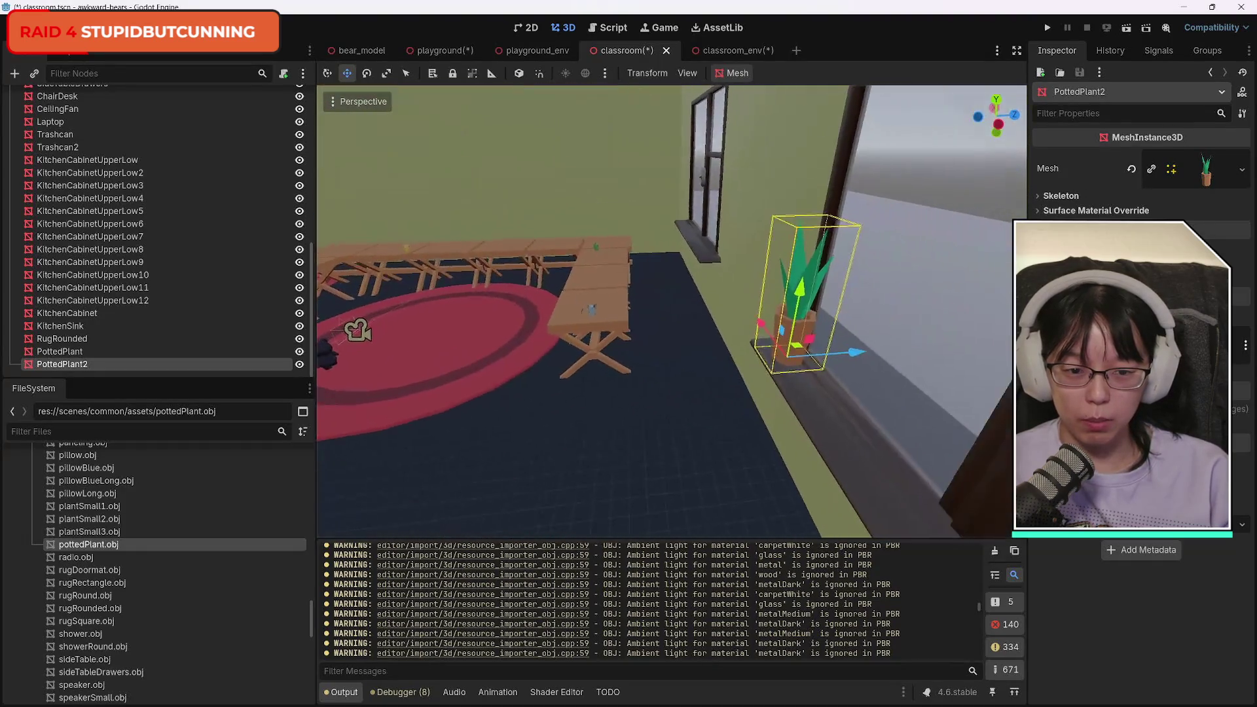
pyautogui.moveTo(975, 459); pyautogui.dragTo(985, 456)
pyautogui.moveTo(872, 375)
pyautogui.mouseDown()
pyautogui.moveTo(551, 393)
pyautogui.moveTo(482, 411)
pyautogui.moveTo(843, 415)
pyautogui.moveTo(625, 367)
pyautogui.moveTo(524, 321)
pyautogui.moveTo(527, 331)
pyautogui.mouseUp()
pyautogui.scroll(5, 527, 331)
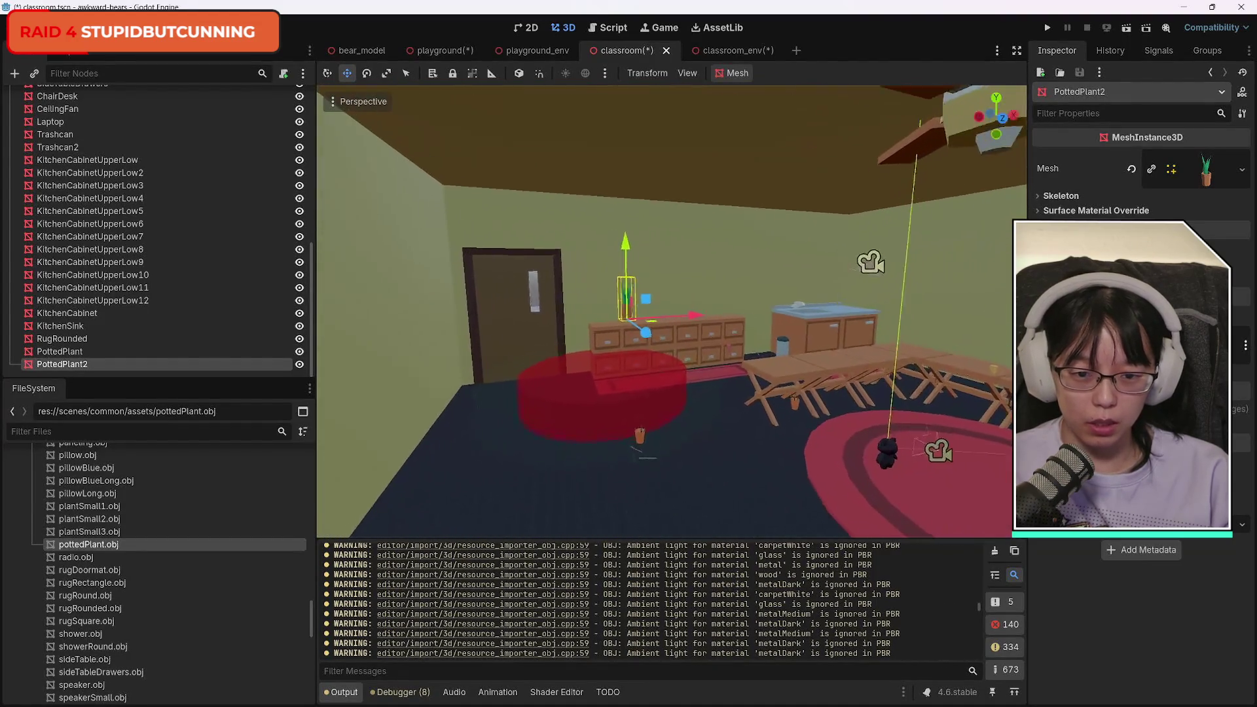
pyautogui.press('f')
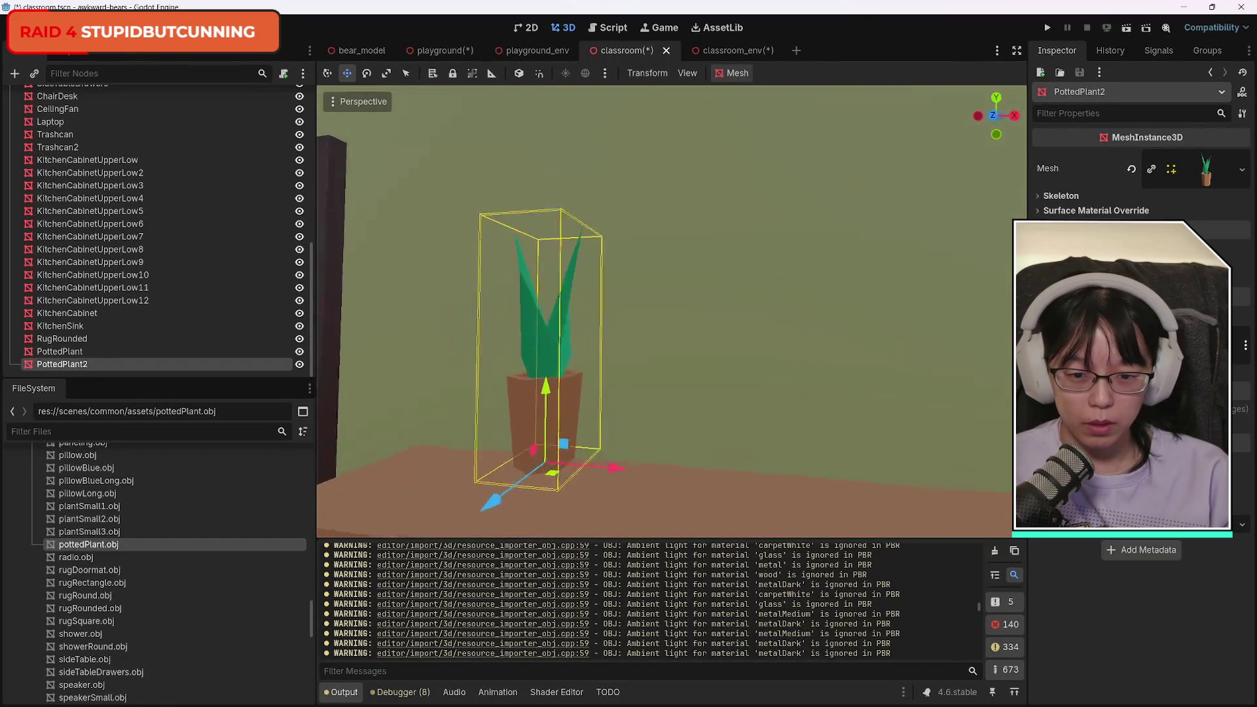
pyautogui.press('w')
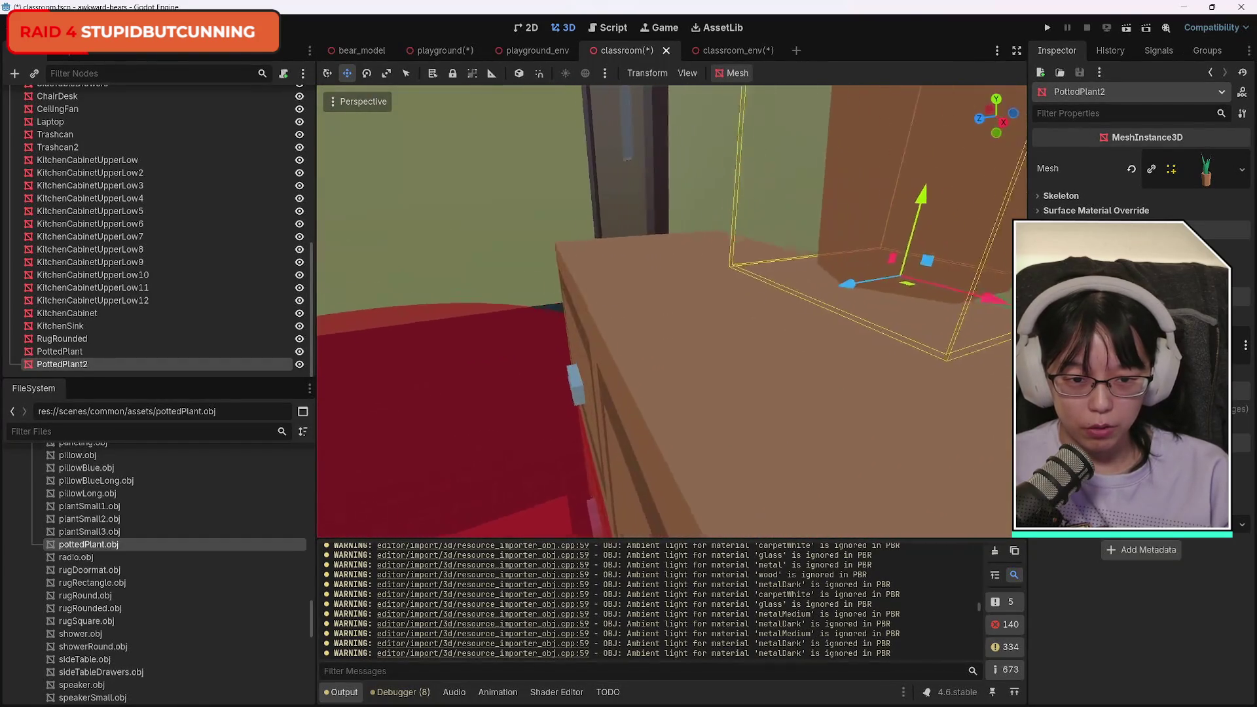
pyautogui.press('s')
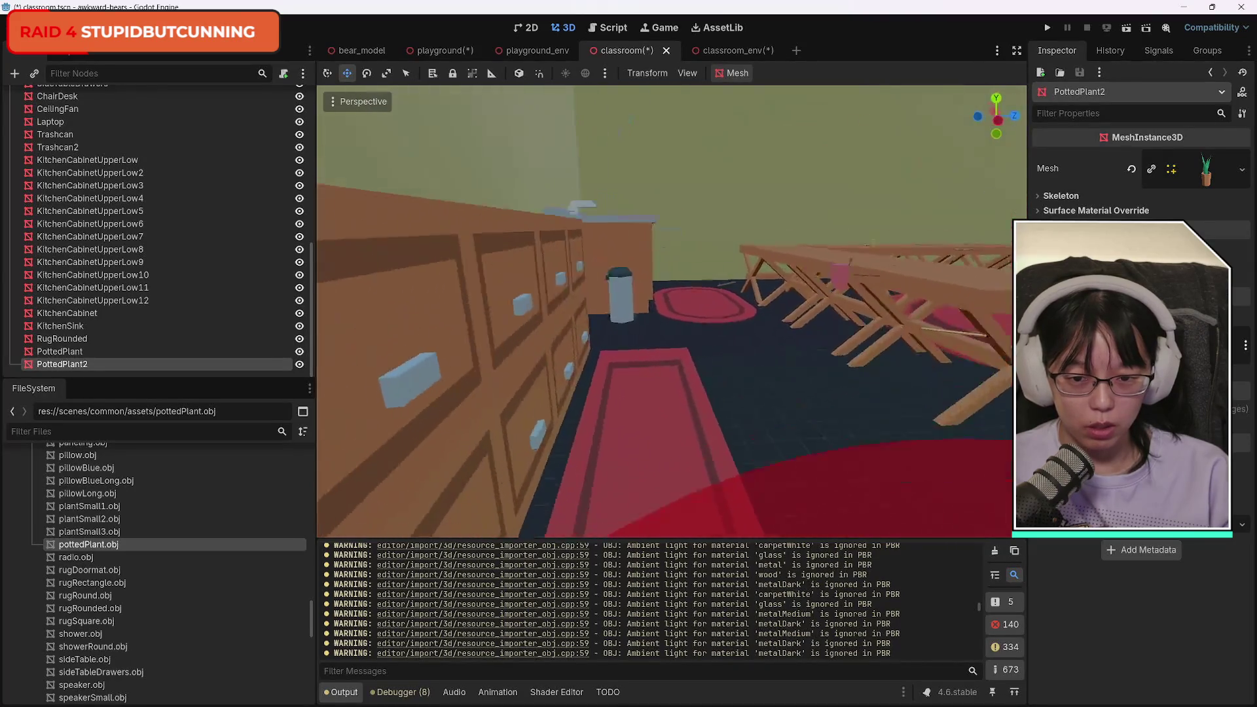
pyautogui.press('w')
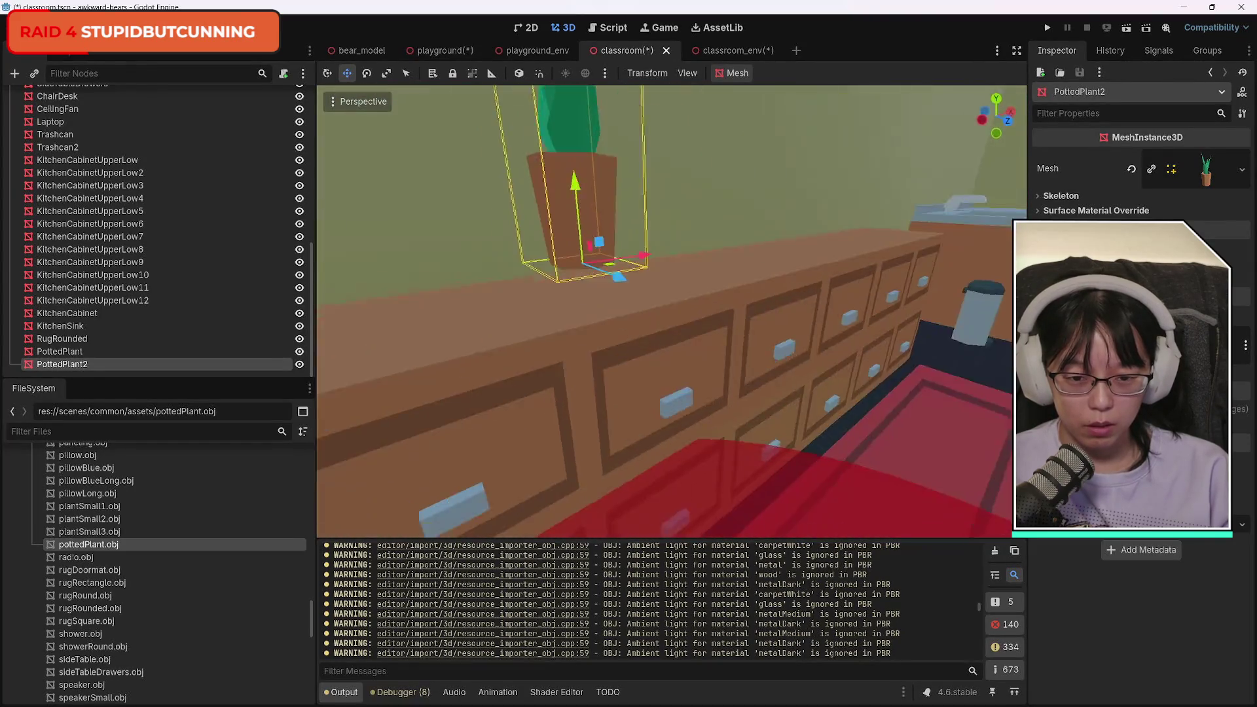
pyautogui.press('w')
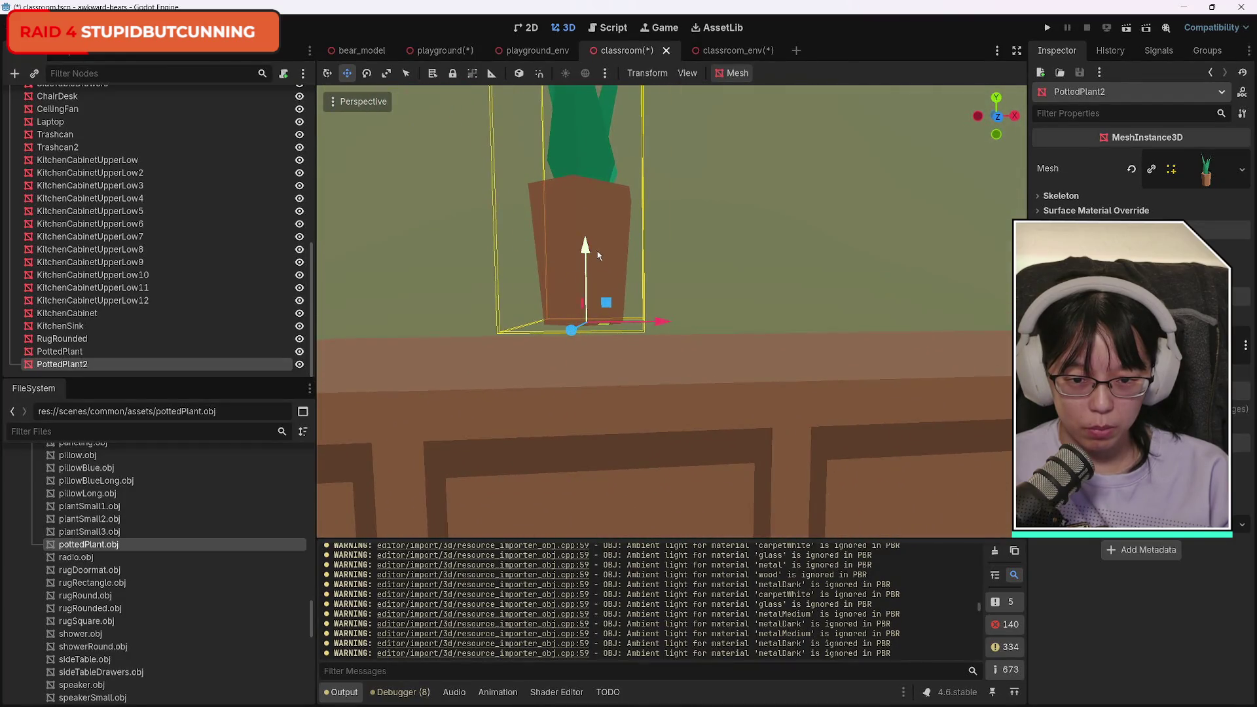
# Lower PottedPlant2 onto the cabinet top and slide it along into place.
pyautogui.moveTo(588, 252); pyautogui.dragTo(586, 269)
pyautogui.press('w')
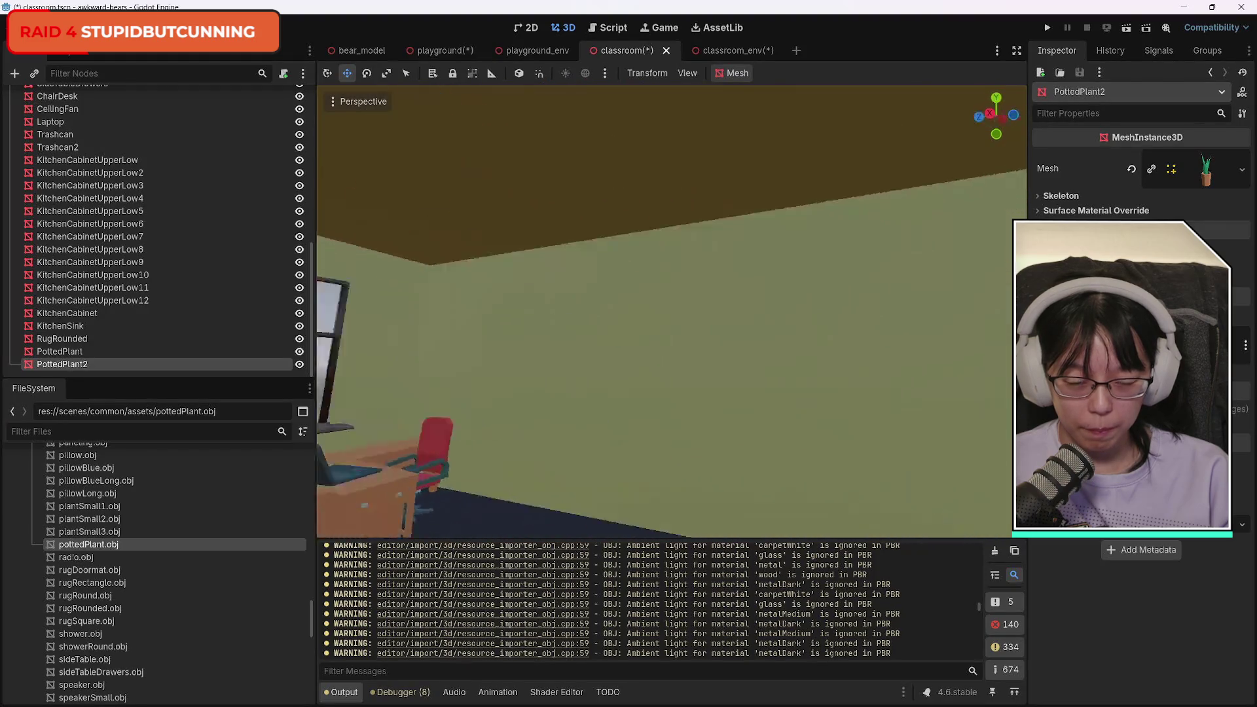
pyautogui.press('s')
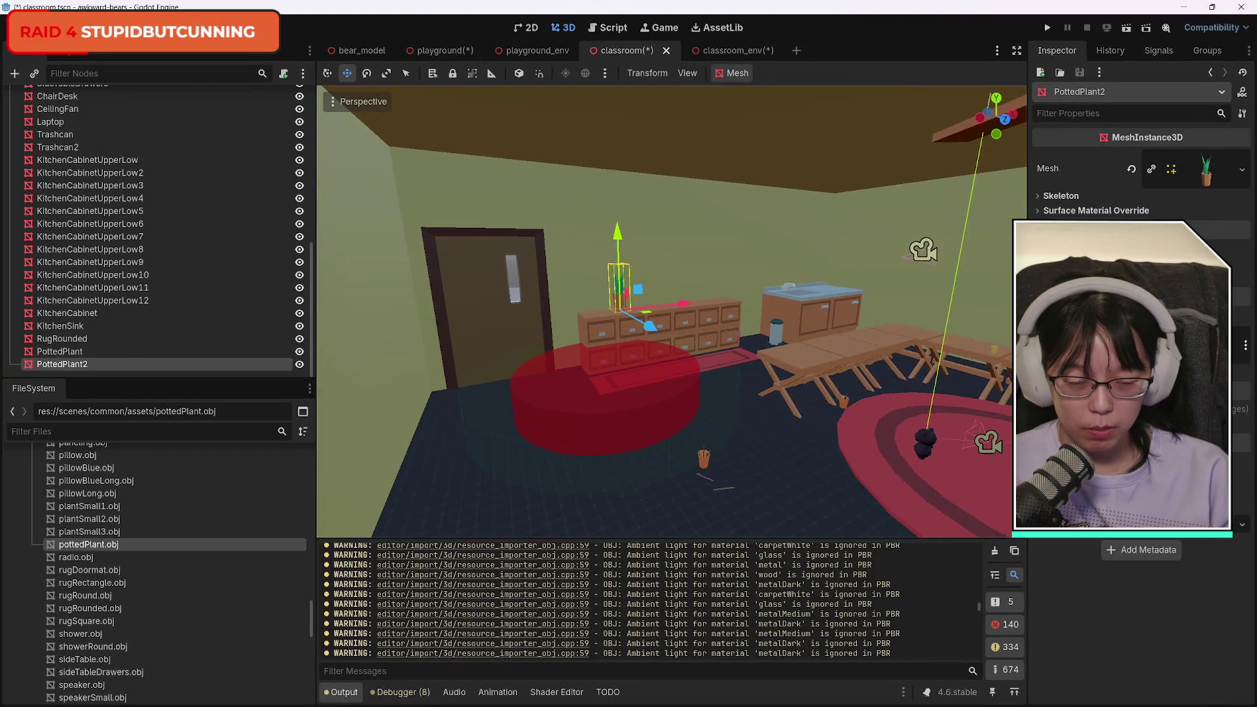
pyautogui.press('a')
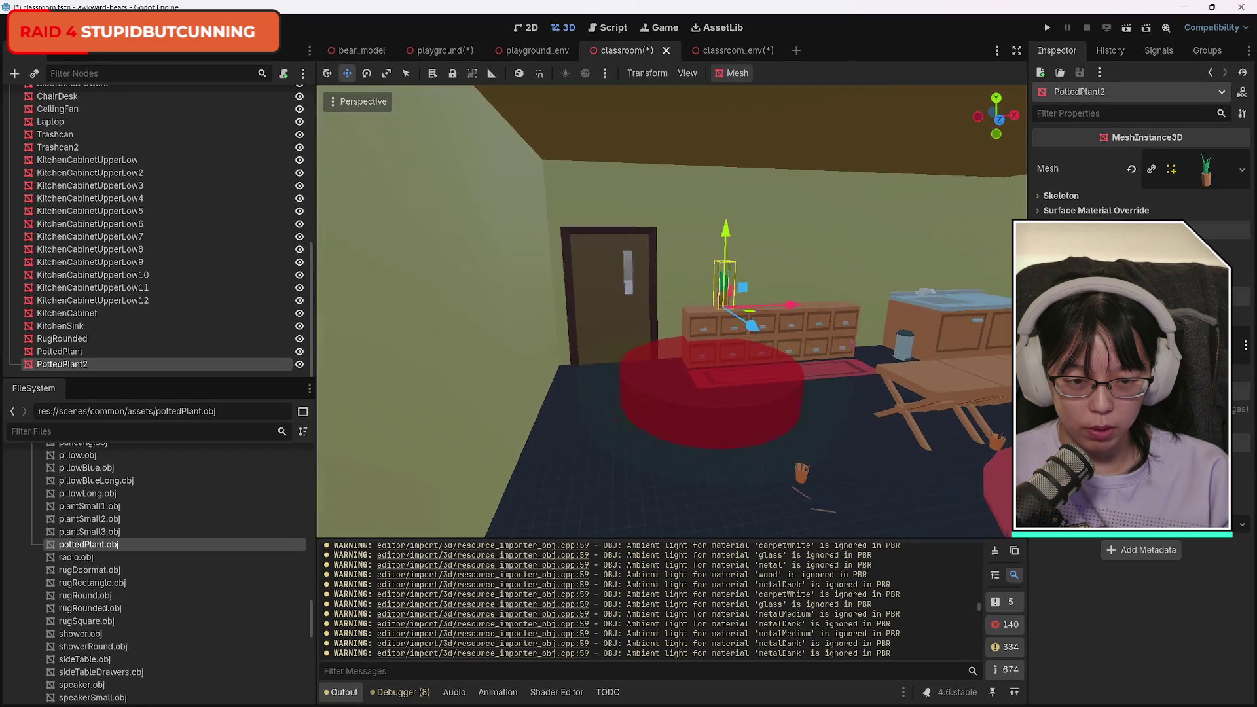
pyautogui.press('w')
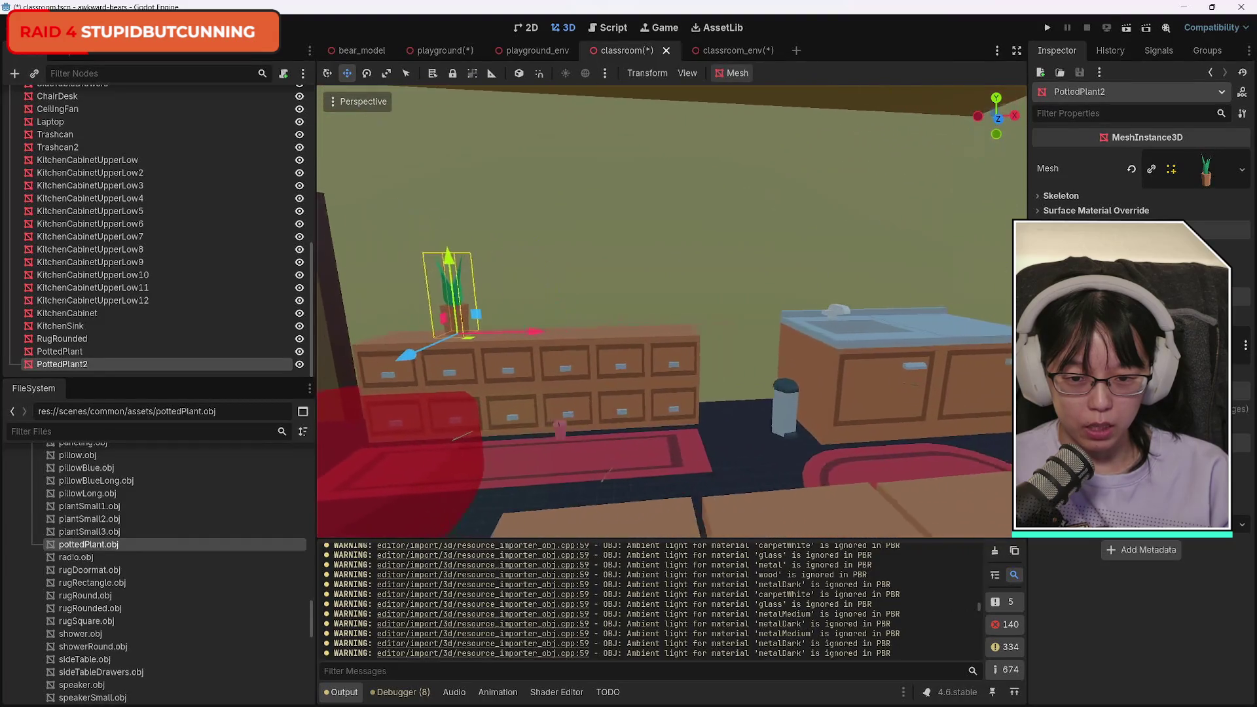
pyautogui.moveTo(552, 335); pyautogui.dragTo(717, 333)
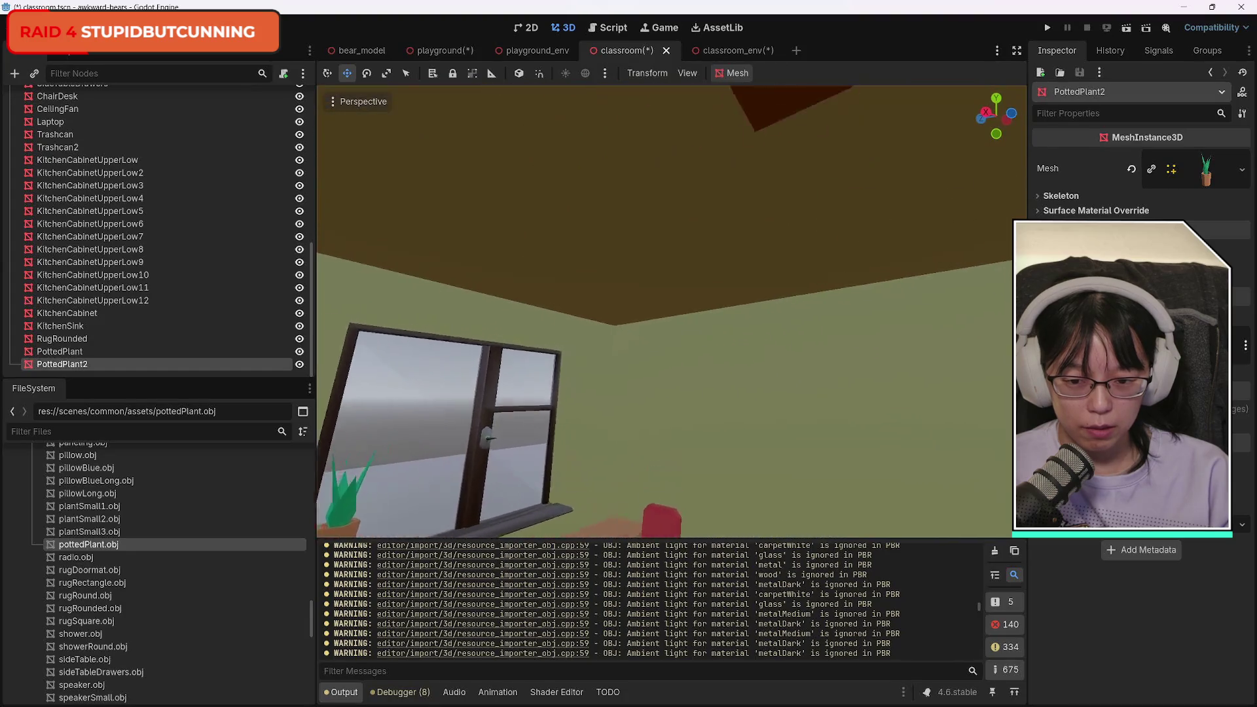
pyautogui.press('s')
pyautogui.press('s')
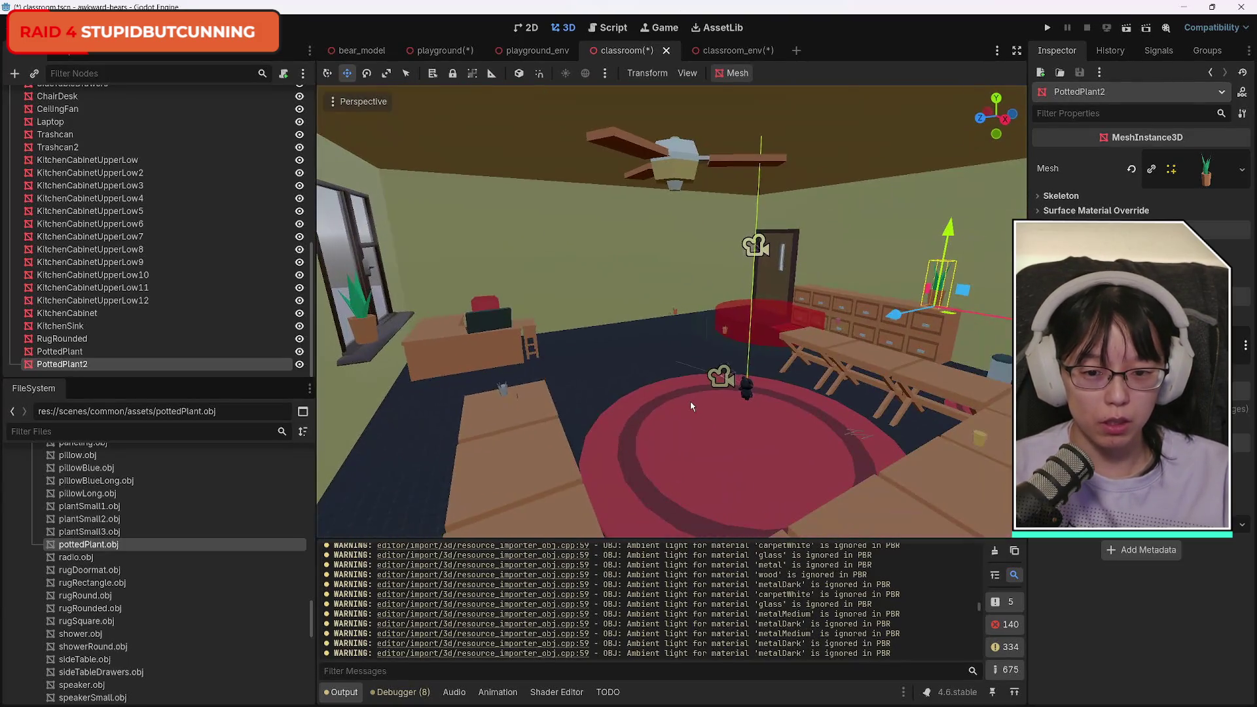
# Save the classroom scene and select radio.obj in the FileSystem dock.
pyautogui.hotkey('ctrl', 's')
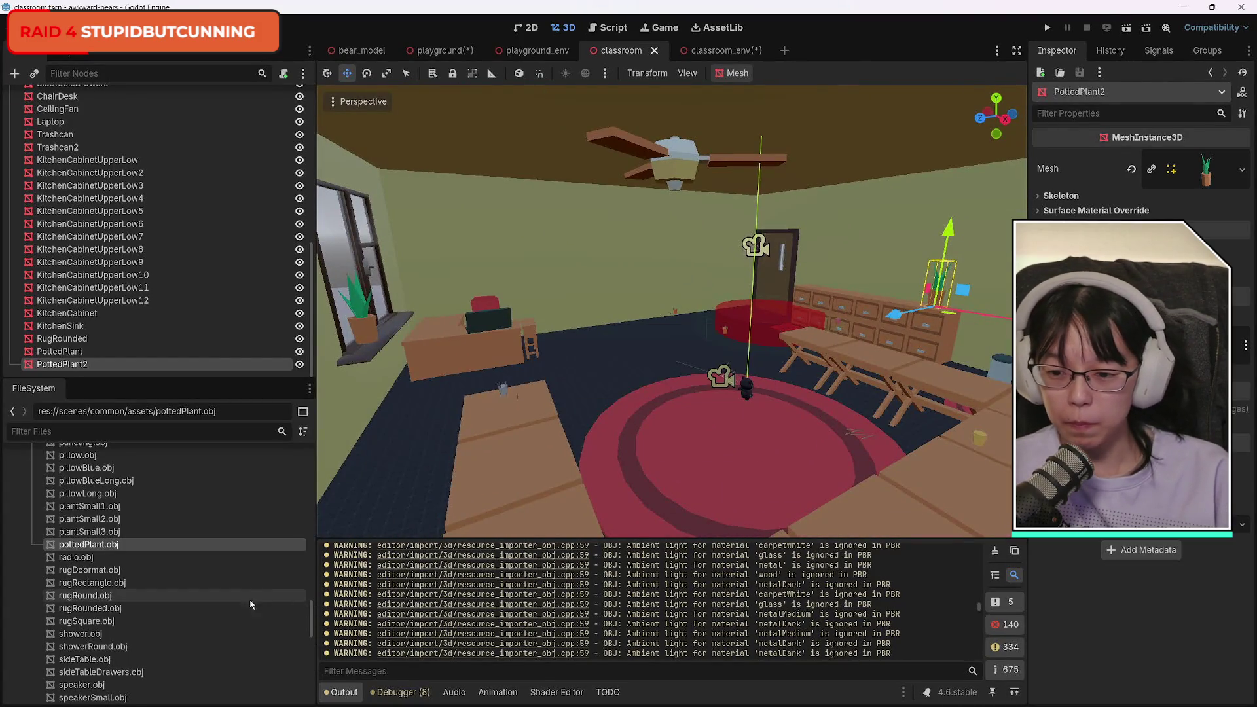
pyautogui.scroll(-3, 241, 613)
pyautogui.scroll(1, 241, 612)
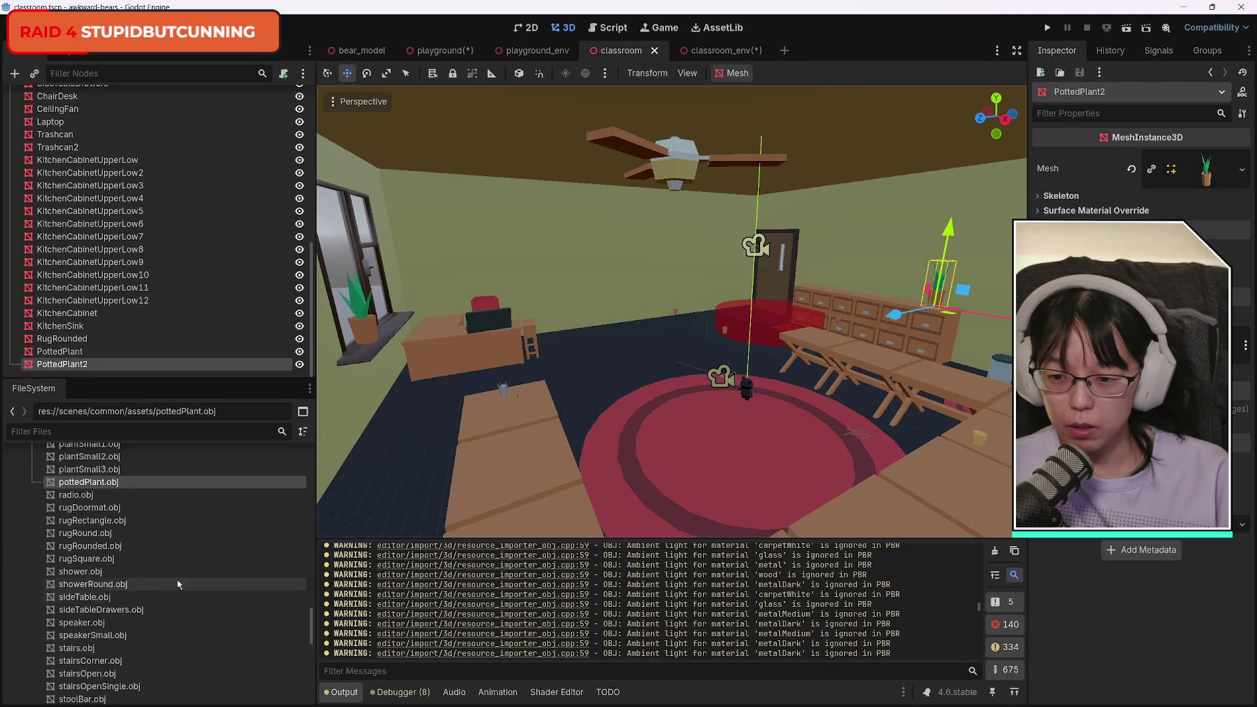
pyautogui.click(71, 498)
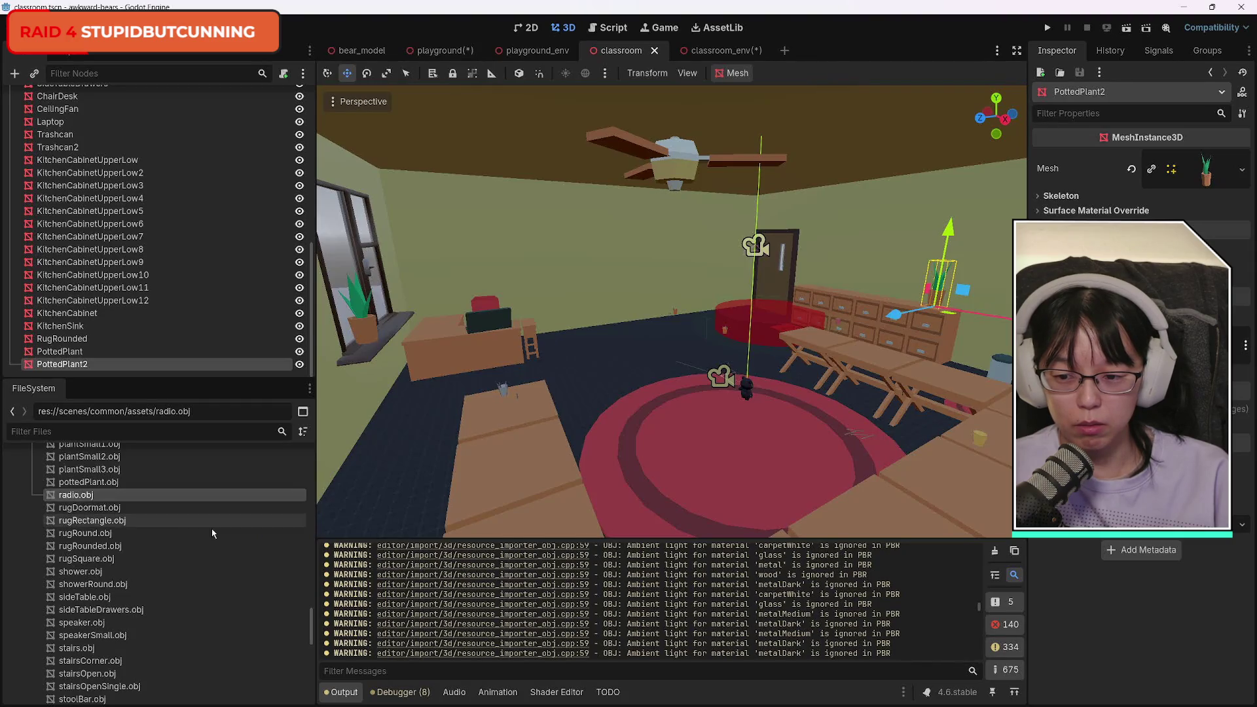
# Switch to Chrome's Kenney Furniture Kit page.
pyautogui.moveTo(285, 703)
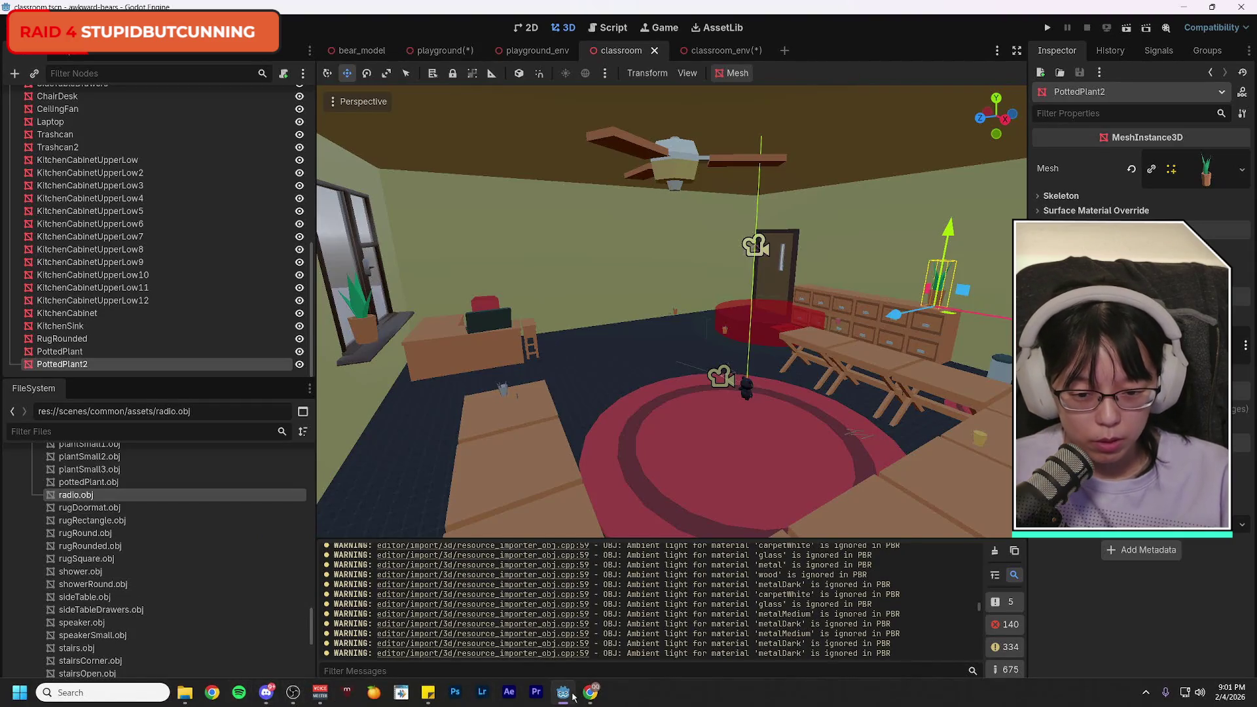
pyautogui.moveTo(590, 692)
pyautogui.click(655, 639)
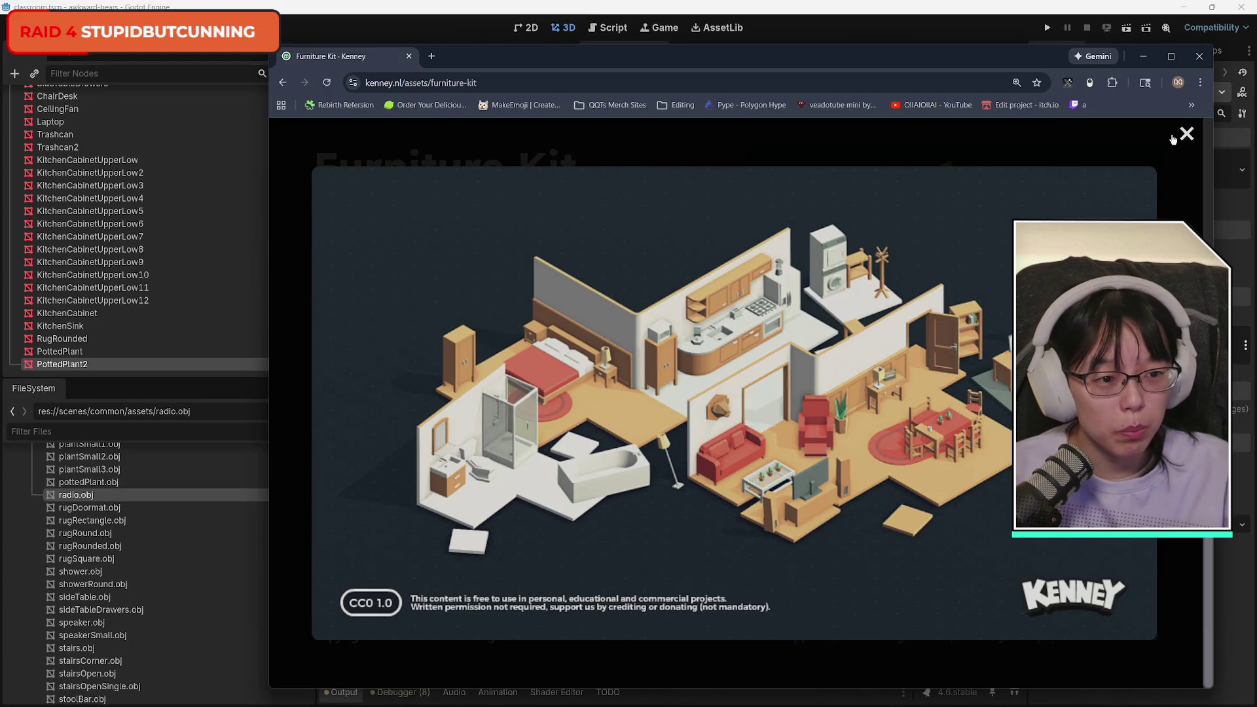
# Bring the Godot editor with the classroom scene back to the front.
pyautogui.click(883, 12)
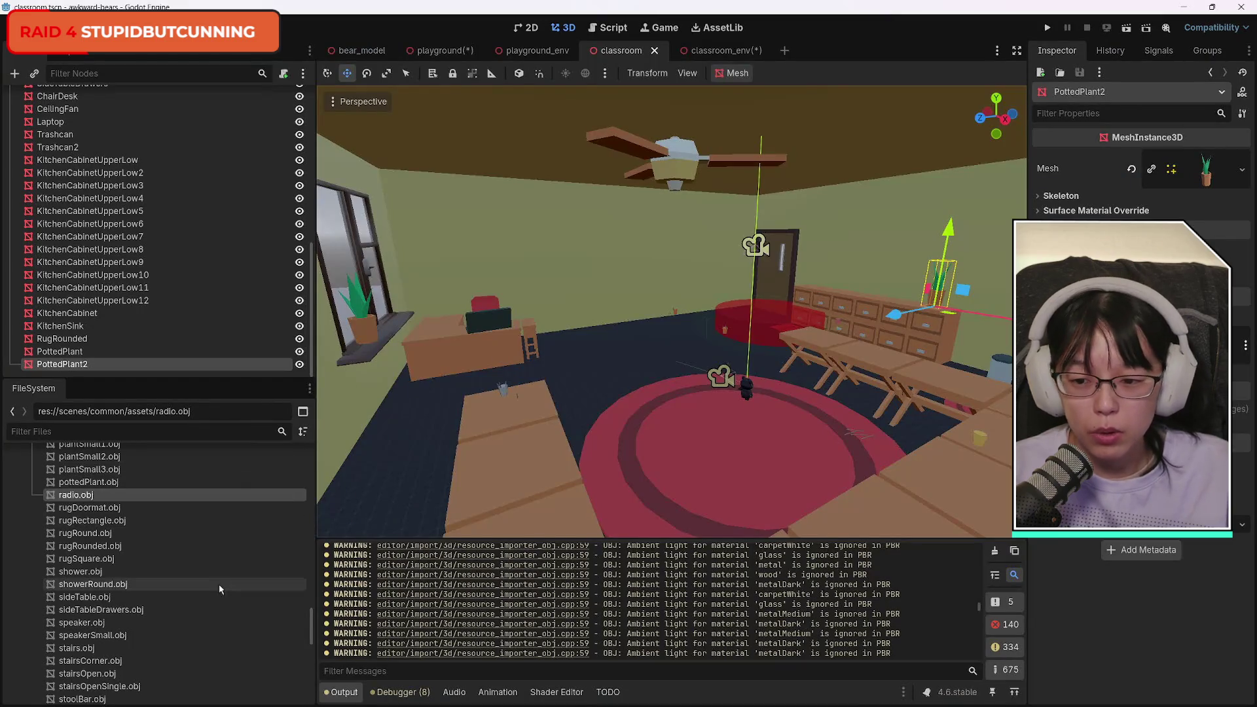
# Browse the model files, undo a trial desk chair, and drop coatRack.obj in.
pyautogui.scroll(10, 168, 594)
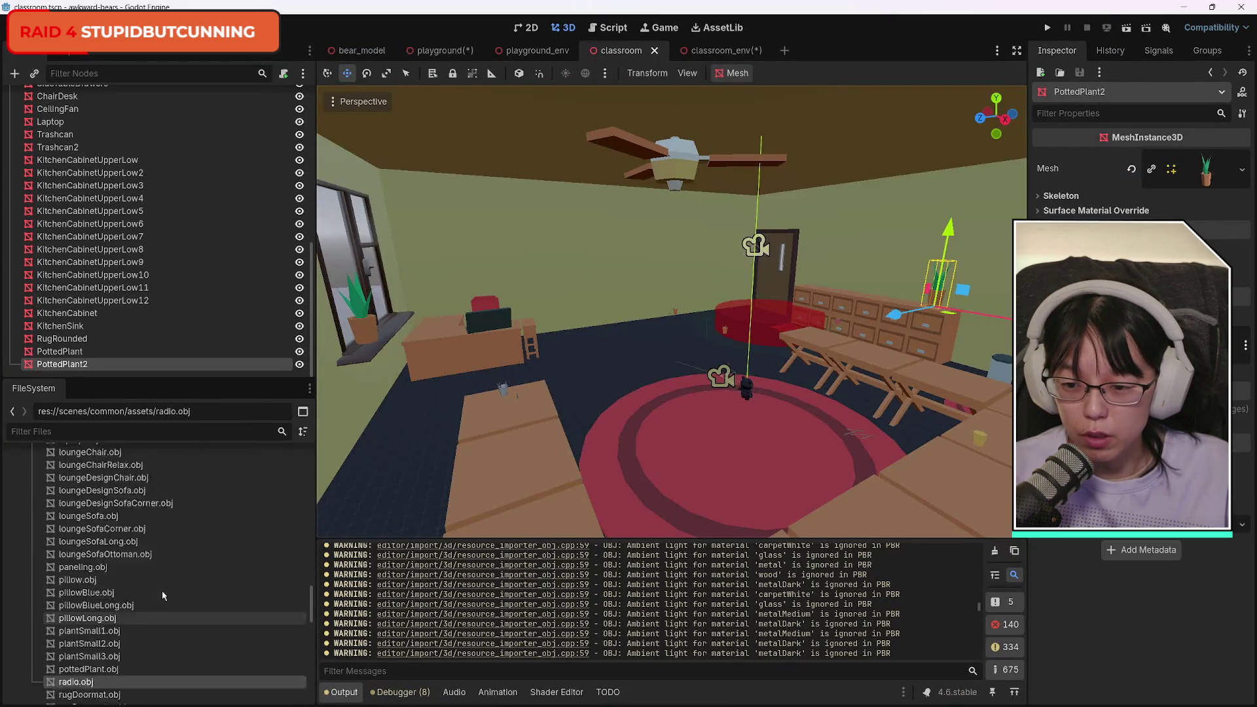
pyautogui.scroll(-3, 164, 591)
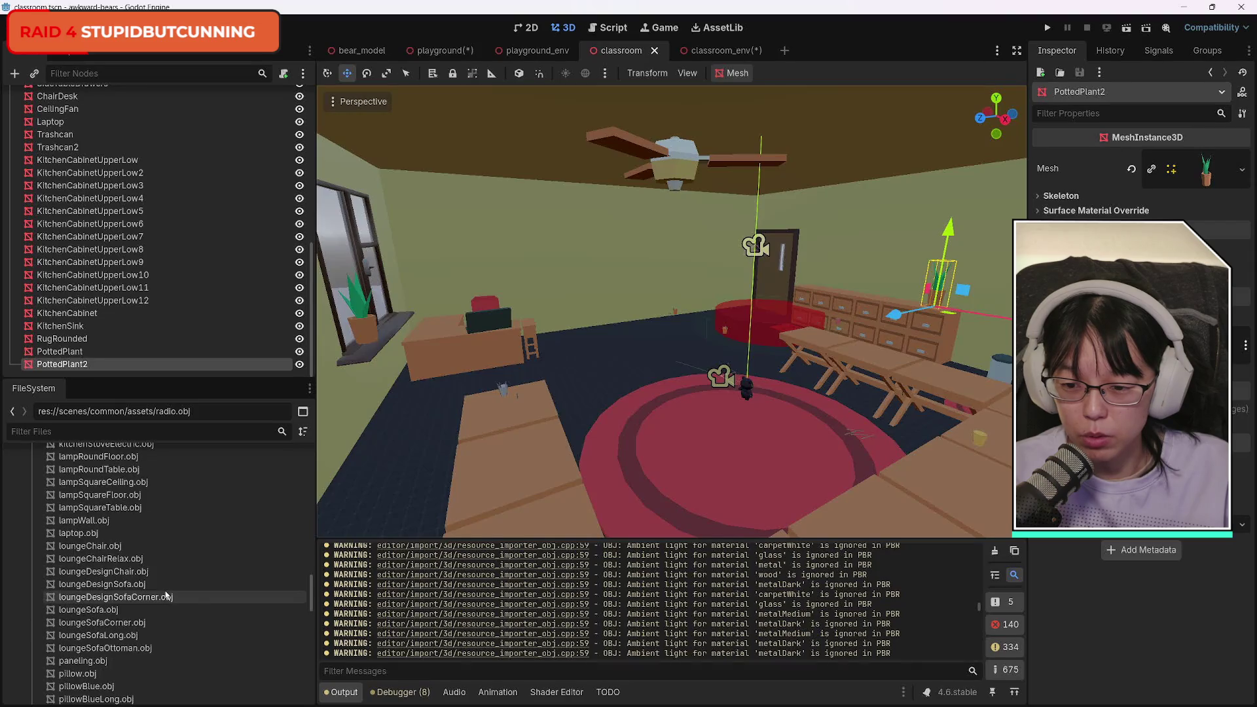
pyautogui.scroll(9, 167, 593)
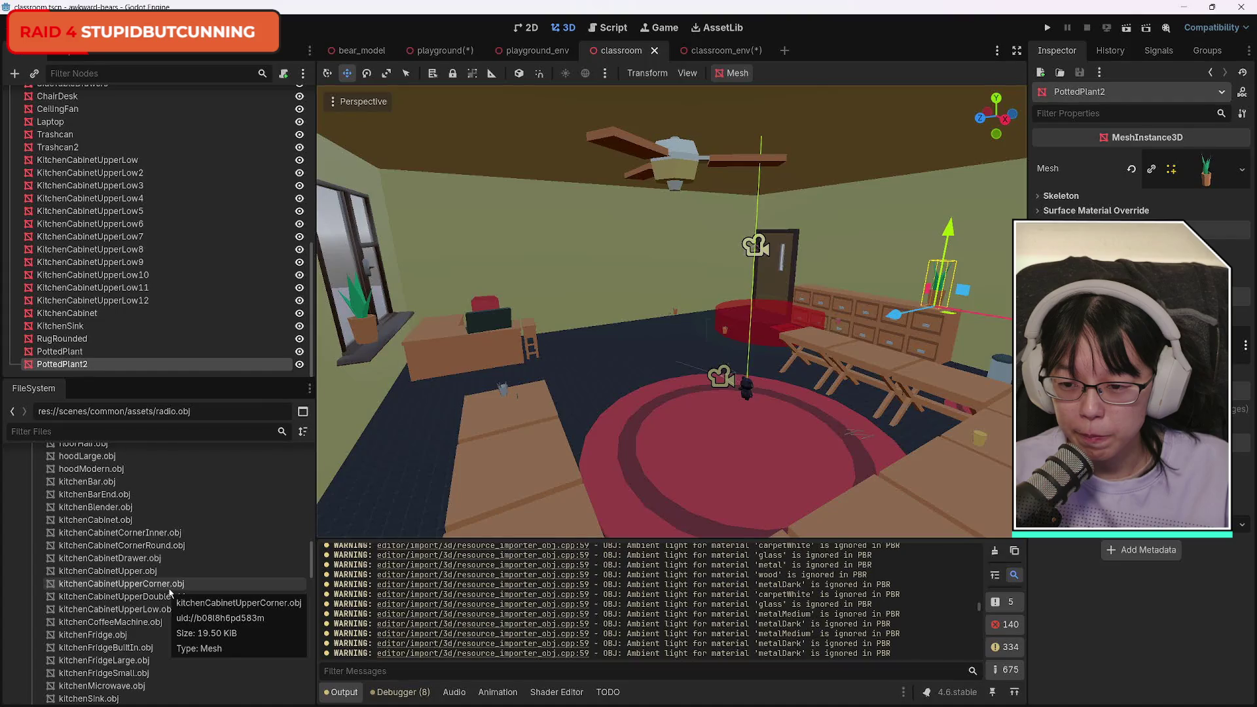
pyautogui.scroll(10, 171, 590)
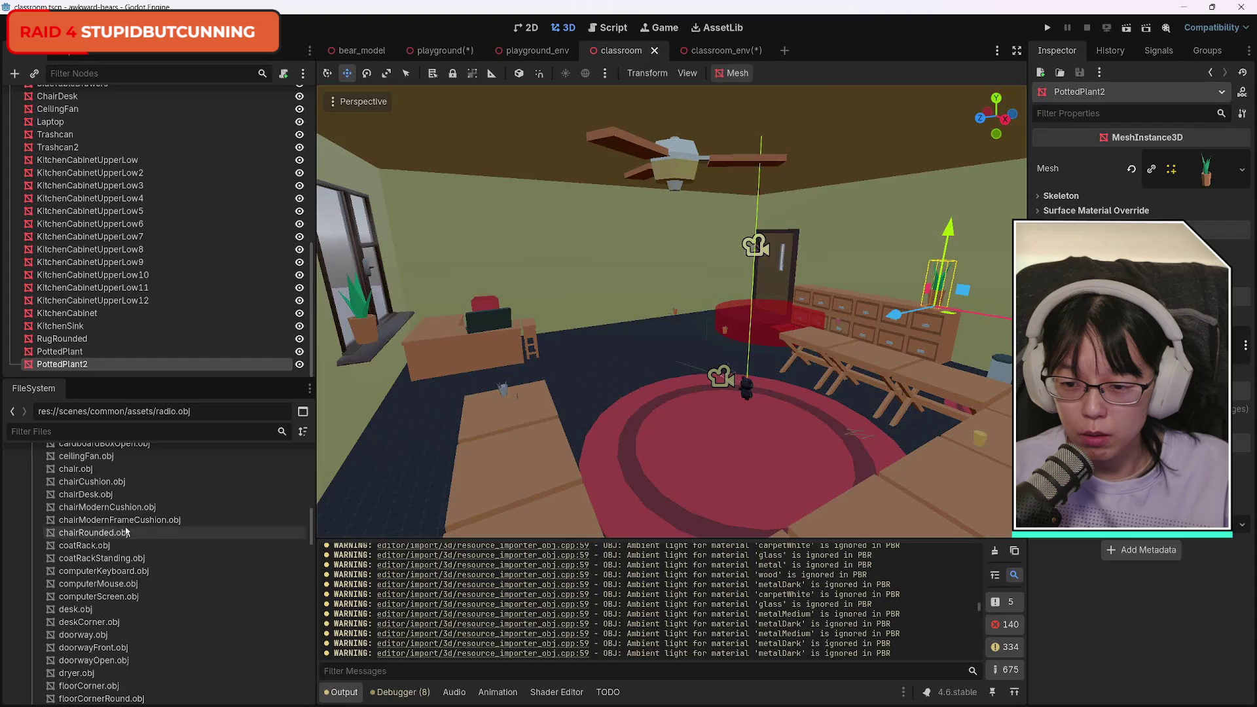
pyautogui.moveTo(95, 499)
pyautogui.mouseDown()
pyautogui.moveTo(616, 436)
pyautogui.moveTo(619, 419)
pyautogui.moveTo(596, 400)
pyautogui.mouseUp()
pyautogui.hotkey('ctrl', 'z')
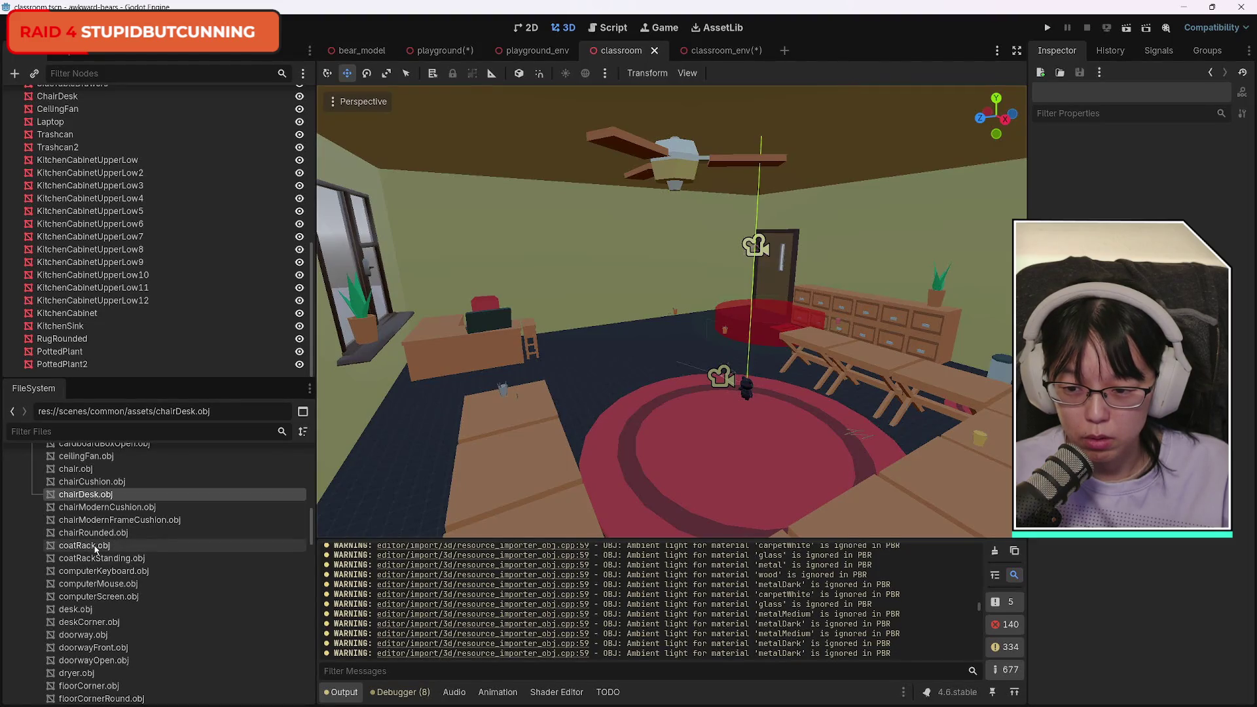
pyautogui.moveTo(99, 547)
pyautogui.mouseDown()
pyautogui.moveTo(672, 430)
pyautogui.moveTo(631, 374)
pyautogui.mouseUp()
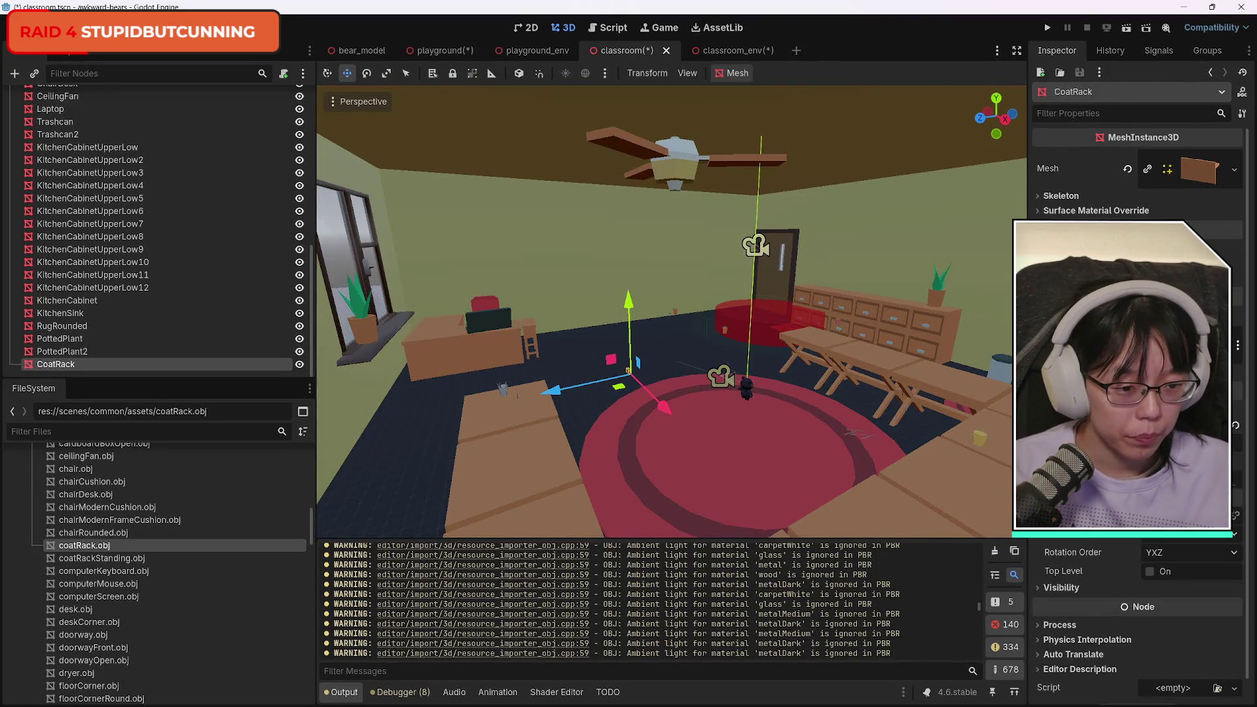
# Confirm the CoatRack and frame it on the floor by the rug.
pyautogui.press('Return')
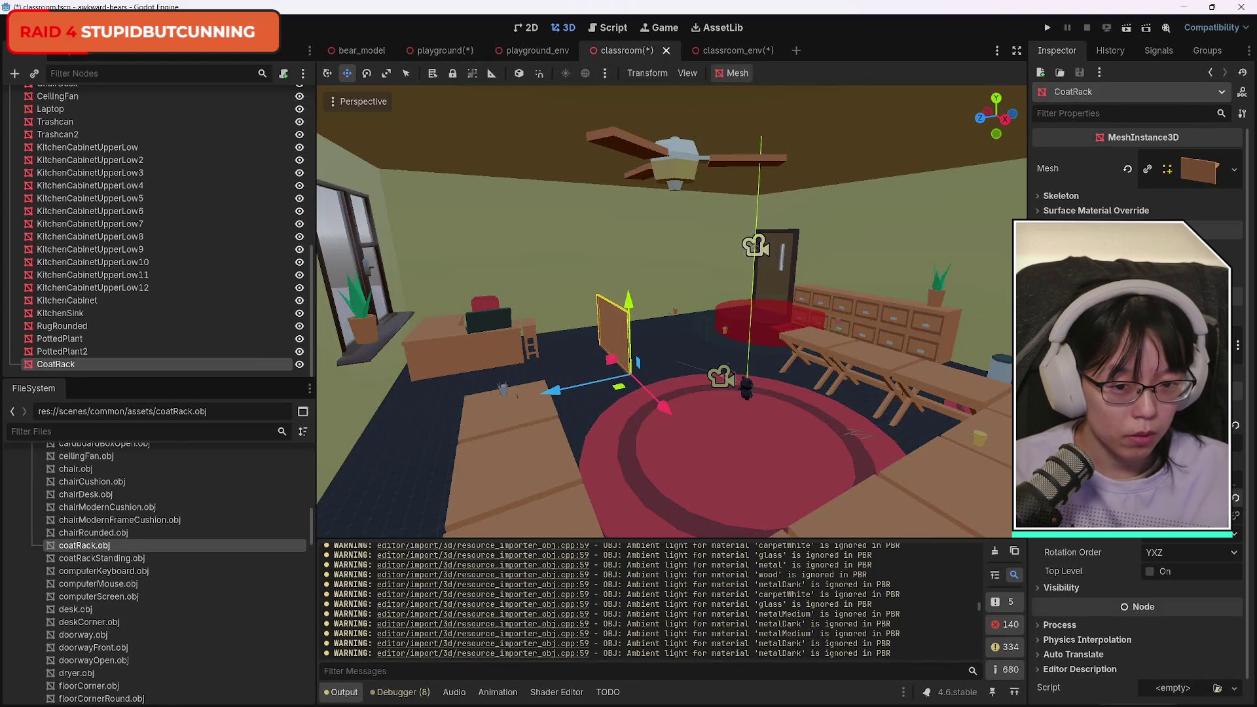
pyautogui.press('Return')
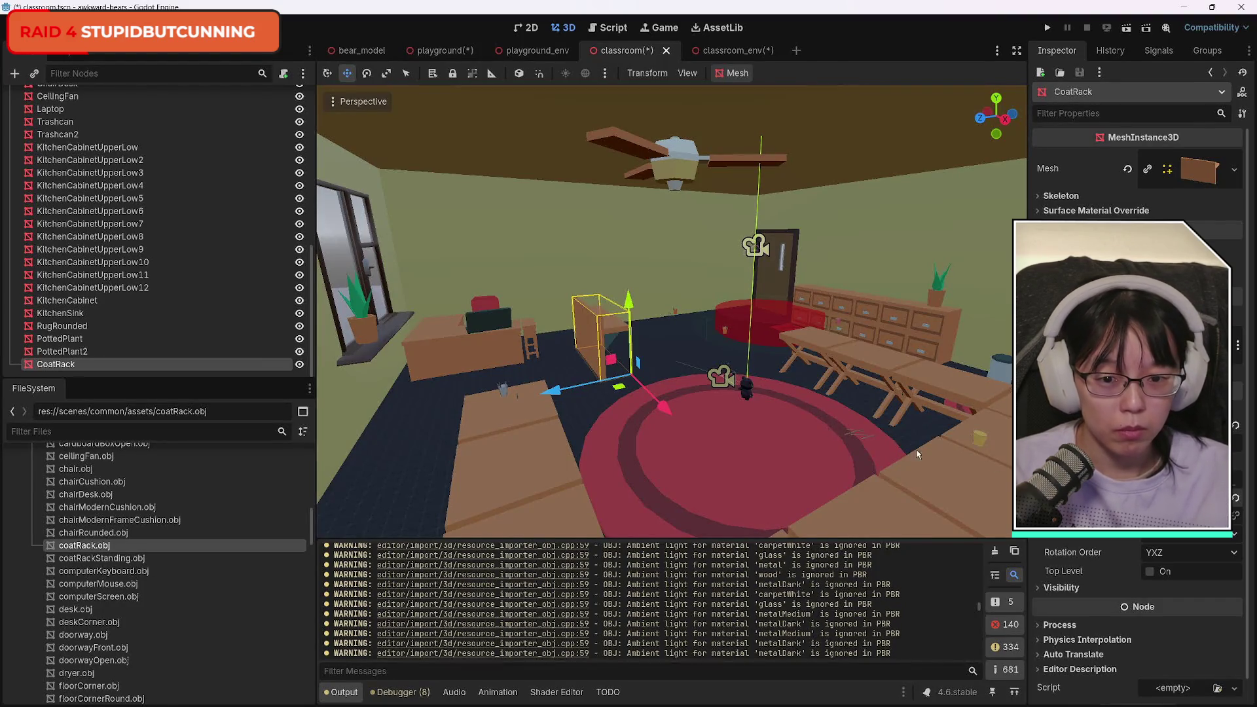
pyautogui.moveTo(699, 350)
pyautogui.mouseDown()
pyautogui.moveTo(577, 353)
pyautogui.moveTo(695, 357)
pyautogui.mouseUp()
pyautogui.moveTo(671, 312)
pyautogui.mouseDown()
pyautogui.moveTo(623, 311)
pyautogui.moveTo(720, 314)
pyautogui.moveTo(661, 313)
pyautogui.moveTo(589, 367)
pyautogui.moveTo(720, 315)
pyautogui.moveTo(655, 393)
pyautogui.mouseUp()
pyautogui.scroll(5, 665, 312)
pyautogui.press('f')
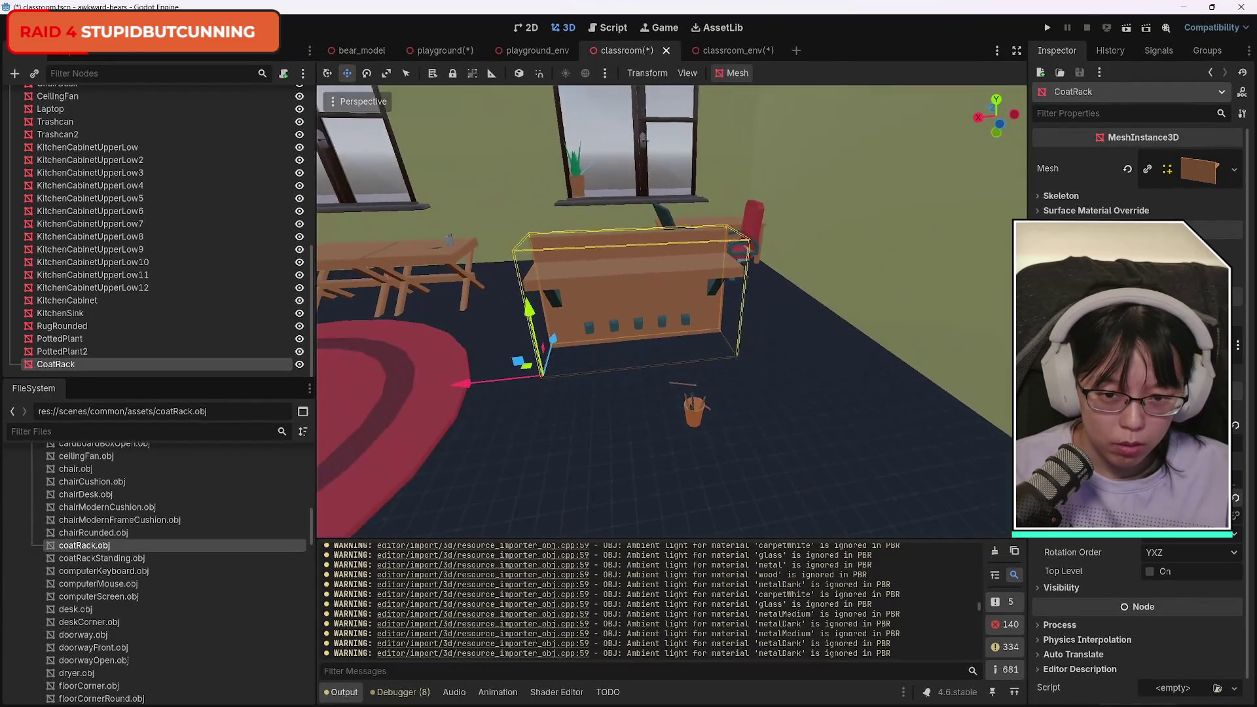
pyautogui.scroll(5, 665, 311)
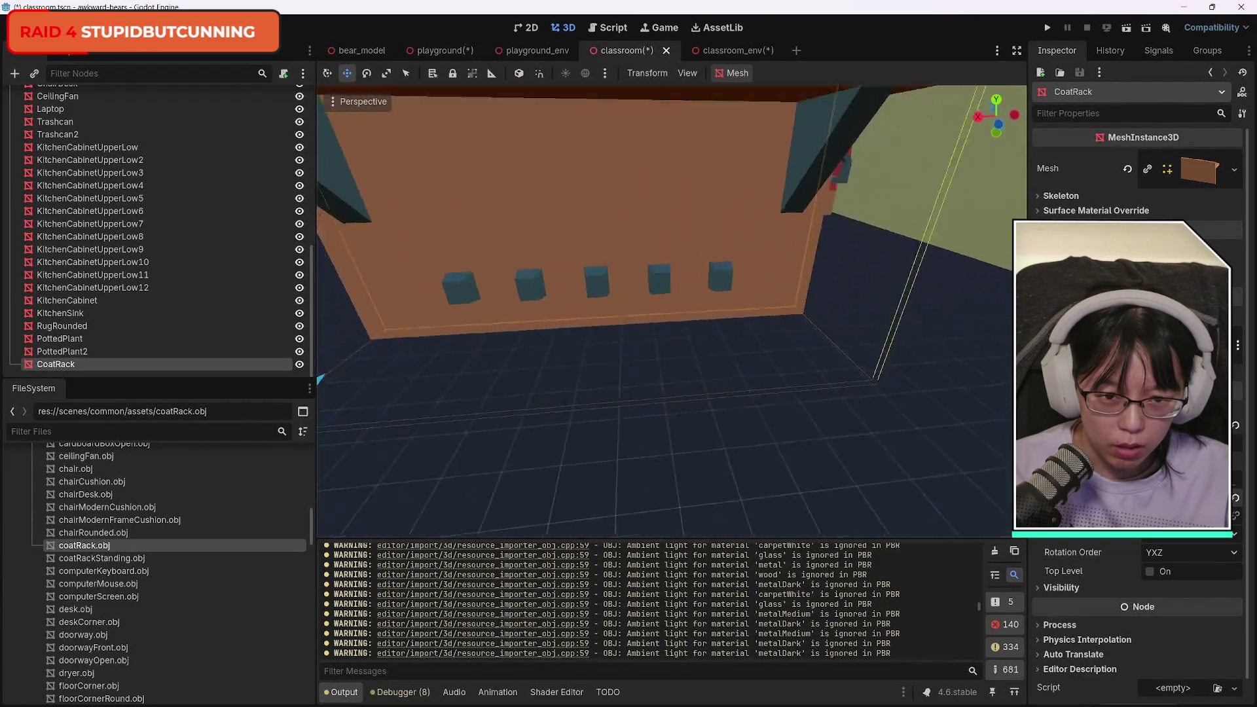
pyautogui.moveTo(665, 311)
pyautogui.mouseDown()
pyautogui.moveTo(766, 315)
pyautogui.moveTo(721, 314)
pyautogui.moveTo(733, 313)
pyautogui.mouseUp()
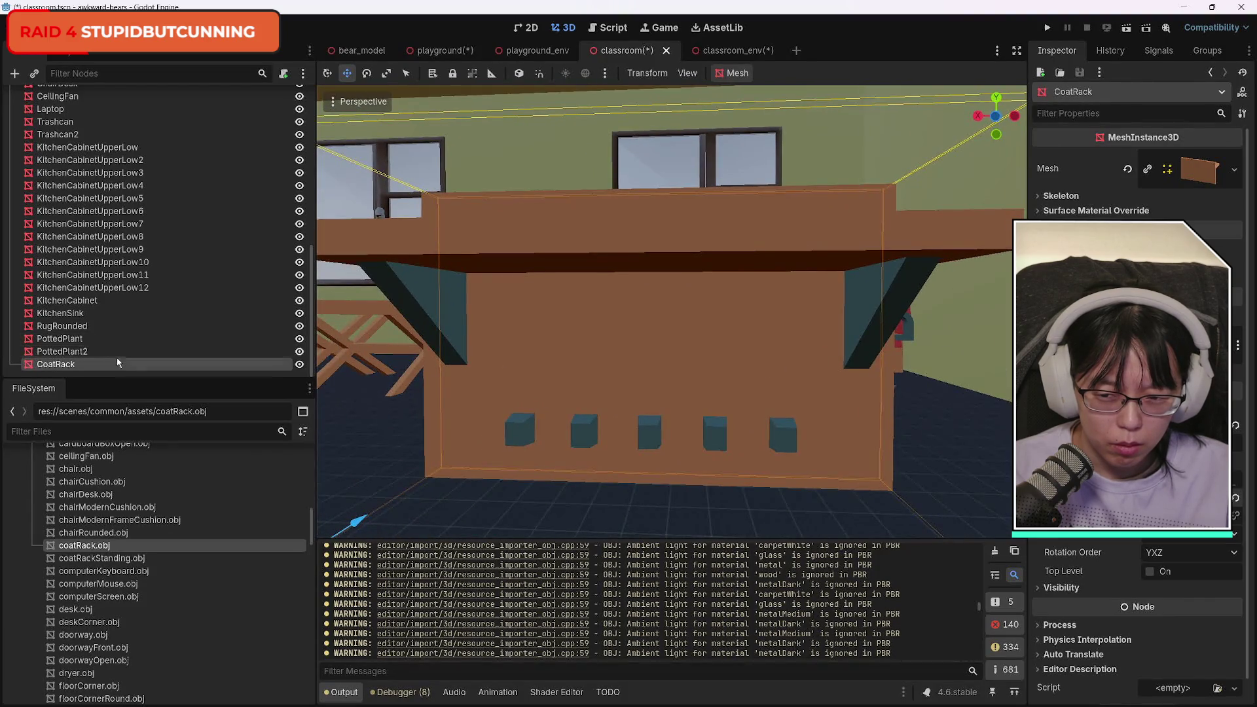
# Reselect the coat rack from a wide room view and switch to the Rotate tool.
pyautogui.click(99, 351)
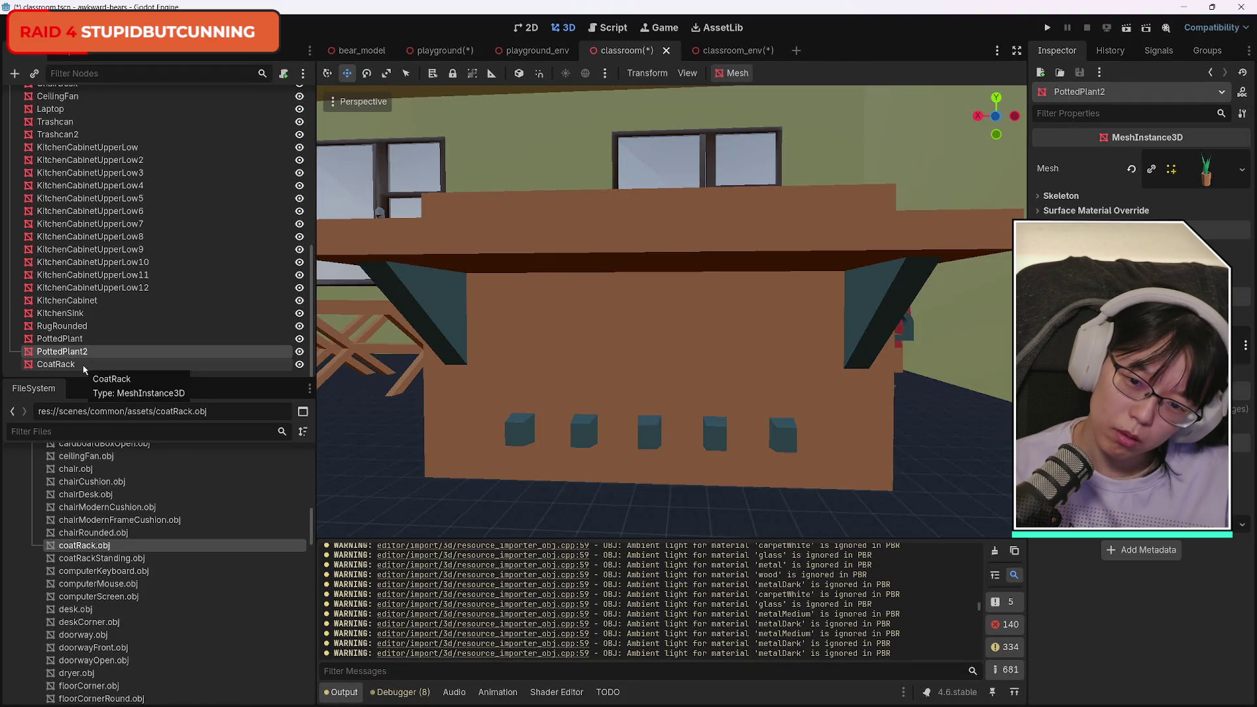
pyautogui.moveTo(647, 366)
pyautogui.mouseDown()
pyautogui.moveTo(655, 262)
pyautogui.moveTo(668, 459)
pyautogui.moveTo(655, 367)
pyautogui.moveTo(693, 383)
pyautogui.mouseUp()
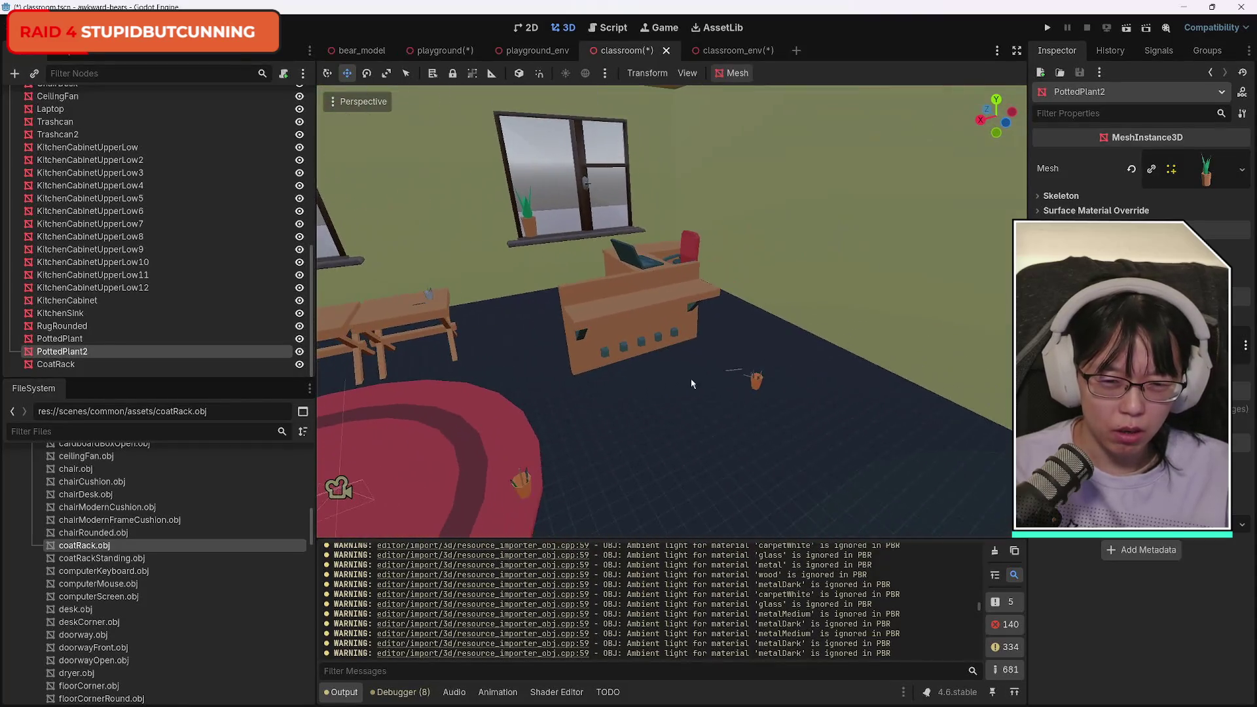
pyautogui.click(640, 306)
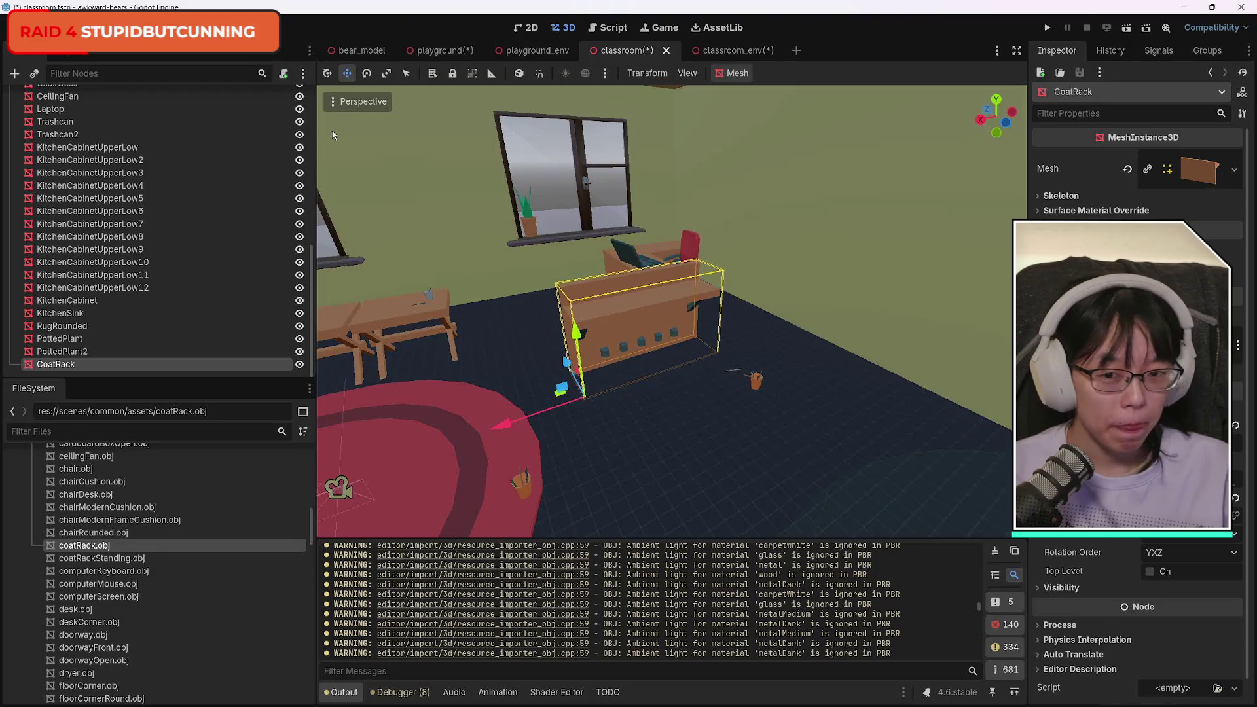
pyautogui.click(367, 74)
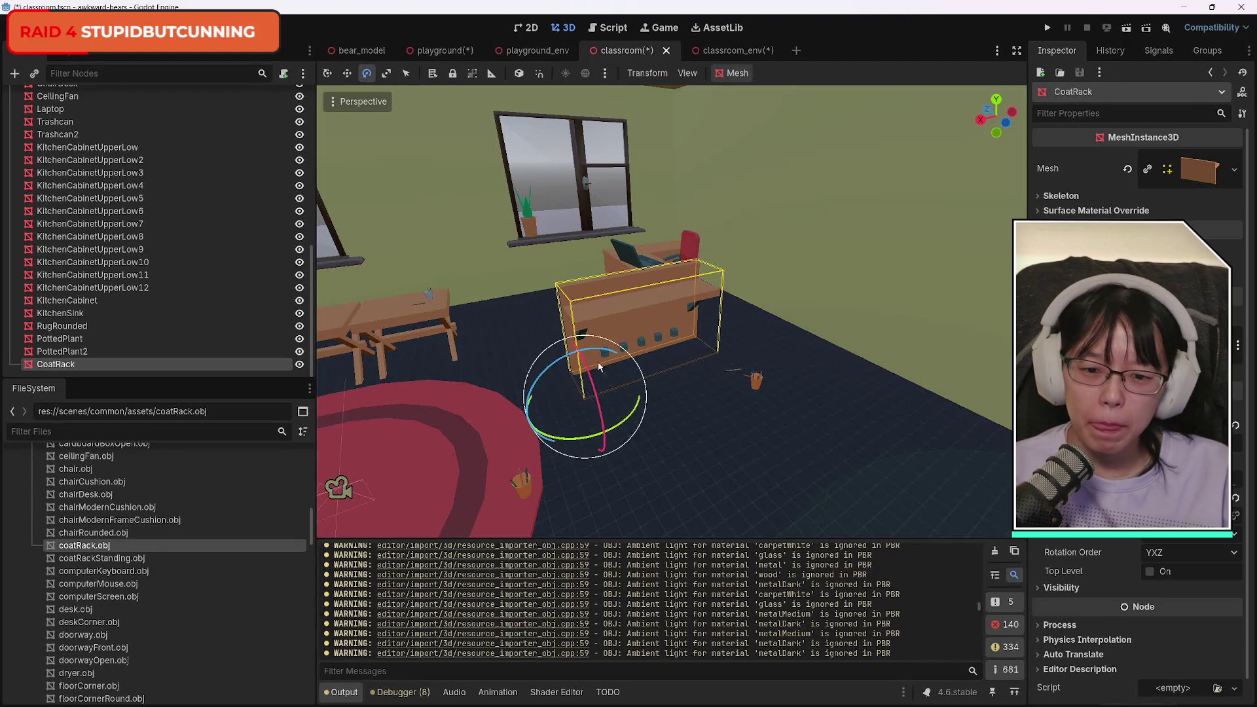
# Turn the CoatRack about 88 degrees and slide it beside the red-chaired desk near the window.
pyautogui.moveTo(616, 429)
pyautogui.mouseDown()
pyautogui.moveTo(570, 498)
pyautogui.moveTo(578, 545)
pyautogui.moveTo(660, 509)
pyautogui.mouseUp()
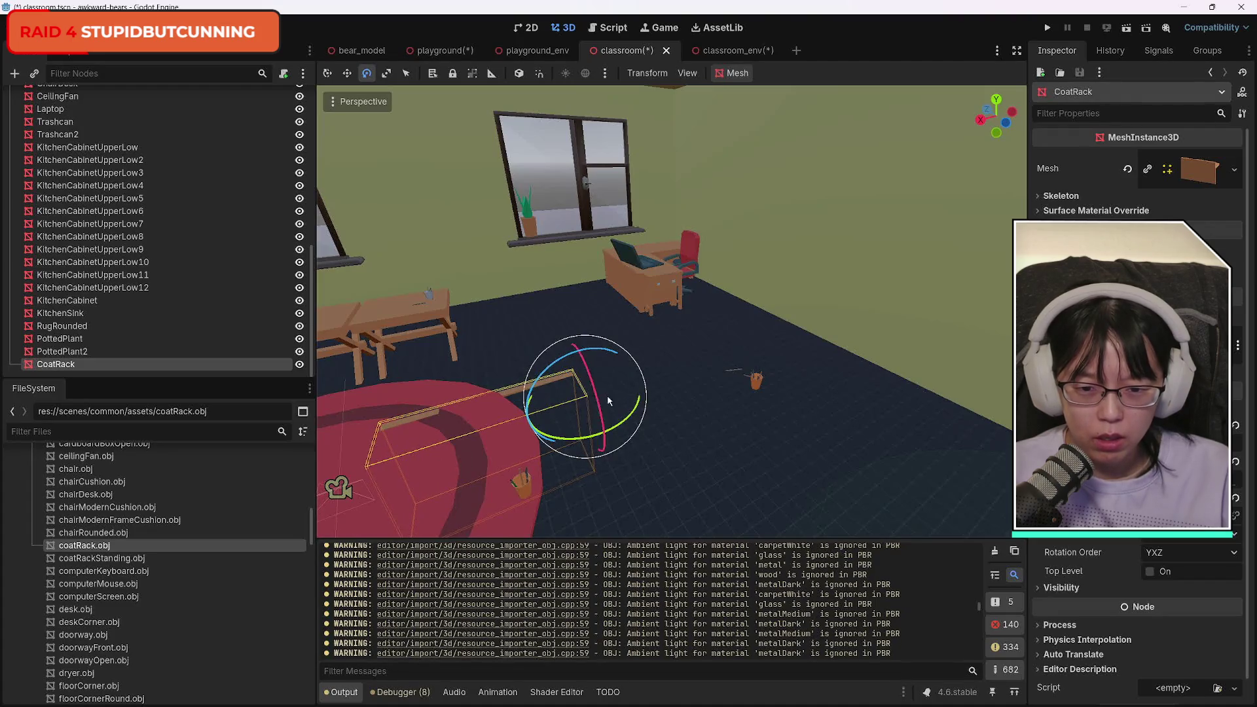
pyautogui.click(328, 72)
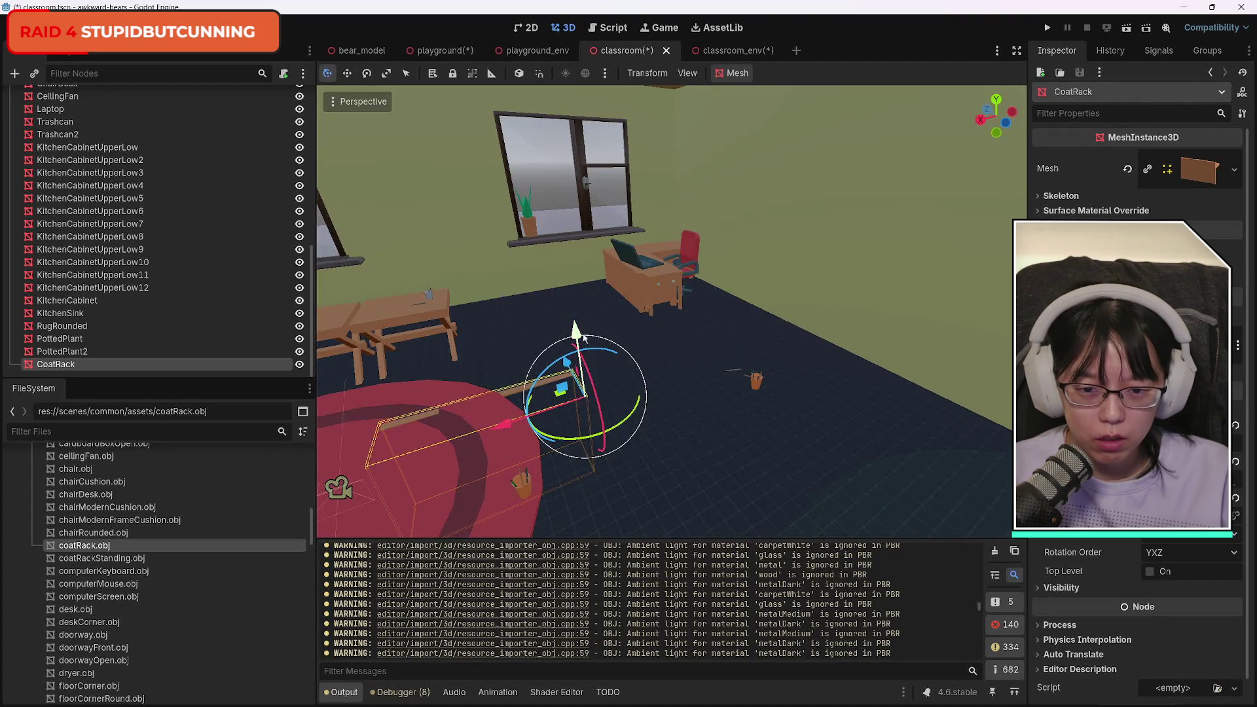
pyautogui.moveTo(585, 338)
pyautogui.mouseDown()
pyautogui.moveTo(534, 272)
pyautogui.moveTo(521, 132)
pyautogui.moveTo(521, 240)
pyautogui.mouseUp()
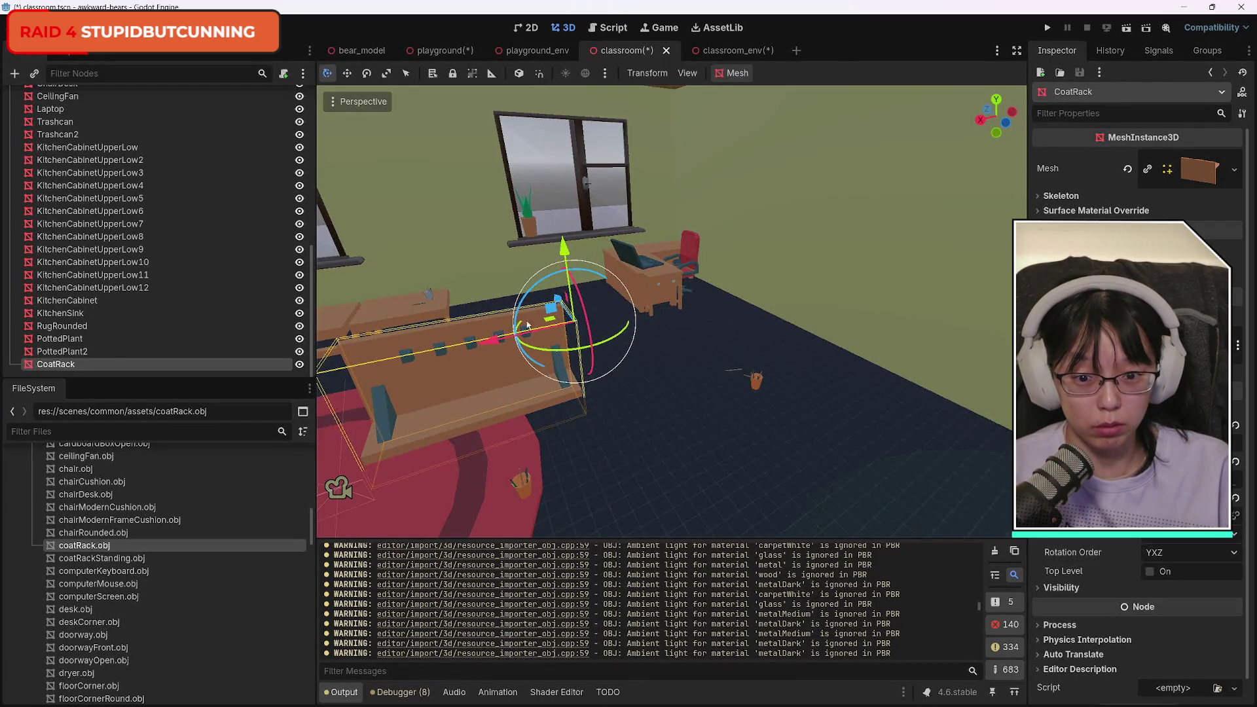
pyautogui.moveTo(528, 326)
pyautogui.mouseDown()
pyautogui.moveTo(721, 328)
pyautogui.moveTo(699, 333)
pyautogui.moveTo(725, 311)
pyautogui.moveTo(720, 321)
pyautogui.moveTo(604, 309)
pyautogui.moveTo(763, 380)
pyautogui.mouseUp()
pyautogui.rightClick(720, 324)
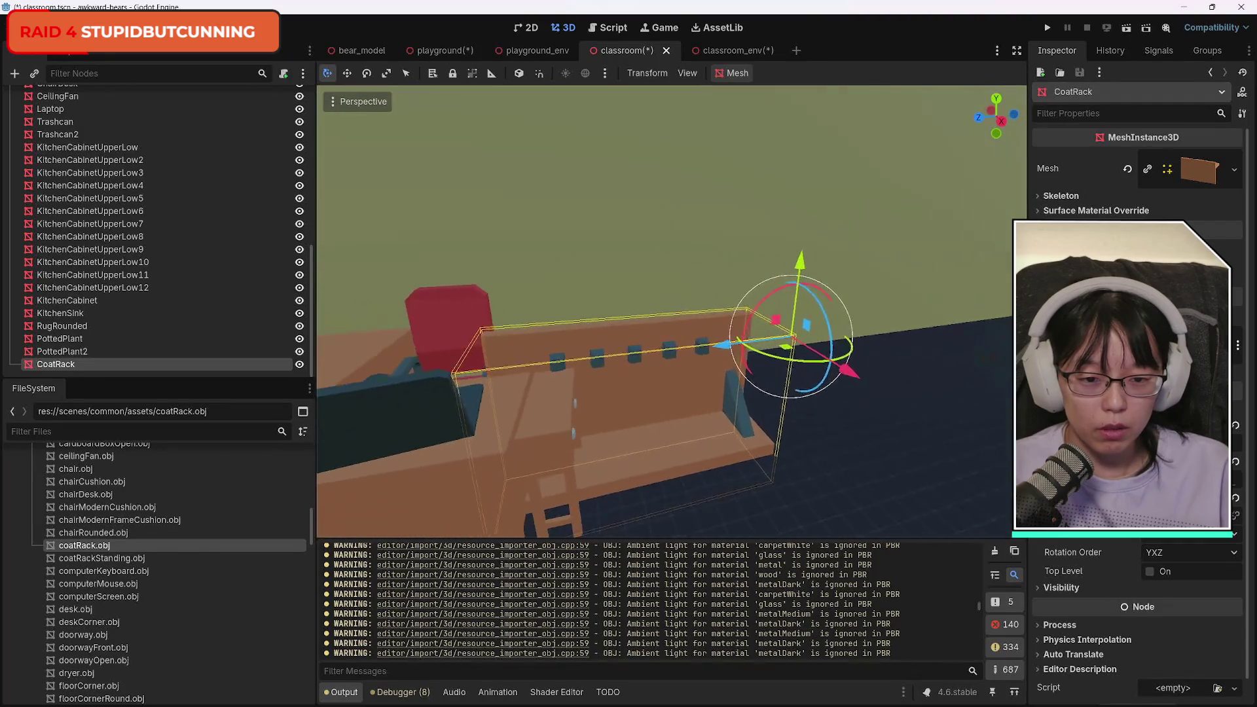
# Shift the CoatRack sideways along X, nudging it slightly down and tilting it a little.
pyautogui.moveTo(639, 417); pyautogui.dragTo(638, 418)
pyautogui.scroll(-3, 686, 368)
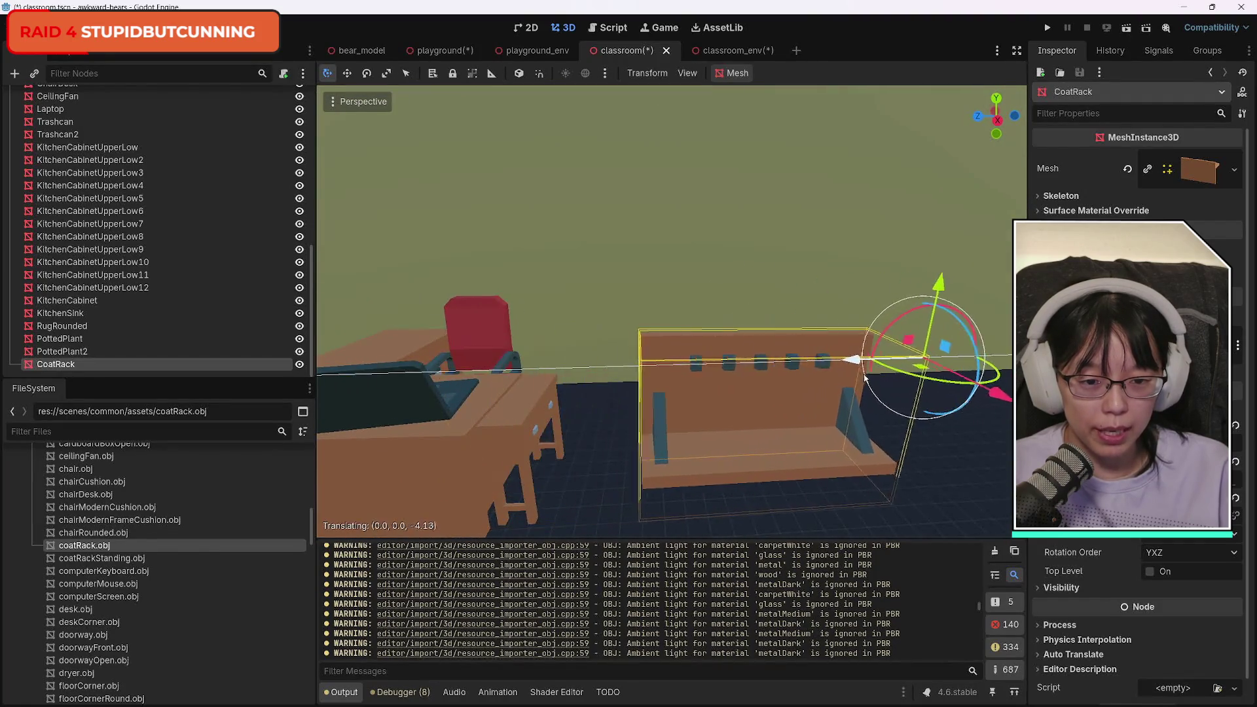
pyautogui.moveTo(687, 368); pyautogui.dragTo(943, 289)
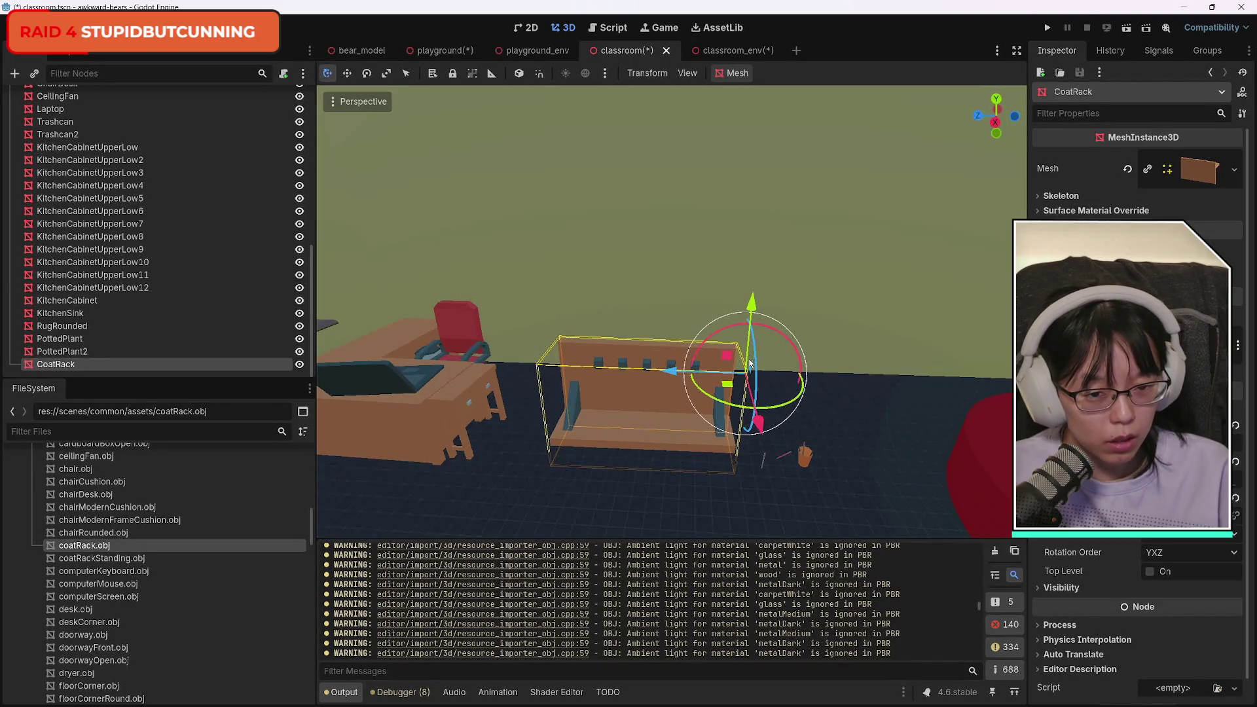
pyautogui.moveTo(671, 372)
pyautogui.mouseDown()
pyautogui.moveTo(632, 374)
pyautogui.moveTo(775, 379)
pyautogui.moveTo(702, 386)
pyautogui.moveTo(727, 377)
pyautogui.mouseUp()
pyautogui.moveTo(643, 521); pyautogui.dragTo(643, 521)
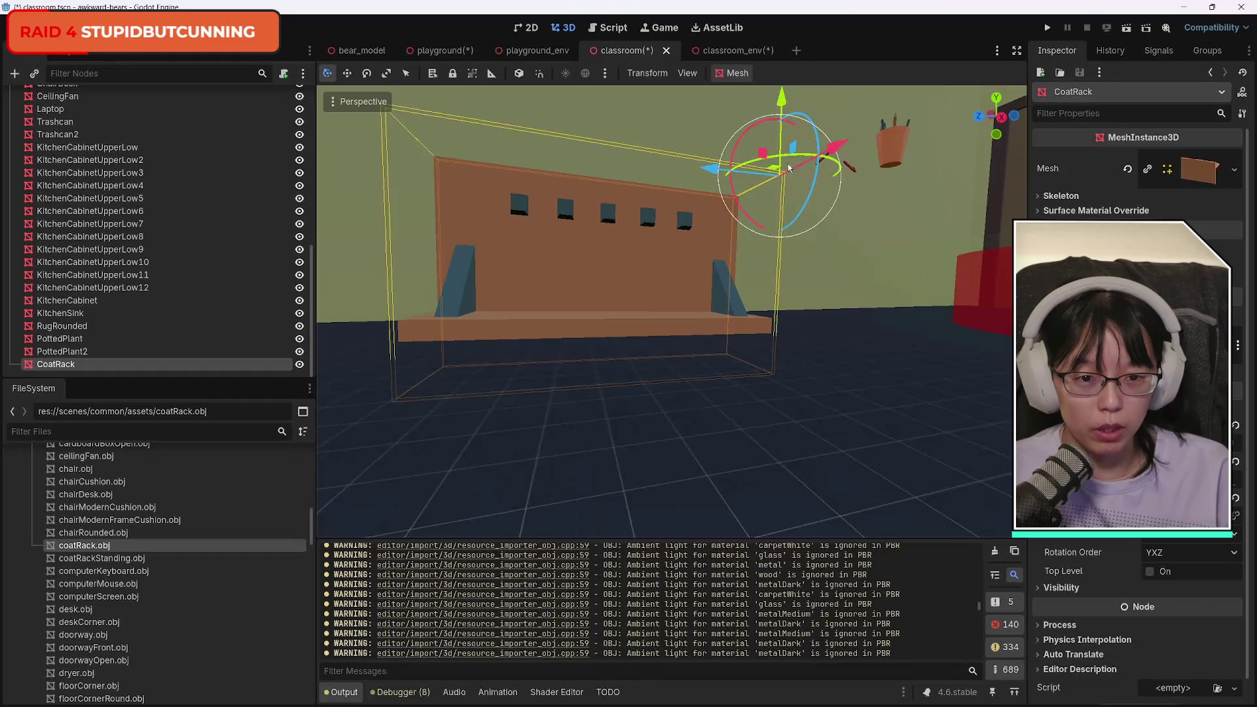
pyautogui.moveTo(782, 102); pyautogui.dragTo(772, 106)
pyautogui.moveTo(737, 148); pyautogui.dragTo(734, 149)
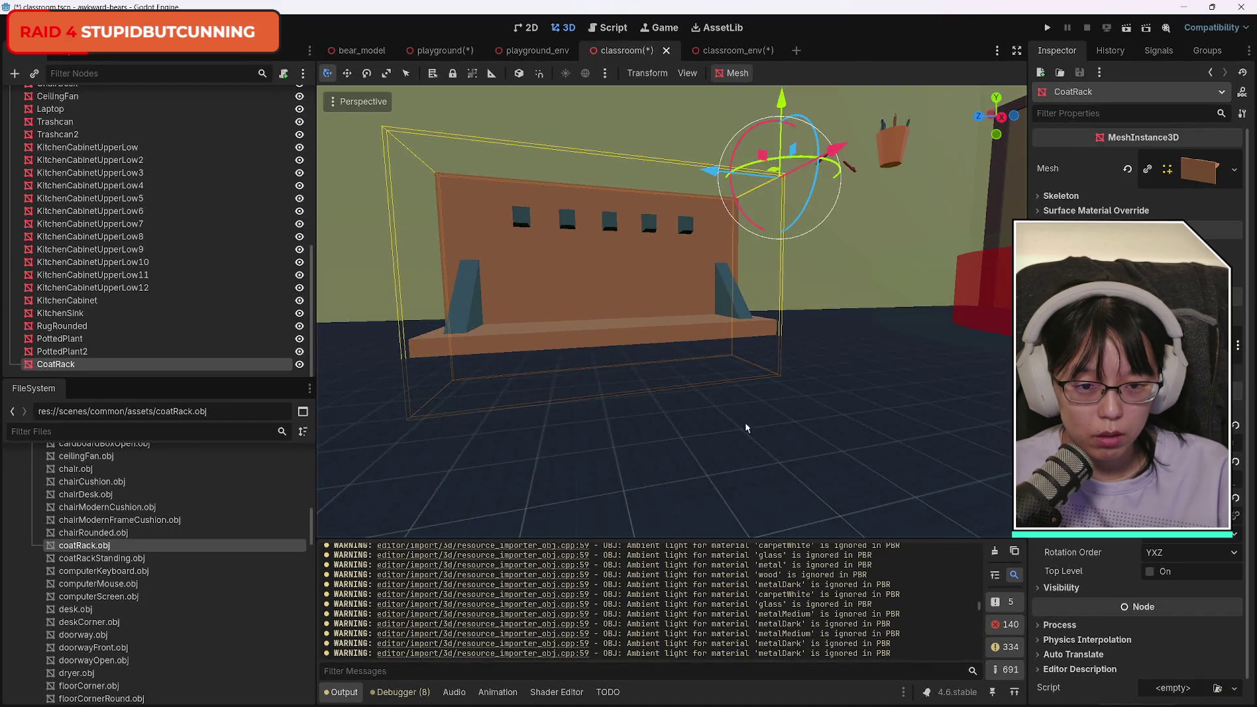
# Move the CoatRack further right and along Z toward the classroom door, against the wall.
pyautogui.rightClick(774, 444)
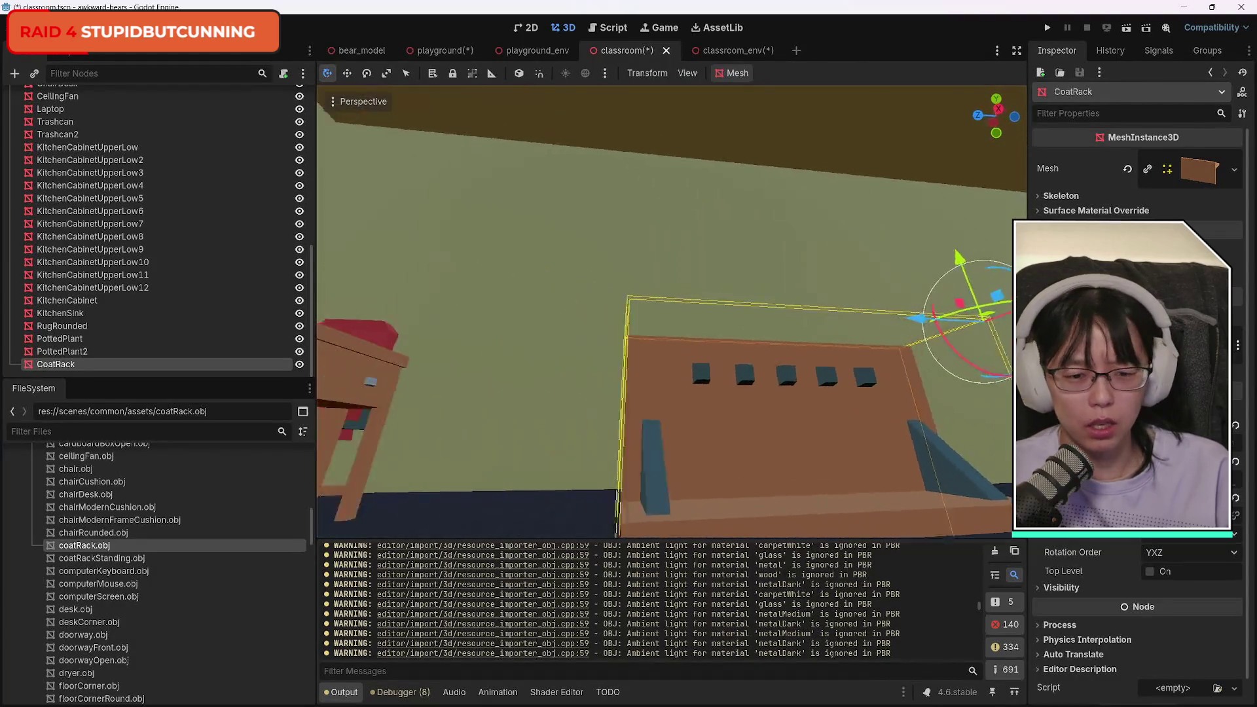
pyautogui.moveTo(671, 311)
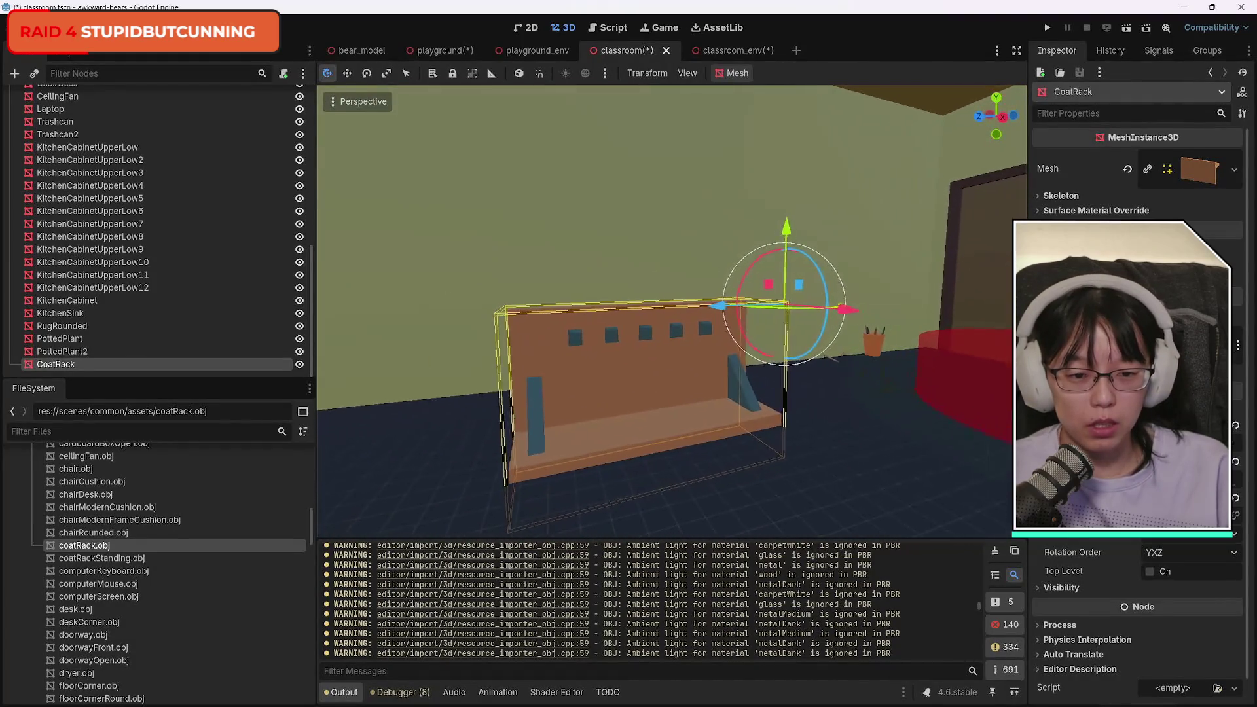
pyautogui.moveTo(702, 322); pyautogui.dragTo(877, 367)
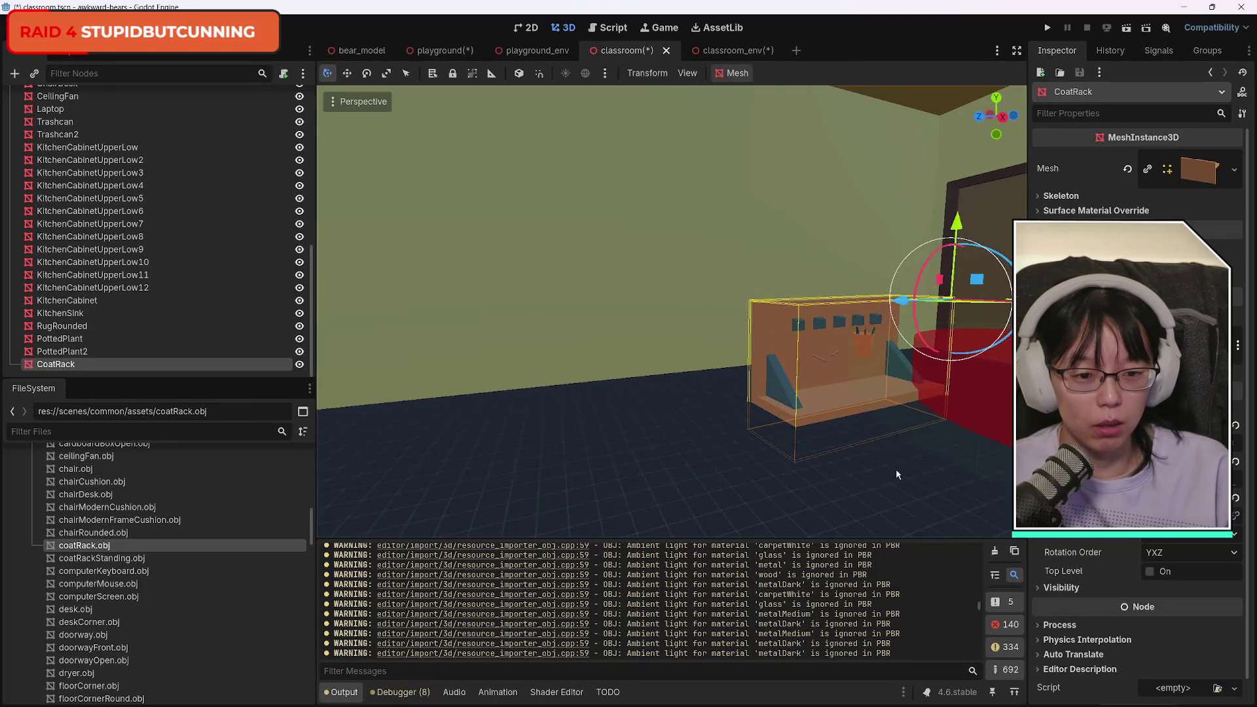
pyautogui.rightClick(896, 469)
pyautogui.press('w')
pyautogui.press('f')
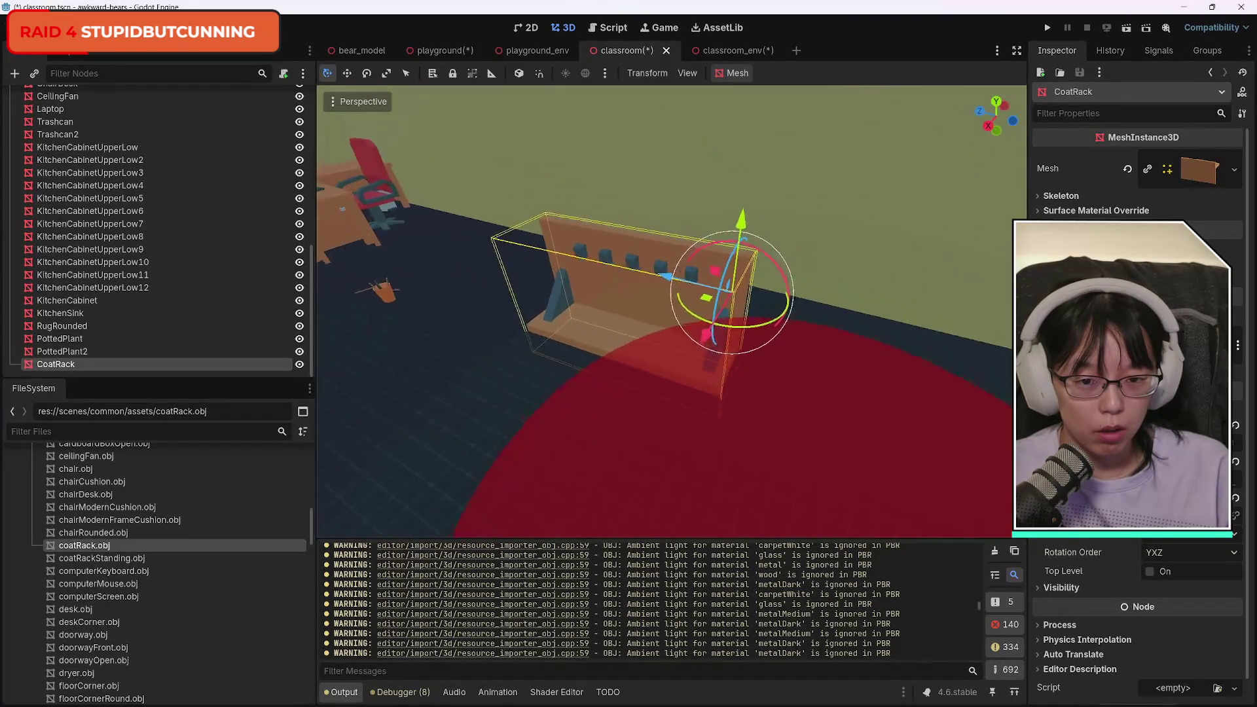
pyautogui.moveTo(693, 296)
pyautogui.mouseDown()
pyautogui.moveTo(877, 360)
pyautogui.moveTo(926, 353)
pyautogui.mouseUp()
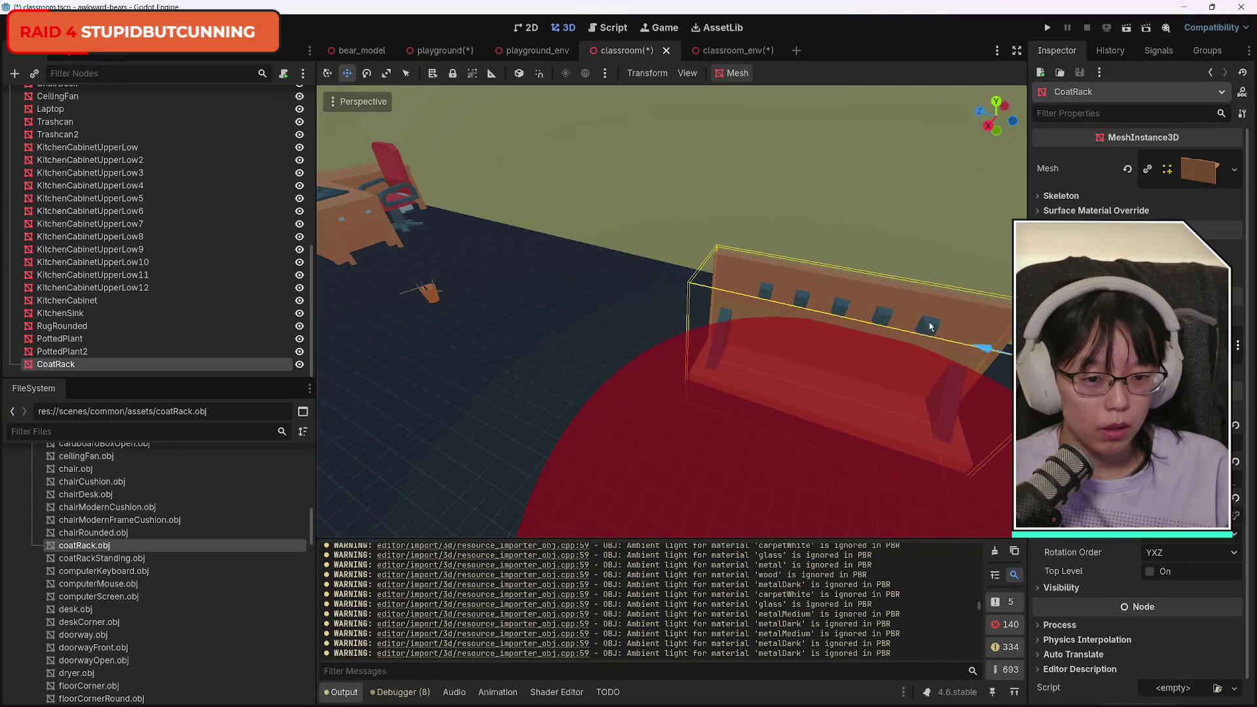
pyautogui.rightClick(927, 354)
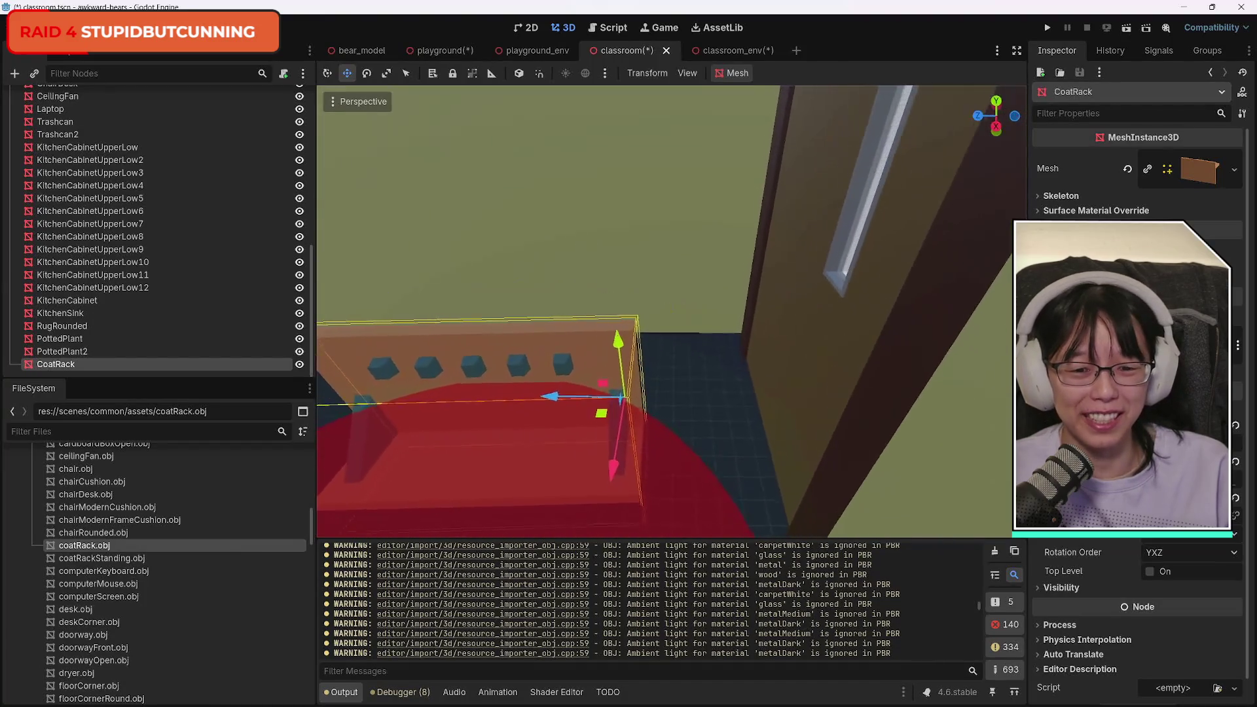
pyautogui.moveTo(524, 396)
pyautogui.mouseDown()
pyautogui.moveTo(541, 397)
pyautogui.moveTo(435, 388)
pyautogui.moveTo(459, 391)
pyautogui.mouseUp()
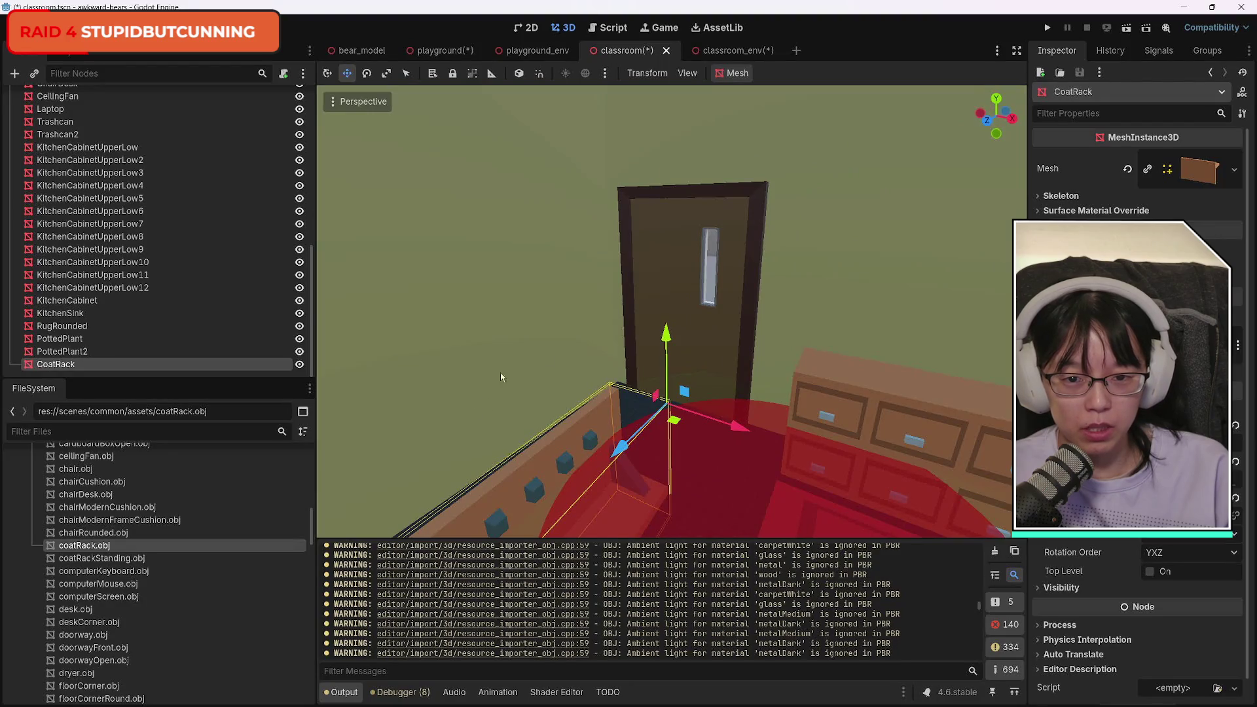
pyautogui.moveTo(644, 437); pyautogui.dragTo(589, 493)
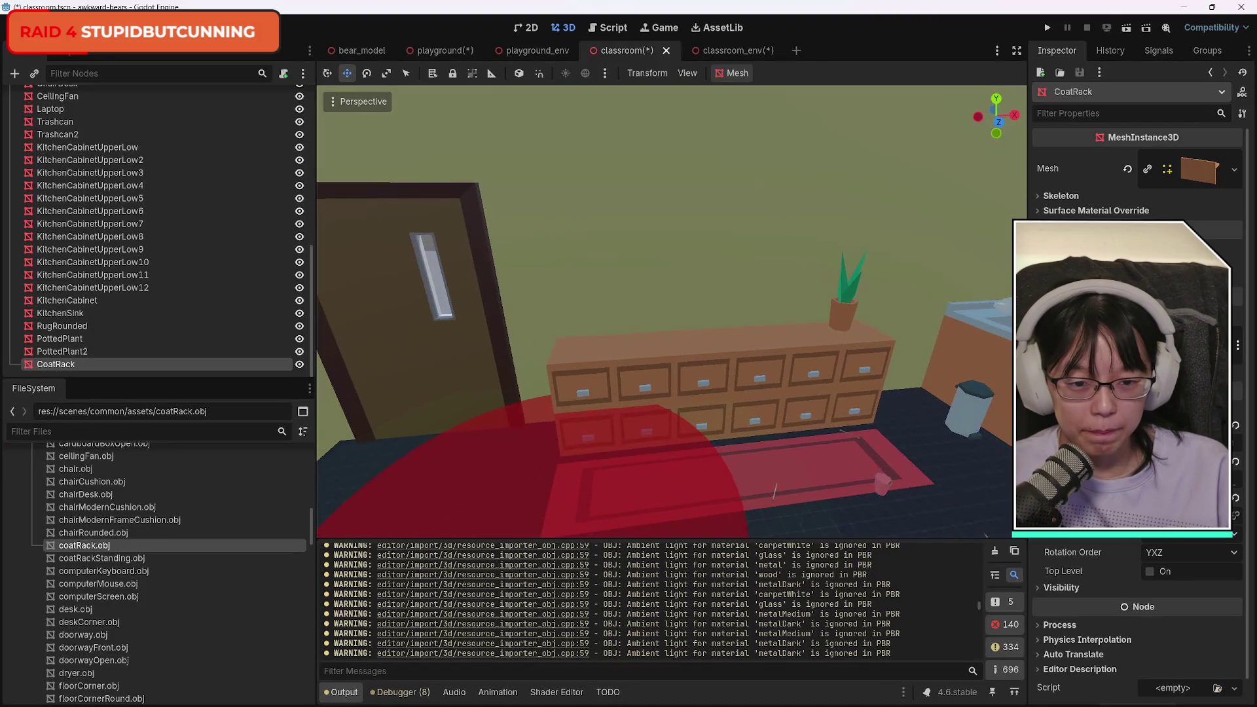
pyautogui.press('f')
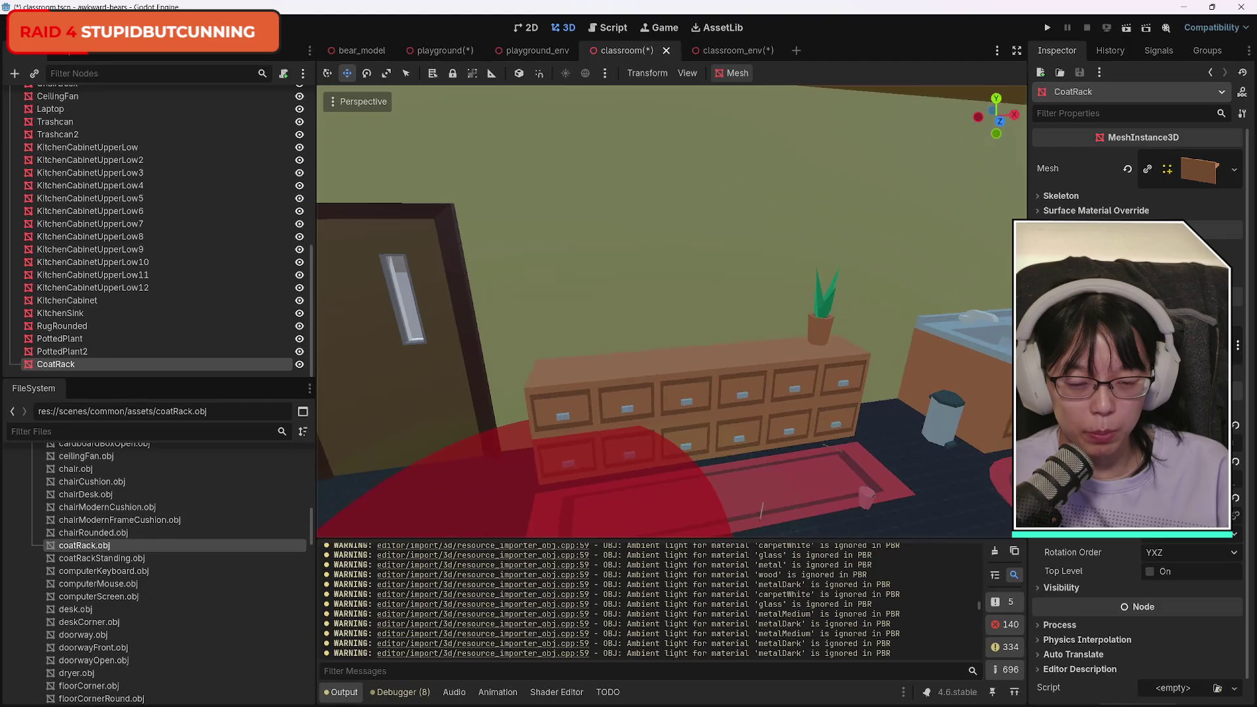
pyautogui.press('f')
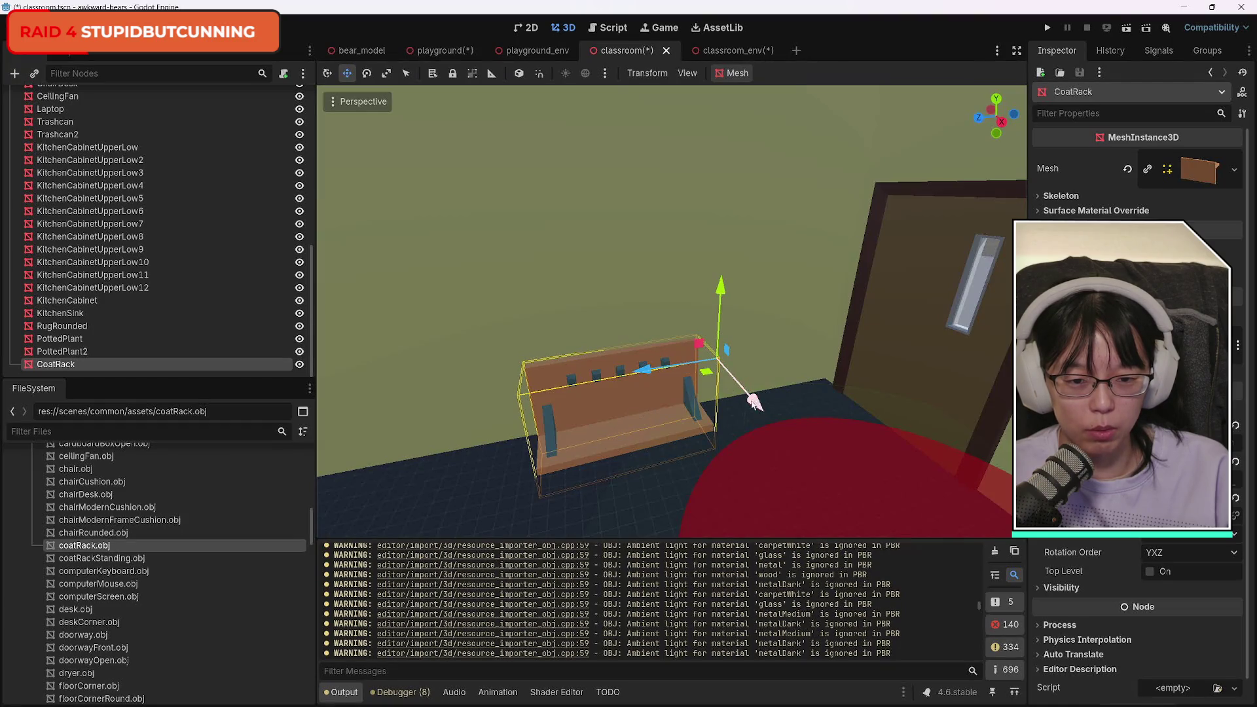
# Slide and turn the CoatRack along the wall, then raise it onto the drawer cabinet by the door.
pyautogui.moveTo(753, 401); pyautogui.dragTo(933, 450)
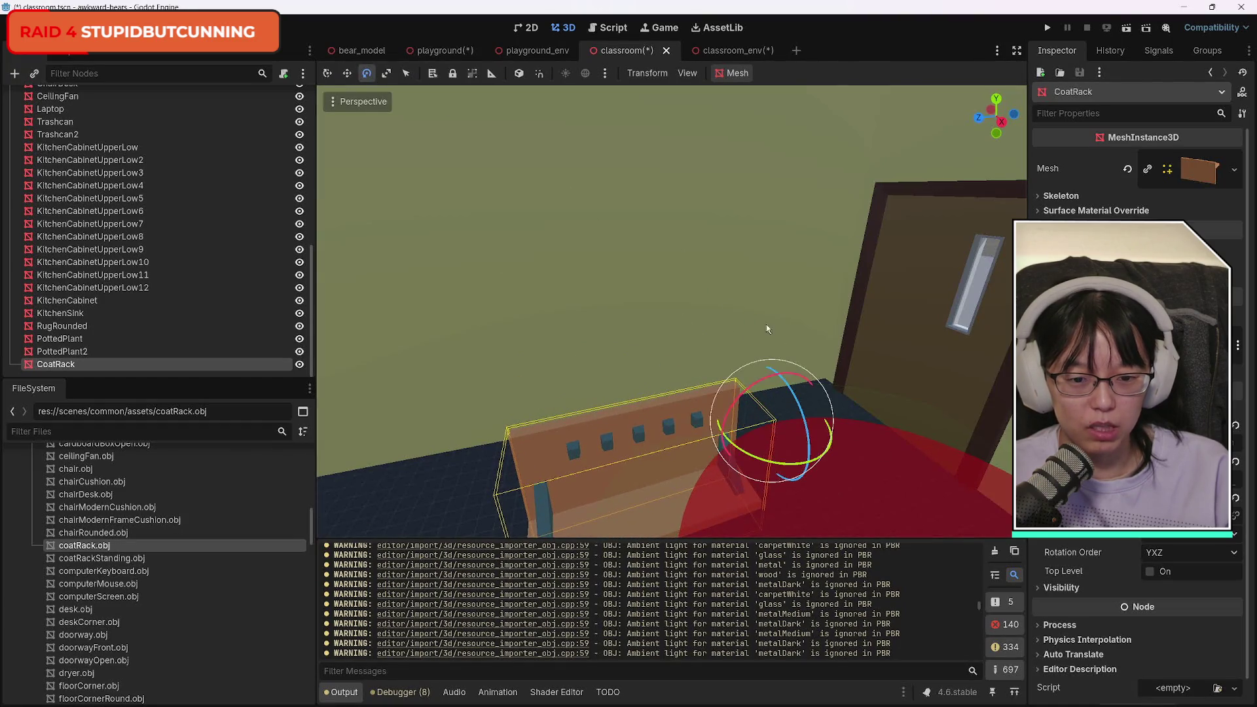
pyautogui.moveTo(785, 458); pyautogui.dragTo(594, 429)
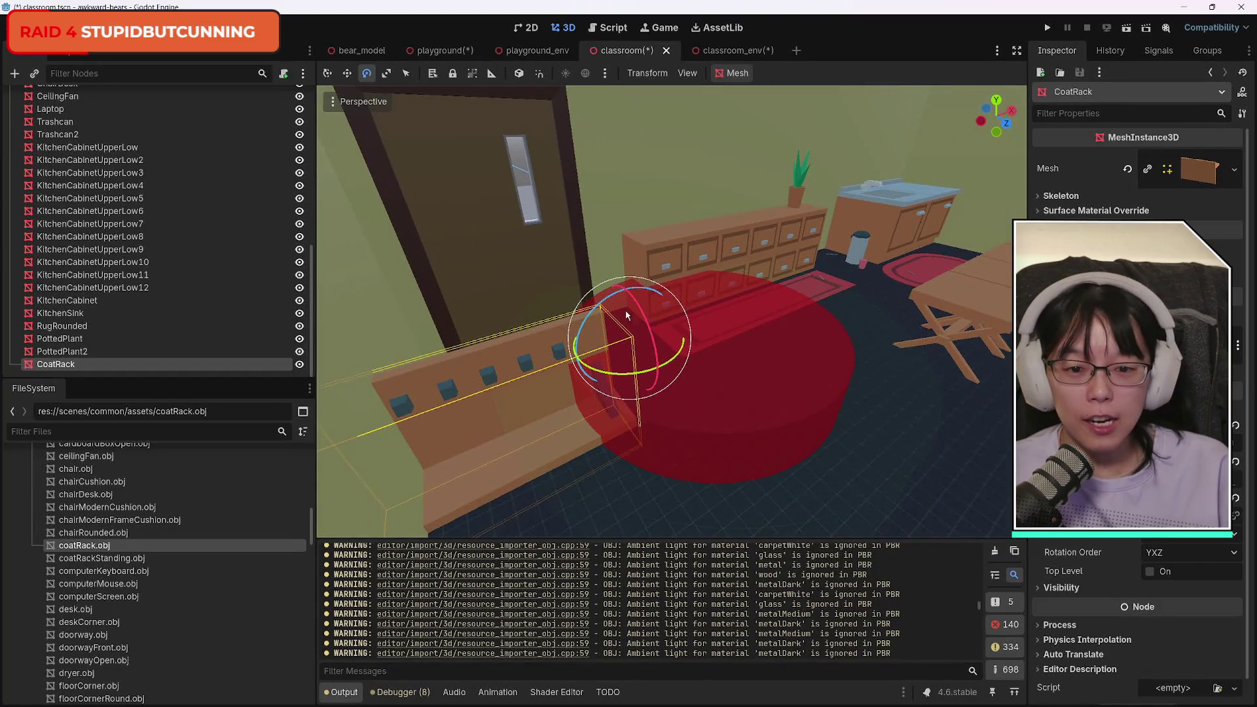
pyautogui.moveTo(619, 274); pyautogui.dragTo(594, 202)
pyautogui.moveTo(683, 218)
pyautogui.mouseDown()
pyautogui.moveTo(929, 348)
pyautogui.moveTo(907, 329)
pyautogui.moveTo(884, 406)
pyautogui.moveTo(901, 368)
pyautogui.mouseUp()
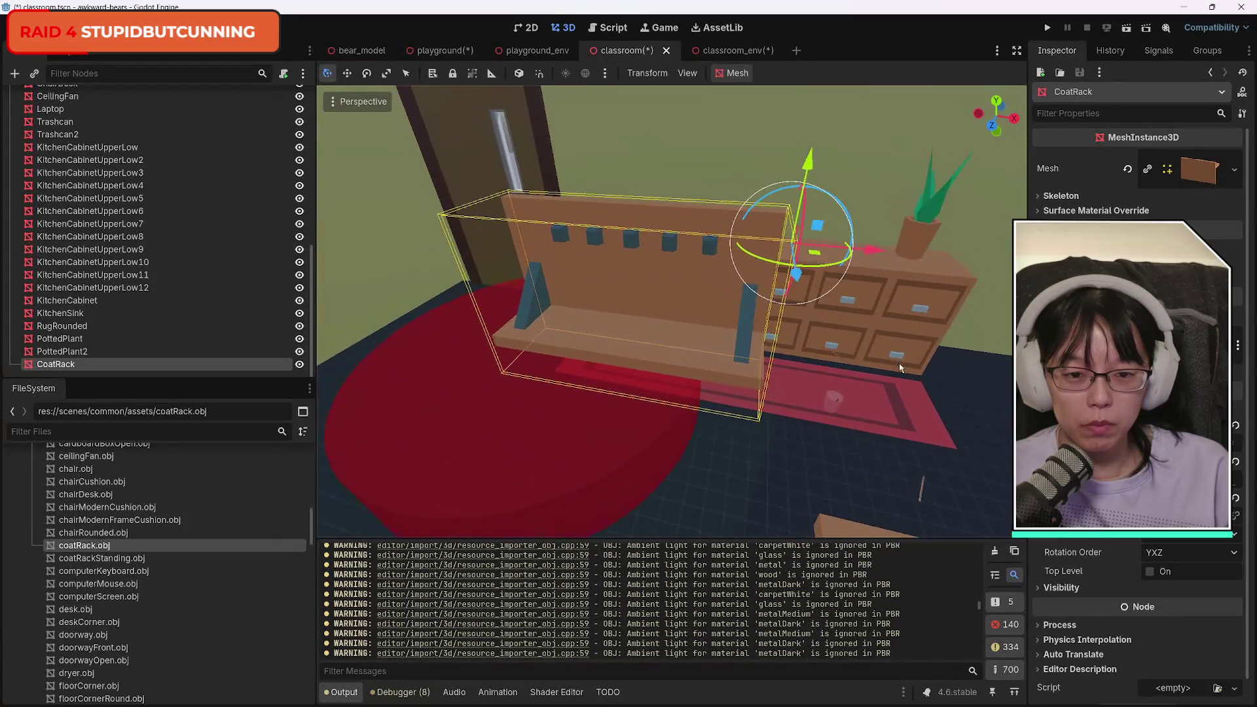
pyautogui.moveTo(812, 275)
pyautogui.mouseDown()
pyautogui.moveTo(803, 174)
pyautogui.moveTo(800, 194)
pyautogui.mouseUp()
pyautogui.moveTo(795, 99); pyautogui.dragTo(785, 40)
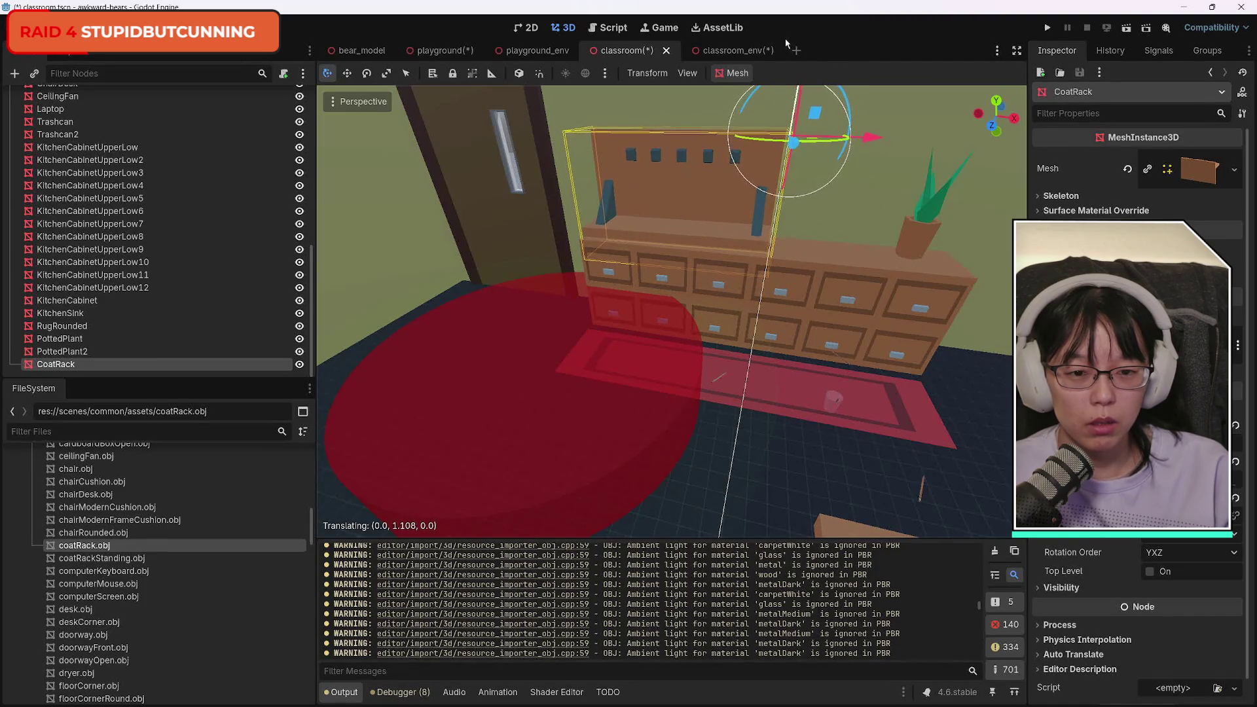
# Nudge the CoatRack slightly along X and turn it about 1.6 degrees to sit squarely on the cabinet.
pyautogui.moveTo(745, 330)
pyautogui.mouseDown()
pyautogui.moveTo(714, 308)
pyautogui.moveTo(714, 229)
pyautogui.mouseUp()
pyautogui.moveTo(785, 358); pyautogui.dragTo(785, 358)
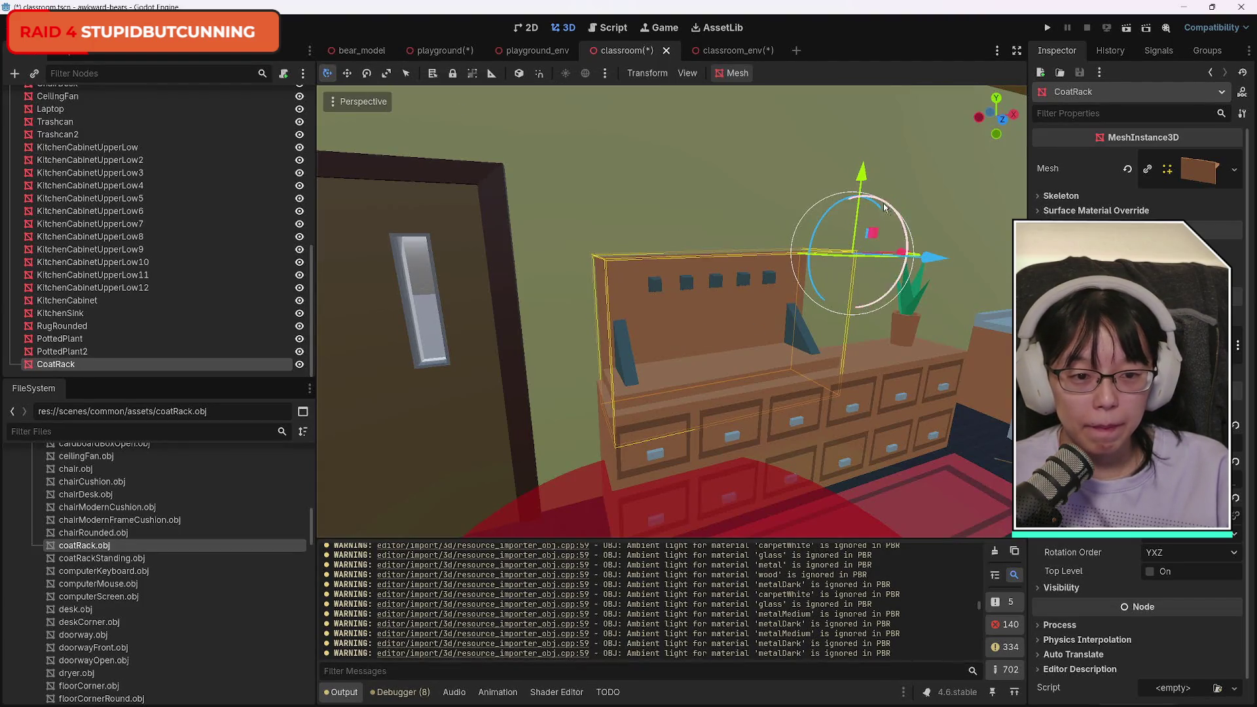
pyautogui.moveTo(931, 258); pyautogui.dragTo(941, 265)
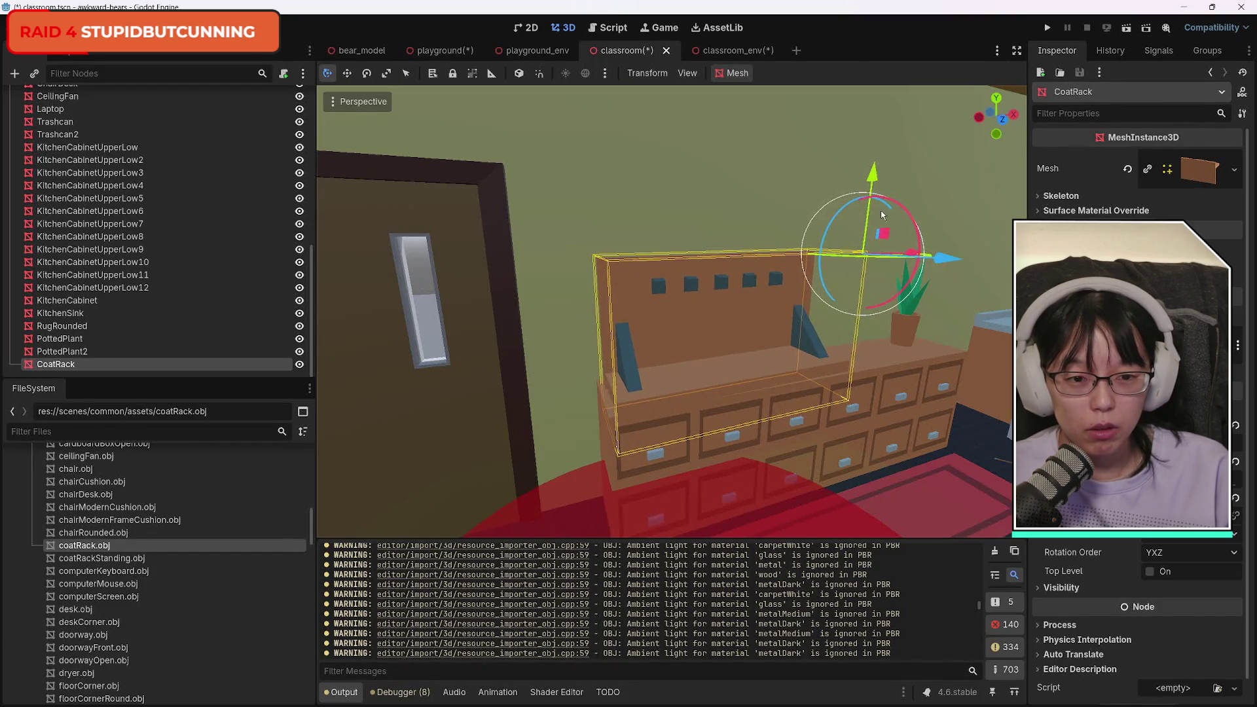
pyautogui.moveTo(849, 255); pyautogui.dragTo(849, 260)
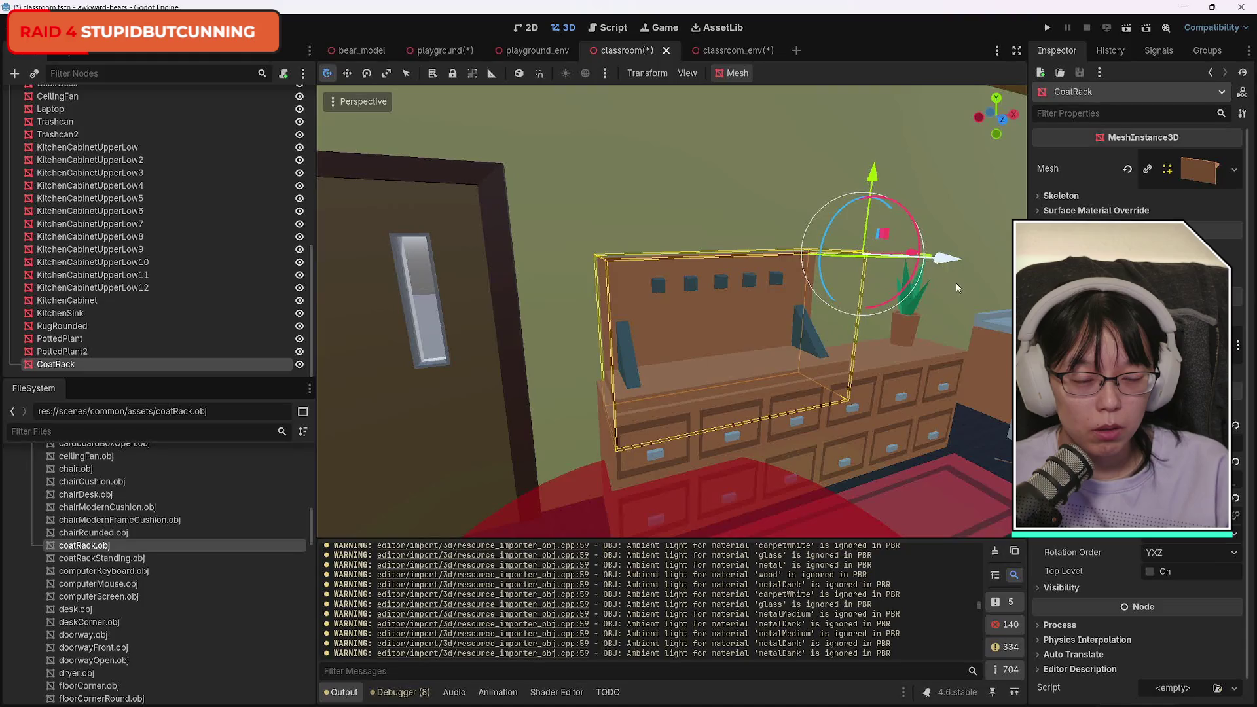
pyautogui.moveTo(957, 287); pyautogui.dragTo(856, 278)
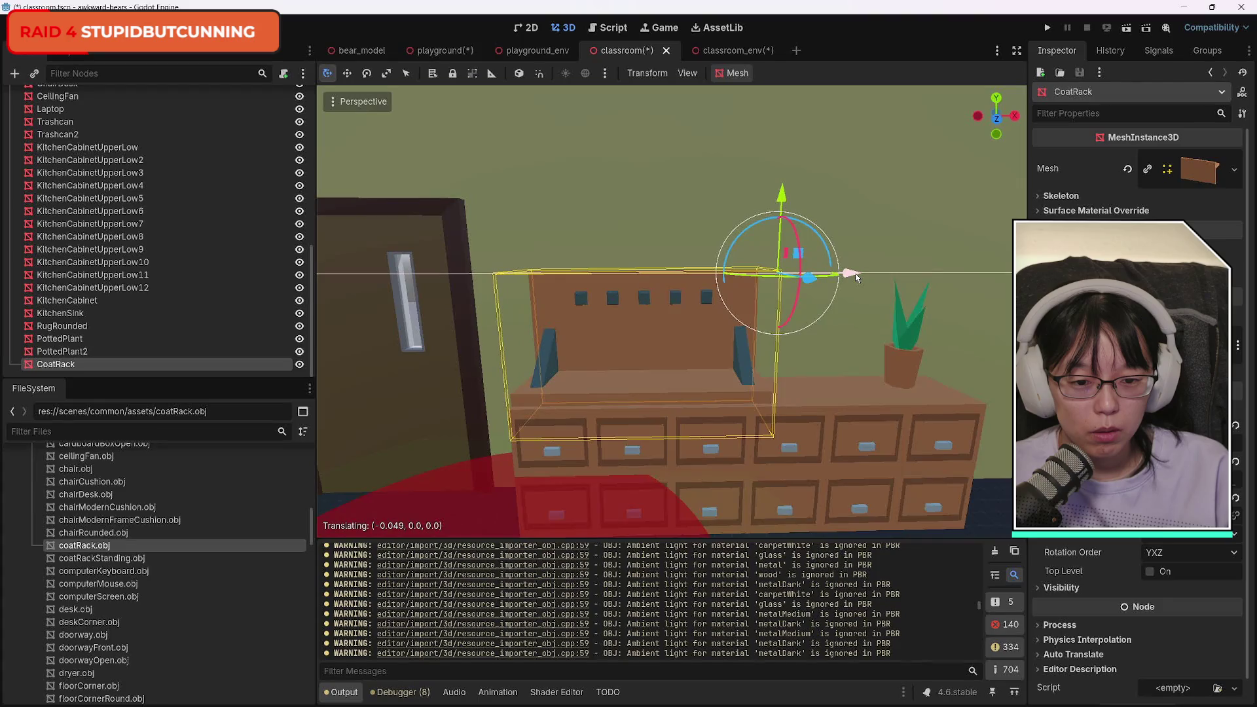
pyautogui.moveTo(858, 444)
pyautogui.mouseDown()
pyautogui.moveTo(891, 412)
pyautogui.moveTo(903, 366)
pyautogui.moveTo(829, 432)
pyautogui.moveTo(871, 393)
pyautogui.moveTo(865, 426)
pyautogui.mouseUp()
pyautogui.click(562, 385)
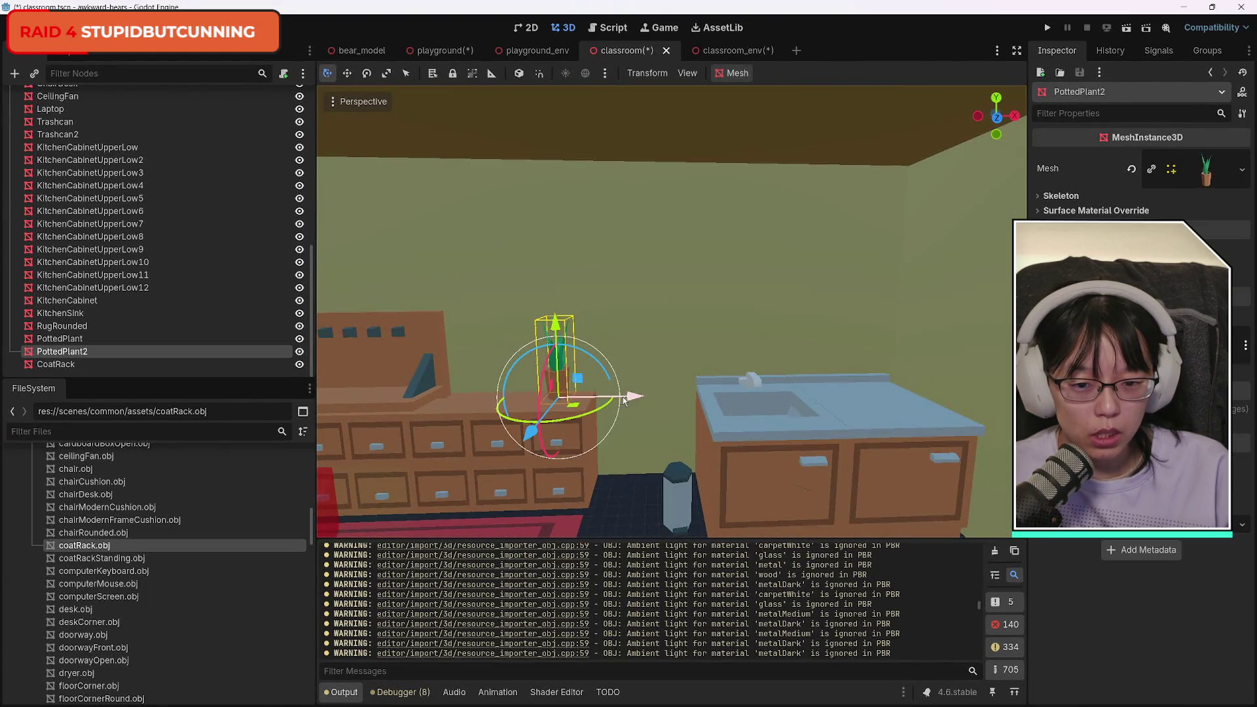
# Move PottedPlant2 to the sink counter, nudge the CoatRack slightly left, and duplicate it.
pyautogui.moveTo(623, 401)
pyautogui.mouseDown()
pyautogui.moveTo(996, 412)
pyautogui.moveTo(897, 419)
pyautogui.moveTo(983, 420)
pyautogui.moveTo(959, 466)
pyautogui.moveTo(970, 457)
pyautogui.mouseUp()
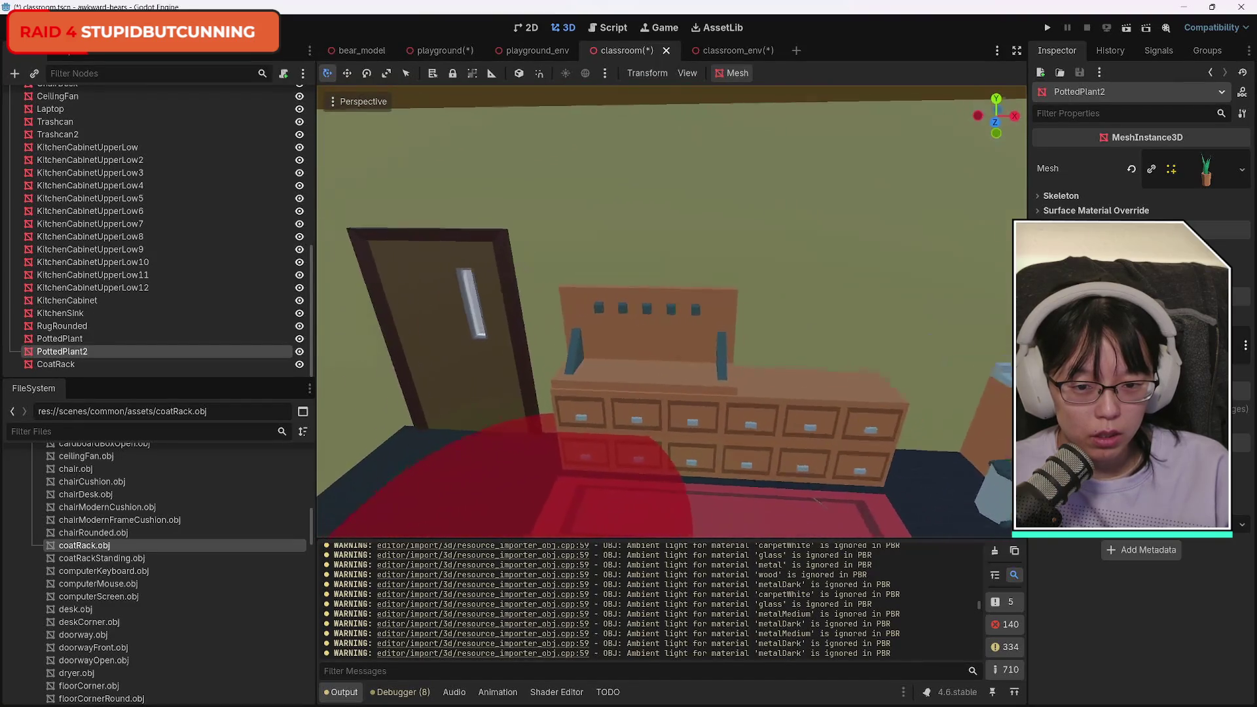
pyautogui.click(582, 374)
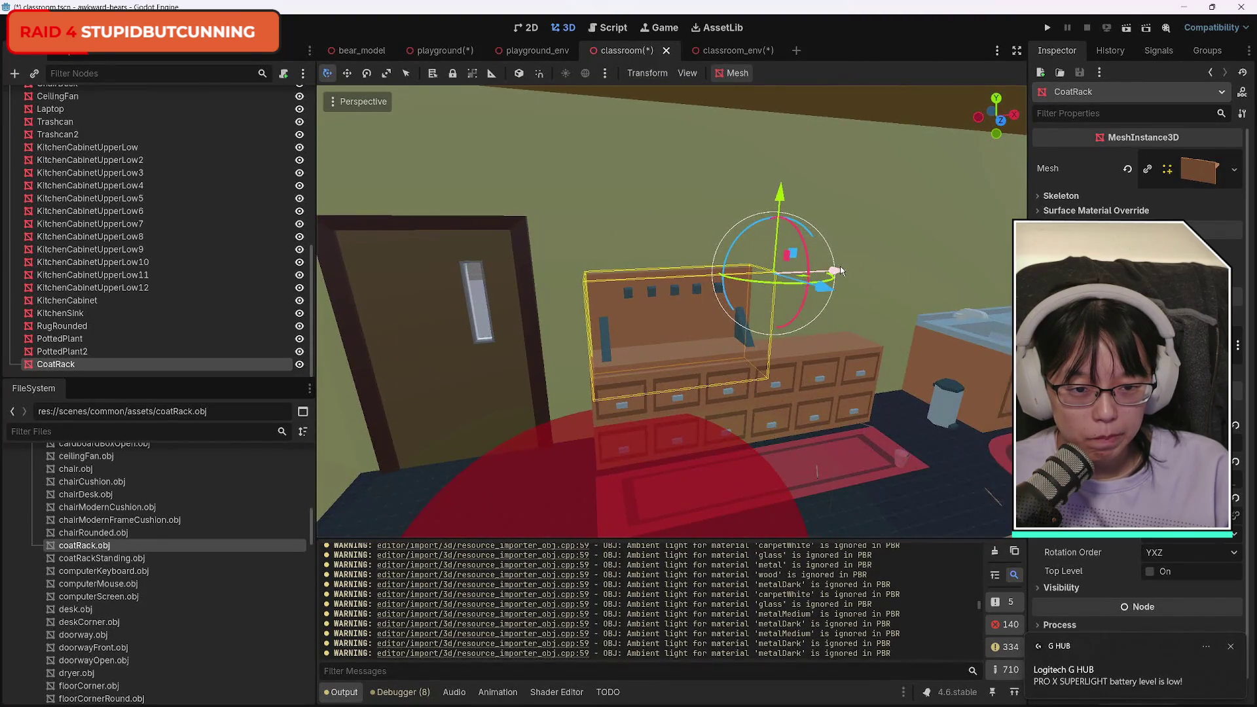
pyautogui.moveTo(842, 271); pyautogui.dragTo(839, 272)
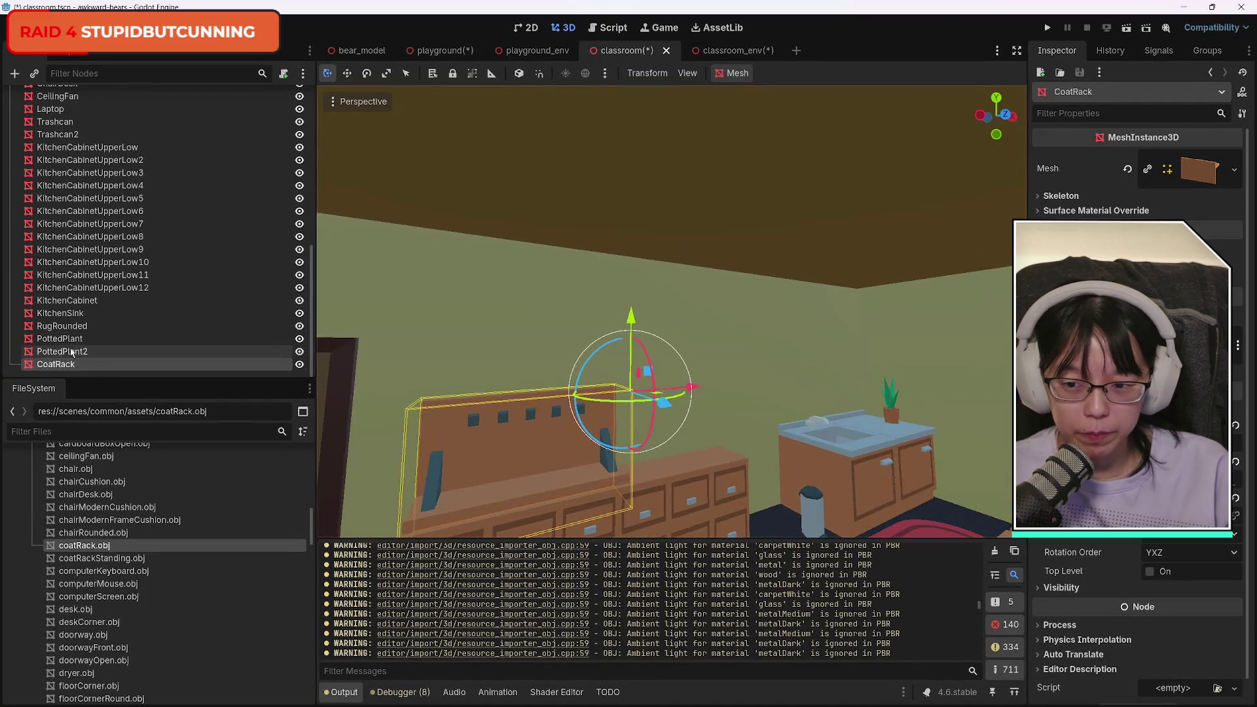
pyautogui.hotkey('ctrl', 'd')
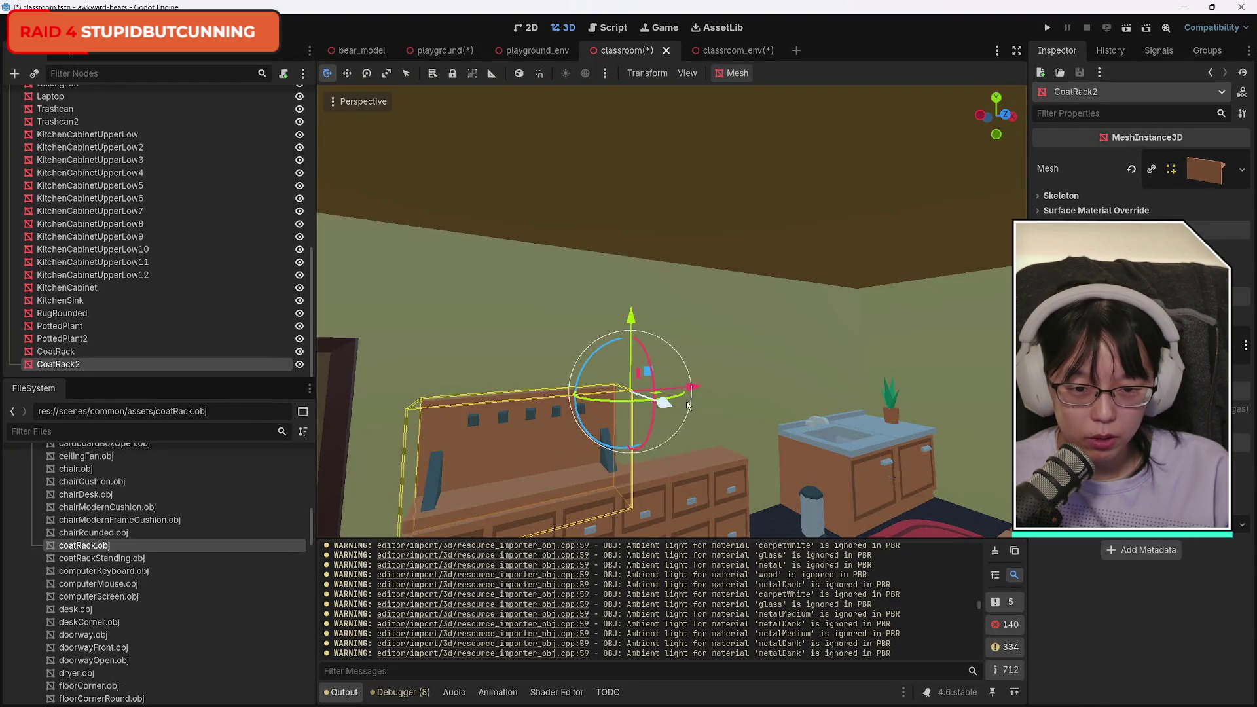
# Slide the duplicate CoatRack2 along the drawer cabinet top away from the original rack.
pyautogui.moveTo(675, 396); pyautogui.dragTo(796, 392)
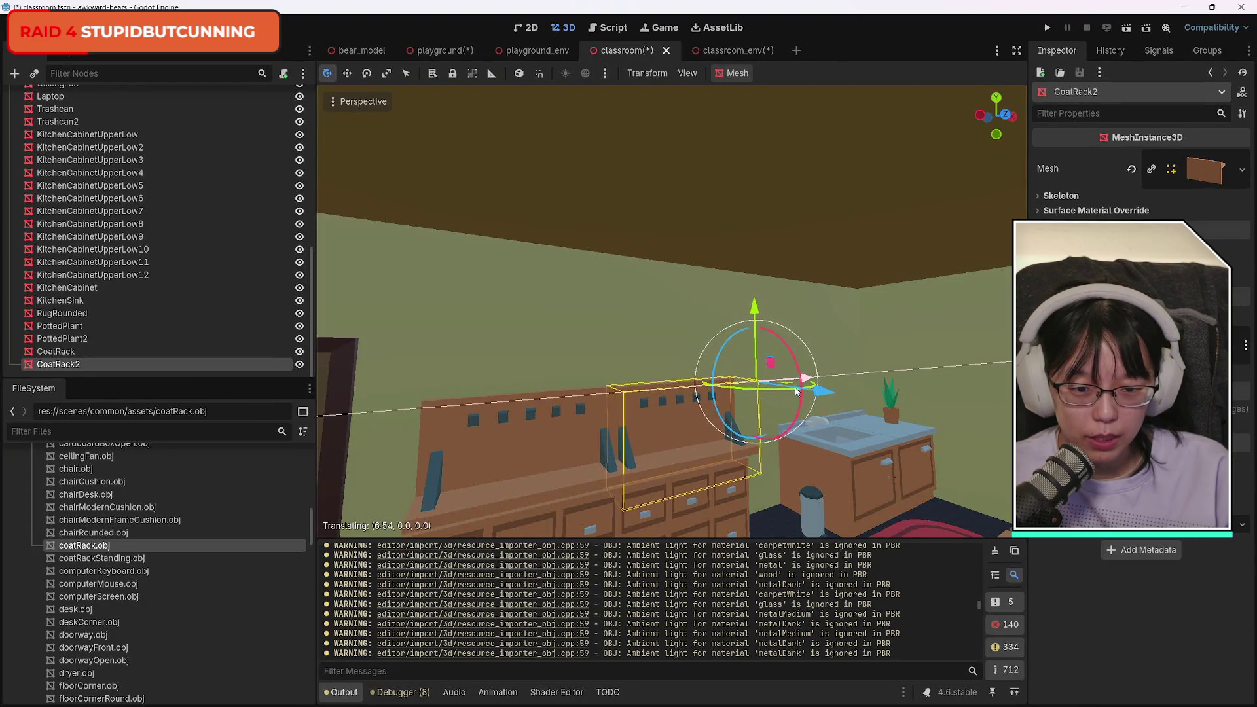
pyautogui.press('a')
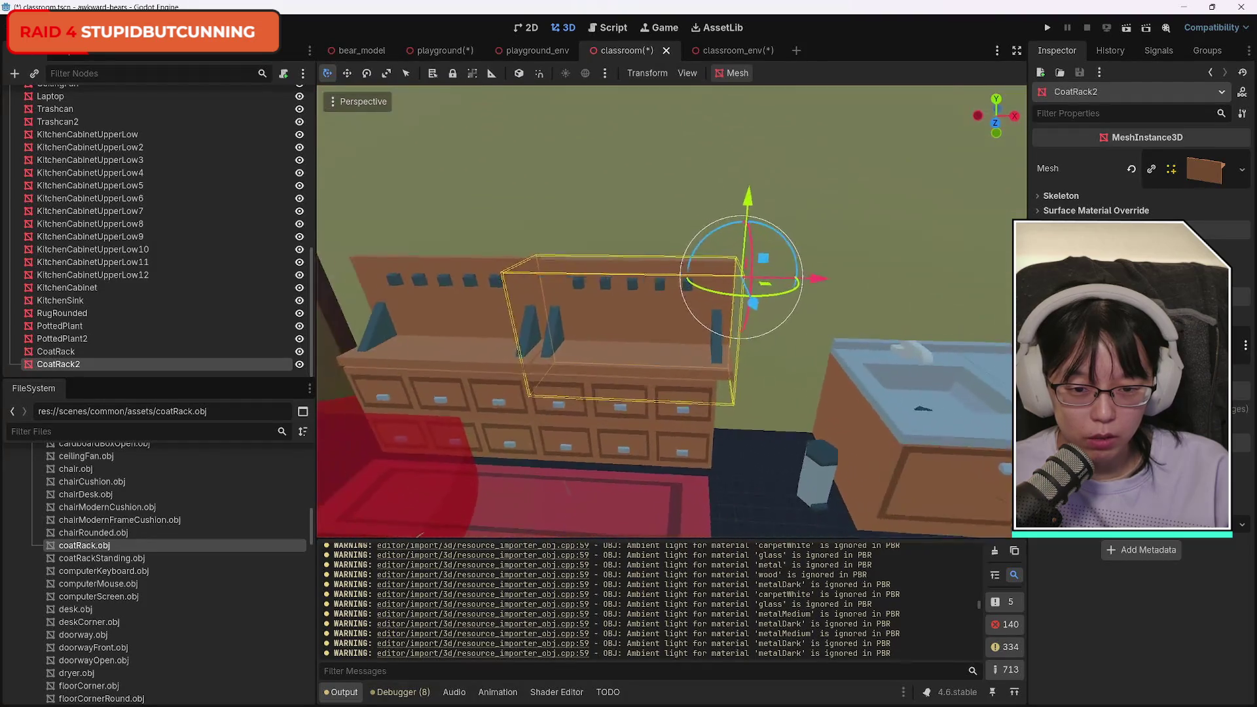
pyautogui.press('a')
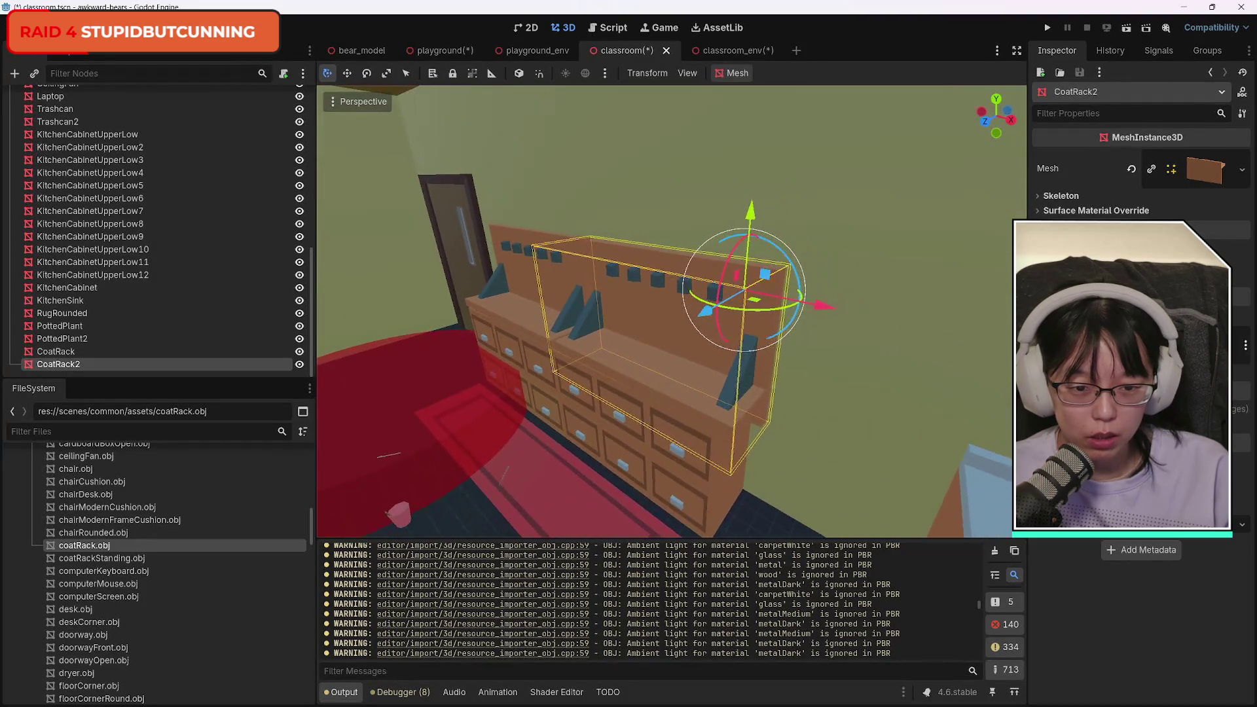
pyautogui.press('w')
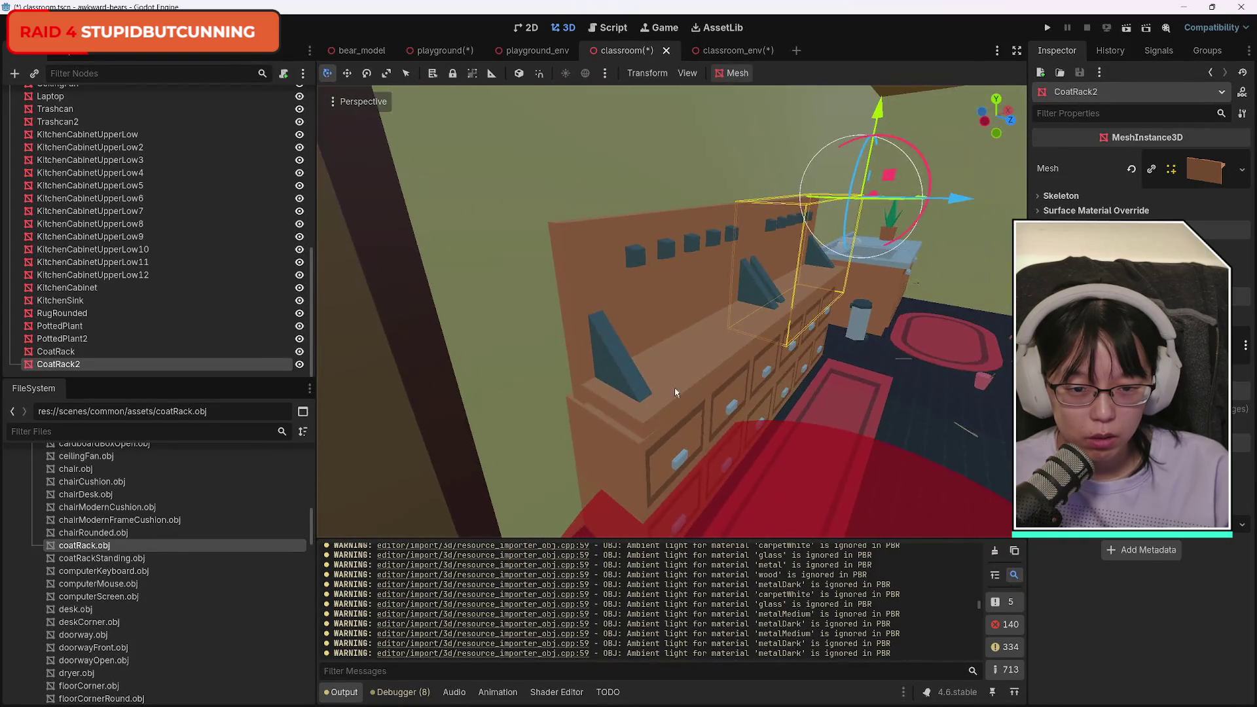
pyautogui.click(810, 315)
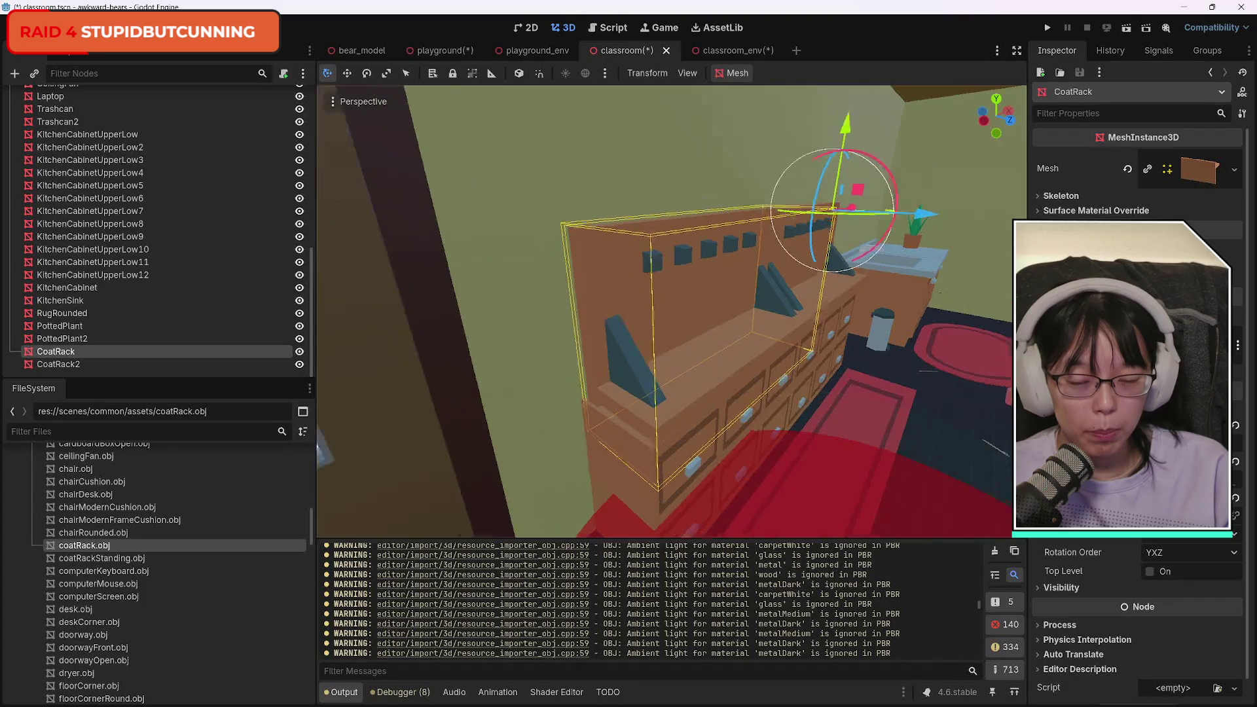
pyautogui.press('w')
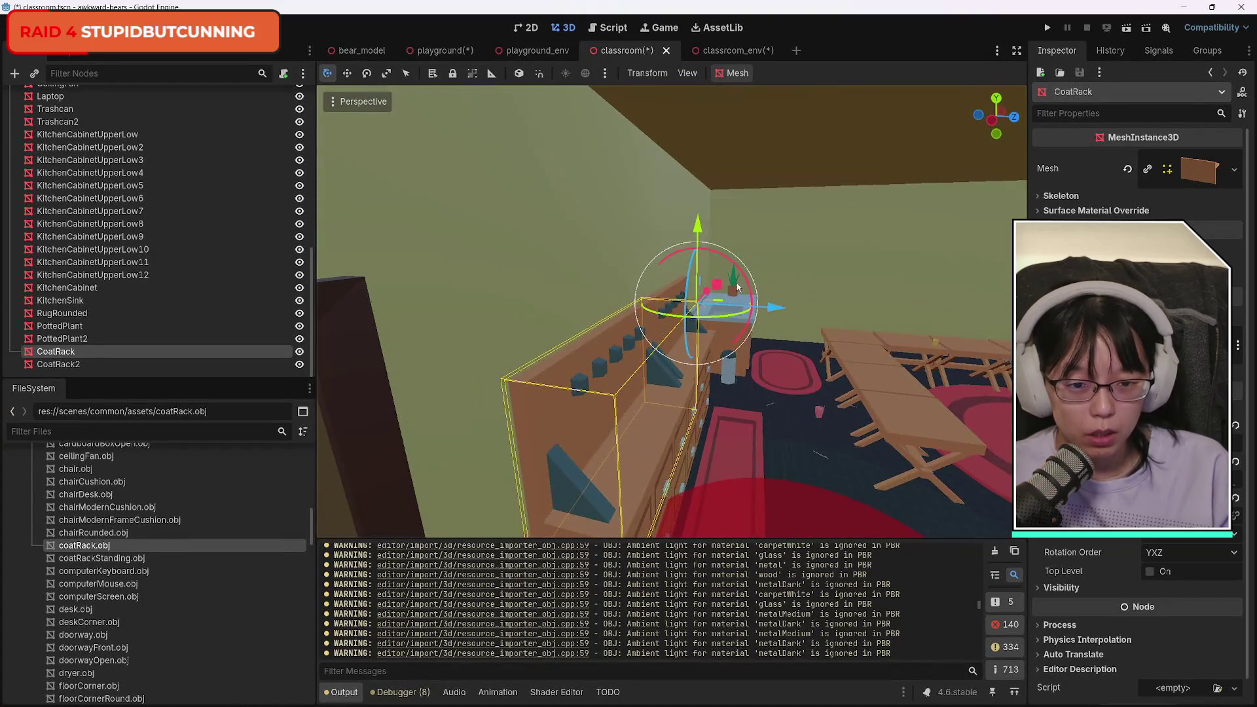
pyautogui.press('e')
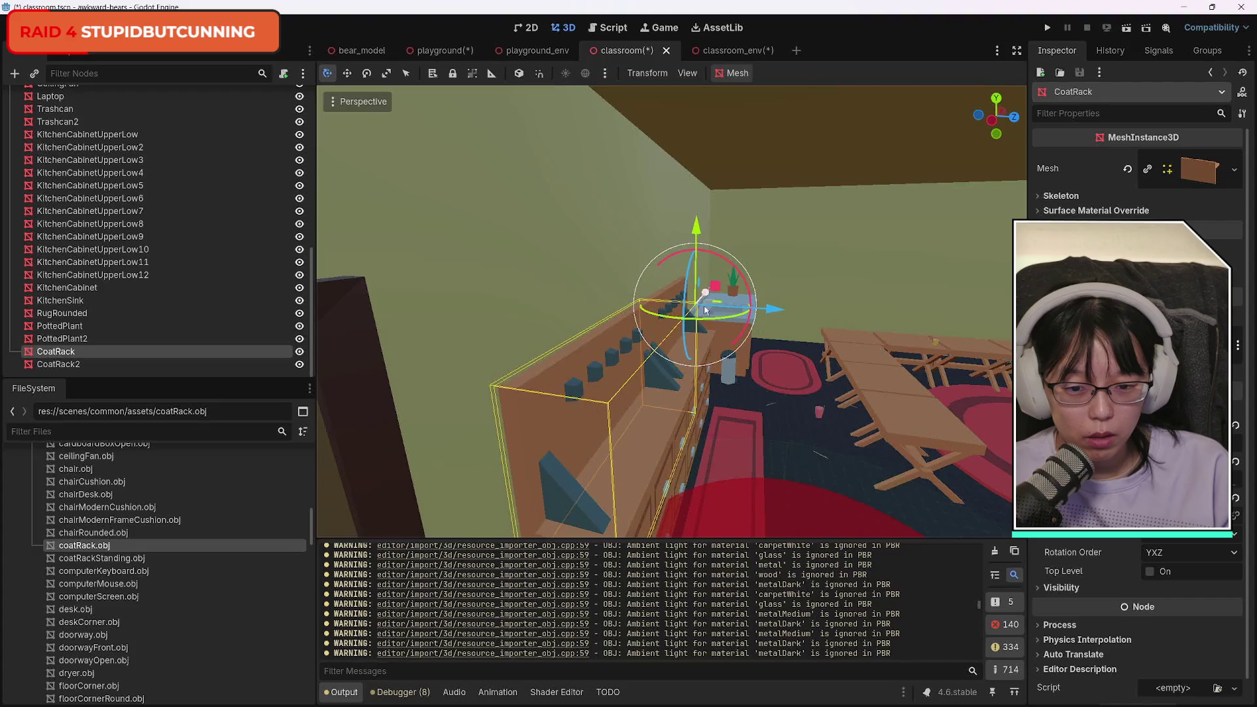
# Adjust both racks' X positions so CoatRack2 sits right beside the original on the cabinet.
pyautogui.press('w')
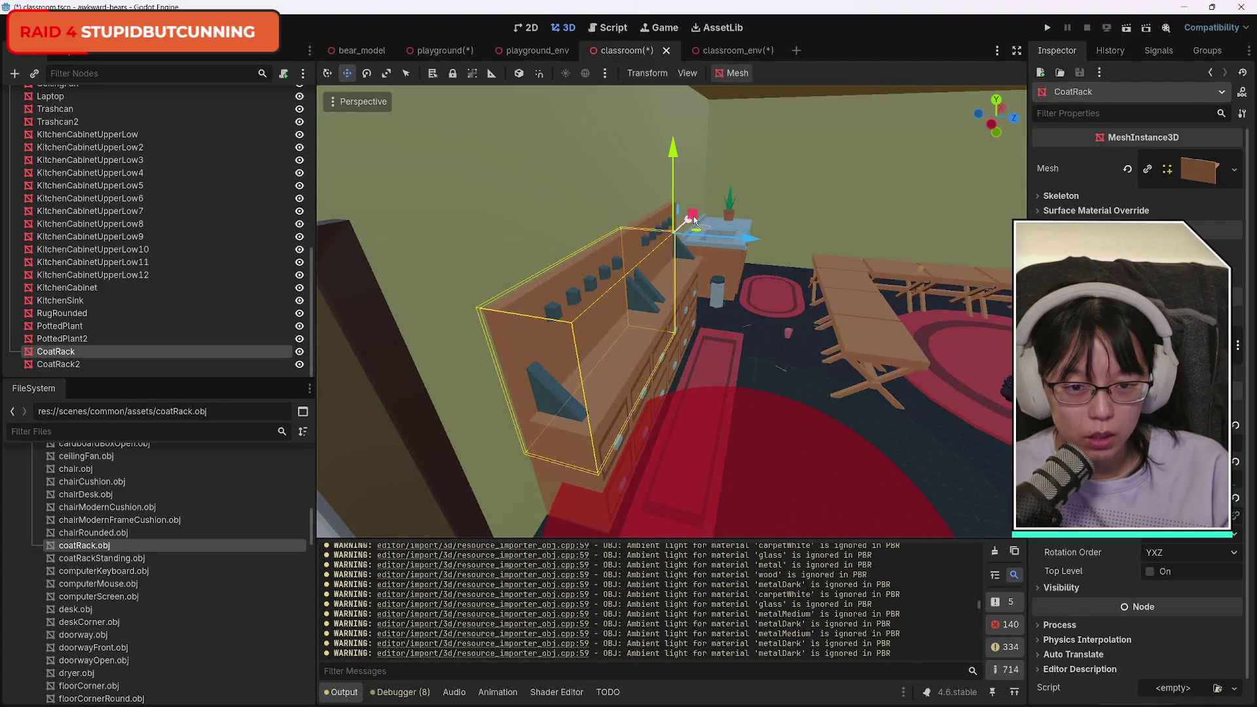
pyautogui.moveTo(694, 218); pyautogui.dragTo(693, 217)
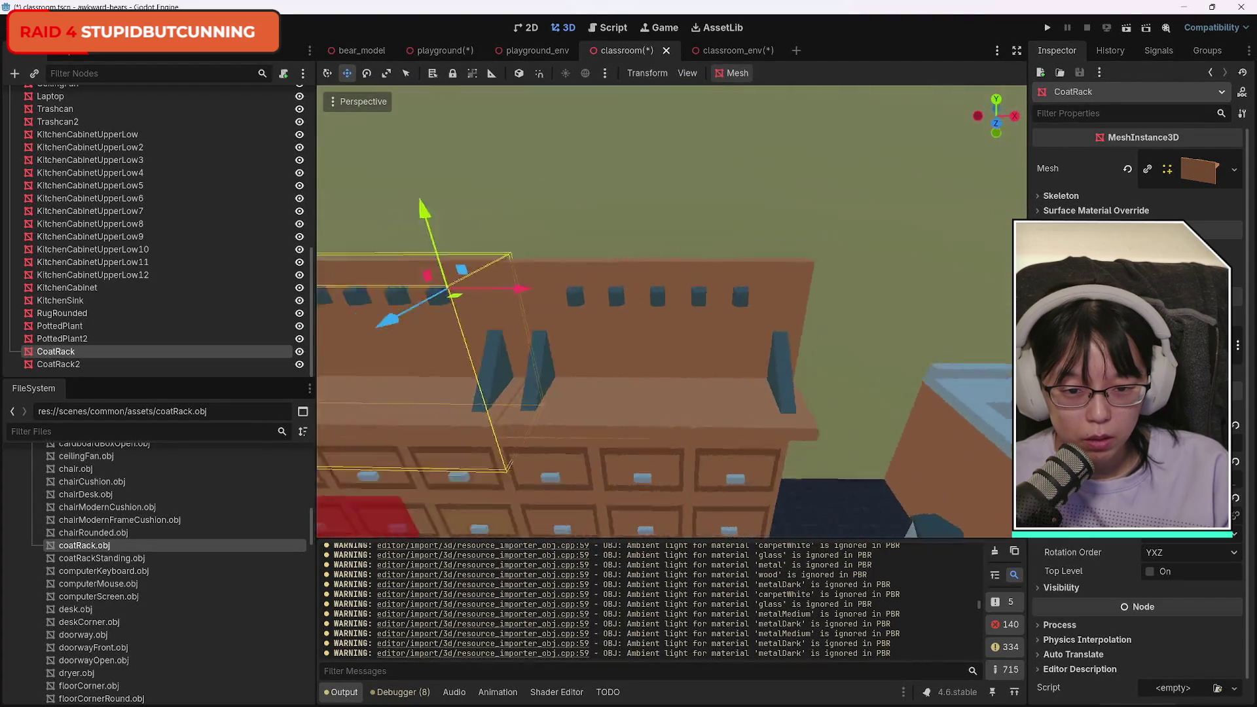
pyautogui.scroll(-3, 665, 311)
pyautogui.click(698, 353)
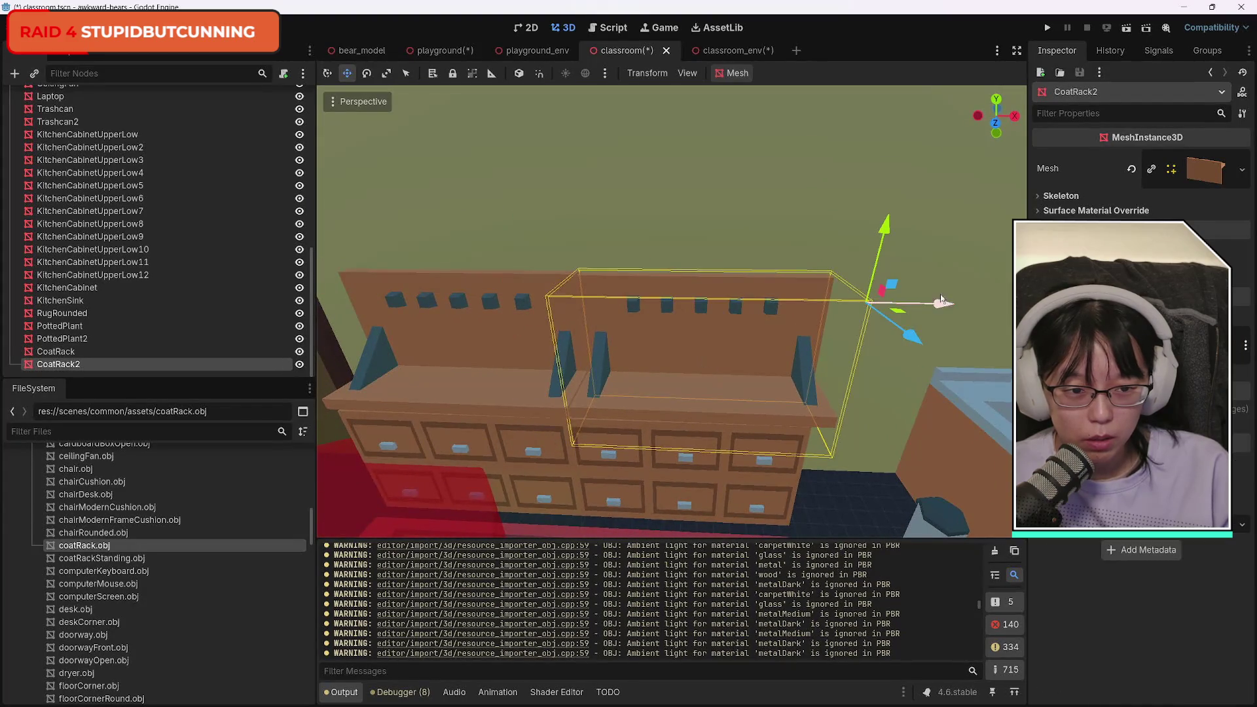
pyautogui.moveTo(947, 301); pyautogui.dragTo(915, 307)
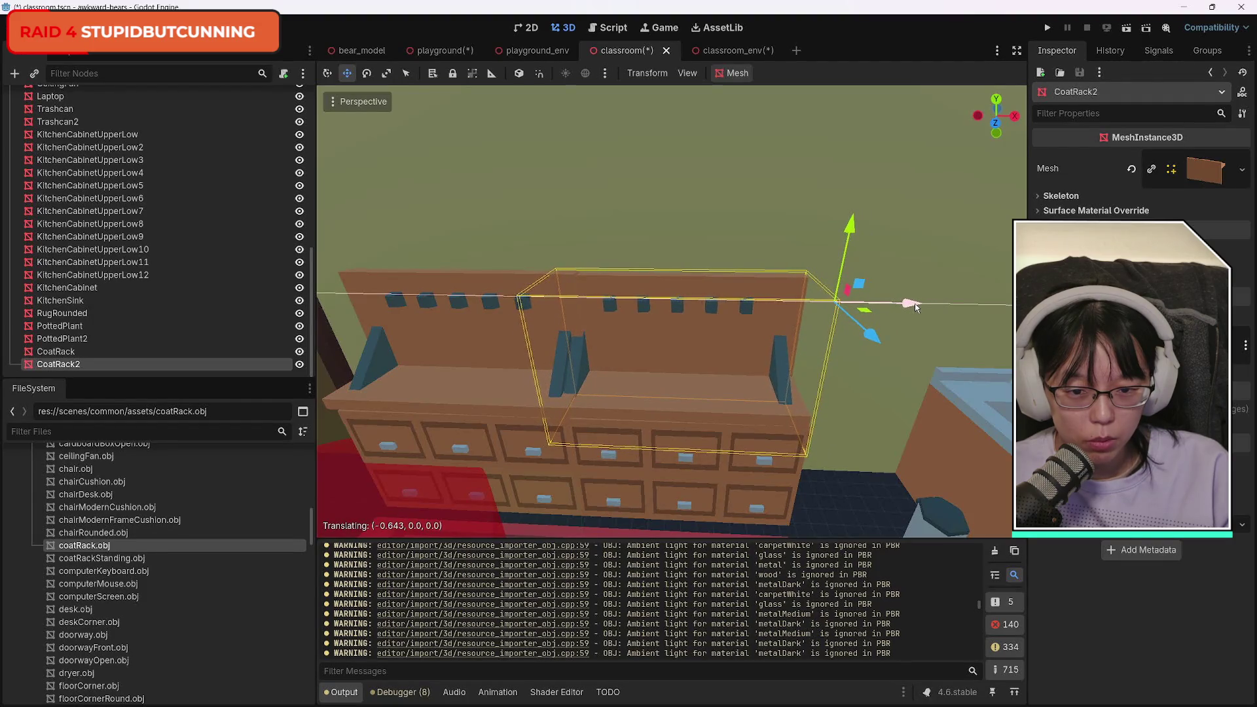
pyautogui.moveTo(646, 383)
pyautogui.mouseDown()
pyautogui.moveTo(589, 383)
pyautogui.moveTo(590, 425)
pyautogui.moveTo(642, 386)
pyautogui.mouseUp()
pyautogui.scroll(5, 665, 311)
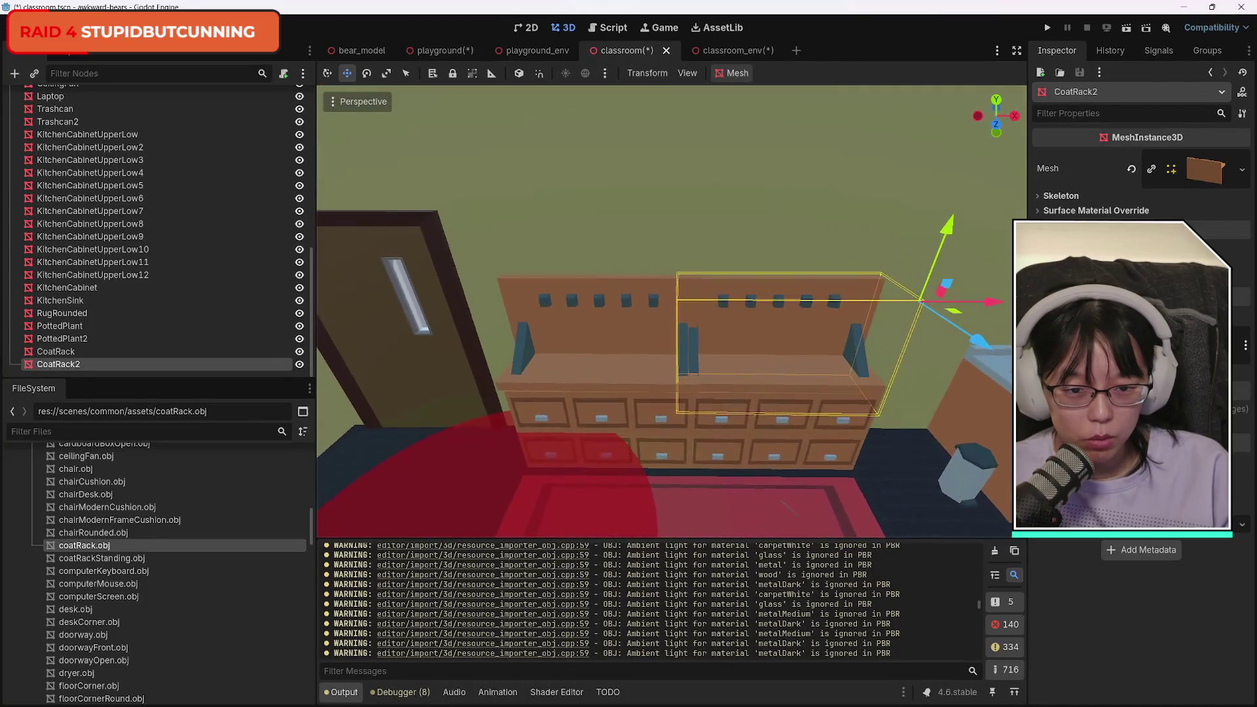
pyautogui.click(609, 369)
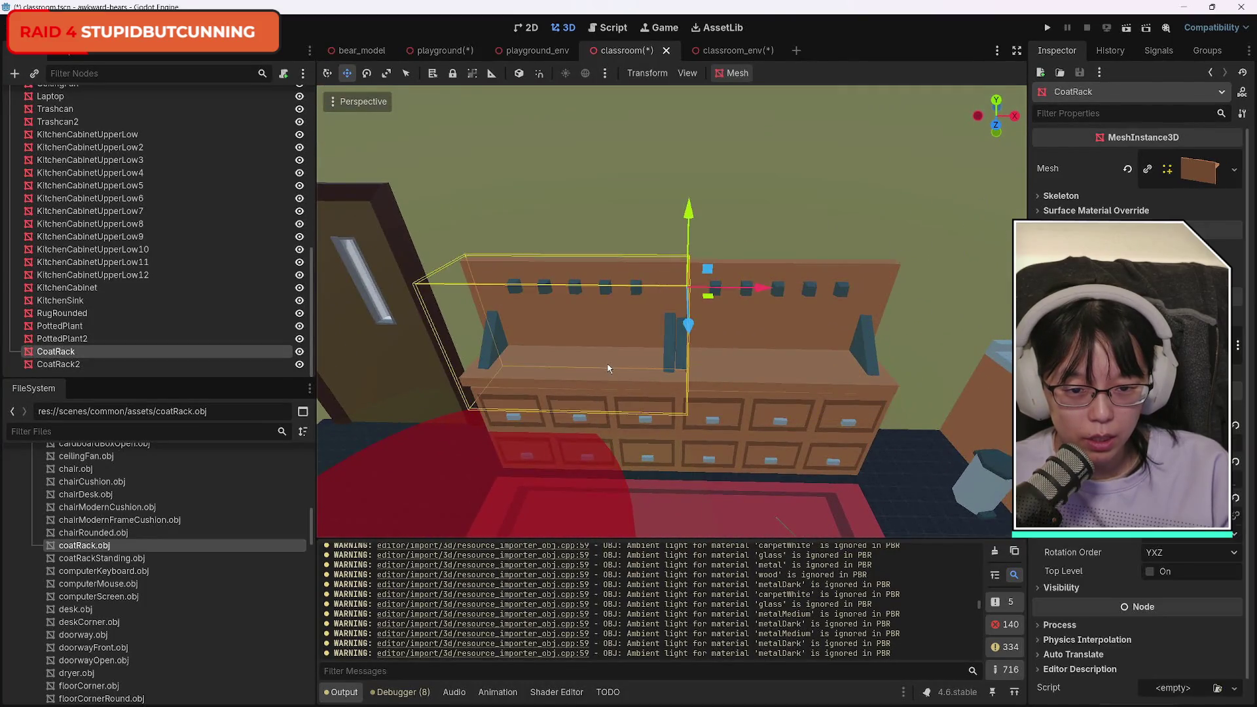
# Nudge the original CoatRack by small X and Z amounts to refine its spot on the cabinet.
pyautogui.moveTo(763, 291); pyautogui.dragTo(777, 291)
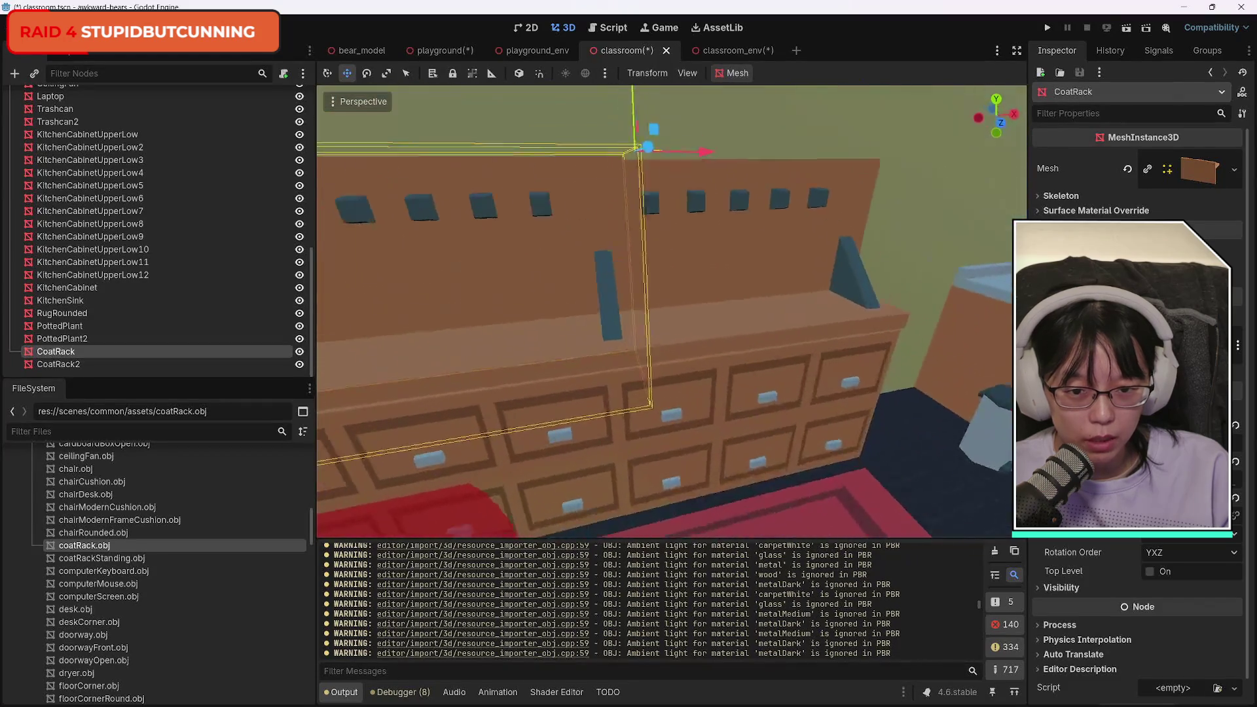
pyautogui.press('w')
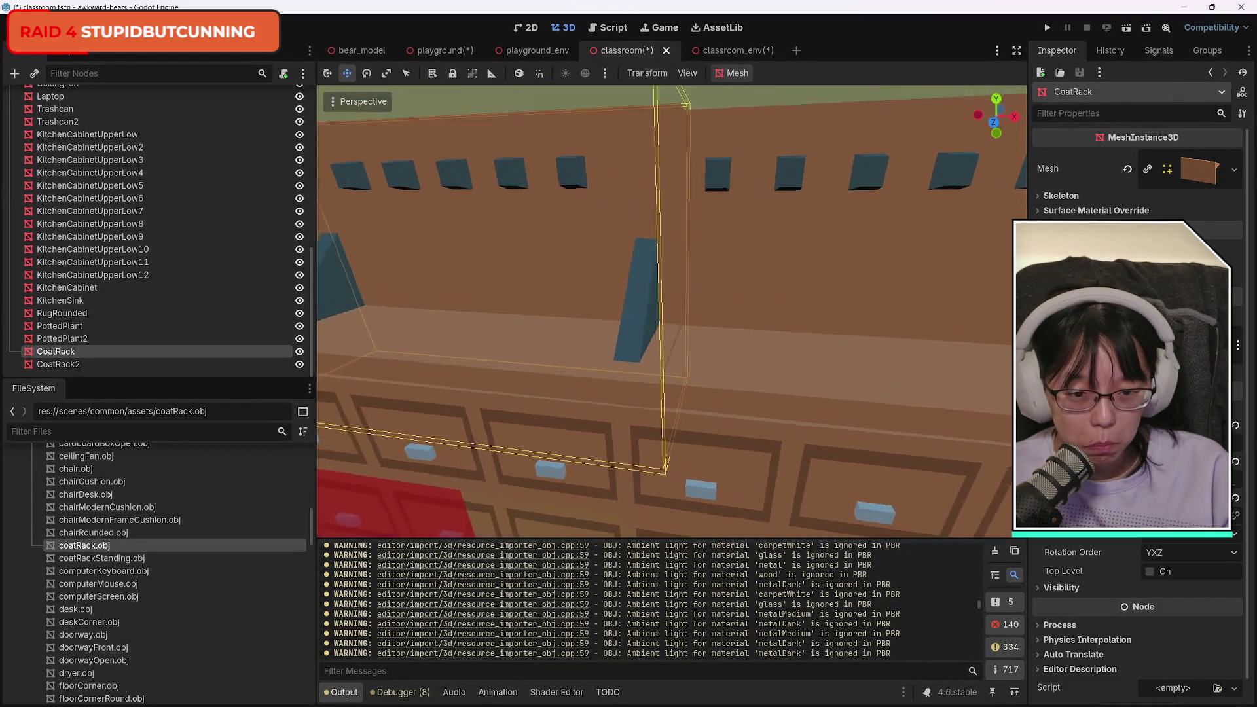
pyautogui.press('w')
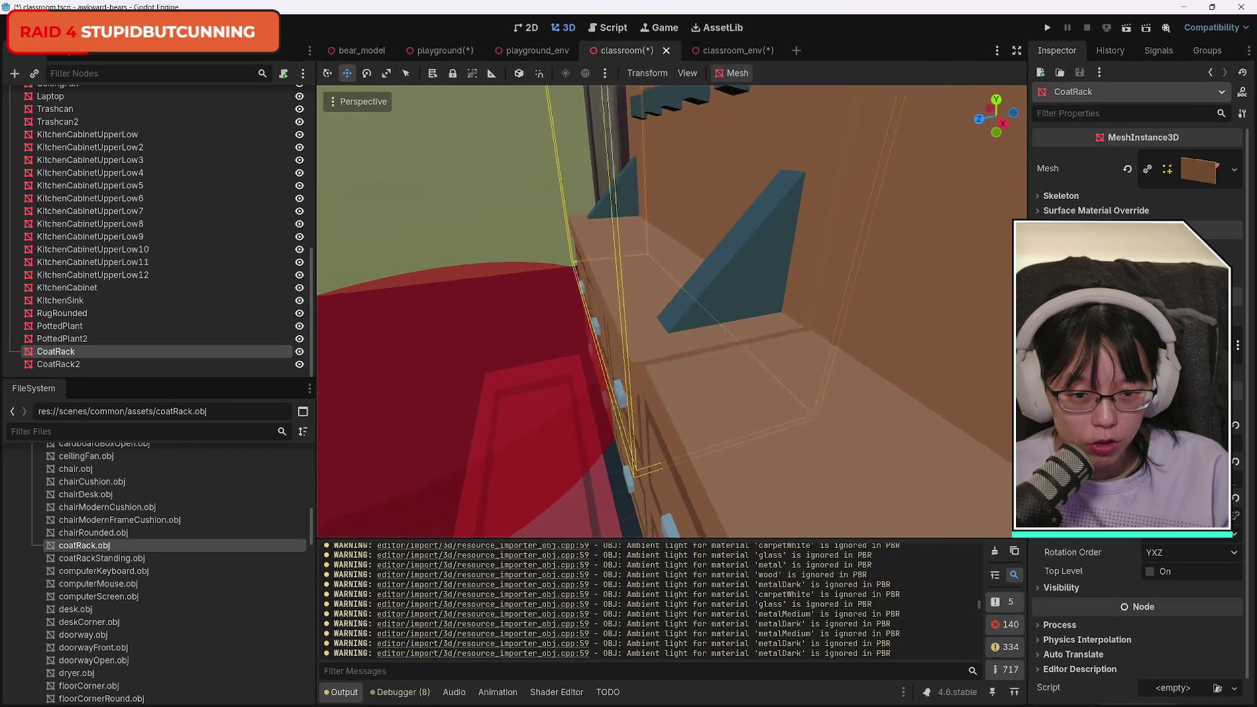
pyautogui.press('w')
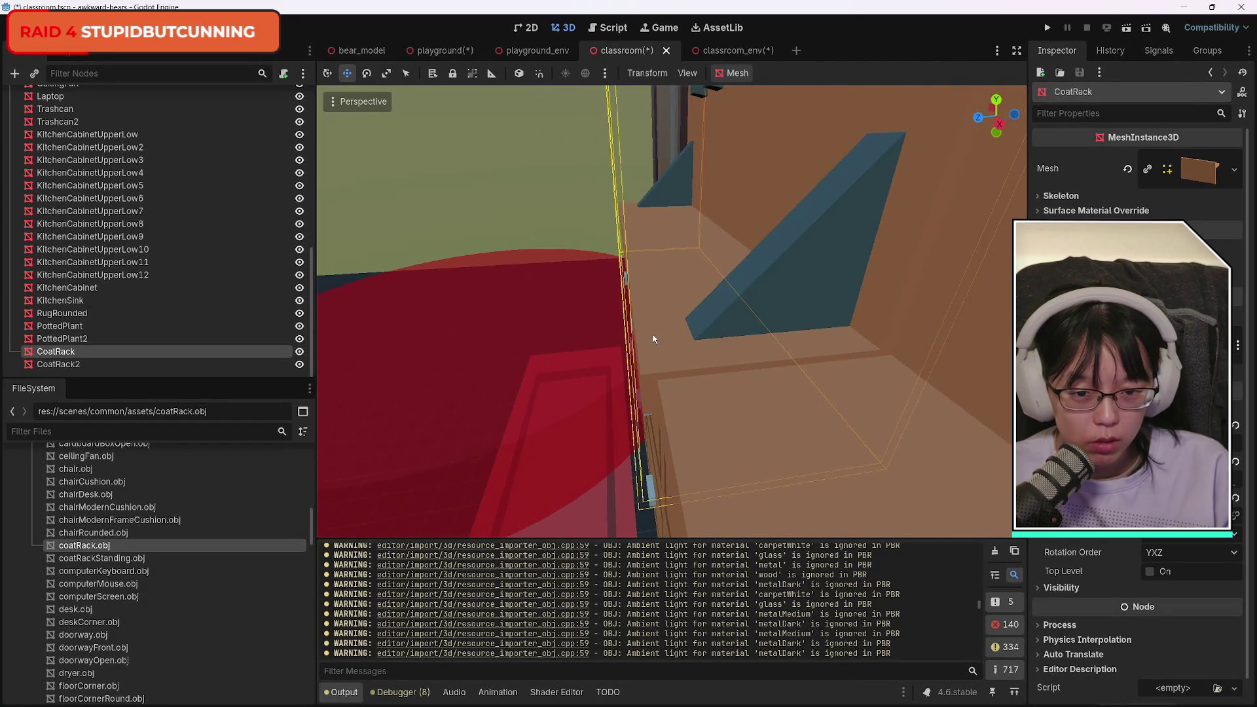
pyautogui.press('f')
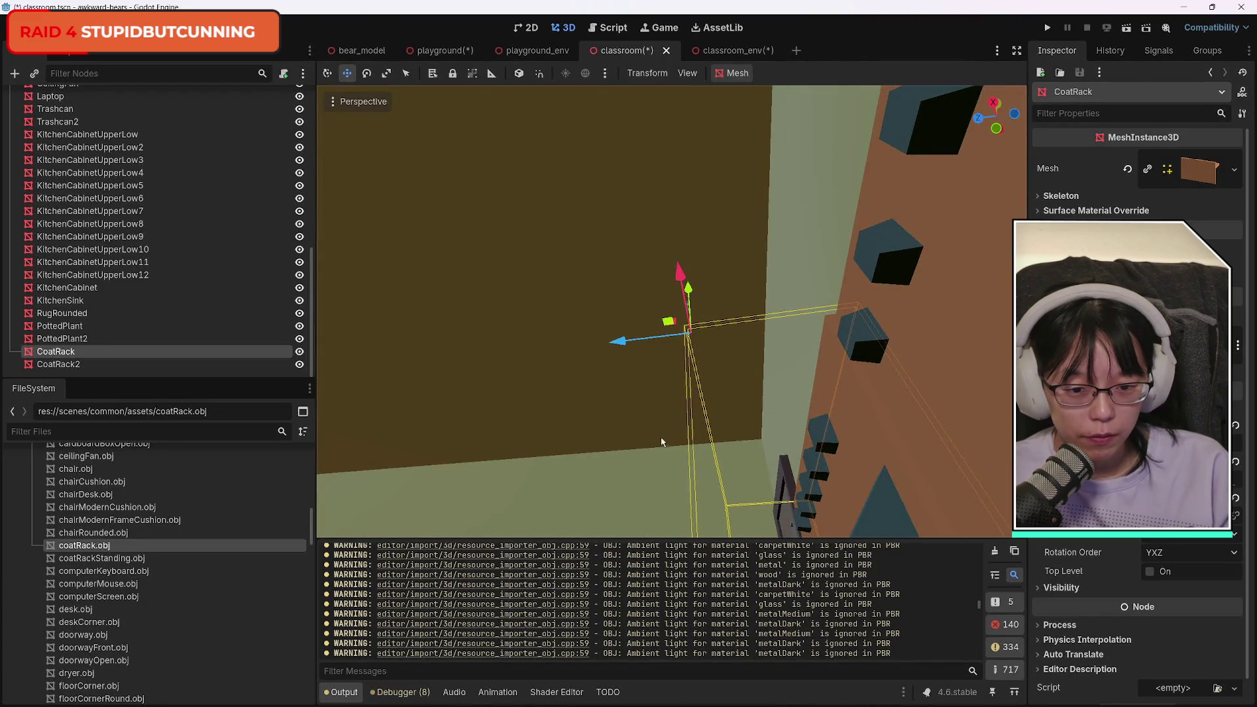
pyautogui.press('s')
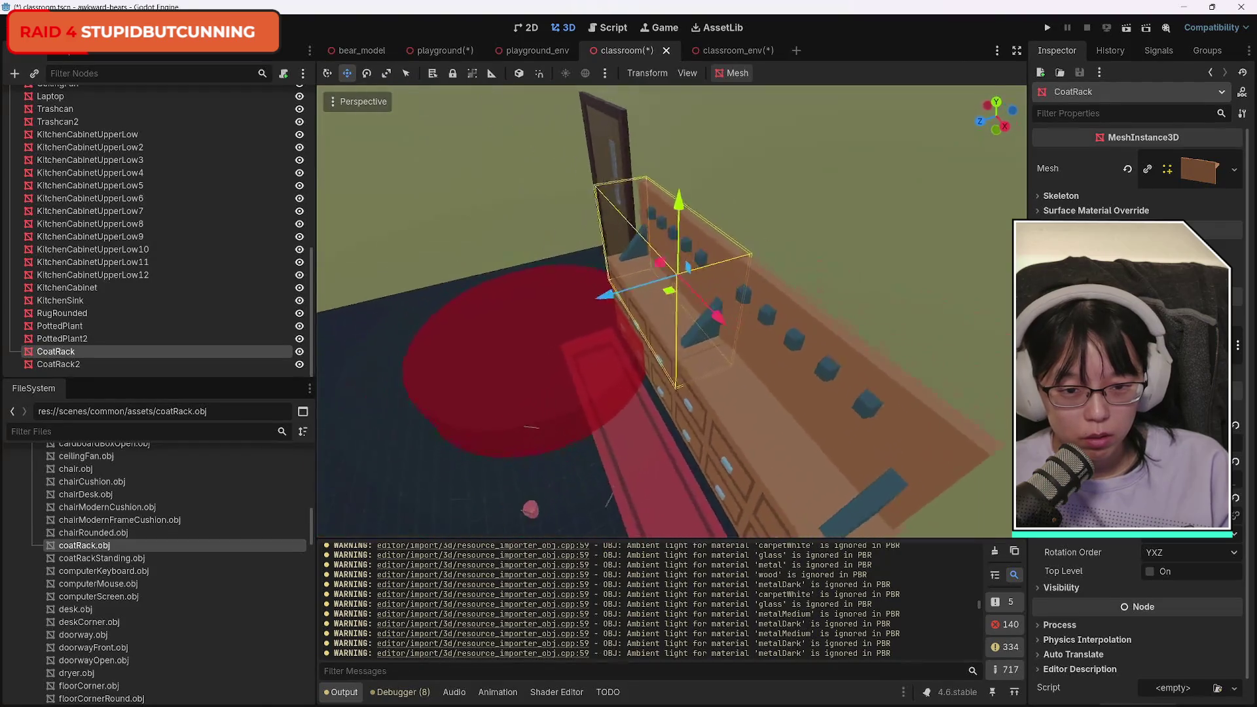
pyautogui.press('w')
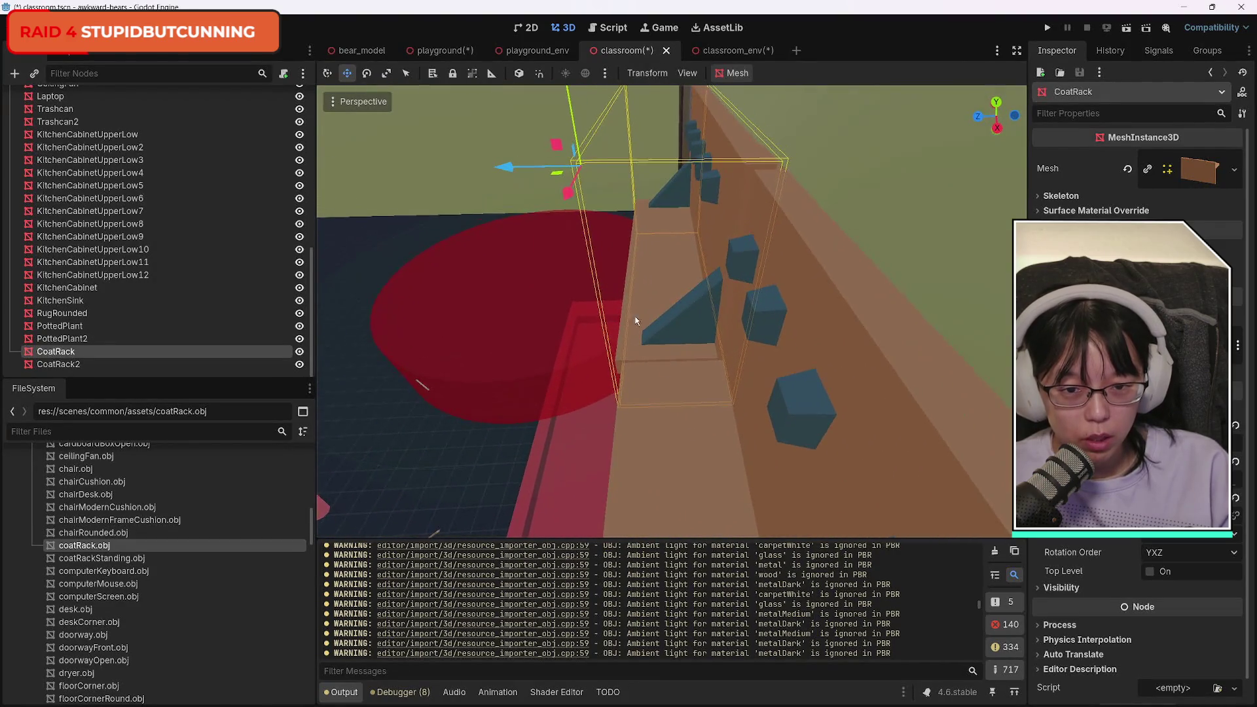
pyautogui.moveTo(521, 172); pyautogui.dragTo(524, 170)
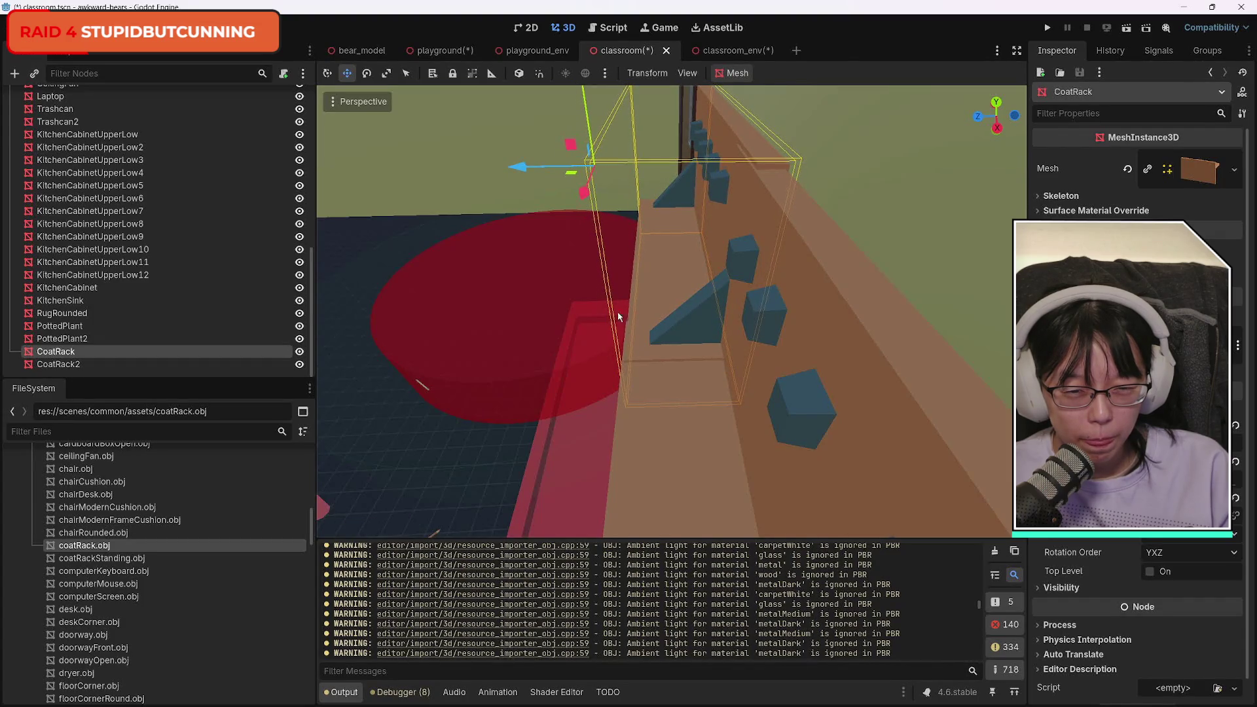
pyautogui.moveTo(585, 192); pyautogui.dragTo(591, 202)
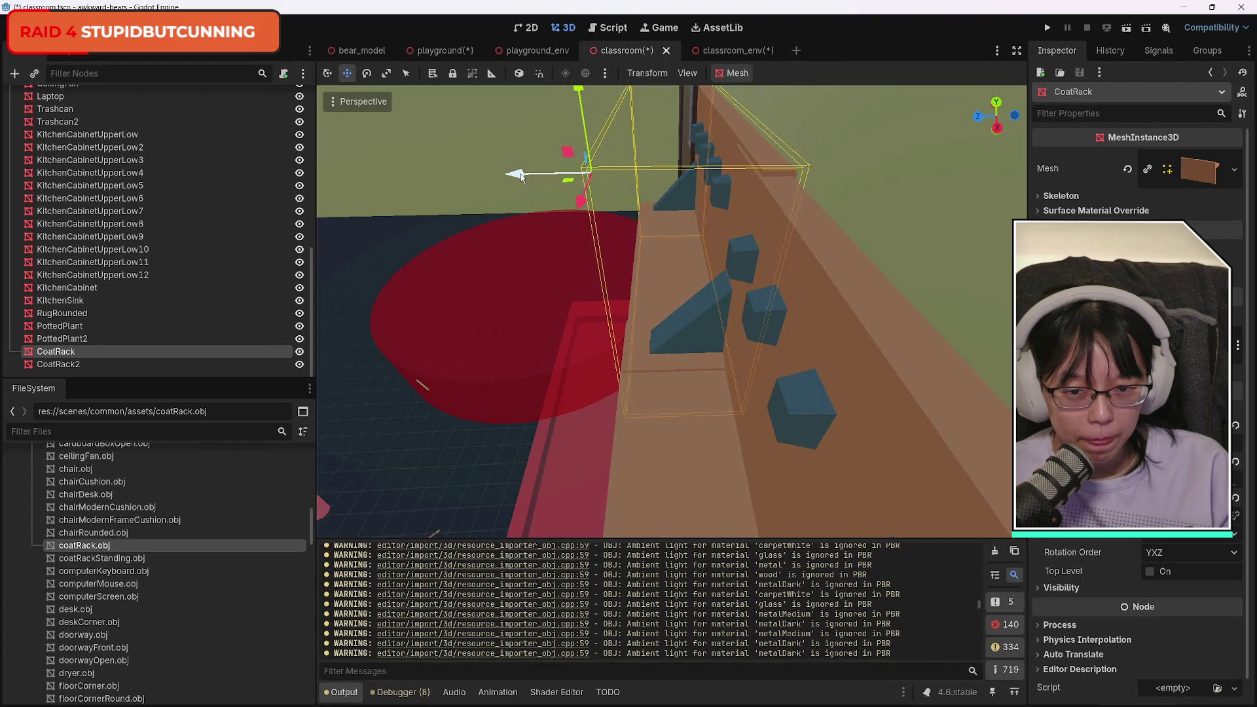
pyautogui.moveTo(521, 178); pyautogui.dragTo(518, 183)
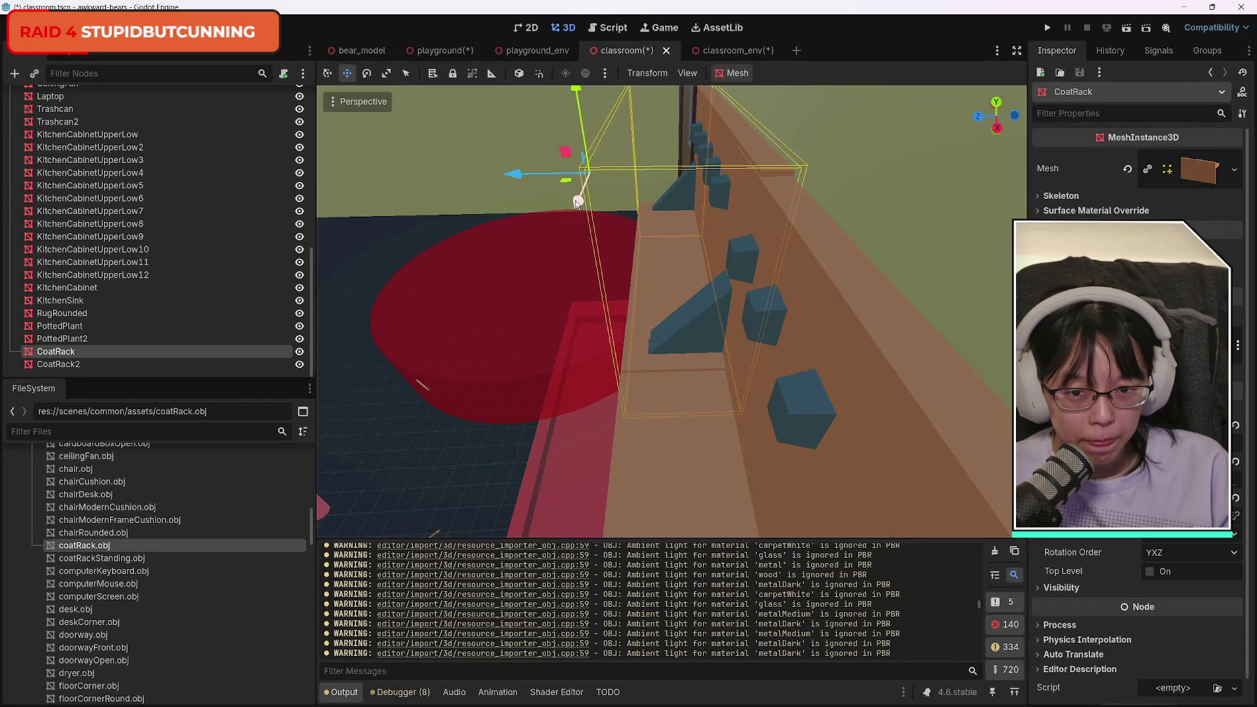
pyautogui.click(715, 510)
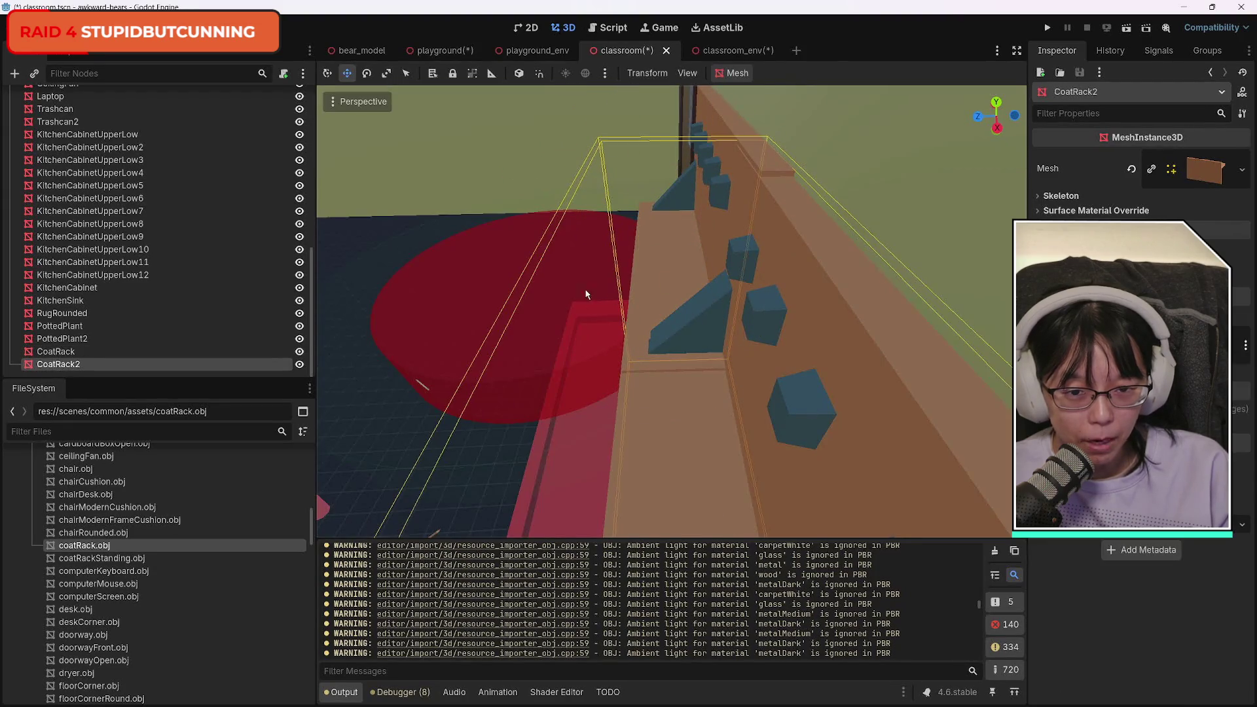
# Raise CoatRack2 slightly on its Y axis.
pyautogui.moveTo(586, 295); pyautogui.dragTo(586, 295)
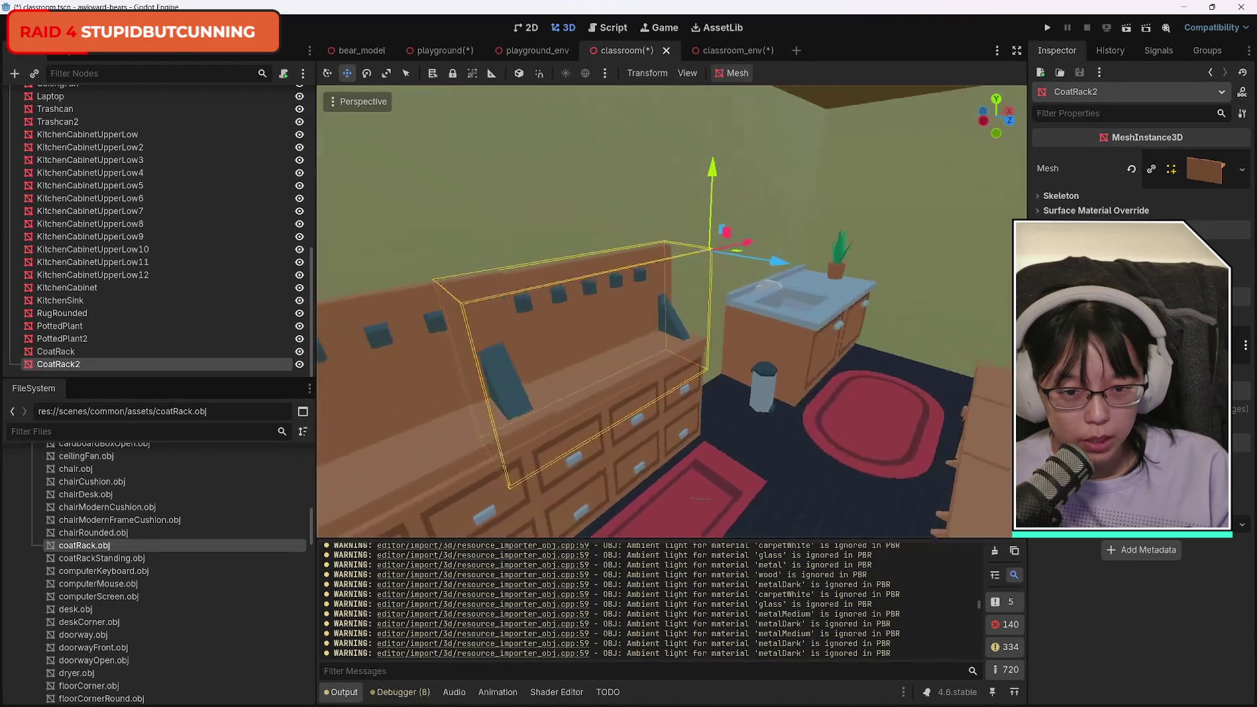
pyautogui.moveTo(474, 213); pyautogui.dragTo(473, 213)
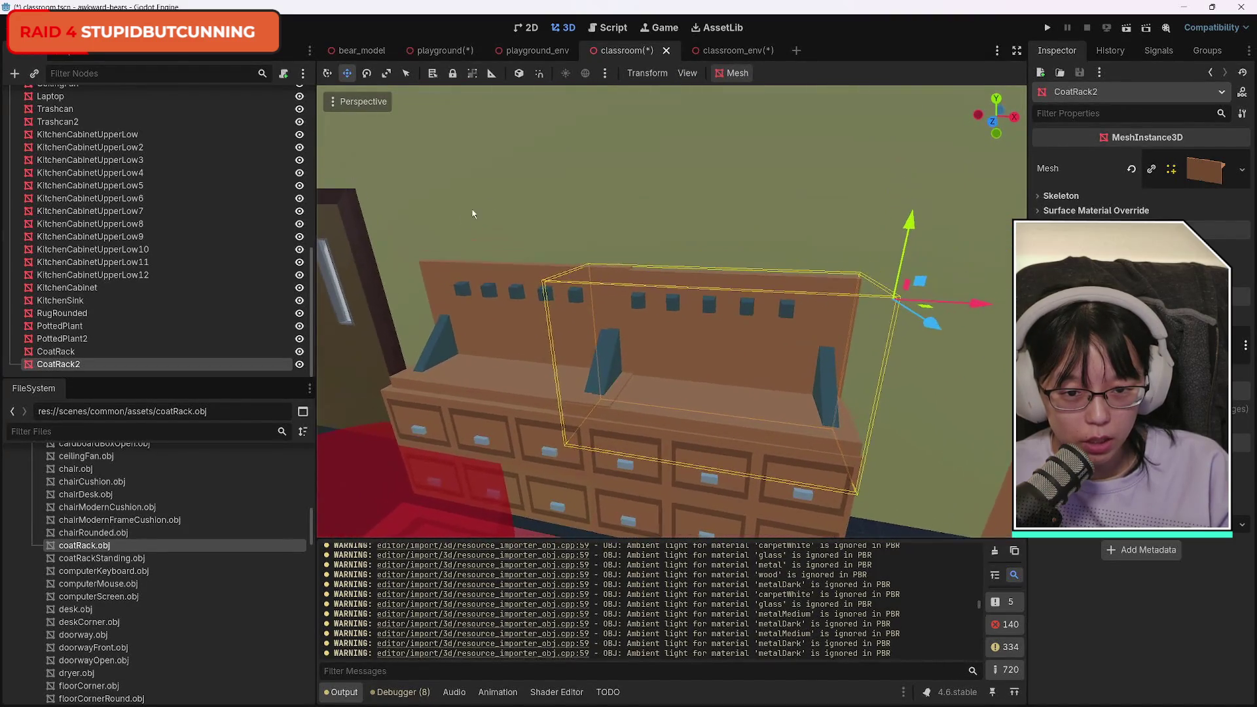
pyautogui.moveTo(914, 221); pyautogui.dragTo(913, 218)
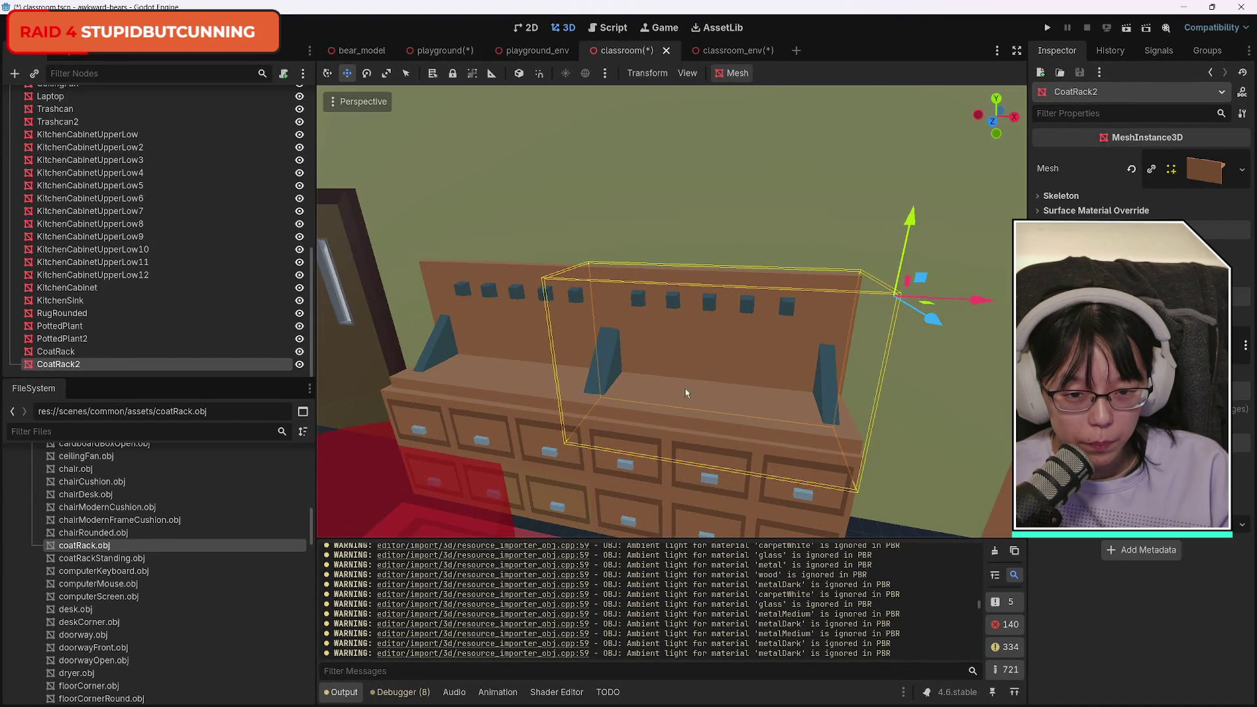
pyautogui.moveTo(913, 218); pyautogui.dragTo(913, 218)
# Select Object_24 by the door and pick coatRackStanding.obj in the FileSystem dock.
pyautogui.moveTo(570, 328); pyautogui.dragTo(570, 329)
pyautogui.click(570, 329)
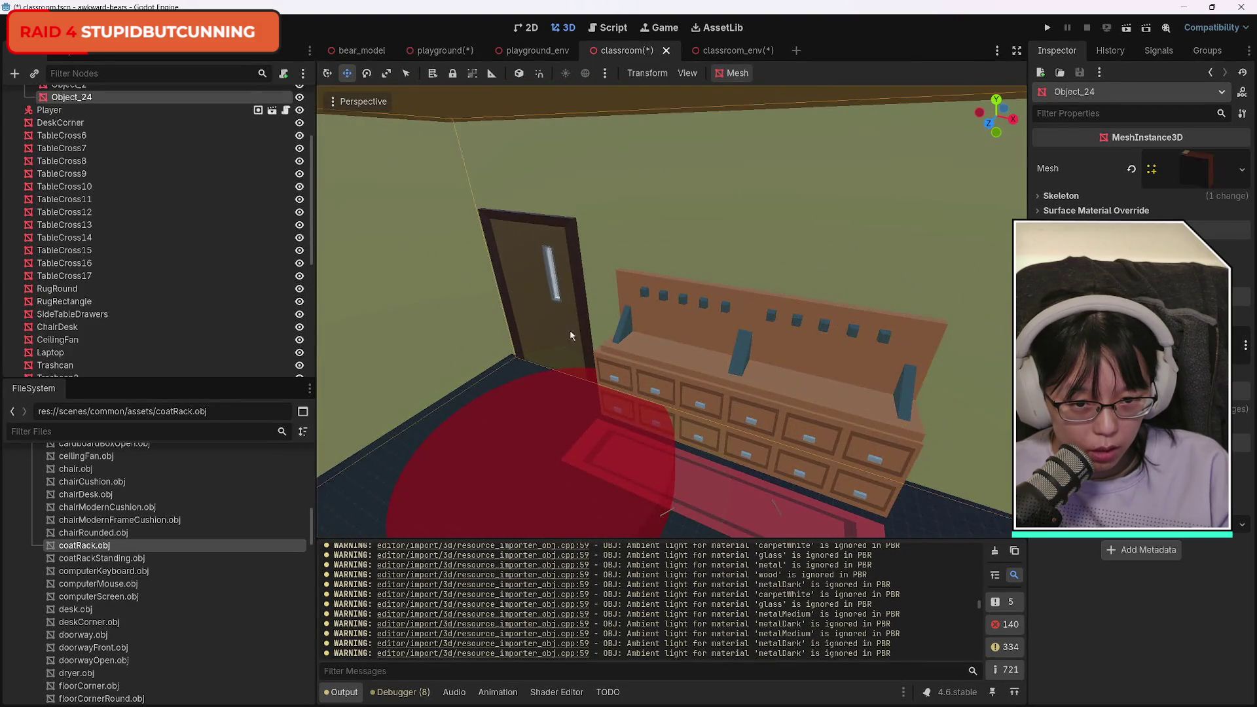
pyautogui.moveTo(712, 466); pyautogui.dragTo(712, 466)
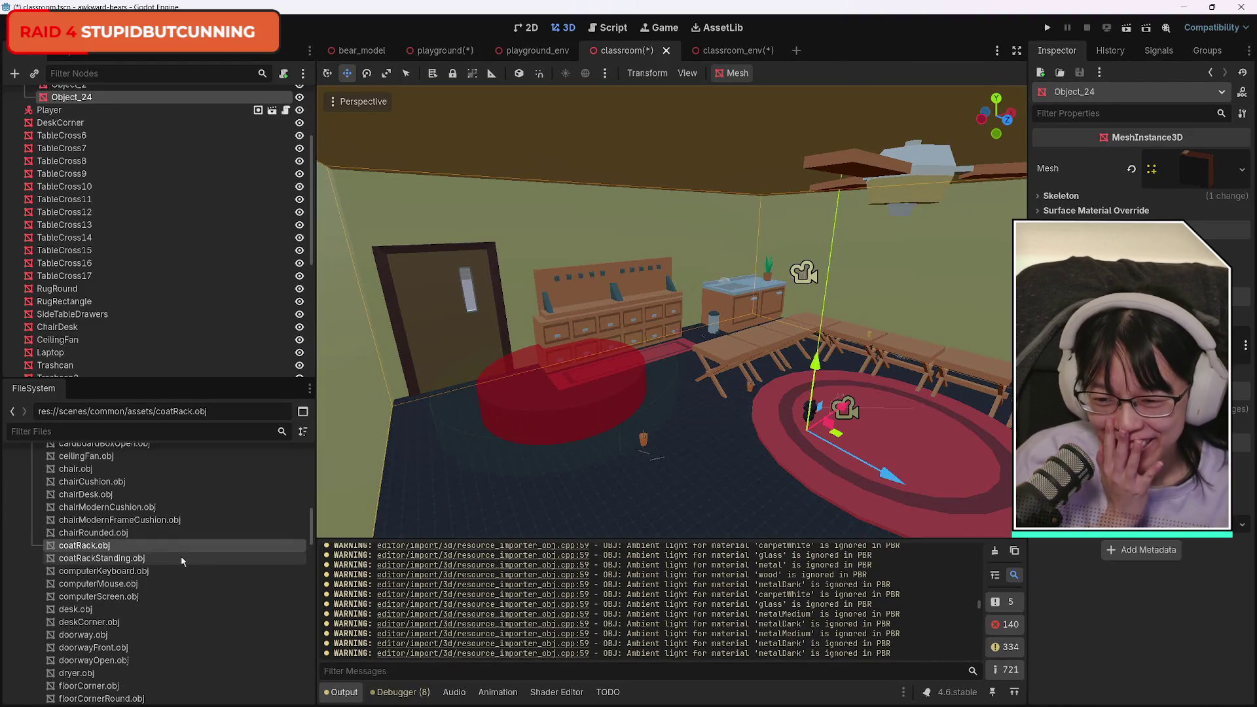
pyautogui.click(149, 559)
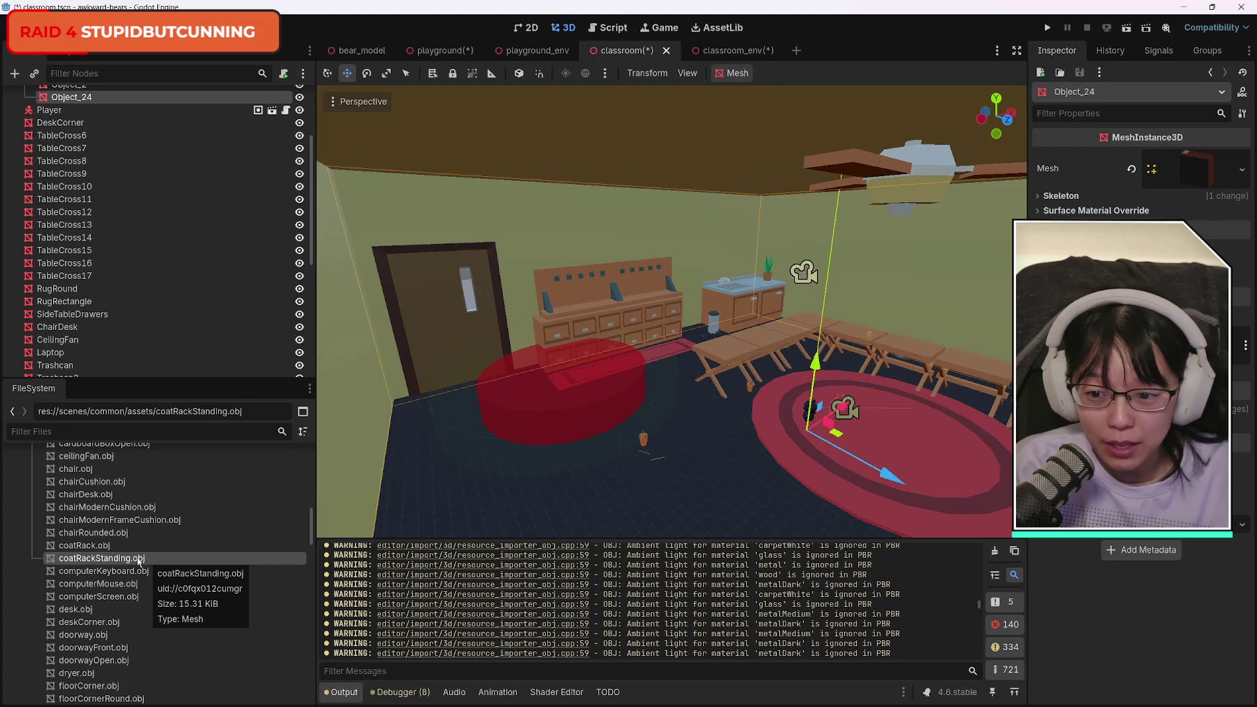
# Drag coatRackStanding.obj into the classroom to create a CoatRackStanding node.
pyautogui.moveTo(138, 562); pyautogui.dragTo(463, 452)
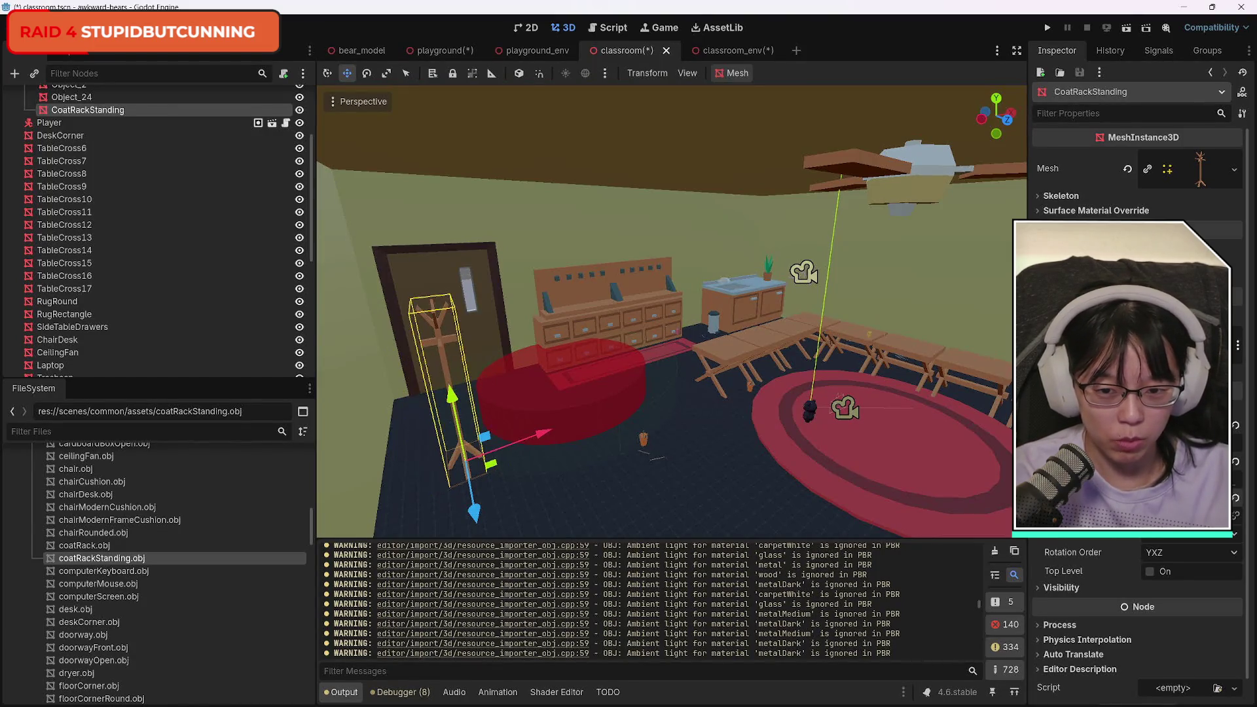
pyautogui.rightClick(714, 463)
pyautogui.press('w')
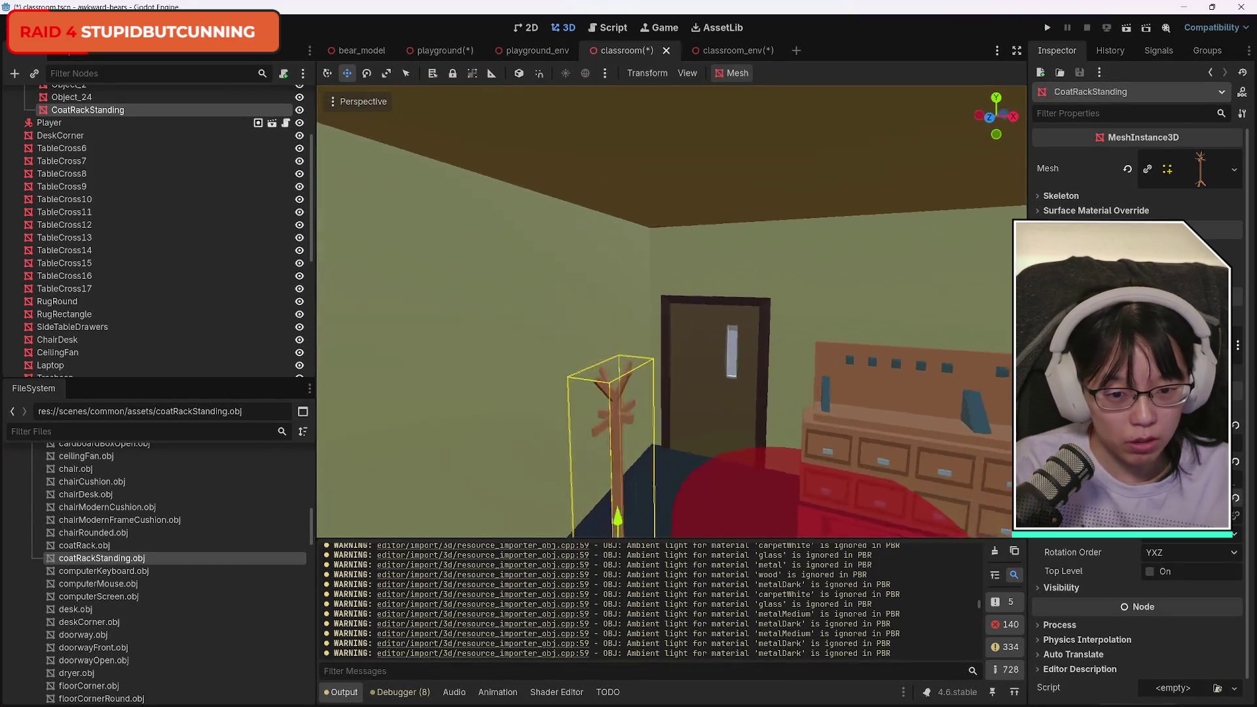
pyautogui.press('s')
pyautogui.press('w')
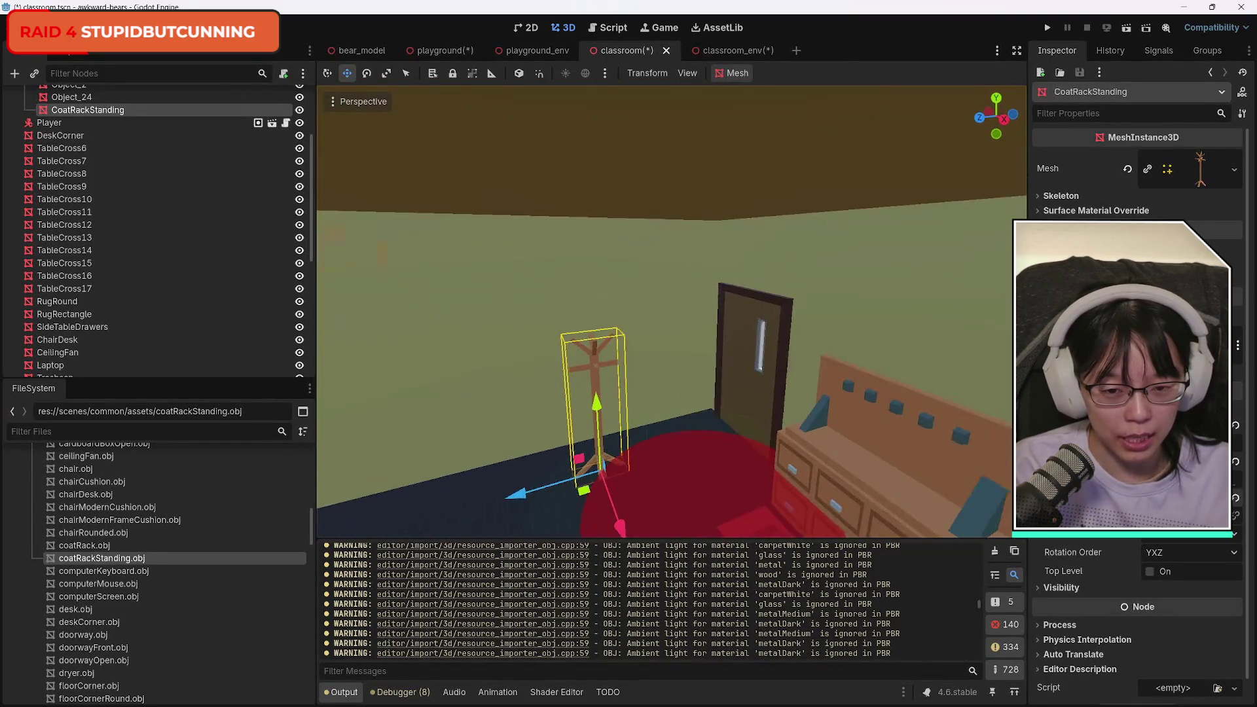
# Slide the standing coat rack to the doorway, lower it to the floor, and push it into the corner.
pyautogui.moveTo(639, 370); pyautogui.dragTo(741, 333)
pyautogui.rightClick(651, 468)
pyautogui.press('w')
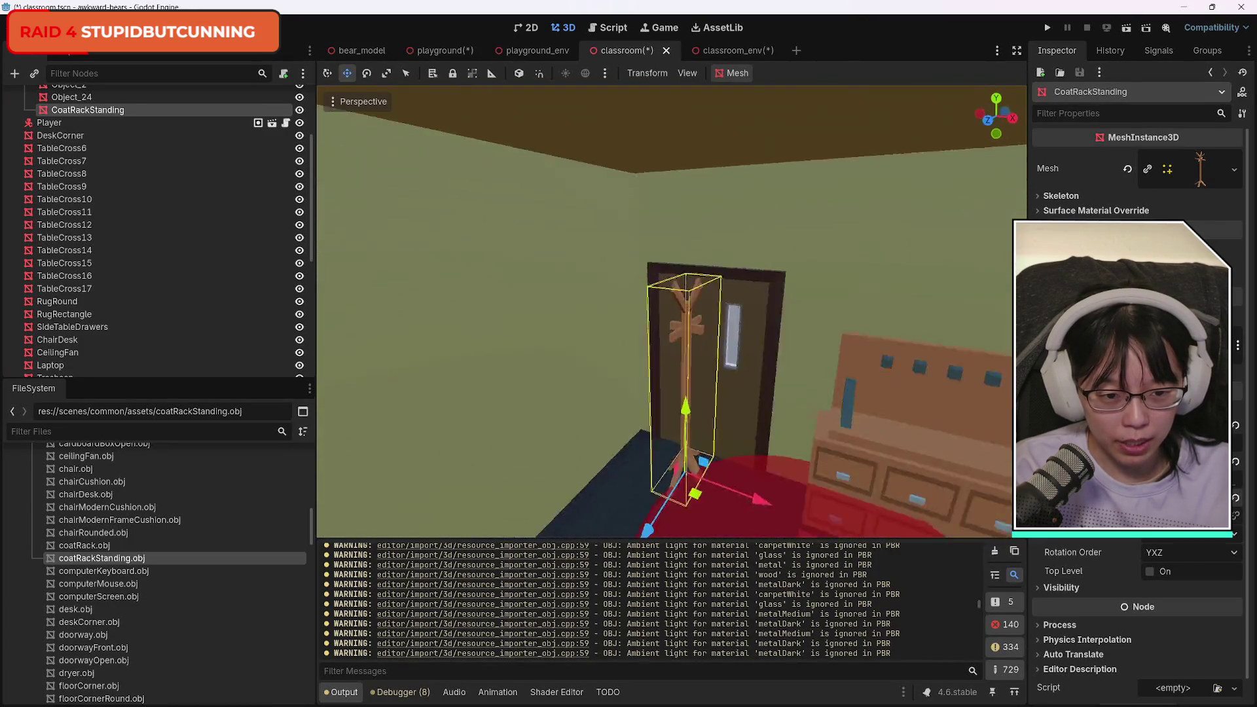
pyautogui.press('a')
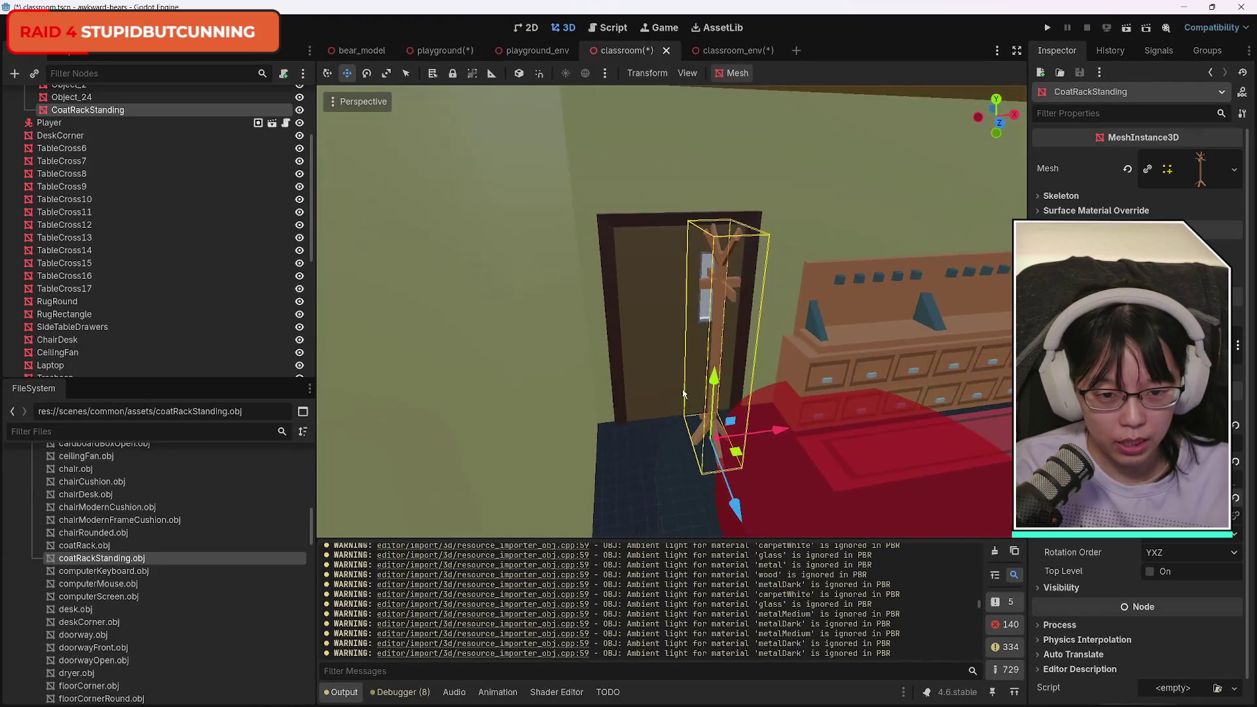
pyautogui.moveTo(708, 330); pyautogui.dragTo(629, 339)
pyautogui.press('s')
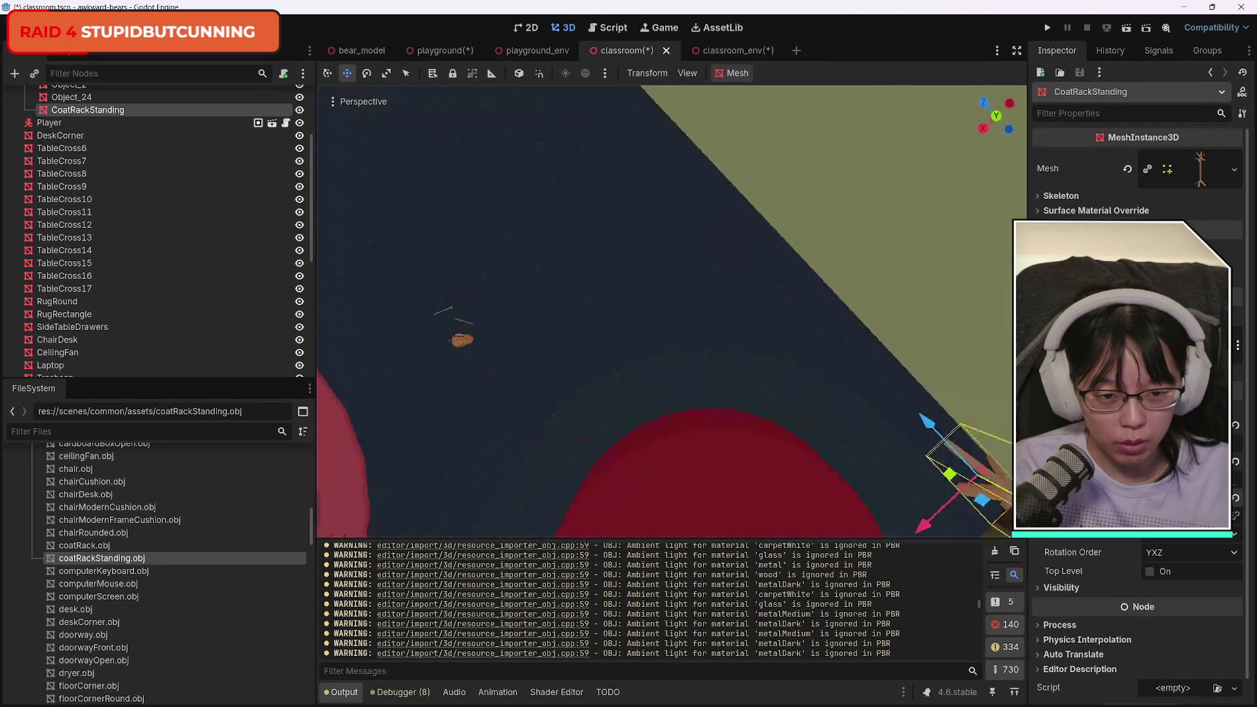
pyautogui.press('f')
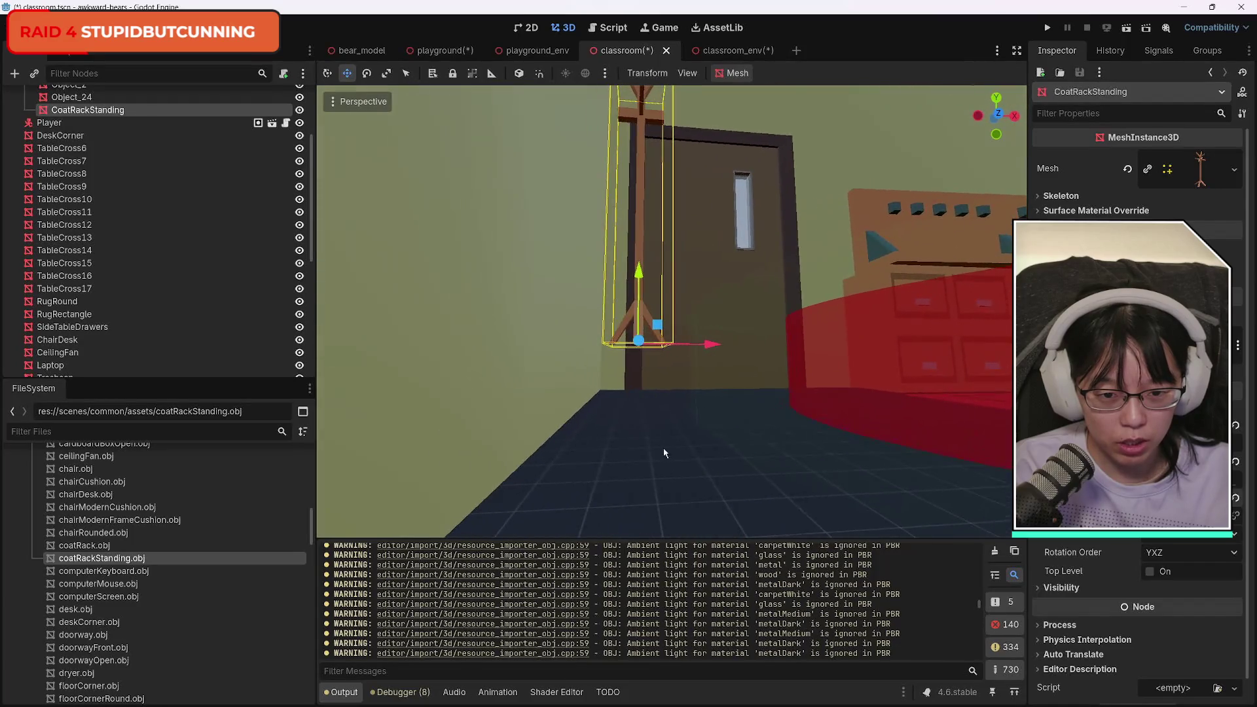
pyautogui.moveTo(639, 274); pyautogui.dragTo(635, 351)
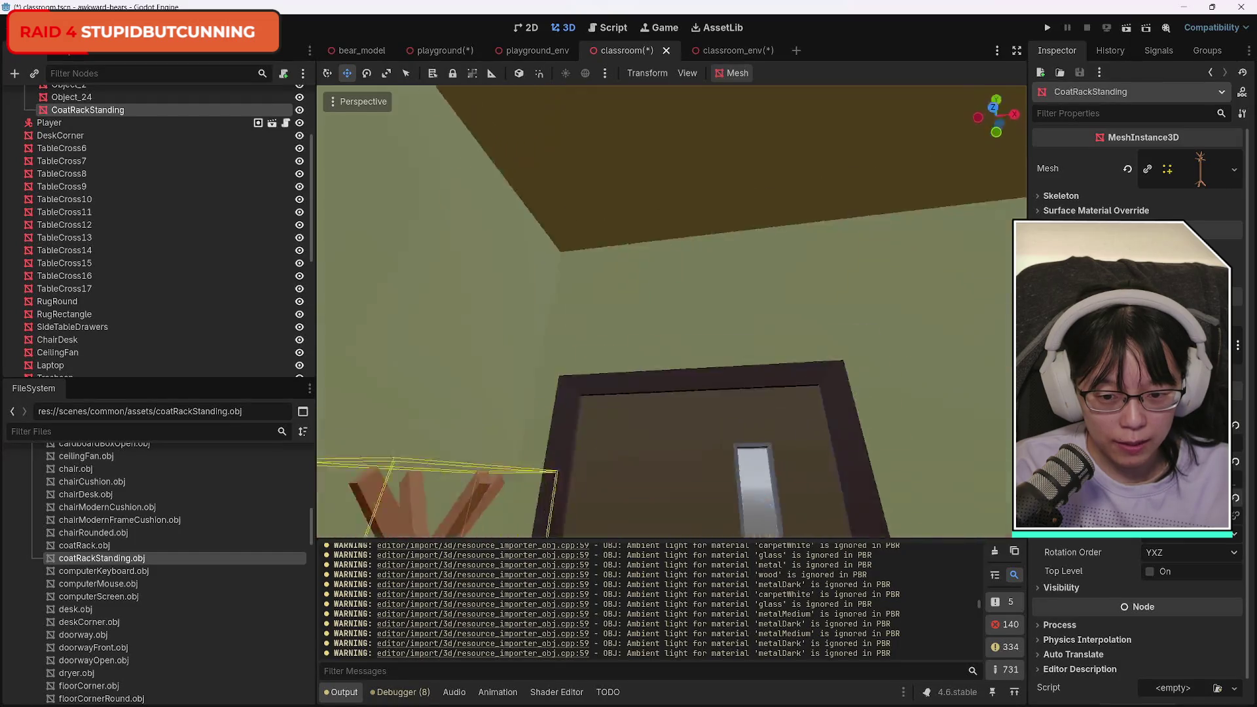
pyautogui.moveTo(617, 433); pyautogui.dragTo(783, 206)
pyautogui.moveTo(645, 435); pyautogui.dragTo(632, 447)
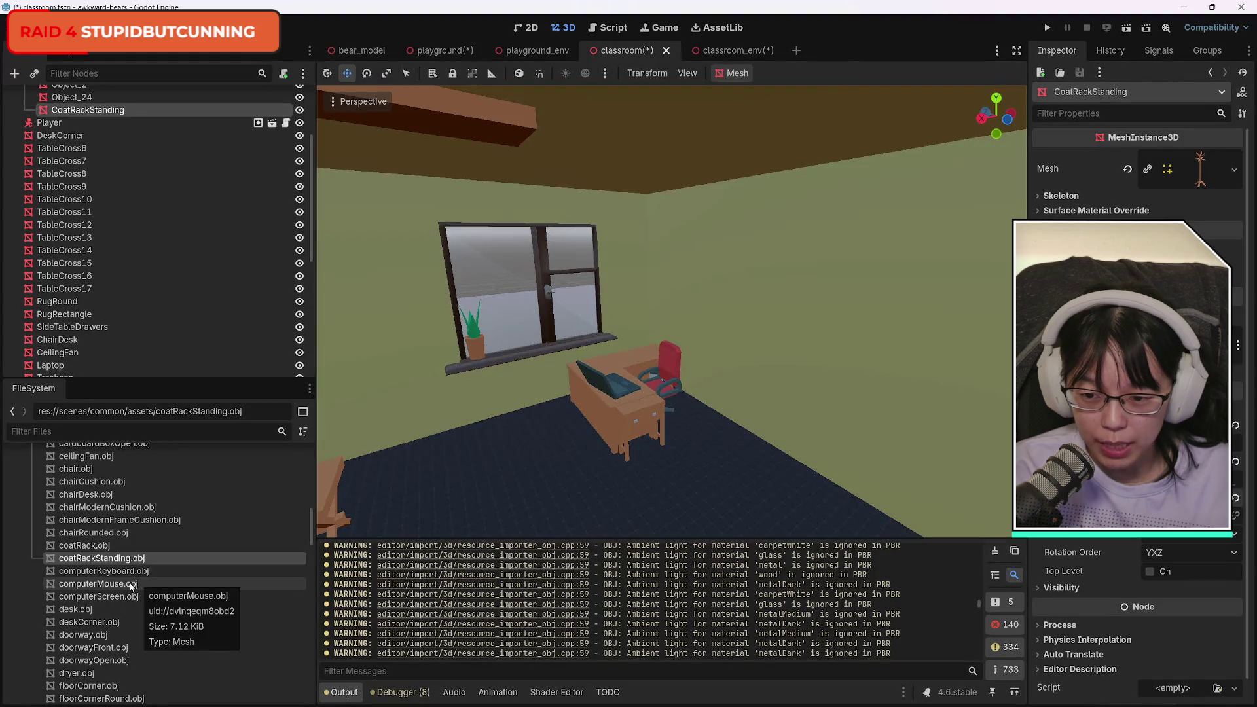
# Add computerMouse.obj to the scene and set the ComputerMouse on the corner desk beside the laptop.
pyautogui.moveTo(132, 584)
pyautogui.mouseDown()
pyautogui.moveTo(524, 432)
pyautogui.moveTo(613, 368)
pyautogui.mouseUp()
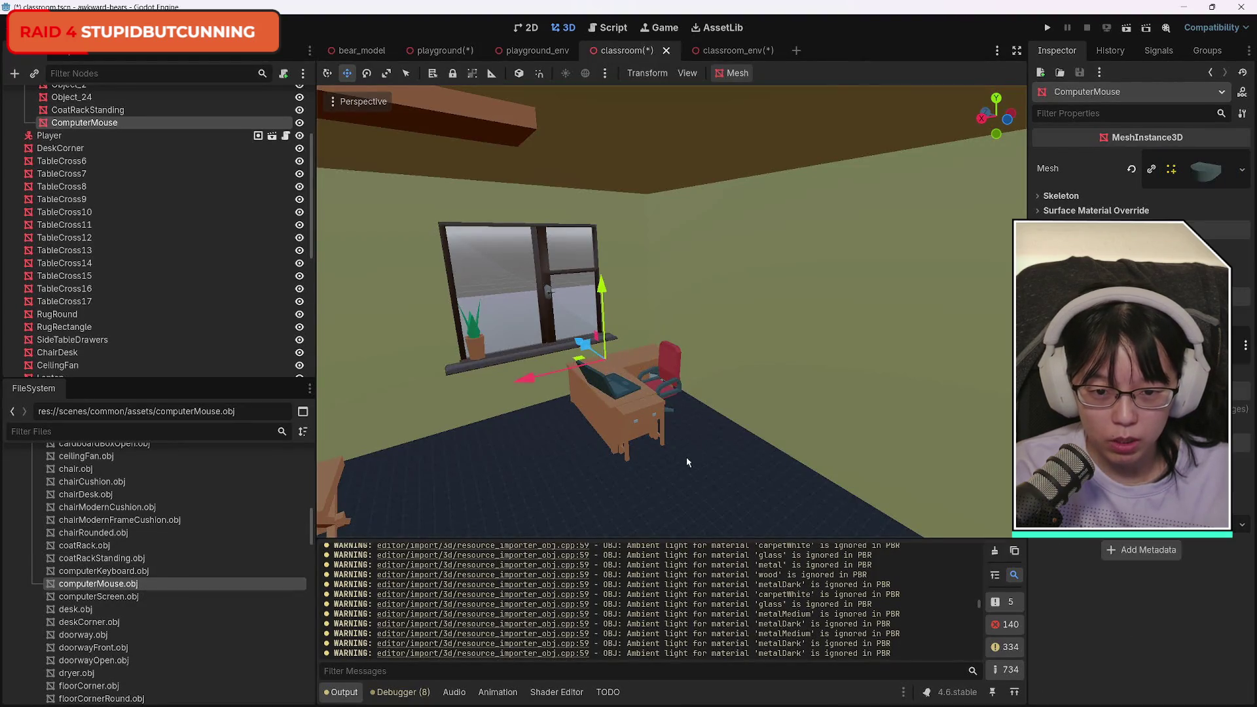
pyautogui.scroll(5, 684, 454)
pyautogui.scroll(3, 628, 360)
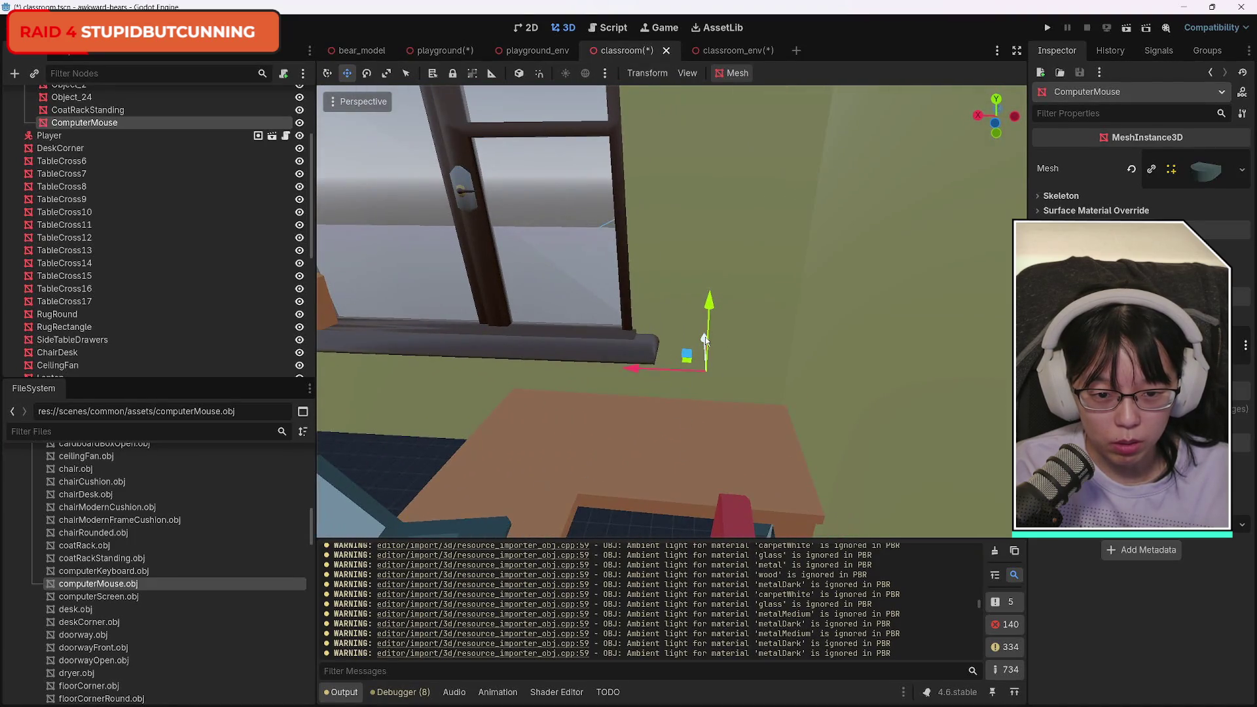
pyautogui.moveTo(705, 339)
pyautogui.mouseDown()
pyautogui.moveTo(730, 420)
pyautogui.moveTo(715, 452)
pyautogui.moveTo(729, 187)
pyautogui.mouseUp()
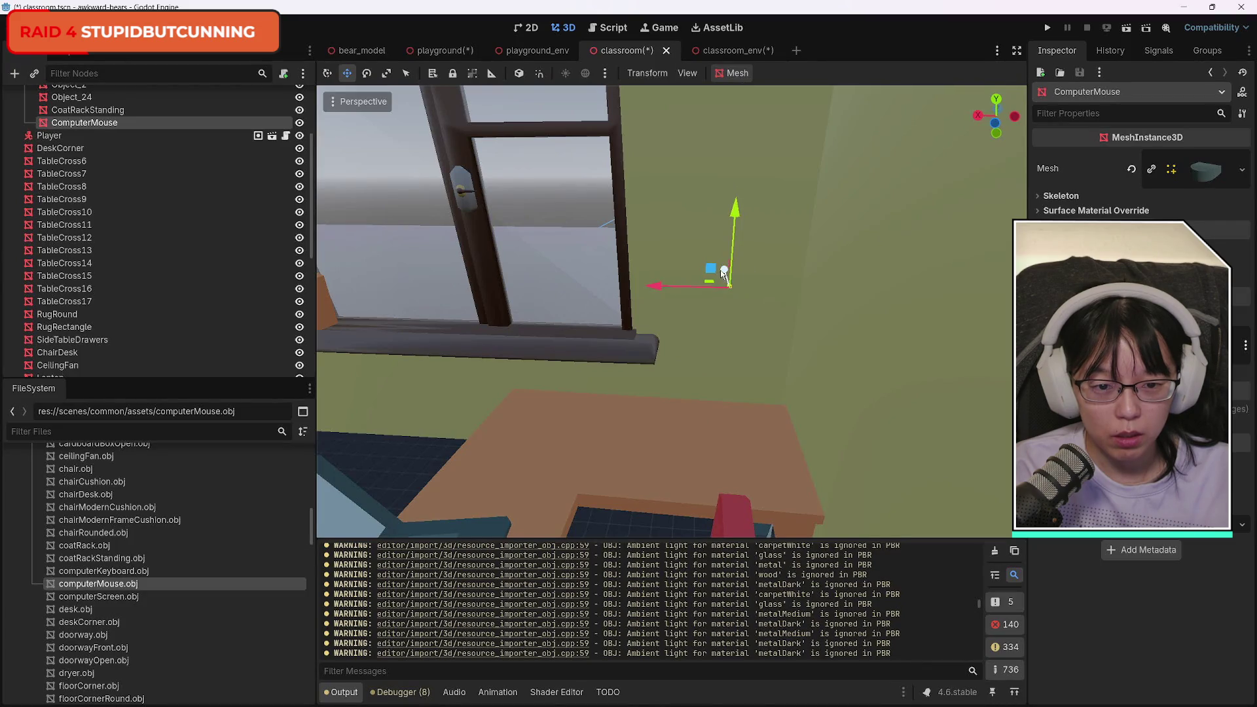
pyautogui.moveTo(724, 274)
pyautogui.mouseDown()
pyautogui.moveTo(748, 410)
pyautogui.moveTo(781, 463)
pyautogui.moveTo(793, 432)
pyautogui.moveTo(789, 462)
pyautogui.moveTo(570, 422)
pyautogui.moveTo(547, 438)
pyautogui.moveTo(531, 427)
pyautogui.moveTo(501, 505)
pyautogui.moveTo(525, 480)
pyautogui.mouseUp()
pyautogui.click(572, 486)
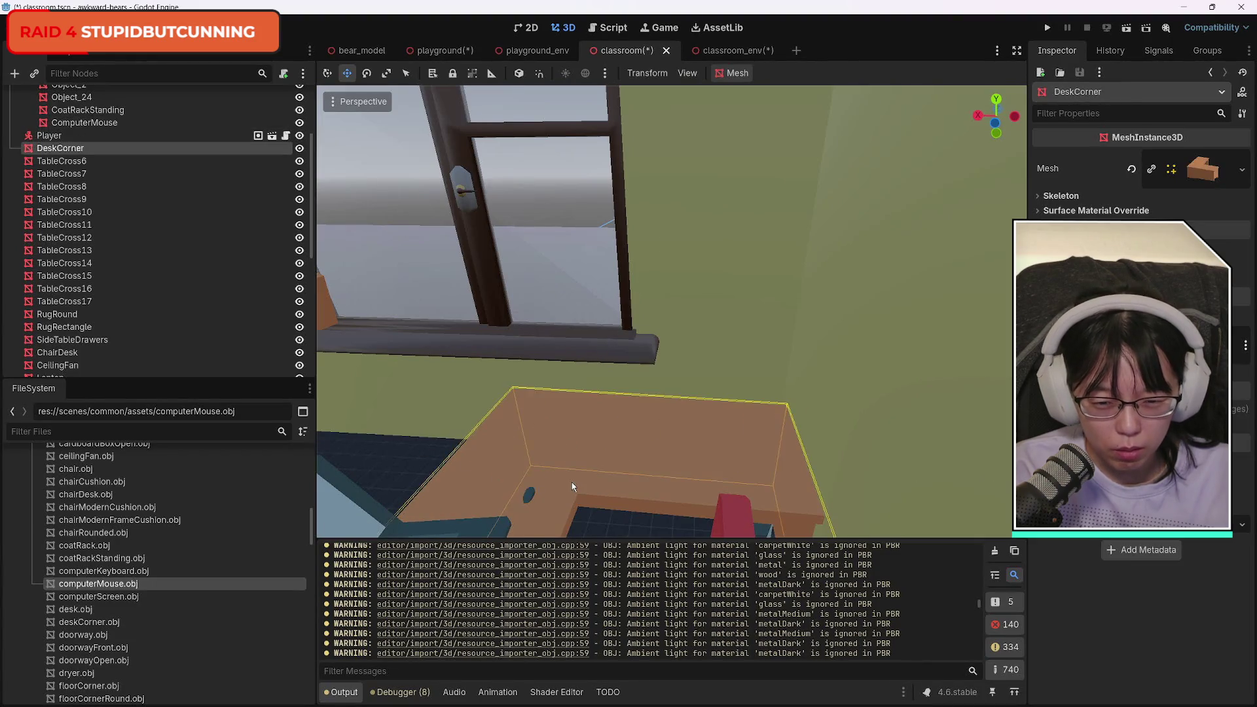
pyautogui.click(529, 496)
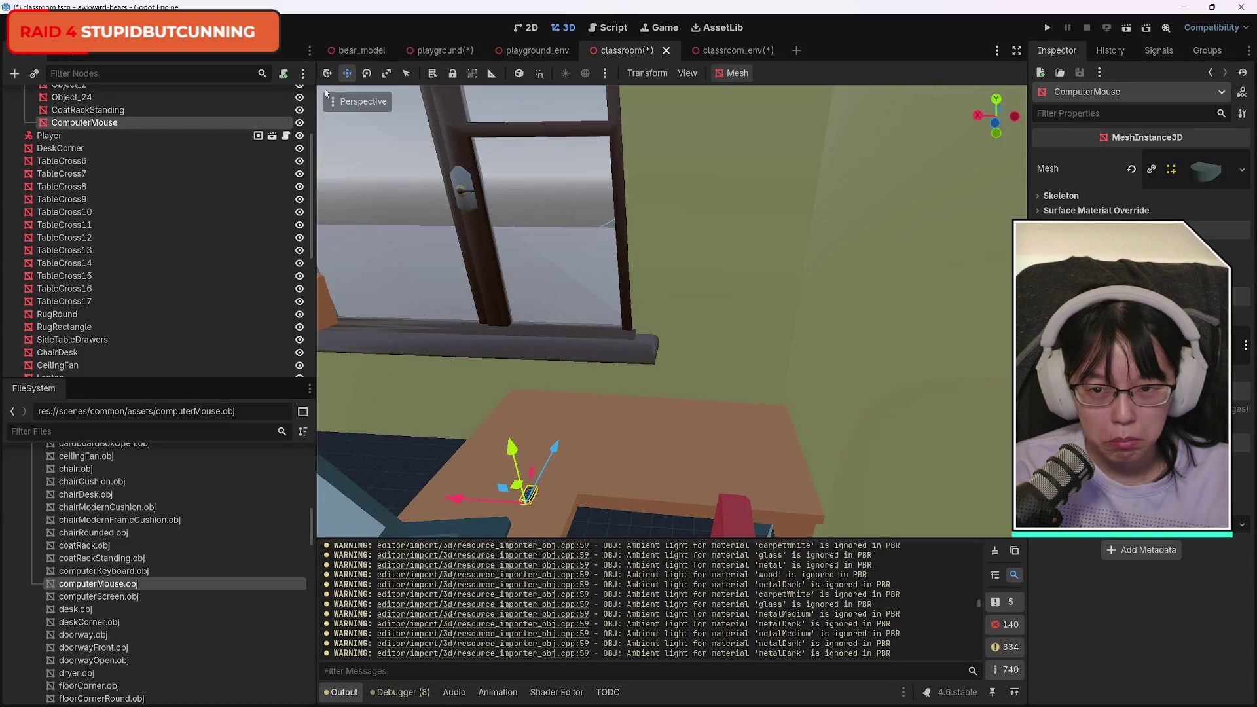
# Rotate the ComputerMouse to a new orientation at the edge of the corner desk.
pyautogui.click(367, 73)
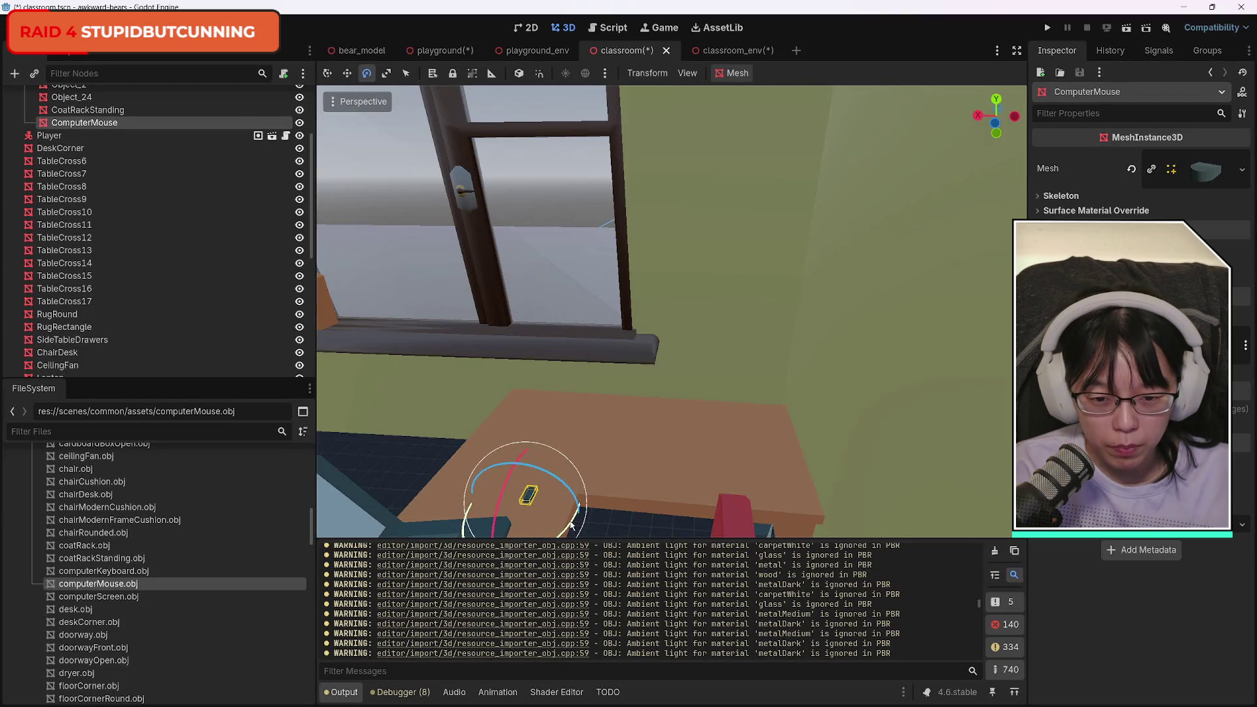
pyautogui.moveTo(572, 524); pyautogui.dragTo(543, 525)
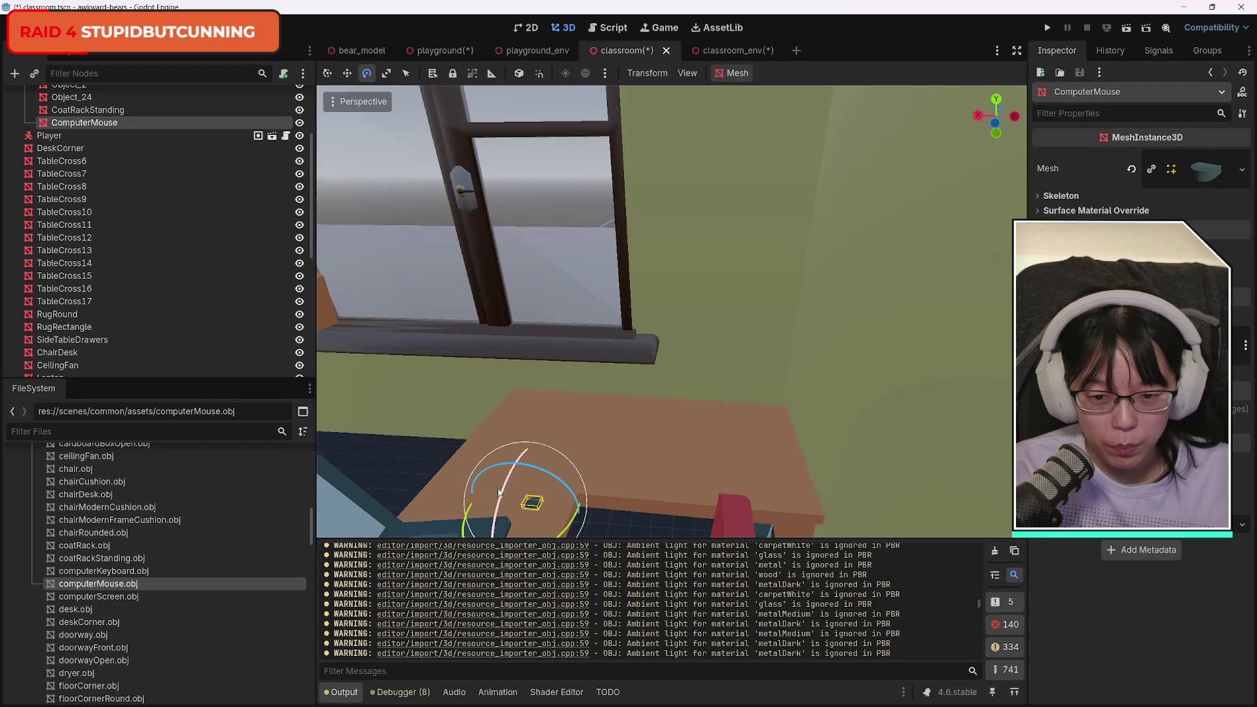
pyautogui.click(329, 74)
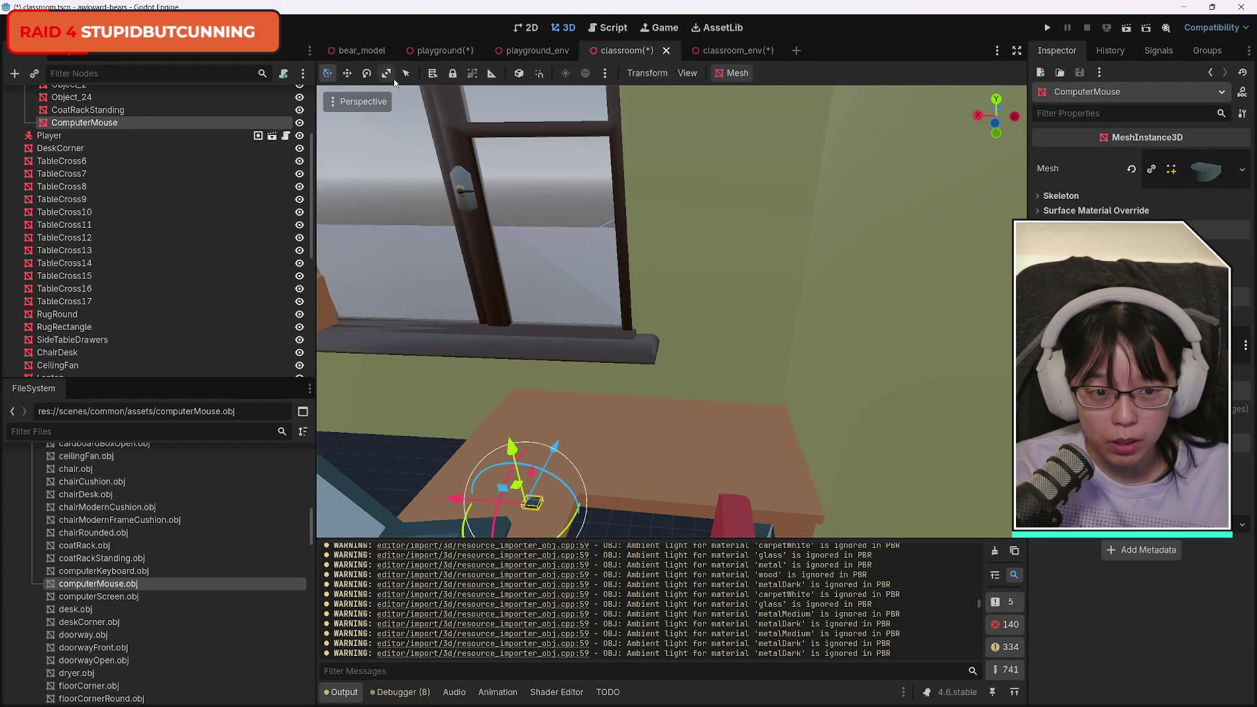
pyautogui.click(1119, 539)
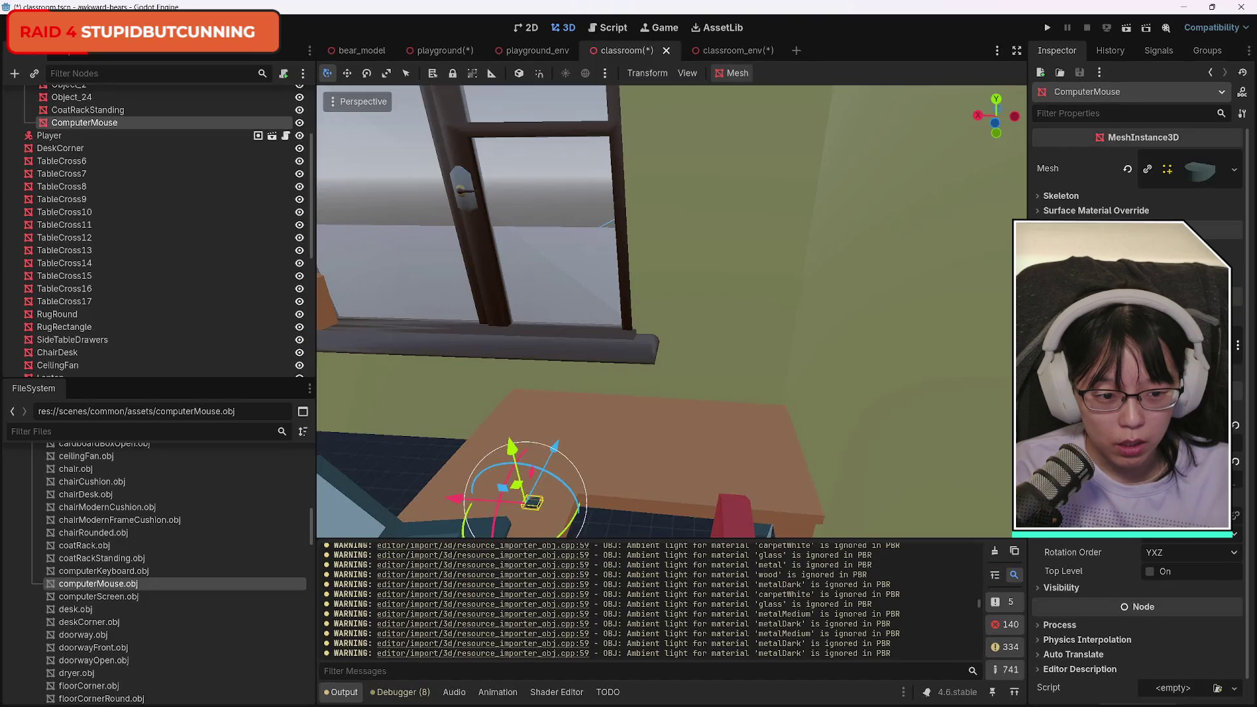
pyautogui.press('Return')
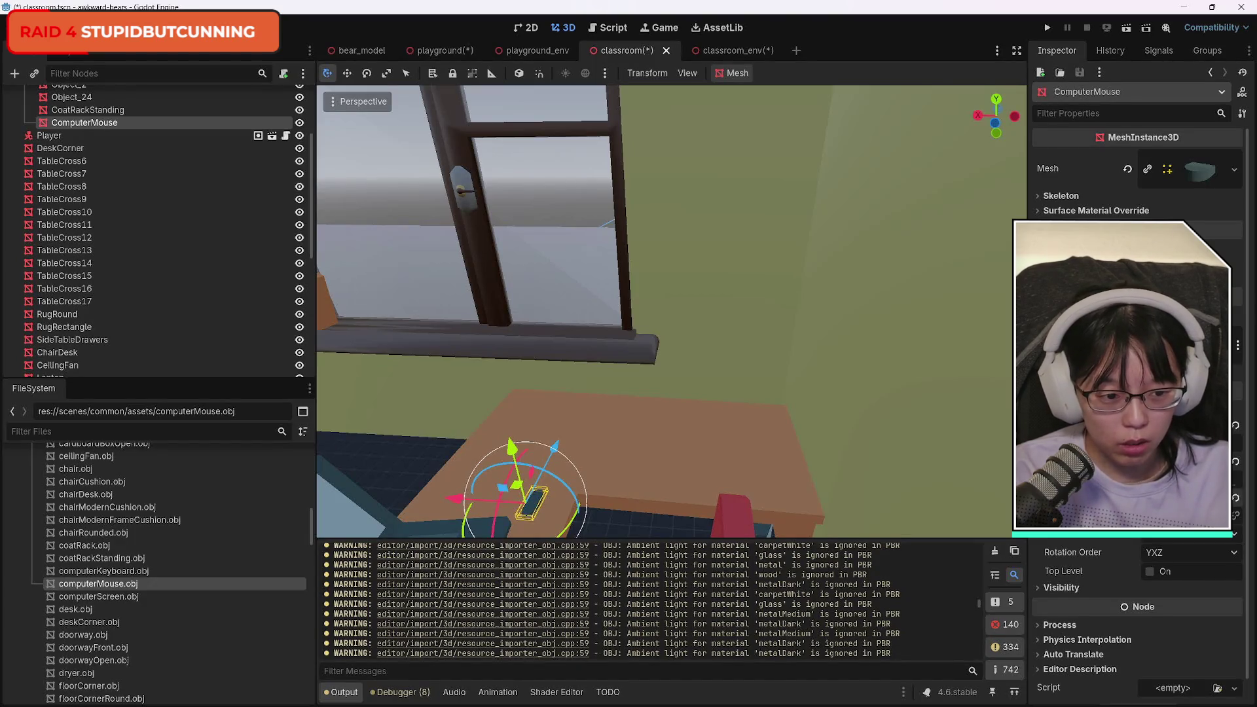
pyautogui.press('Return')
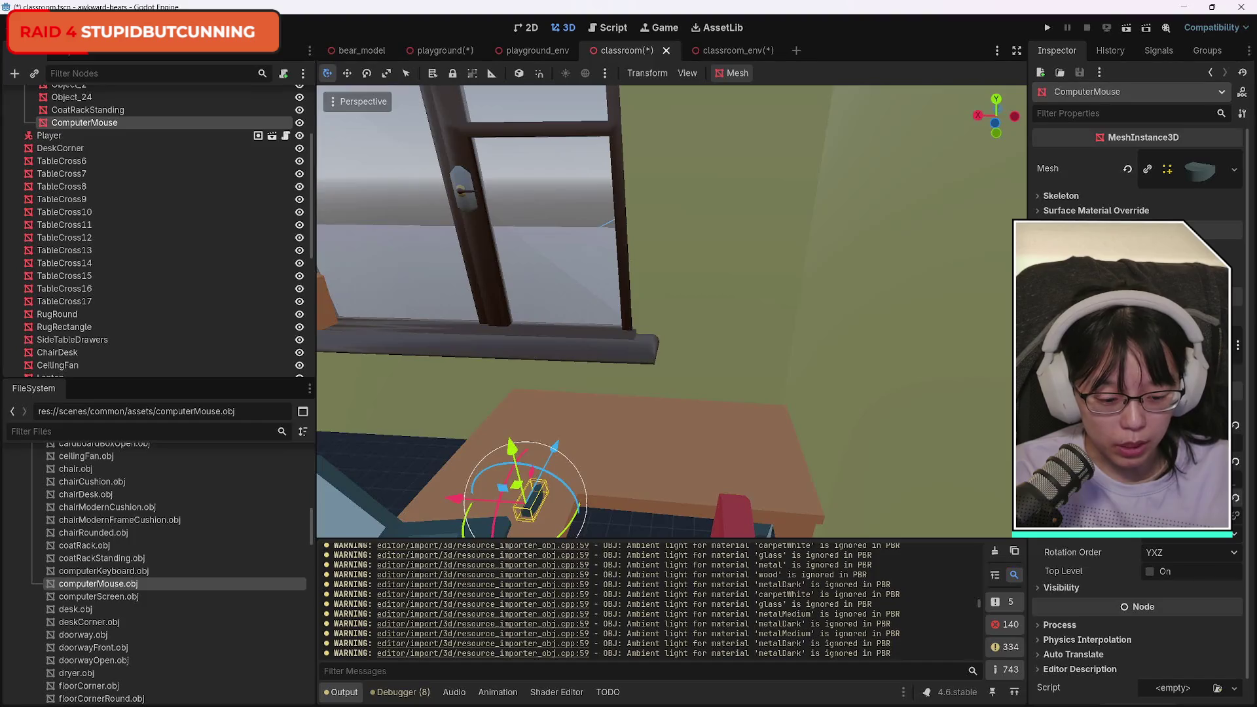
pyautogui.press('Return')
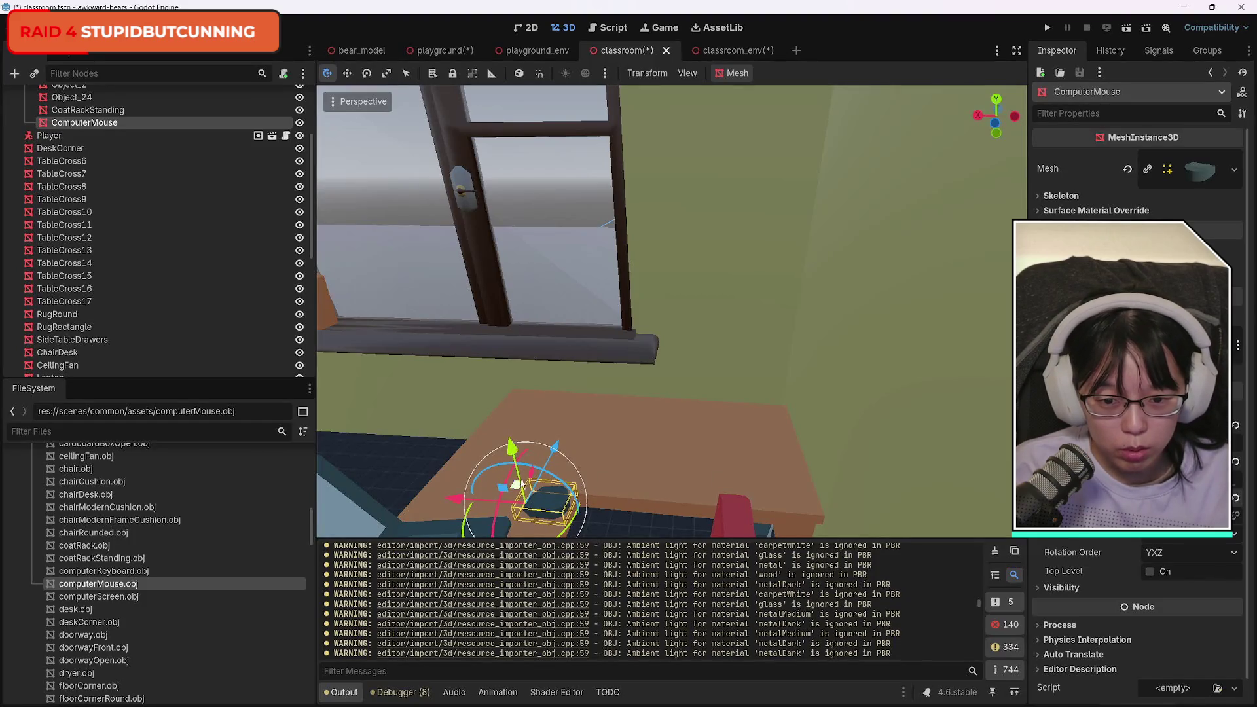
pyautogui.click(633, 475)
pyautogui.click(558, 507)
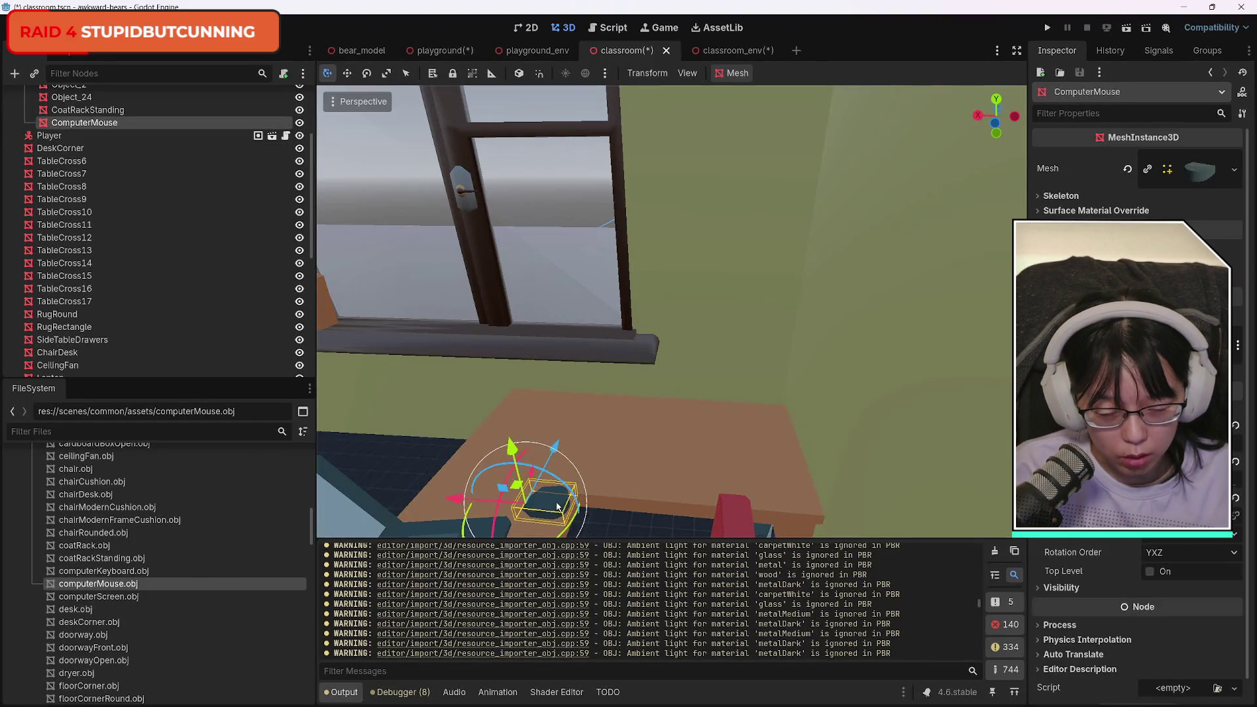
pyautogui.moveTo(558, 506)
pyautogui.mouseDown()
pyautogui.moveTo(775, 239)
pyautogui.moveTo(758, 260)
pyautogui.moveTo(753, 222)
pyautogui.moveTo(747, 341)
pyautogui.moveTo(688, 242)
pyautogui.moveTo(682, 338)
pyautogui.mouseUp()
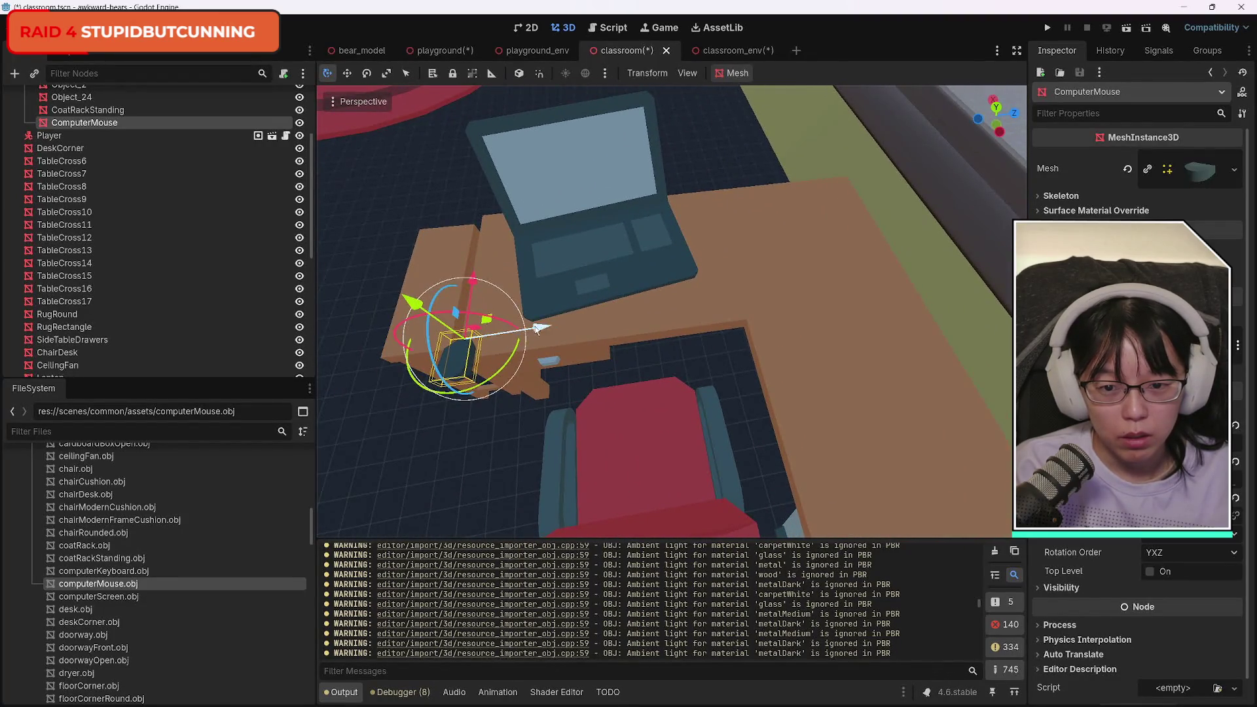
# Move the ComputerMouse onto the corner desk top next to the laptop.
pyautogui.moveTo(536, 327)
pyautogui.mouseDown()
pyautogui.moveTo(786, 331)
pyautogui.moveTo(834, 319)
pyautogui.mouseUp()
pyautogui.moveTo(790, 244)
pyautogui.mouseDown()
pyautogui.moveTo(747, 354)
pyautogui.moveTo(716, 202)
pyautogui.moveTo(725, 271)
pyautogui.moveTo(763, 265)
pyautogui.moveTo(712, 211)
pyautogui.mouseUp()
pyautogui.click(728, 307)
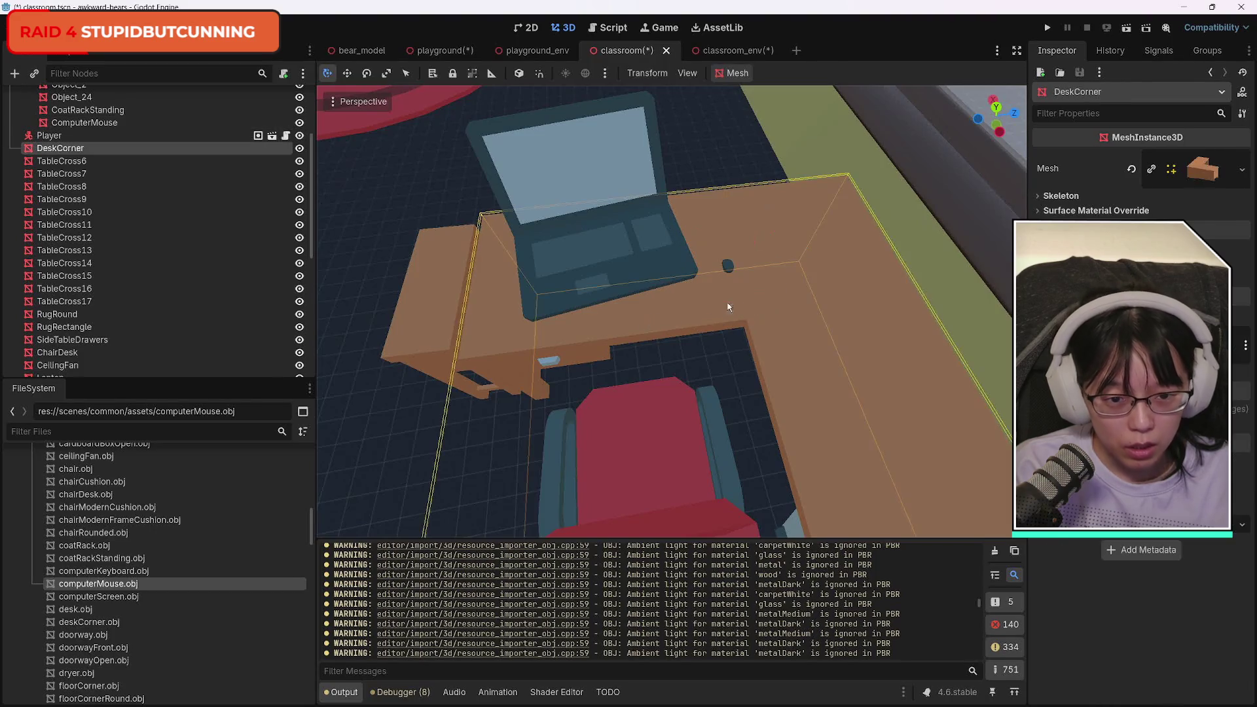
pyautogui.click(729, 266)
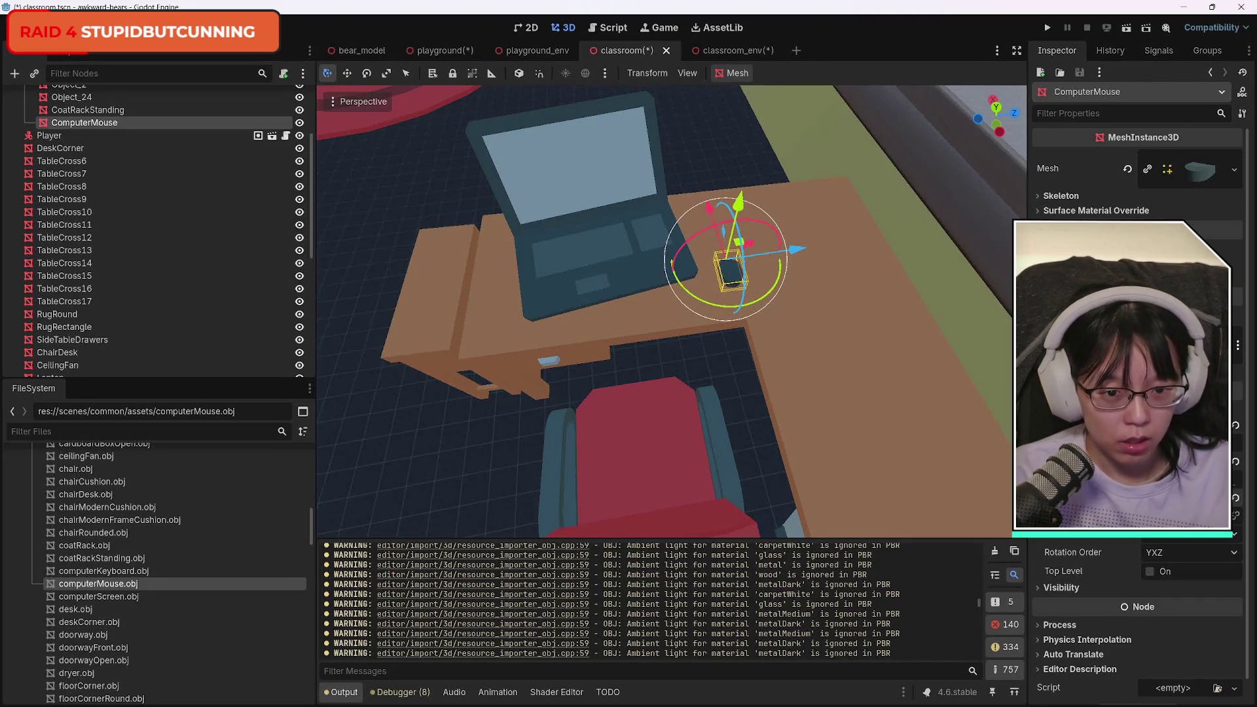
pyautogui.click(842, 328)
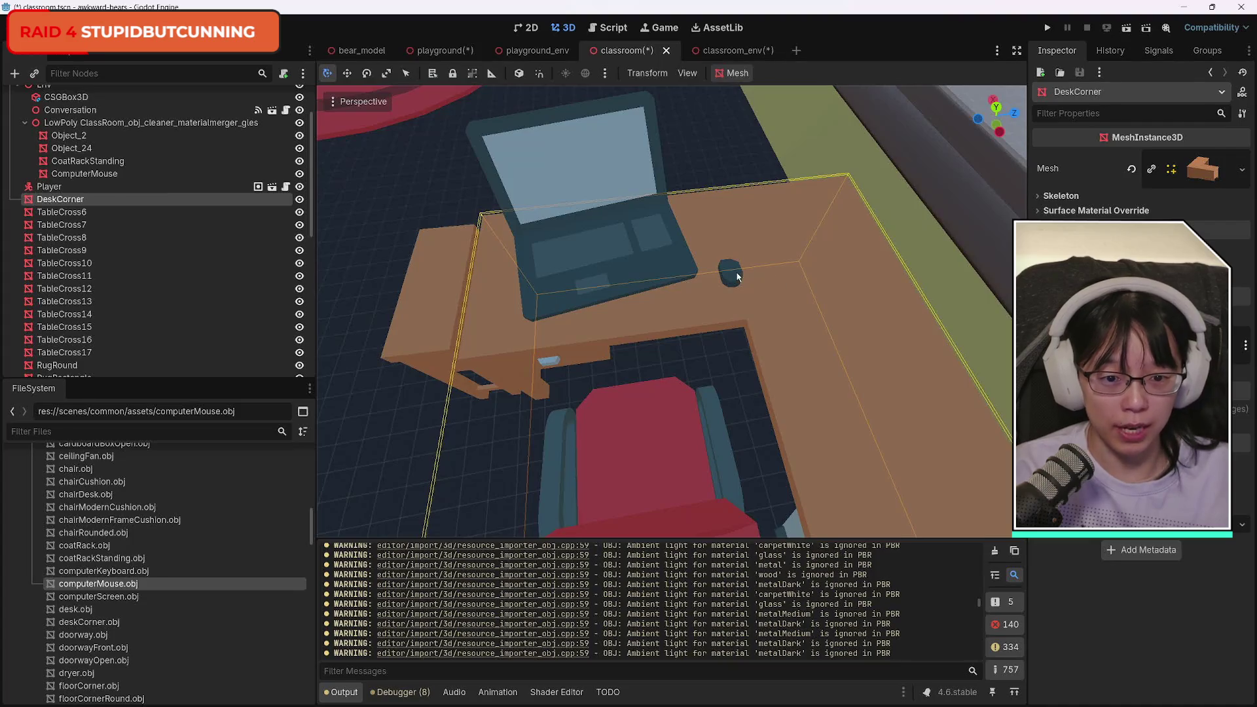
pyautogui.click(738, 277)
# Lower the computer mouse along Y until it rests on the desk surface.
pyautogui.click(728, 156)
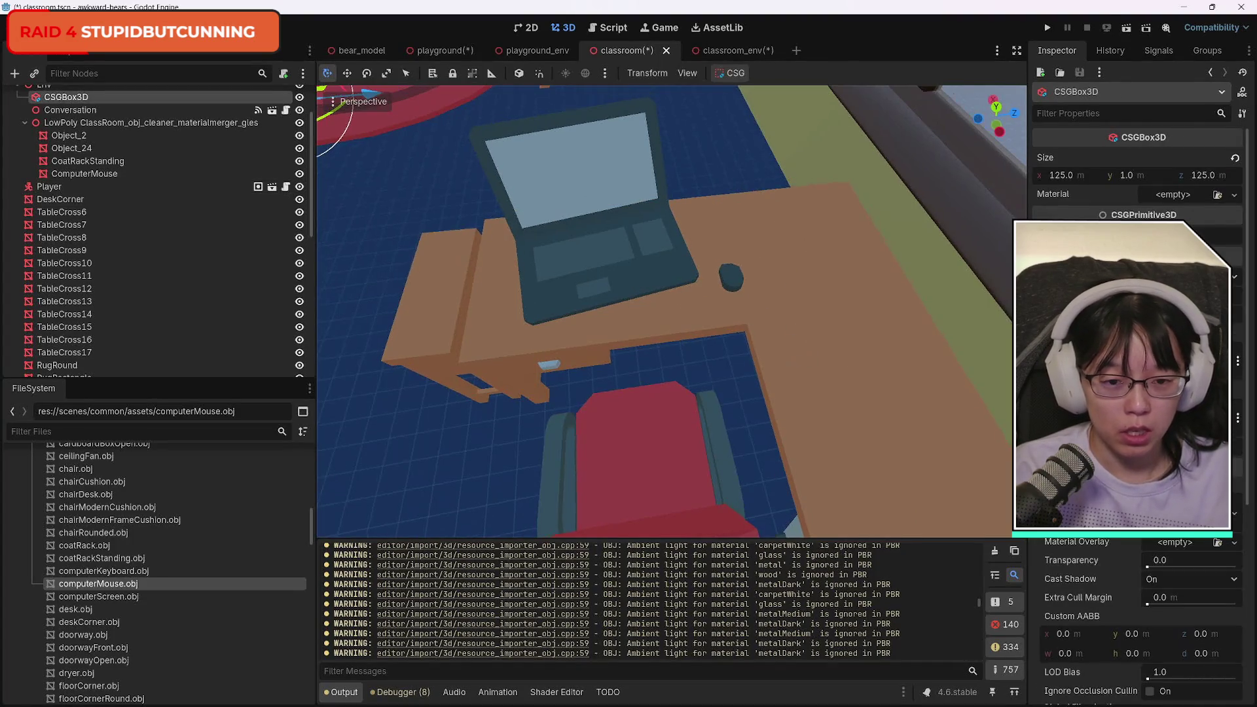
pyautogui.scroll(5, 672, 312)
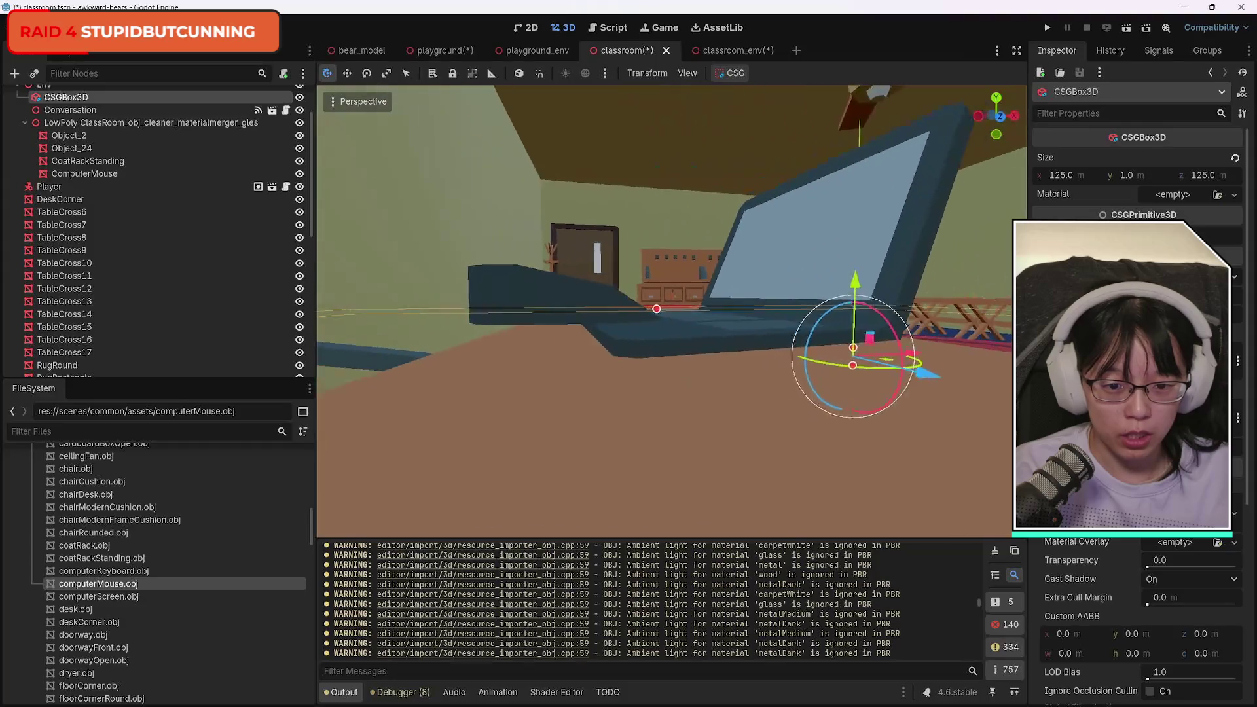
pyautogui.click(603, 307)
pyautogui.moveTo(653, 274); pyautogui.dragTo(668, 321)
pyautogui.moveTo(812, 453); pyautogui.dragTo(720, 393)
pyautogui.moveTo(671, 311)
pyautogui.mouseDown()
pyautogui.moveTo(642, 262)
pyautogui.moveTo(668, 289)
pyautogui.moveTo(593, 252)
pyautogui.moveTo(720, 377)
pyautogui.mouseUp()
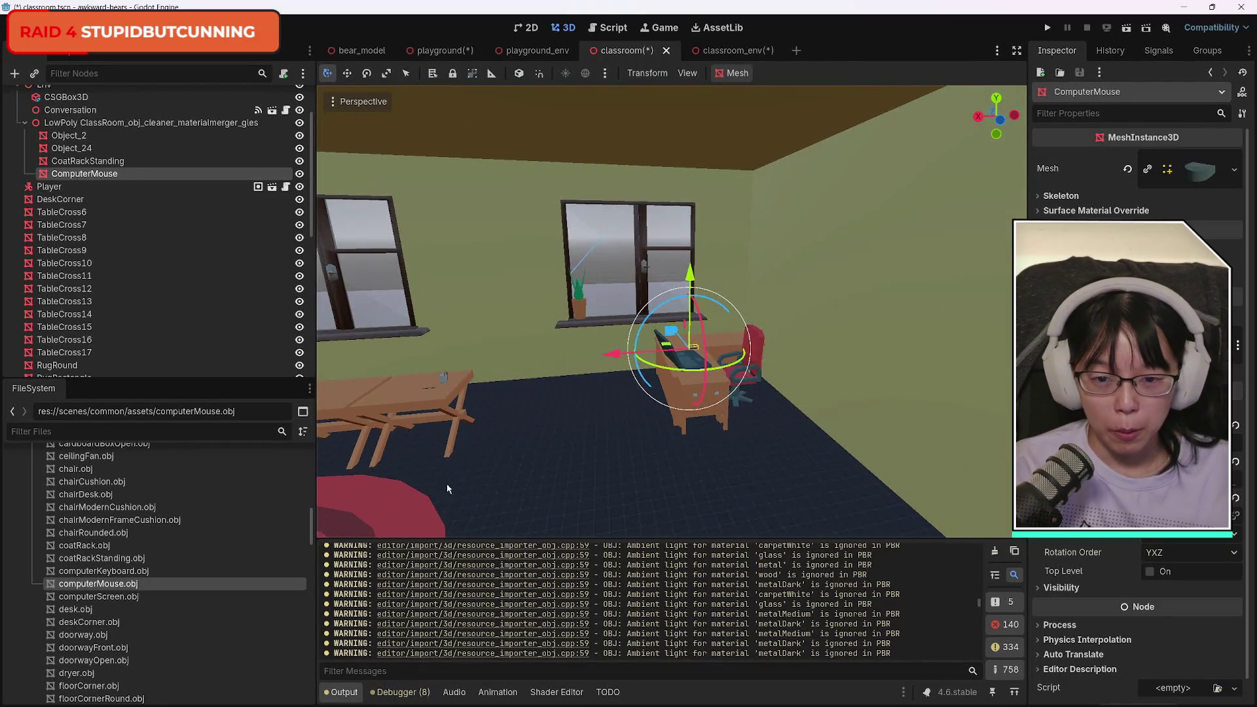
# Save the classroom scene with Ctrl+S and deselect the computer mouse.
pyautogui.hotkey('ctrl', 's')
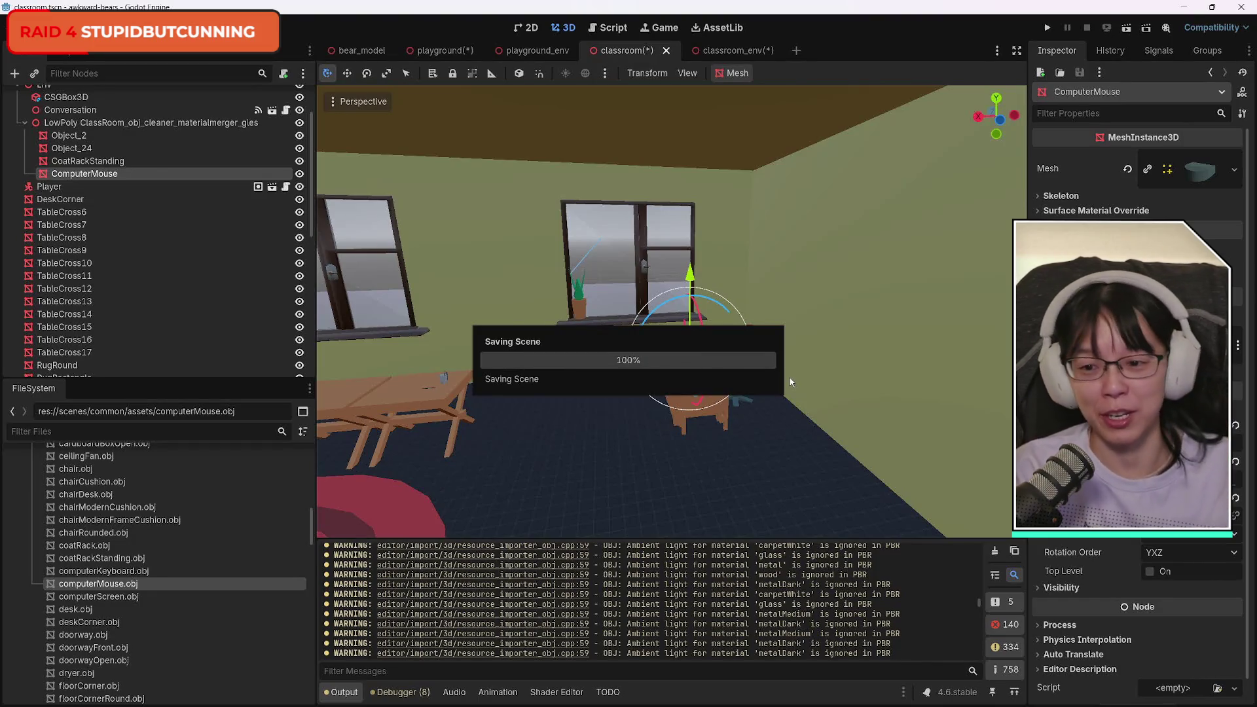
pyautogui.scroll(-3, 157, 603)
pyautogui.click(149, 604)
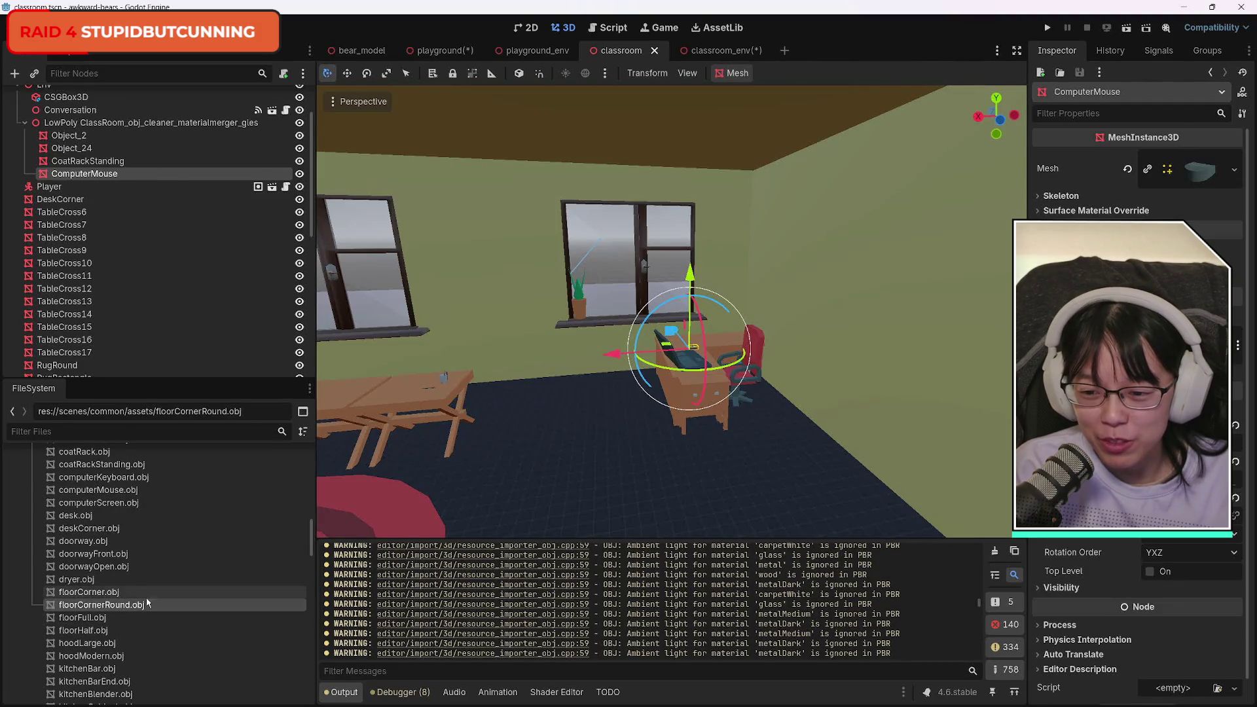
pyautogui.scroll(-2, 148, 602)
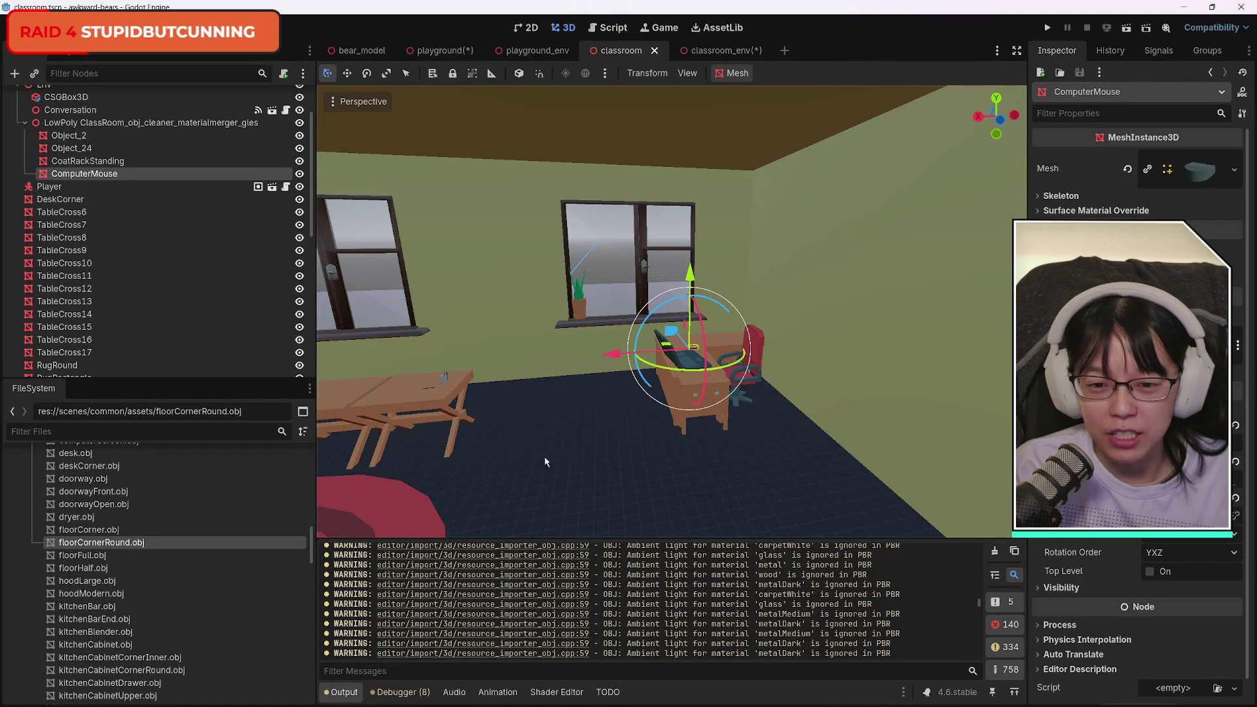
pyautogui.click(668, 483)
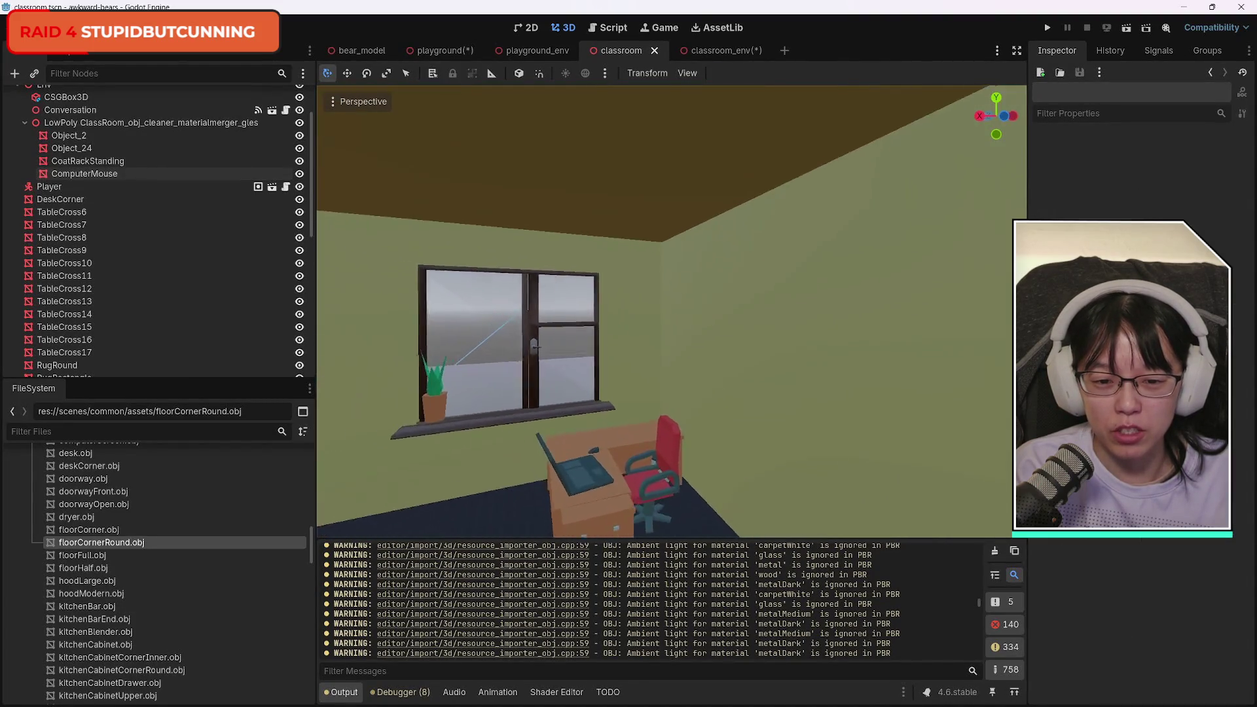
# Drag kitchenMicrowave.obj from the FileSystem into the room near the kitchen counter.
pyautogui.press('w')
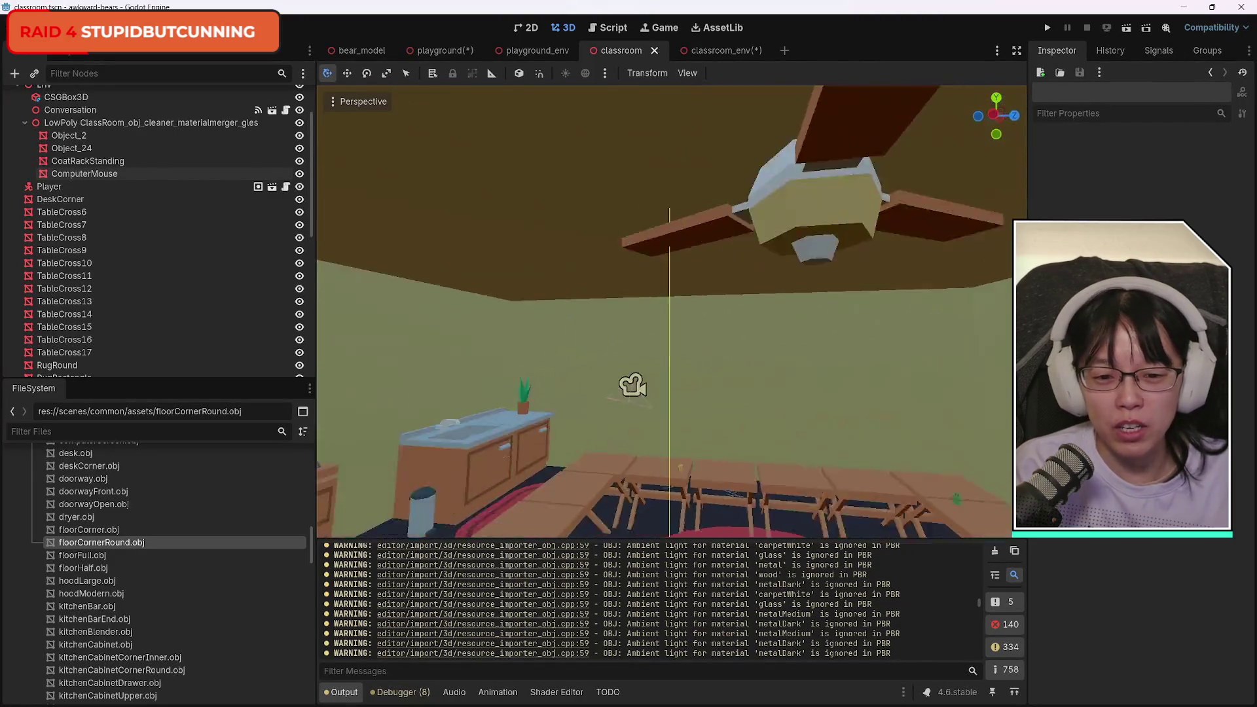
pyautogui.press('s')
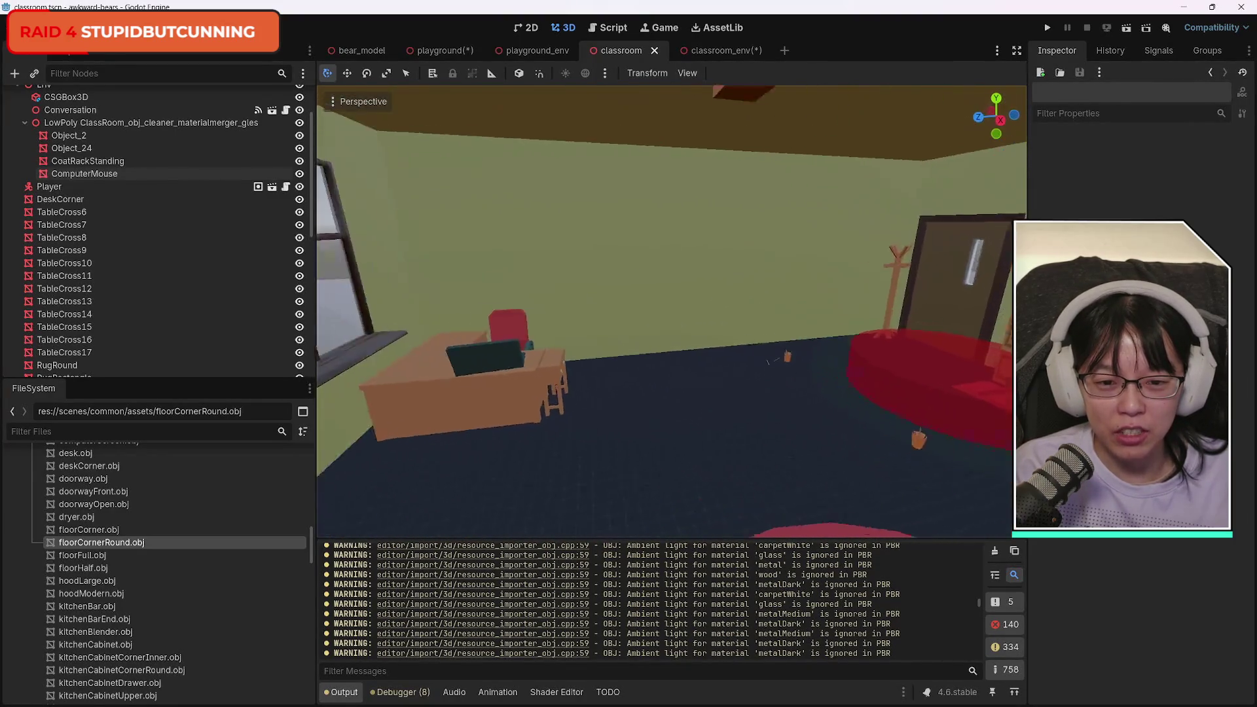
pyautogui.press('d')
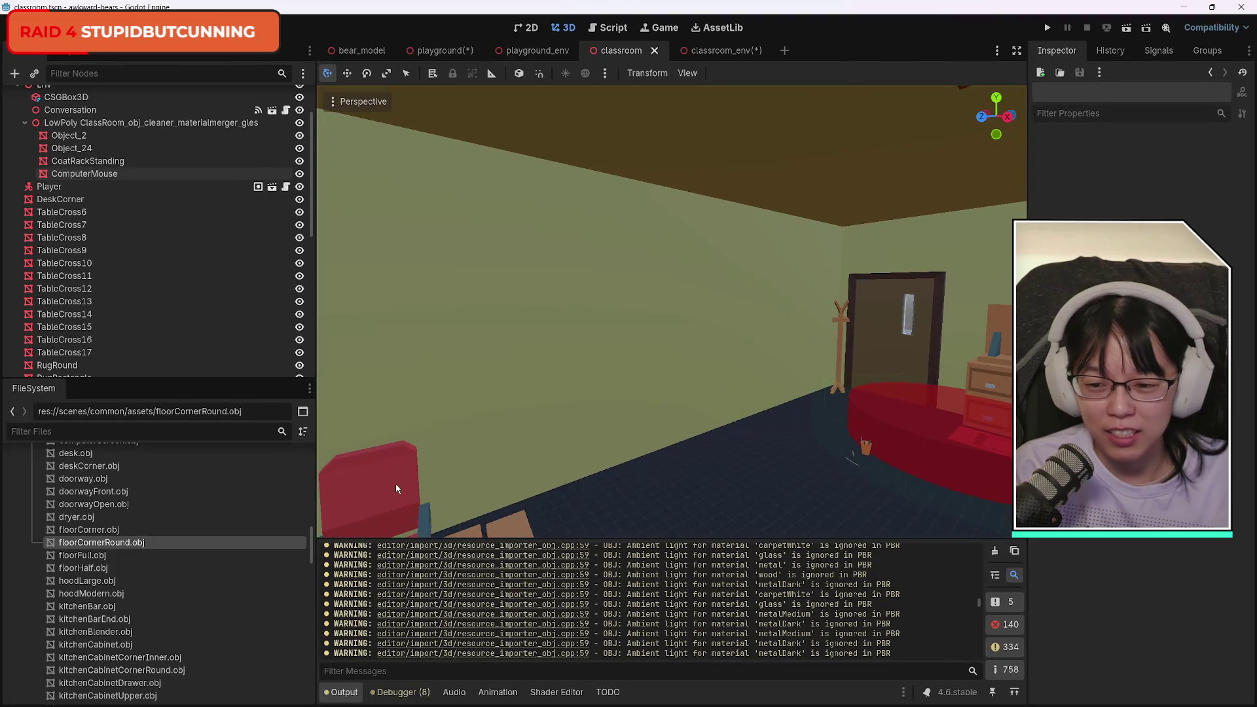
pyautogui.scroll(-5, 197, 563)
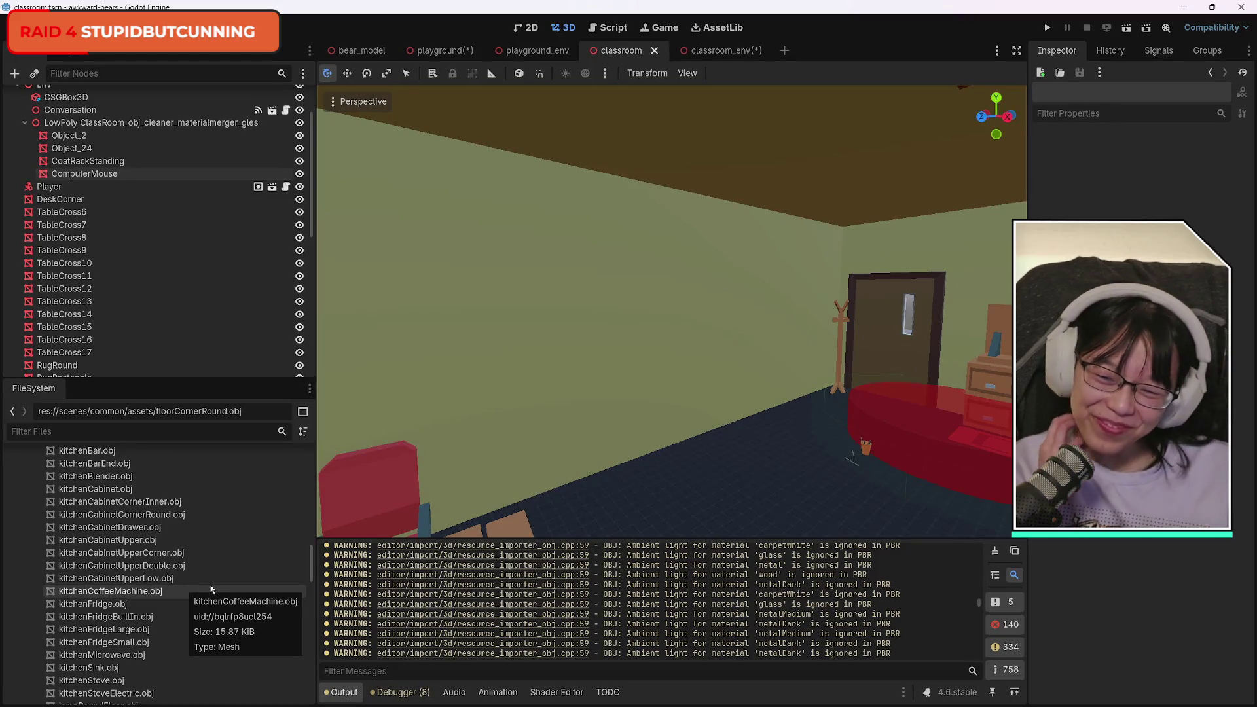
pyautogui.scroll(-2, 211, 589)
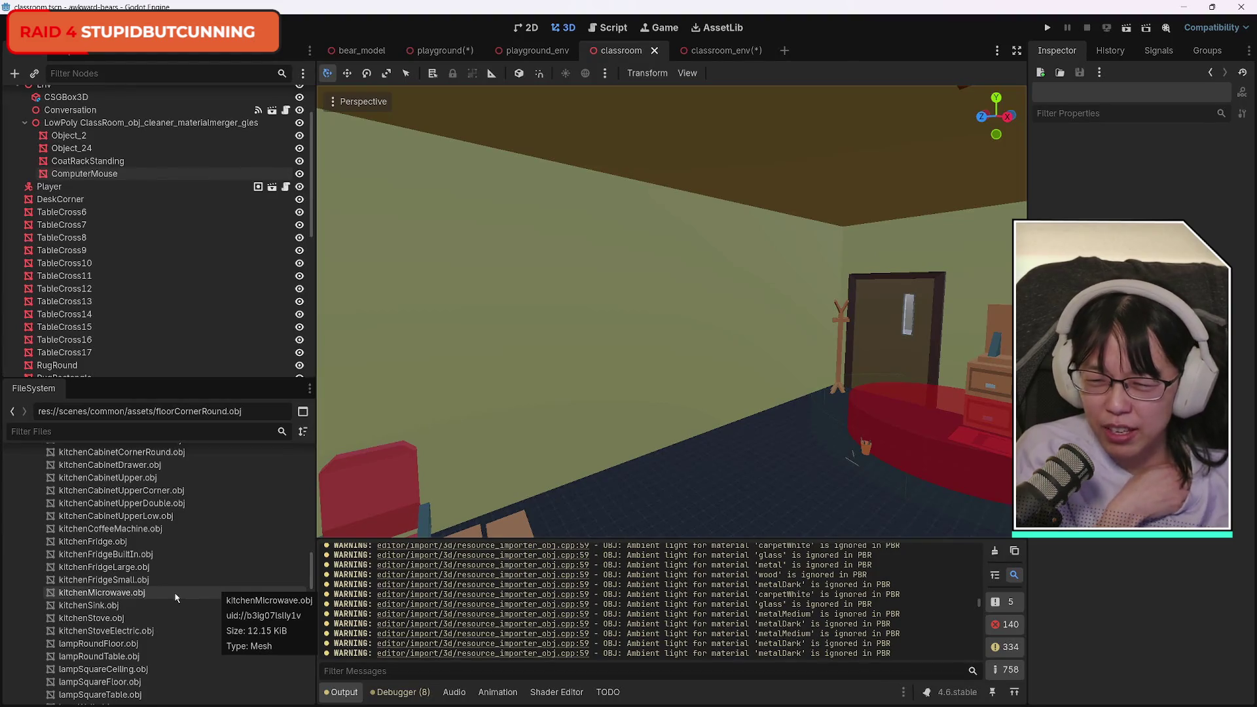
pyautogui.click(146, 593)
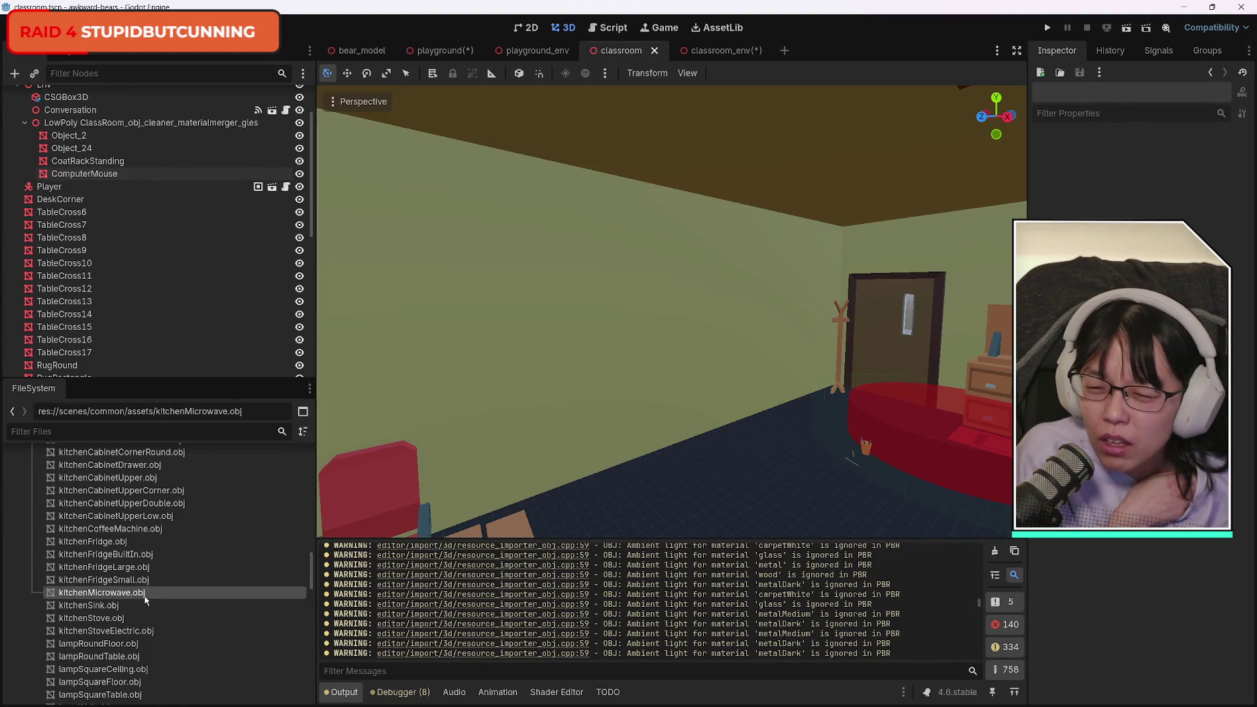
pyautogui.moveTo(756, 519); pyautogui.dragTo(589, 498)
pyautogui.press('d')
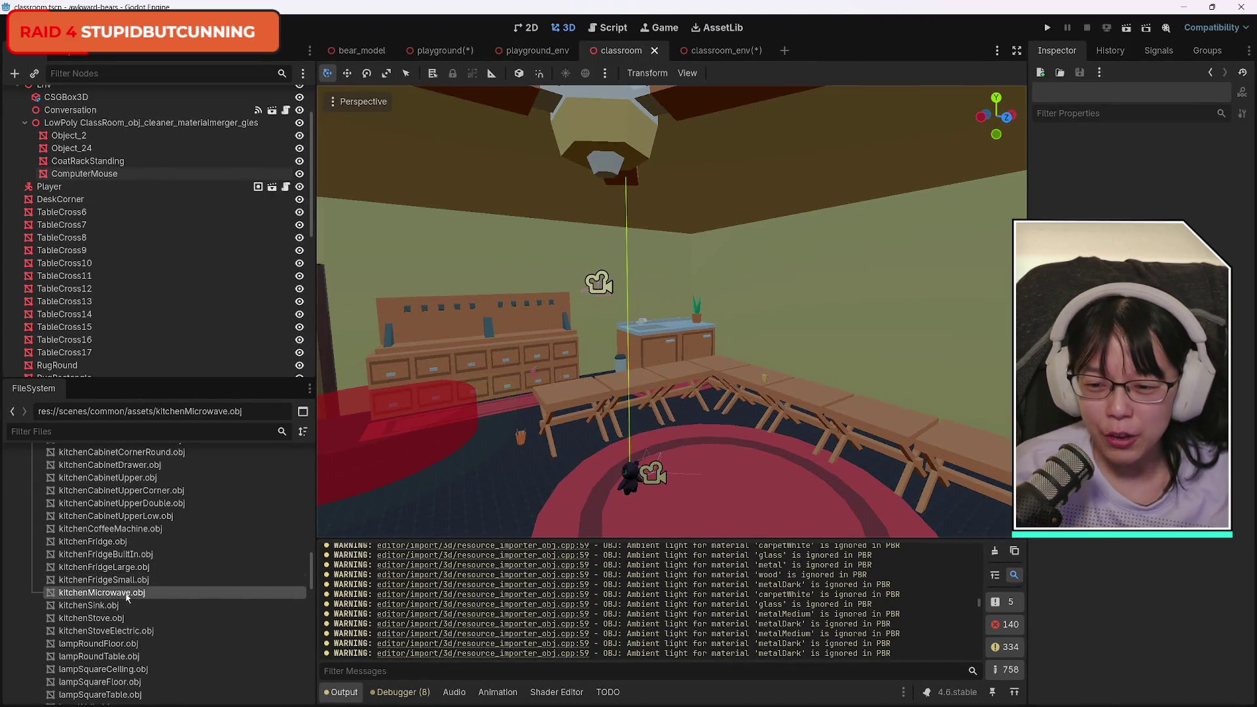
pyautogui.moveTo(123, 598); pyautogui.dragTo(769, 416)
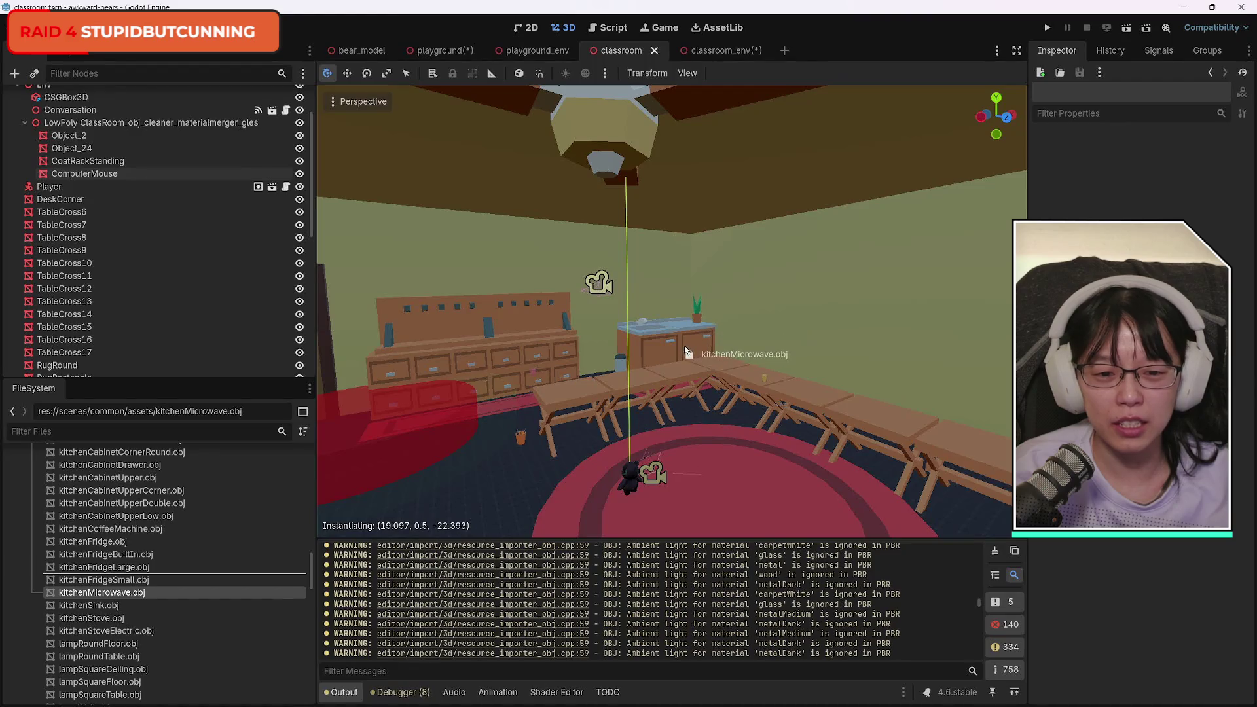
# Drop the KitchenMicrowave near the sink and raise it above the counter beside PottedPlant2.
pyautogui.moveTo(688, 352); pyautogui.dragTo(687, 353)
pyautogui.press('w')
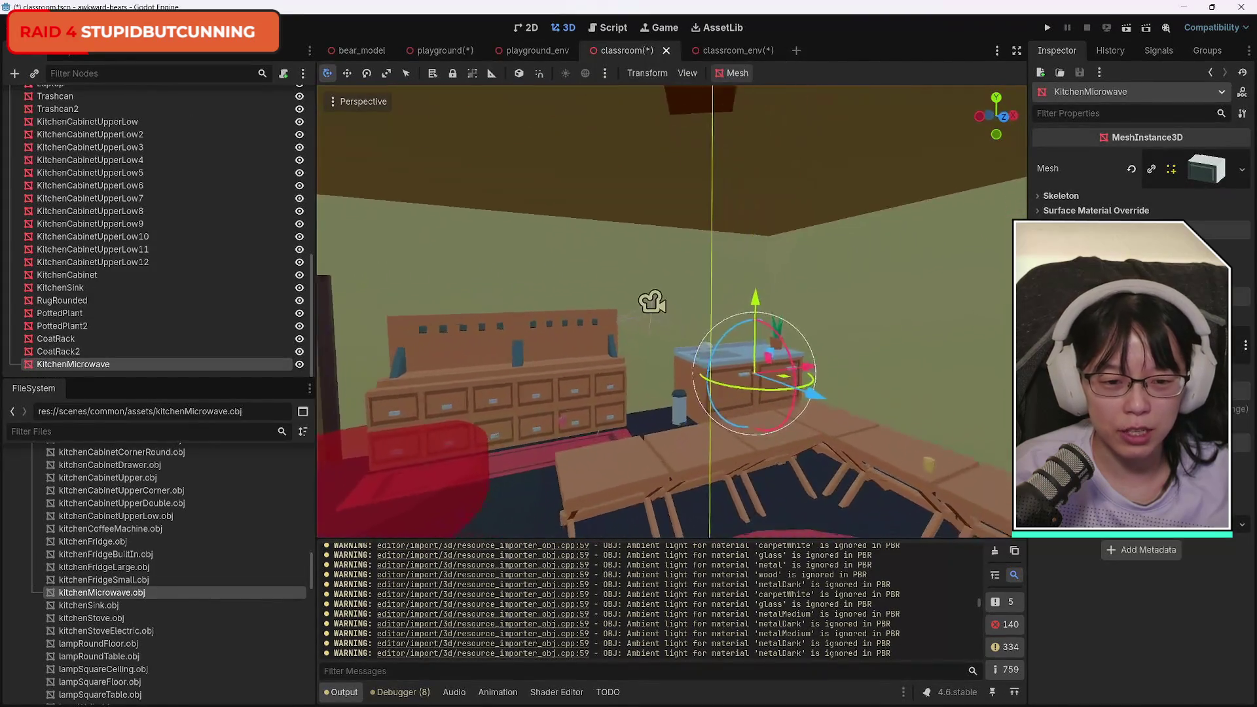
pyautogui.press('w')
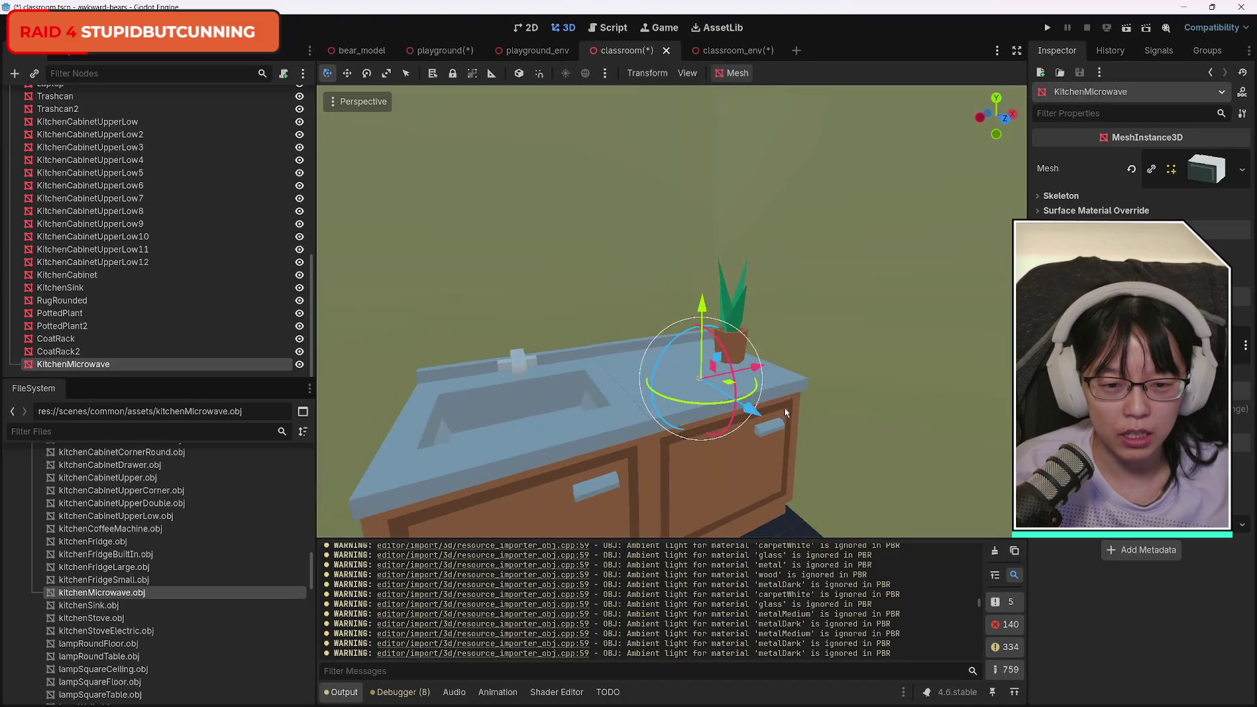
pyautogui.moveTo(753, 410)
pyautogui.mouseDown()
pyautogui.moveTo(894, 556)
pyautogui.moveTo(891, 245)
pyautogui.moveTo(901, 250)
pyautogui.moveTo(725, 262)
pyautogui.moveTo(561, 304)
pyautogui.moveTo(700, 315)
pyautogui.mouseUp()
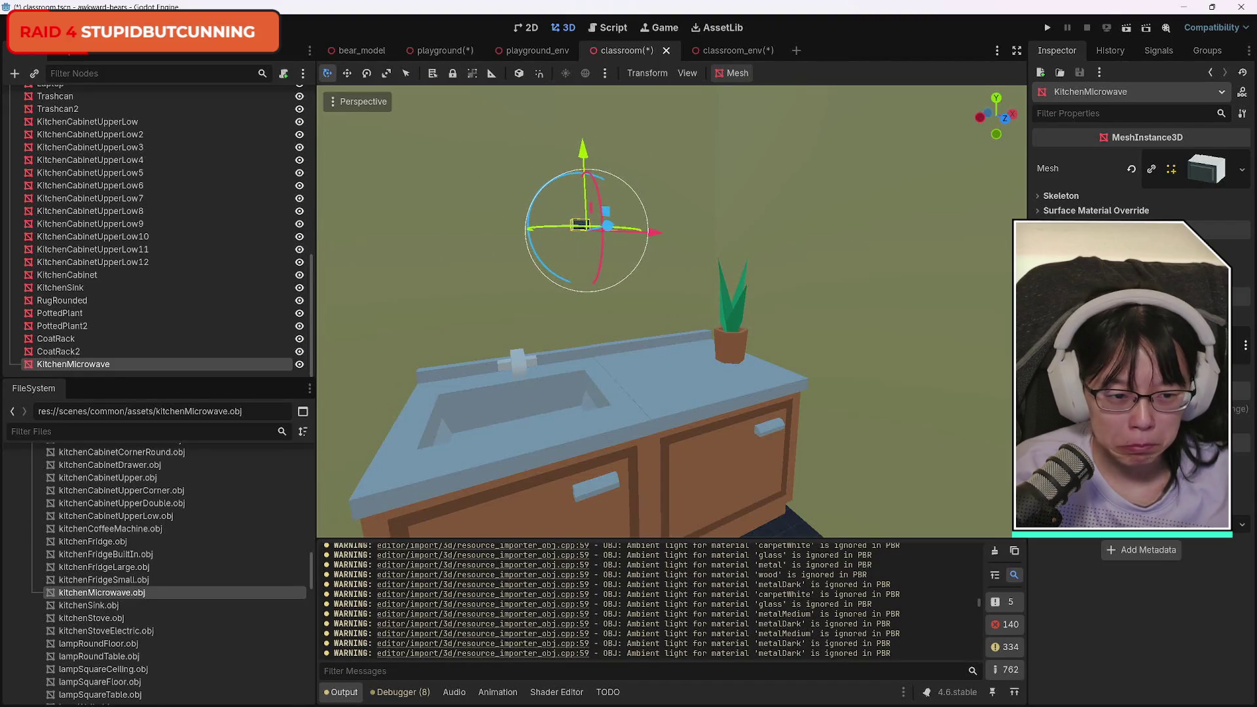
pyautogui.click(1074, 413)
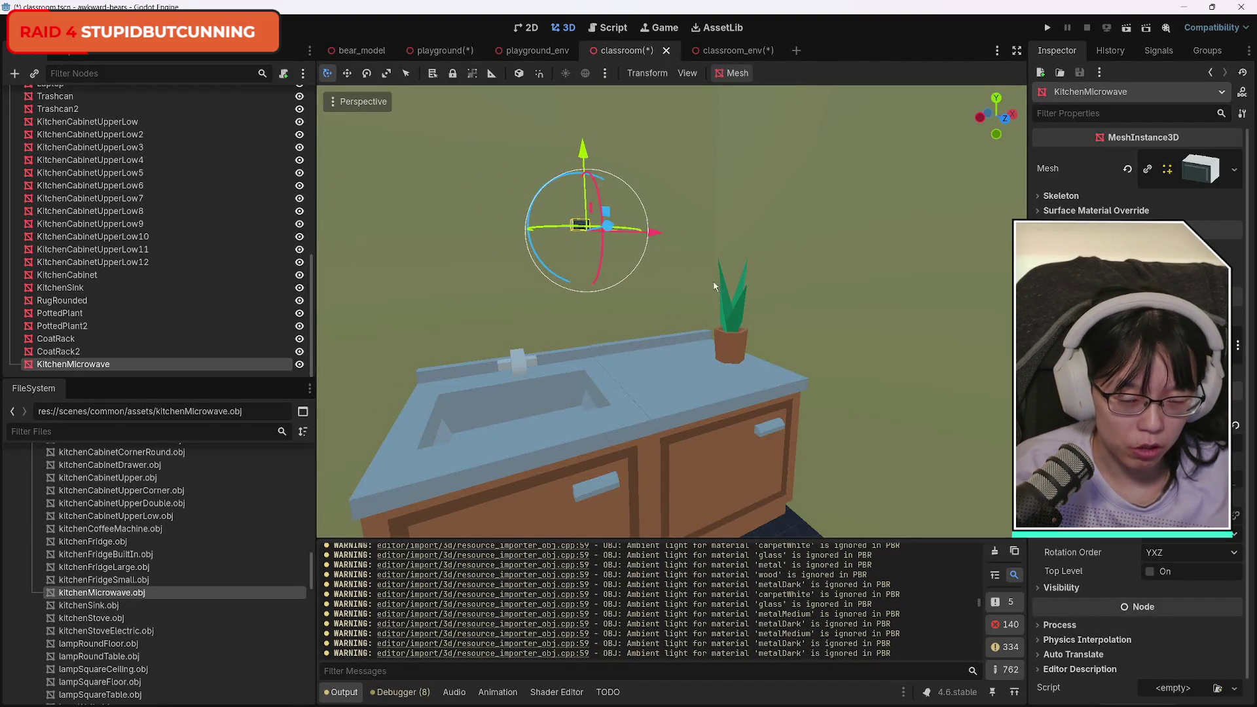
pyautogui.click(733, 351)
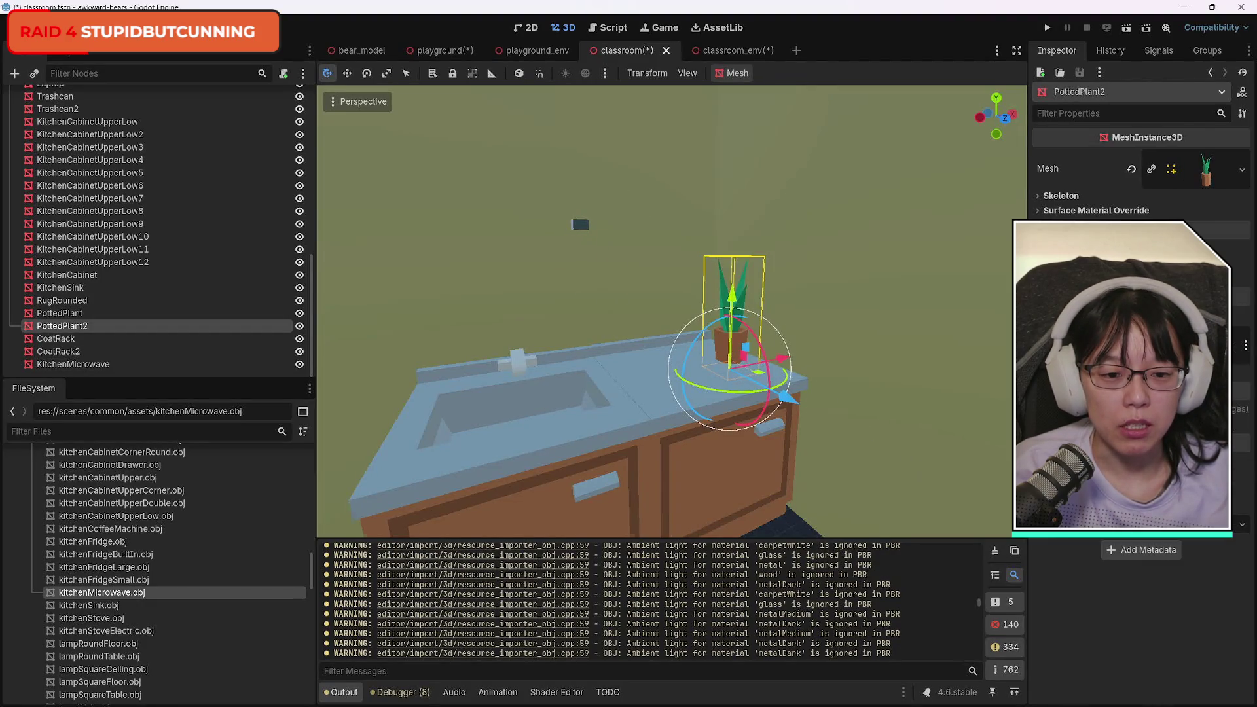
# Pull PottedPlant2 off the sink counter along Z and X across the room.
pyautogui.scroll(-5, 666, 311)
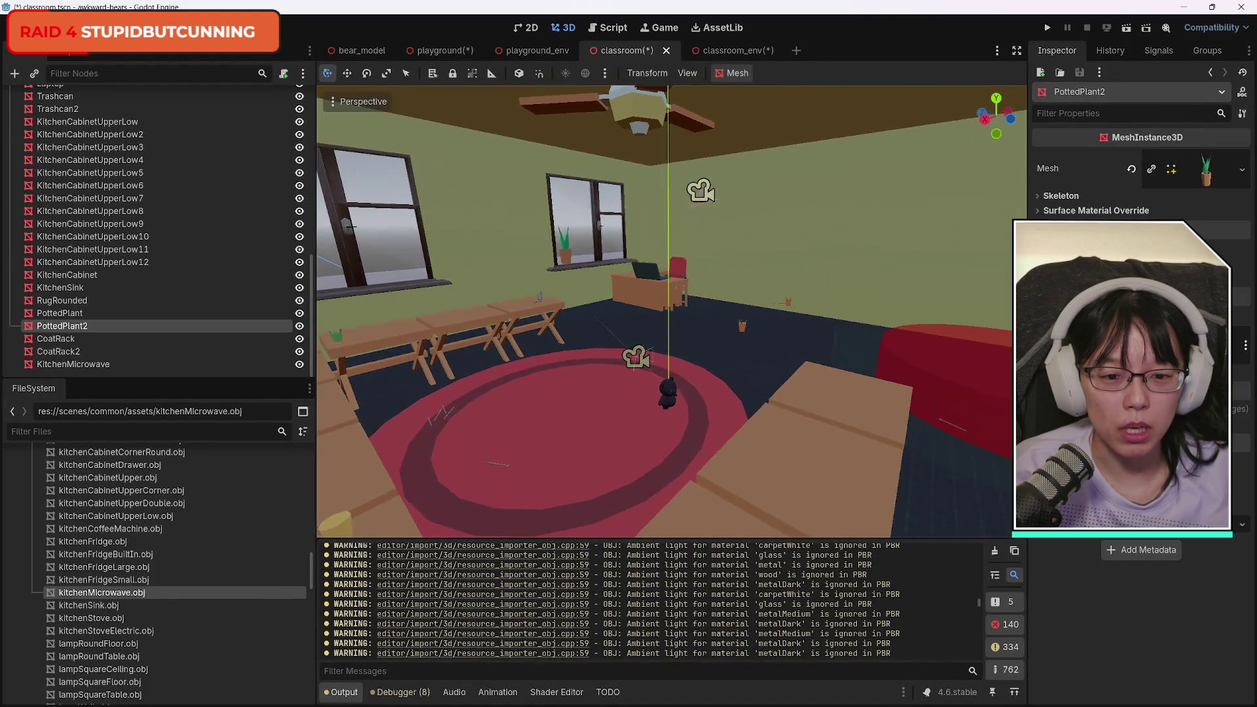
pyautogui.press('f')
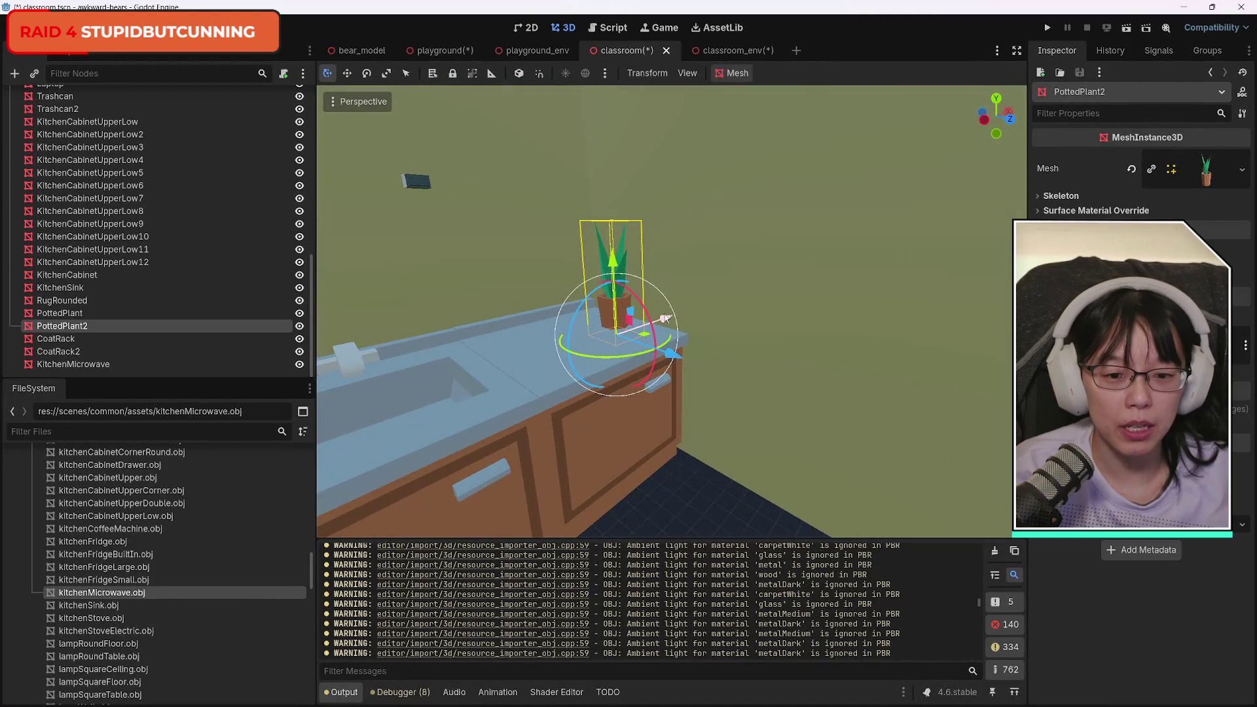
pyautogui.moveTo(665, 319)
pyautogui.mouseDown()
pyautogui.moveTo(497, 340)
pyautogui.moveTo(661, 151)
pyautogui.moveTo(577, 401)
pyautogui.mouseUp()
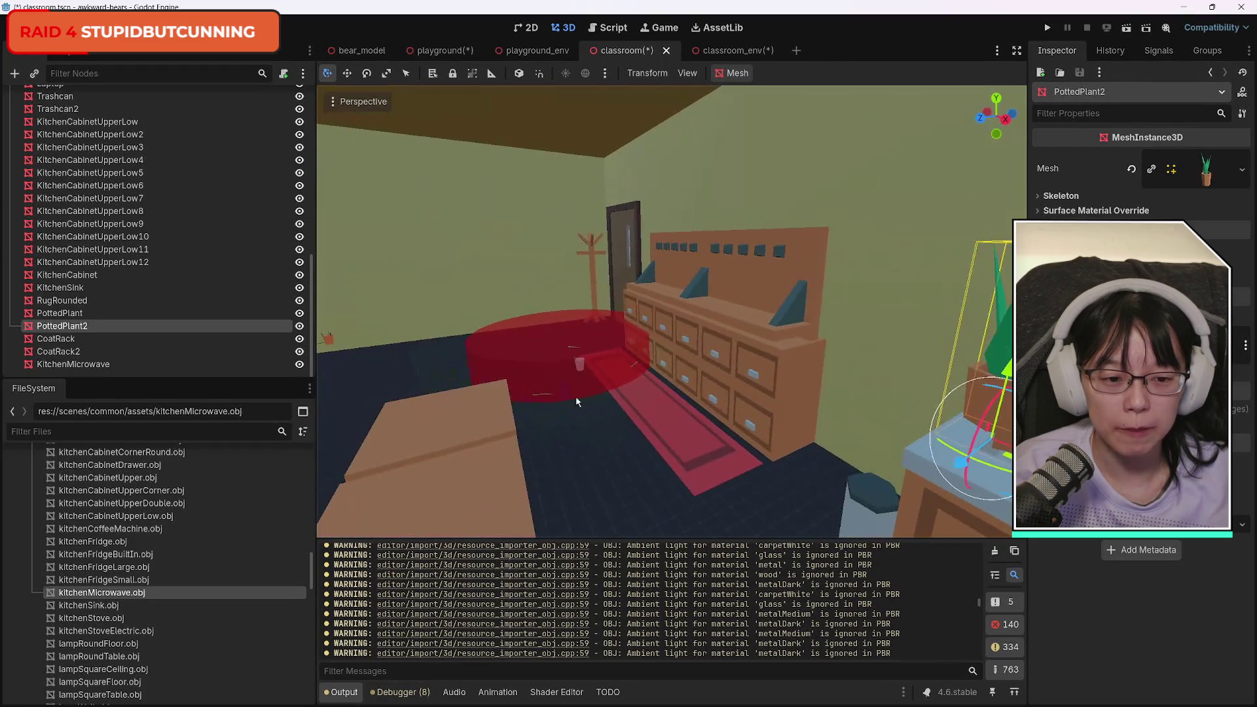
pyautogui.moveTo(951, 462); pyautogui.dragTo(846, 486)
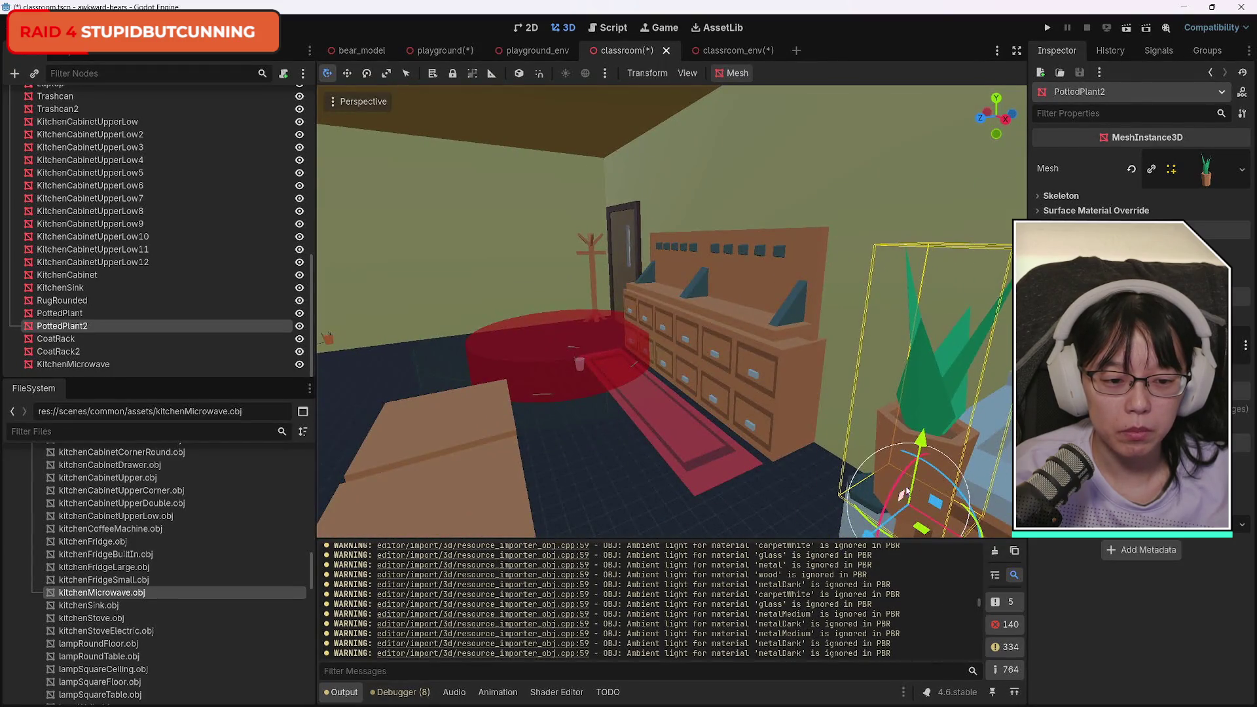
pyautogui.moveTo(932, 454)
pyautogui.mouseDown()
pyautogui.moveTo(648, 354)
pyautogui.moveTo(459, 326)
pyautogui.moveTo(529, 420)
pyautogui.mouseUp()
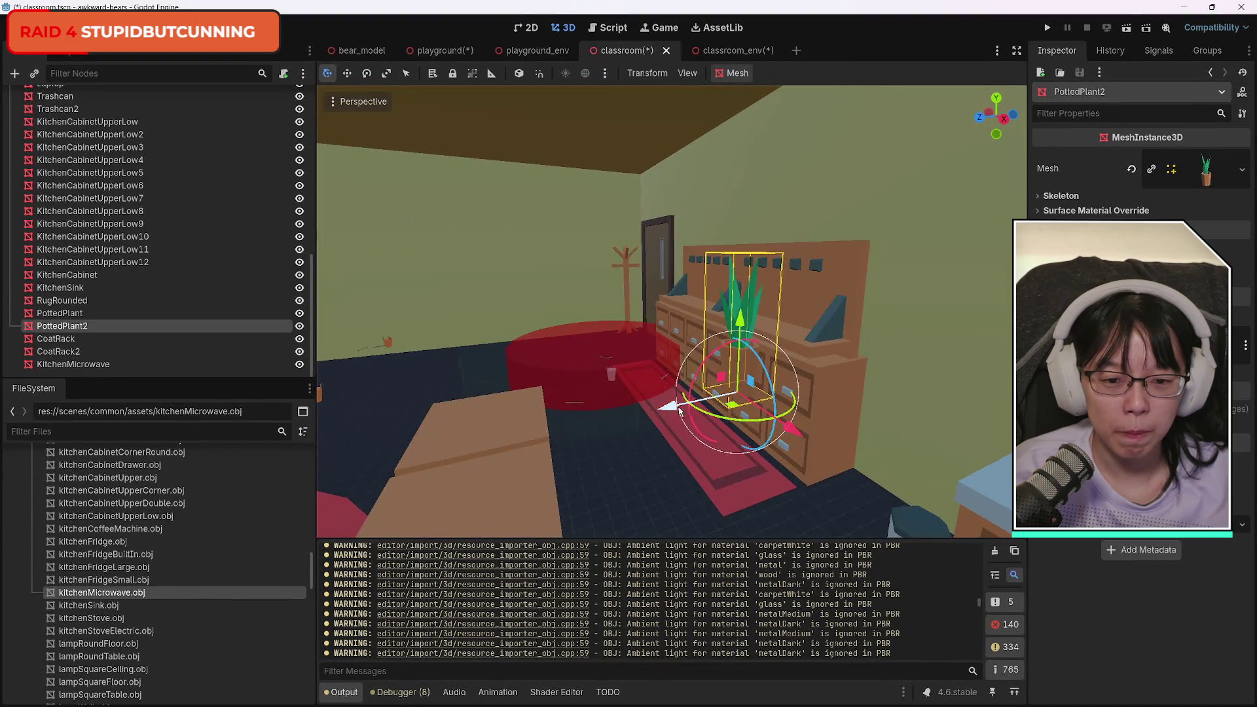
pyautogui.moveTo(680, 410)
pyautogui.mouseDown()
pyautogui.moveTo(454, 418)
pyautogui.moveTo(480, 352)
pyautogui.moveTo(501, 365)
pyautogui.mouseUp()
# Lower PottedPlant2 down onto the floor near the window and desk.
pyautogui.moveTo(576, 404)
pyautogui.mouseDown()
pyautogui.moveTo(500, 261)
pyautogui.moveTo(608, 383)
pyautogui.mouseUp()
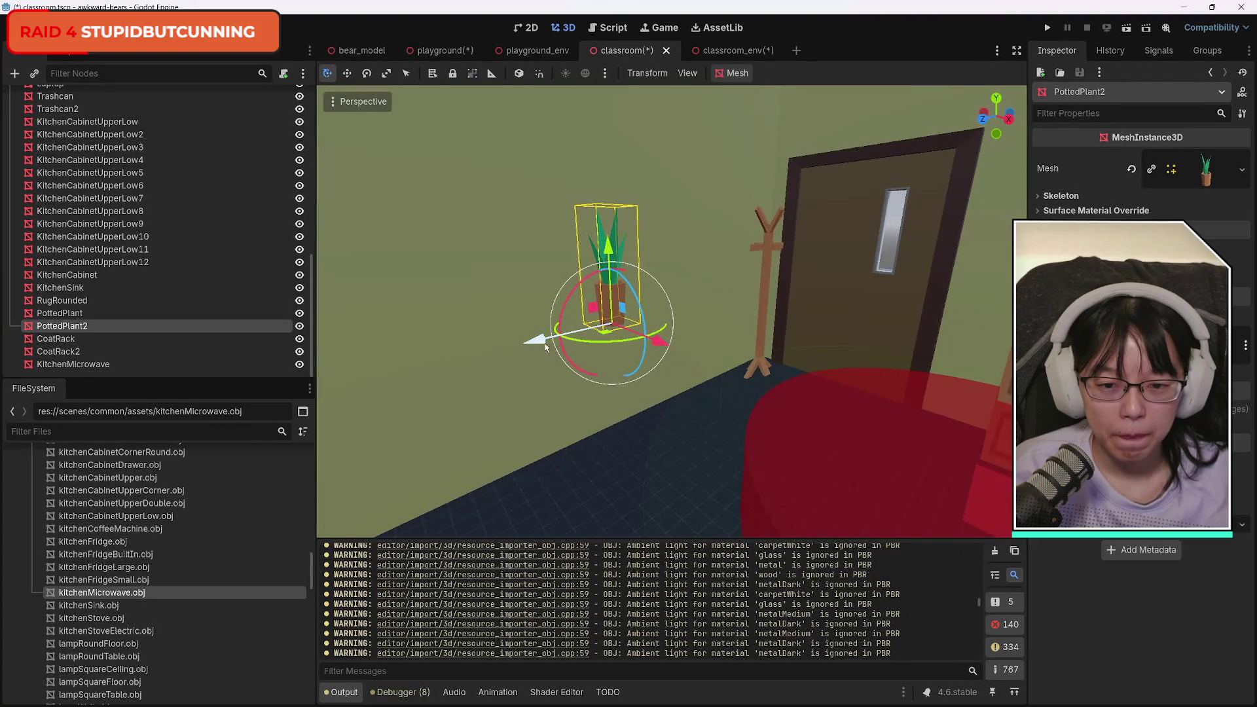
pyautogui.moveTo(545, 347); pyautogui.dragTo(323, 250)
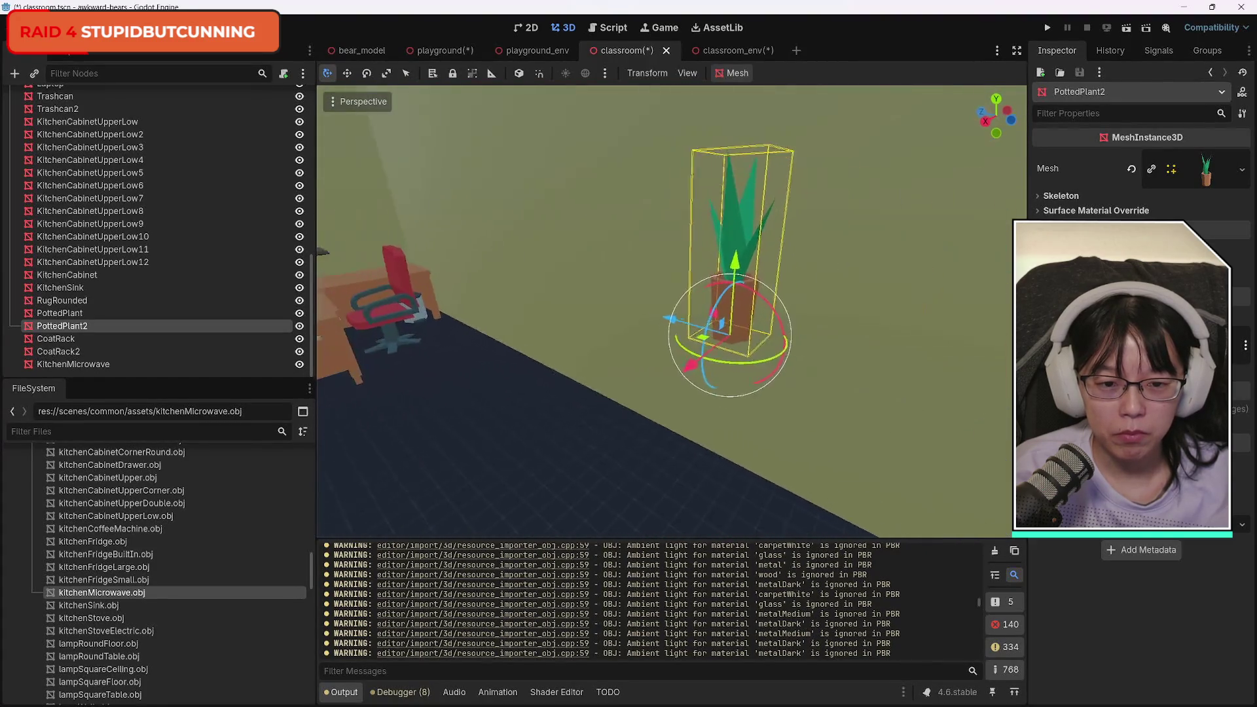
pyautogui.moveTo(681, 387); pyautogui.dragTo(660, 383)
pyautogui.moveTo(655, 321); pyautogui.dragTo(590, 288)
pyautogui.moveTo(471, 366); pyautogui.dragTo(458, 375)
pyautogui.moveTo(624, 382); pyautogui.dragTo(852, 484)
pyautogui.moveTo(720, 393); pyautogui.dragTo(642, 419)
pyautogui.moveTo(576, 345)
pyautogui.mouseDown()
pyautogui.moveTo(570, 439)
pyautogui.moveTo(561, 420)
pyautogui.mouseUp()
pyautogui.click(73, 364)
# Rotate the KitchenMicrowave about 178 degrees so it faces the other way.
pyautogui.press('f')
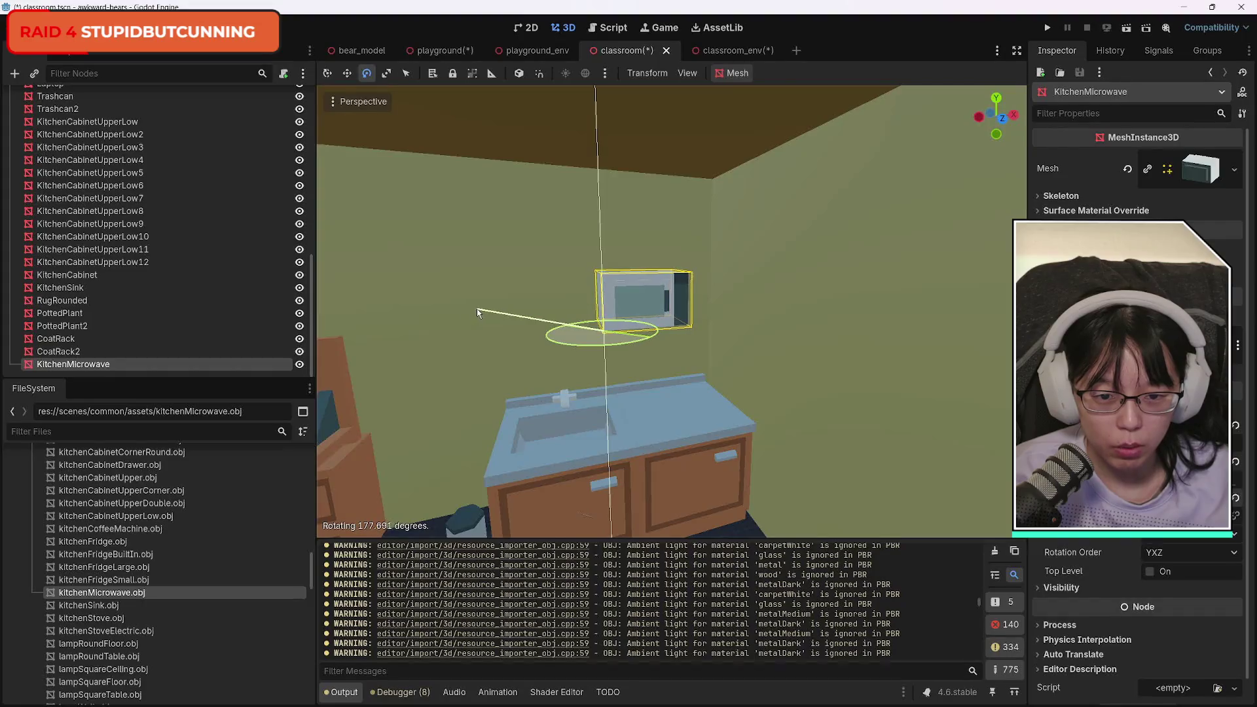
pyautogui.press('e')
pyautogui.moveTo(550, 330)
pyautogui.mouseDown()
pyautogui.moveTo(427, 311)
pyautogui.moveTo(490, 328)
pyautogui.mouseUp()
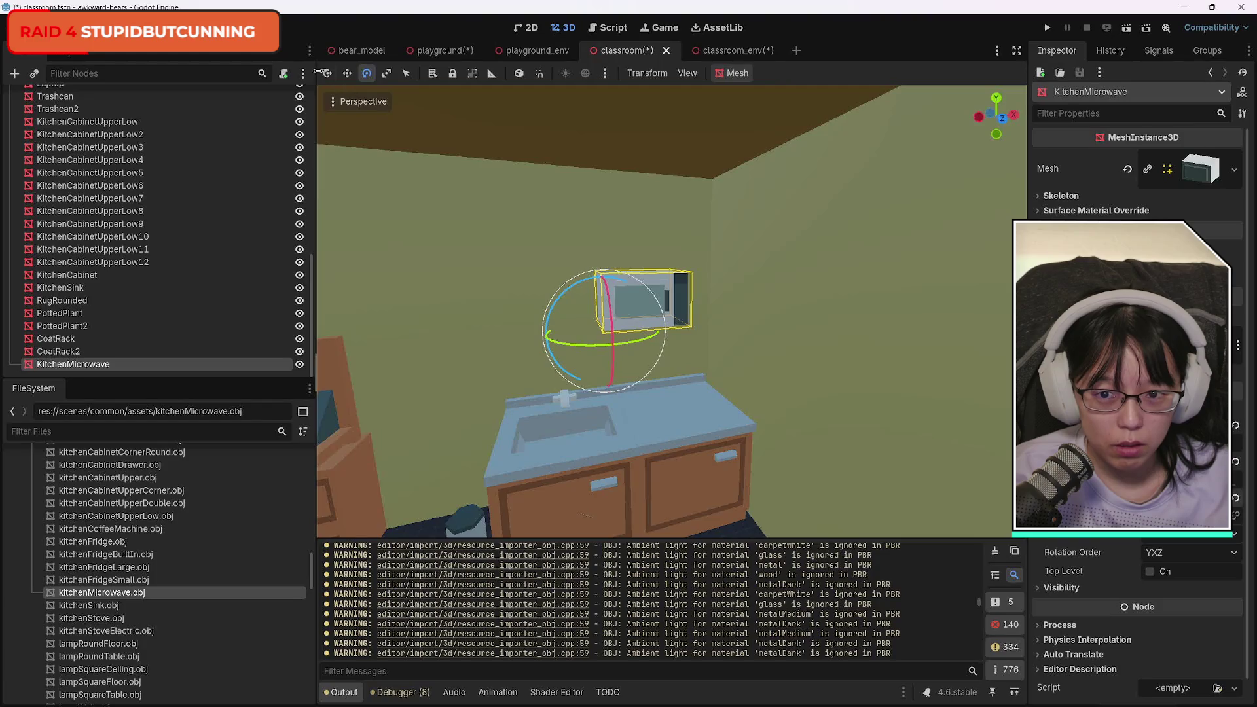
pyautogui.moveTo(318, 71); pyautogui.dragTo(320, 72)
pyautogui.moveTo(615, 319)
pyautogui.mouseDown()
pyautogui.moveTo(636, 330)
pyautogui.moveTo(590, 324)
pyautogui.moveTo(609, 328)
pyautogui.mouseUp()
pyautogui.scroll(2, 750, 299)
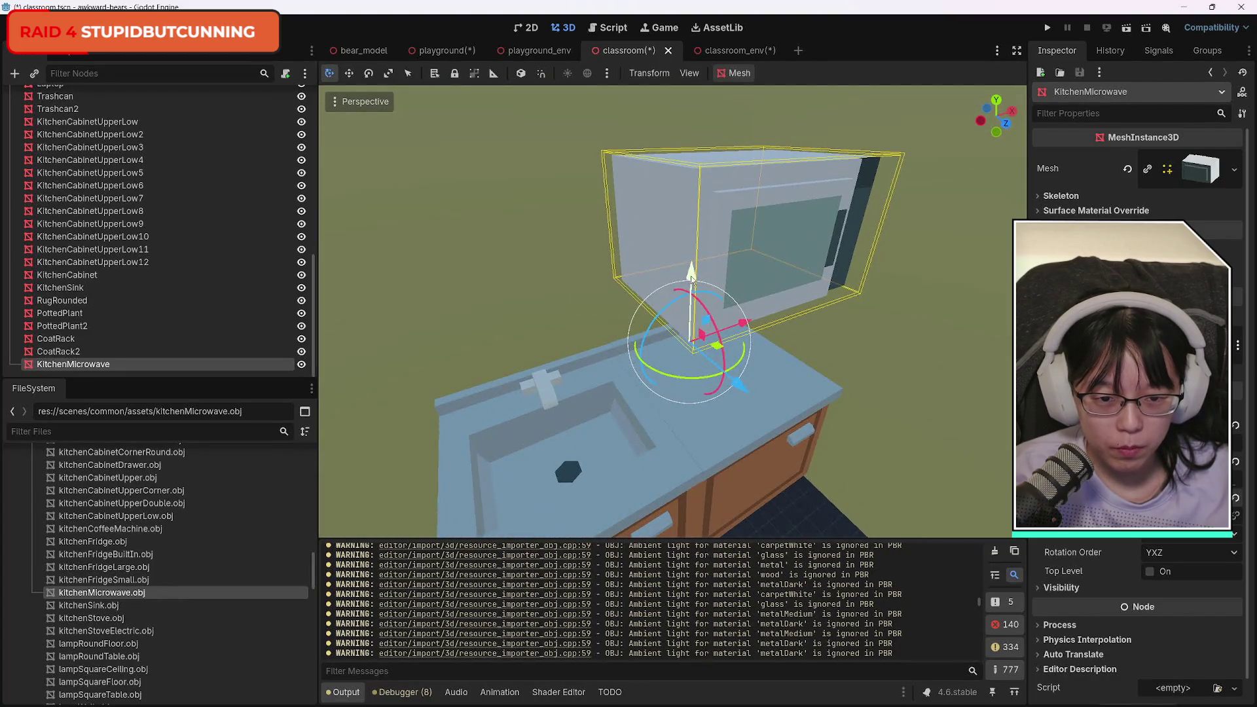
# Lower the microwave onto the counter and slide it along X and Z beside the sink.
pyautogui.moveTo(692, 280)
pyautogui.mouseDown()
pyautogui.moveTo(709, 498)
pyautogui.moveTo(711, 484)
pyautogui.mouseUp()
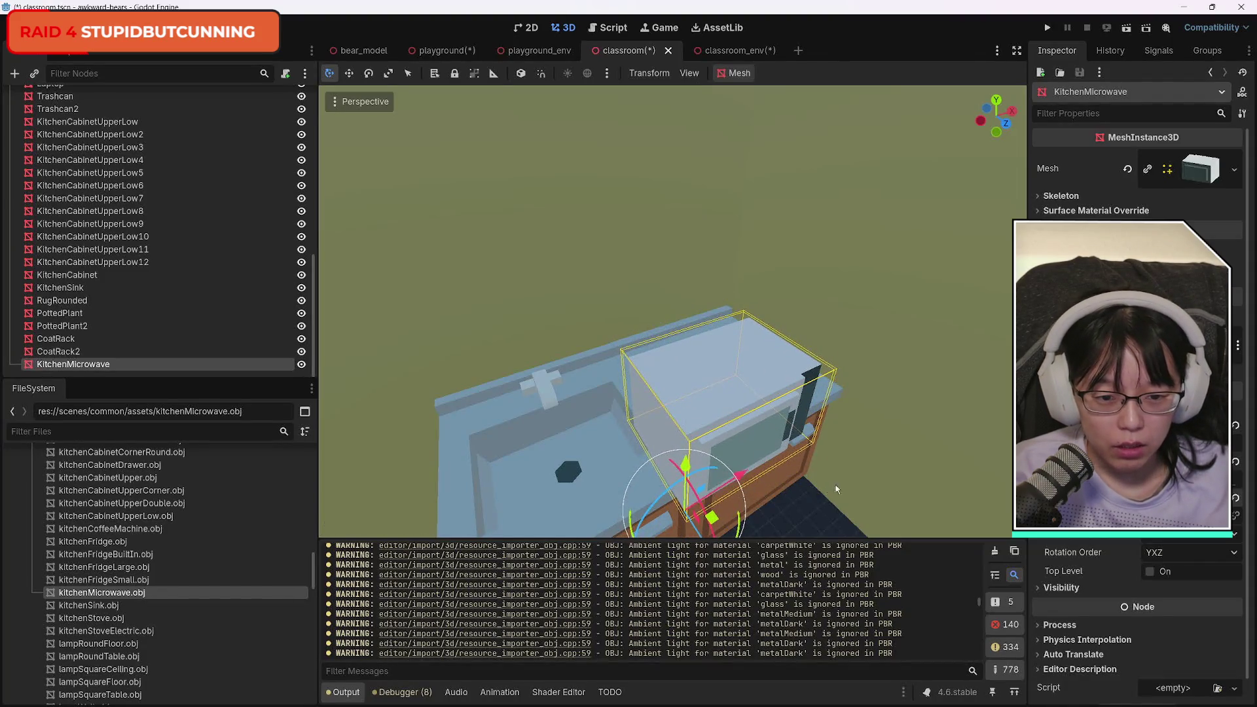
pyautogui.moveTo(835, 489); pyautogui.dragTo(773, 477)
pyautogui.moveTo(694, 424); pyautogui.dragTo(683, 406)
pyautogui.moveTo(674, 307); pyautogui.dragTo(677, 293)
pyautogui.press('f')
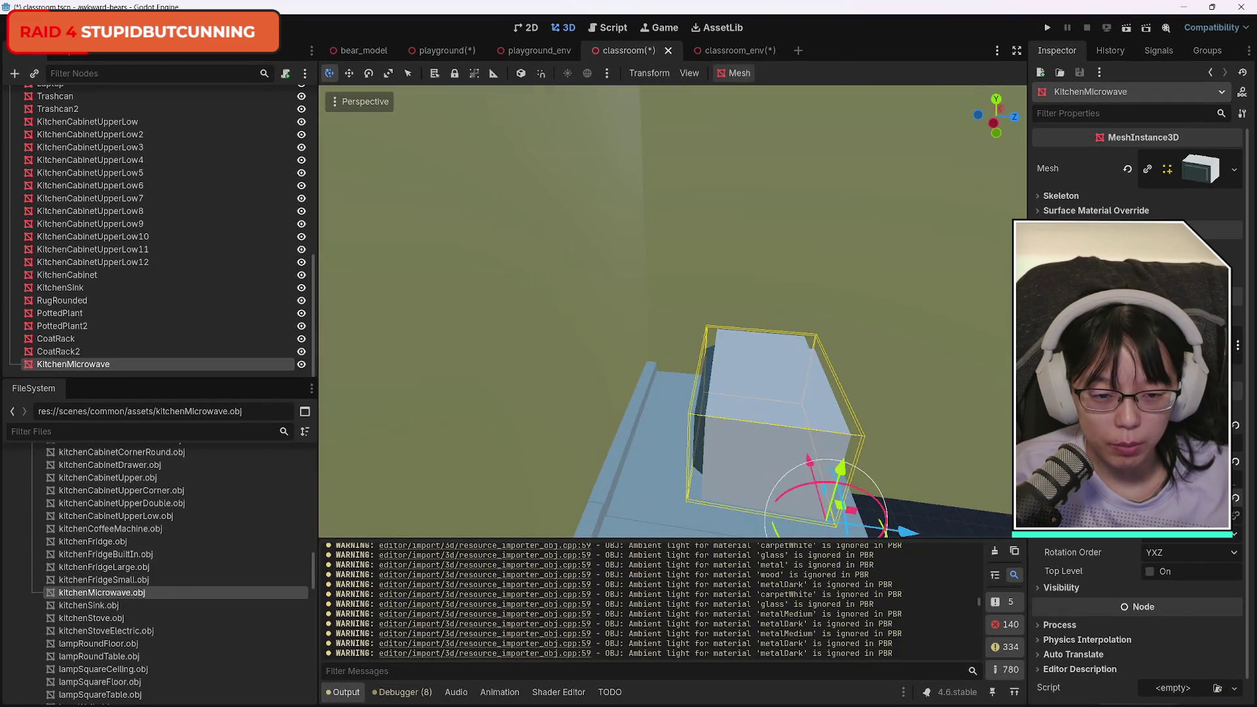
pyautogui.moveTo(727, 395); pyautogui.dragTo(668, 393)
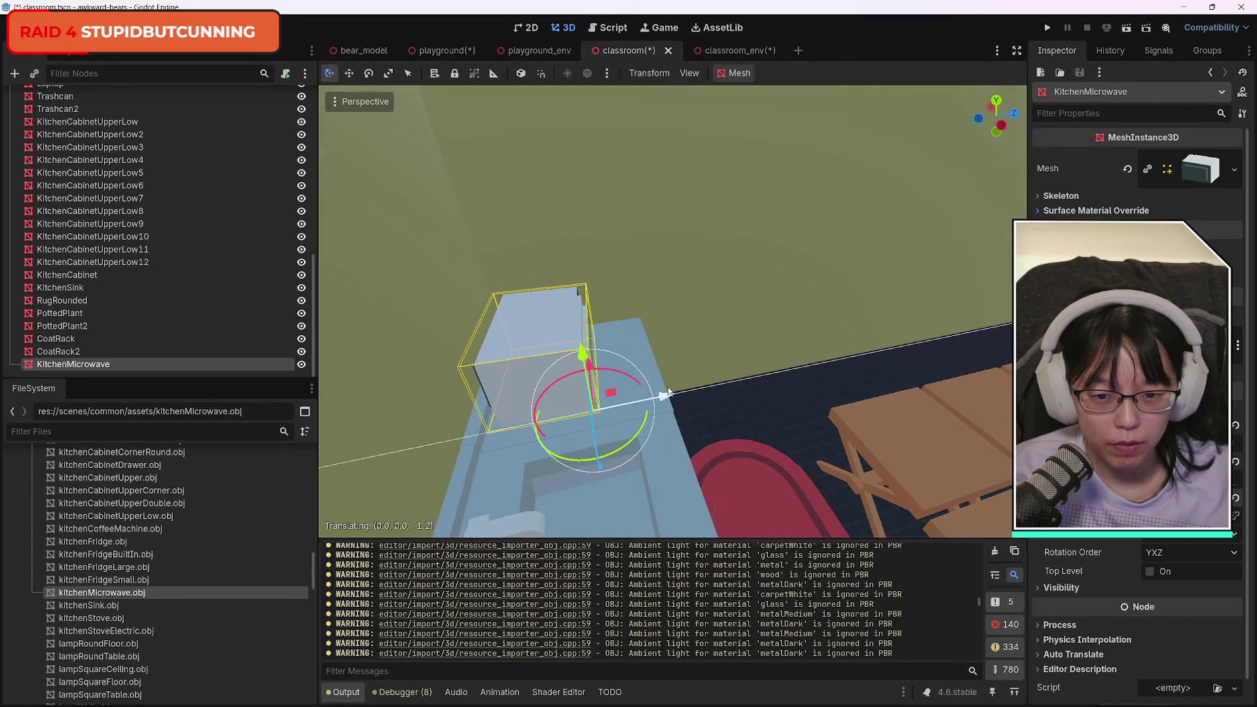
pyautogui.moveTo(757, 373); pyautogui.dragTo(749, 340)
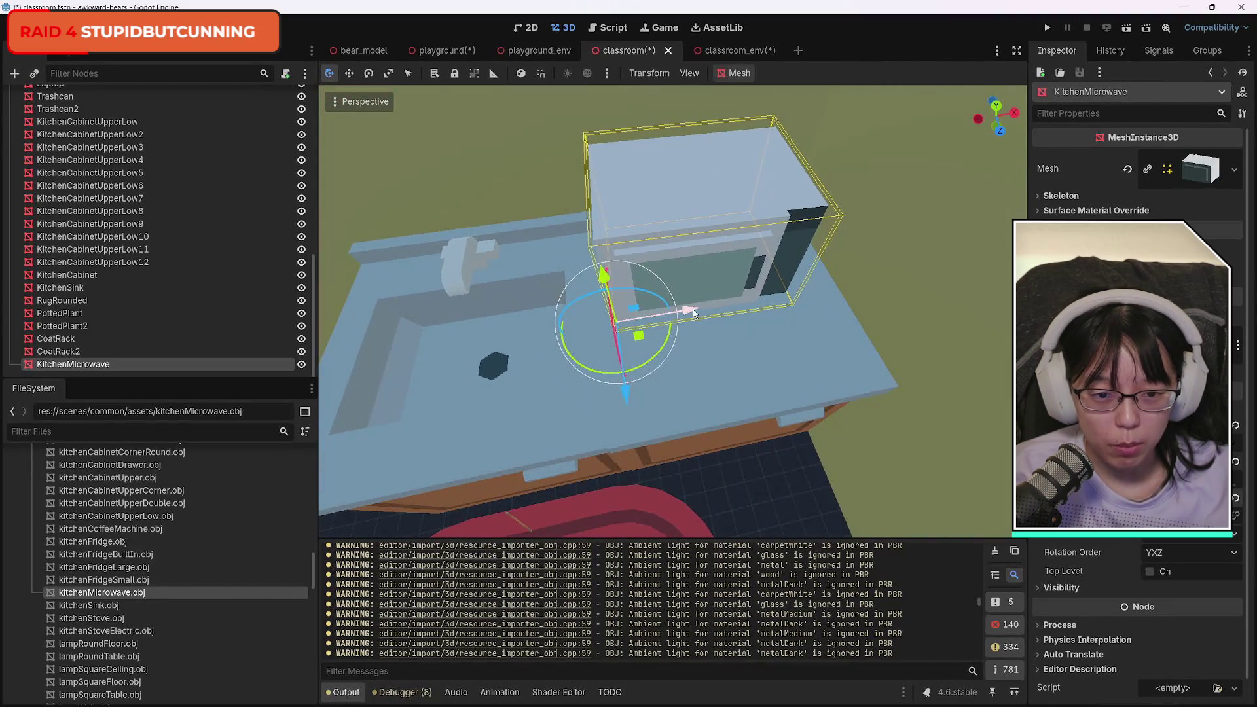
pyautogui.moveTo(693, 309)
pyautogui.mouseDown()
pyautogui.moveTo(734, 307)
pyautogui.moveTo(694, 340)
pyautogui.mouseUp()
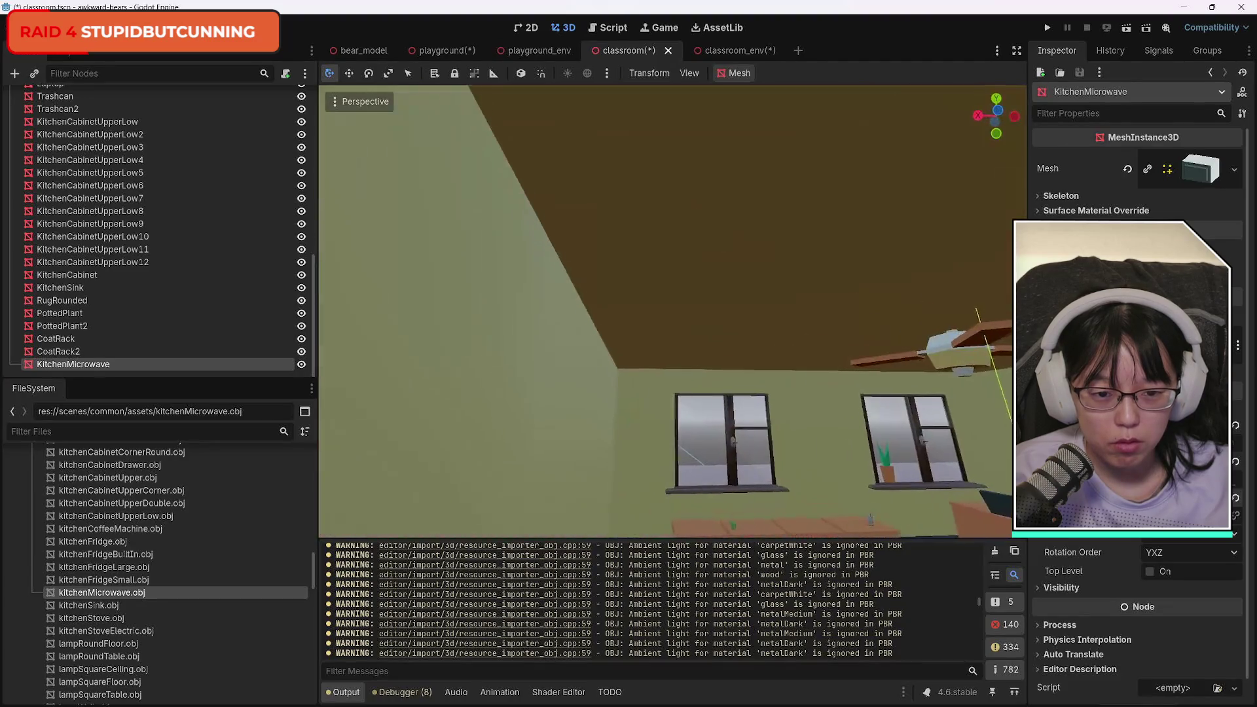
pyautogui.scroll(-5, 666, 311)
pyautogui.press('f')
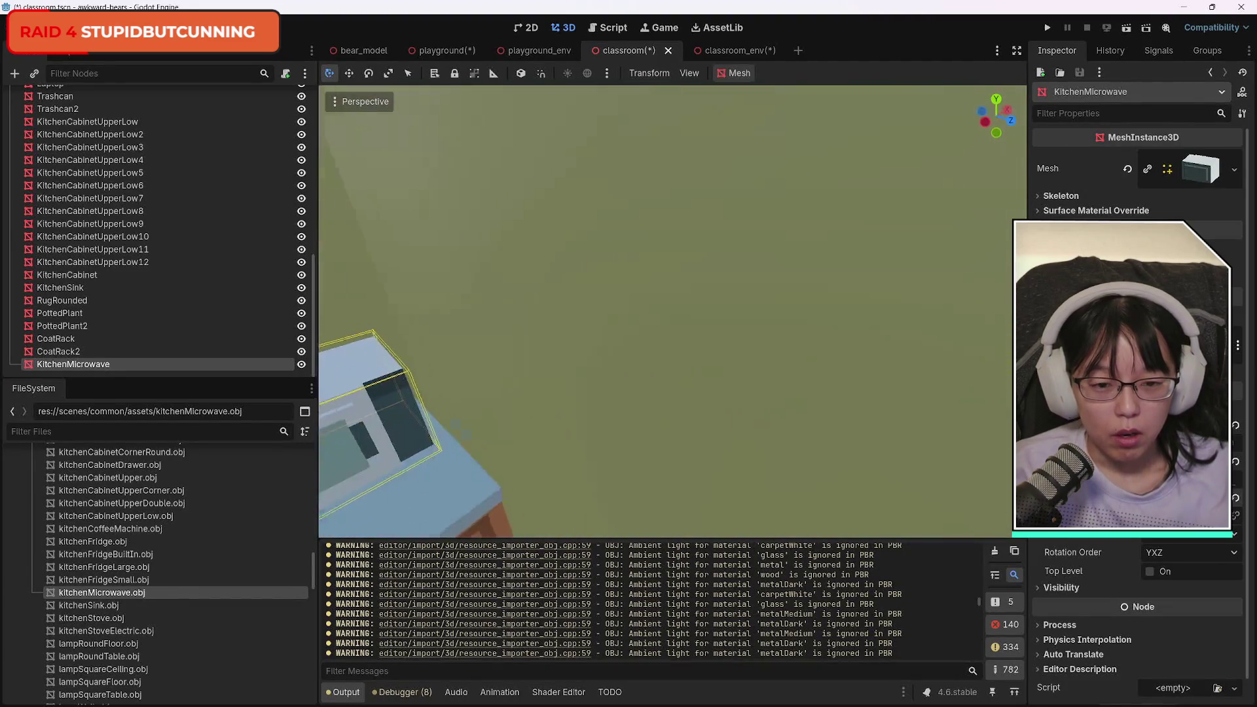
pyautogui.scroll(3, 672, 311)
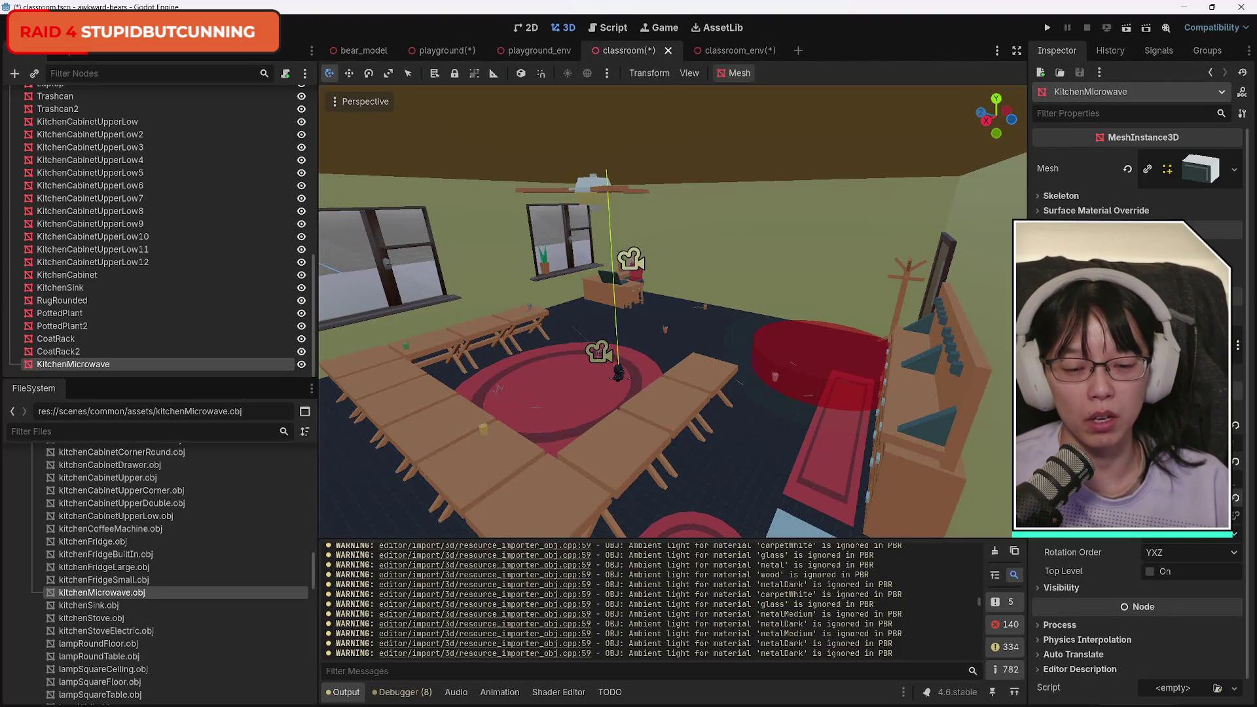
pyautogui.moveTo(673, 311)
pyautogui.mouseDown()
pyautogui.moveTo(695, 314)
pyautogui.moveTo(655, 327)
pyautogui.moveTo(707, 301)
pyautogui.moveTo(655, 340)
pyautogui.moveTo(694, 308)
pyautogui.moveTo(675, 301)
pyautogui.moveTo(694, 340)
pyautogui.moveTo(678, 291)
pyautogui.moveTo(691, 315)
pyautogui.mouseUp()
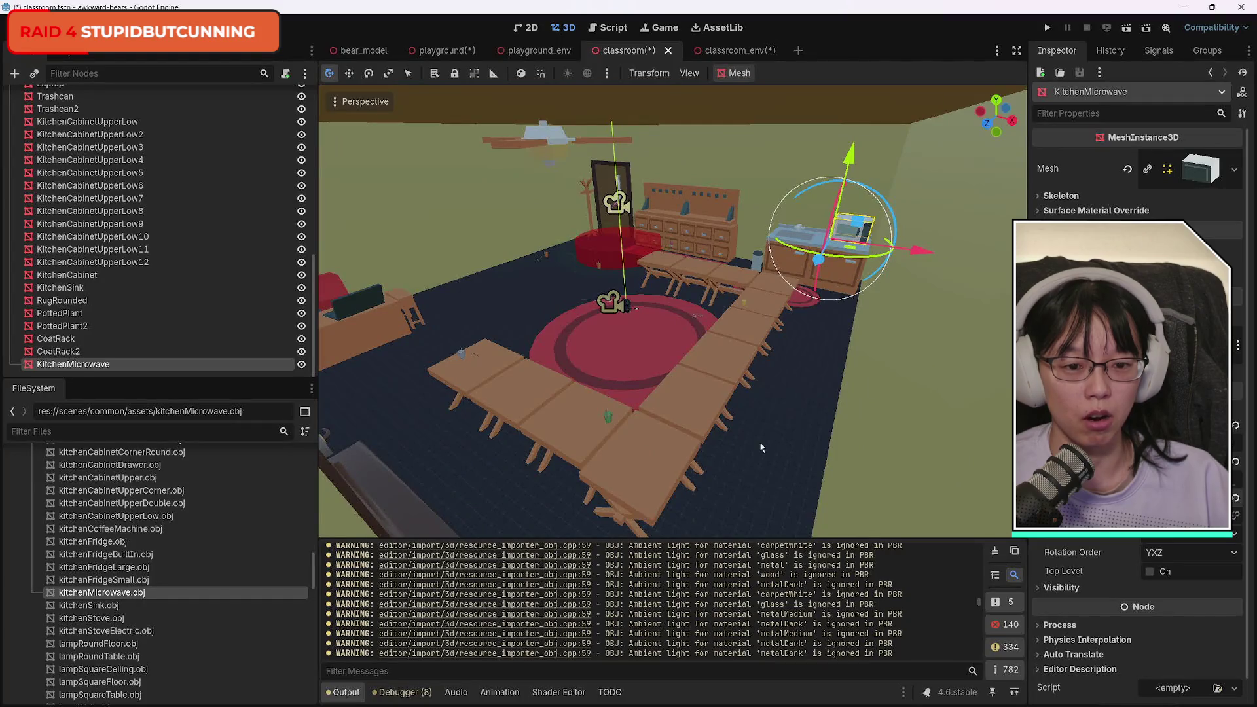
pyautogui.moveTo(753, 462)
pyautogui.mouseDown()
pyautogui.moveTo(740, 448)
pyautogui.moveTo(733, 459)
pyautogui.mouseUp()
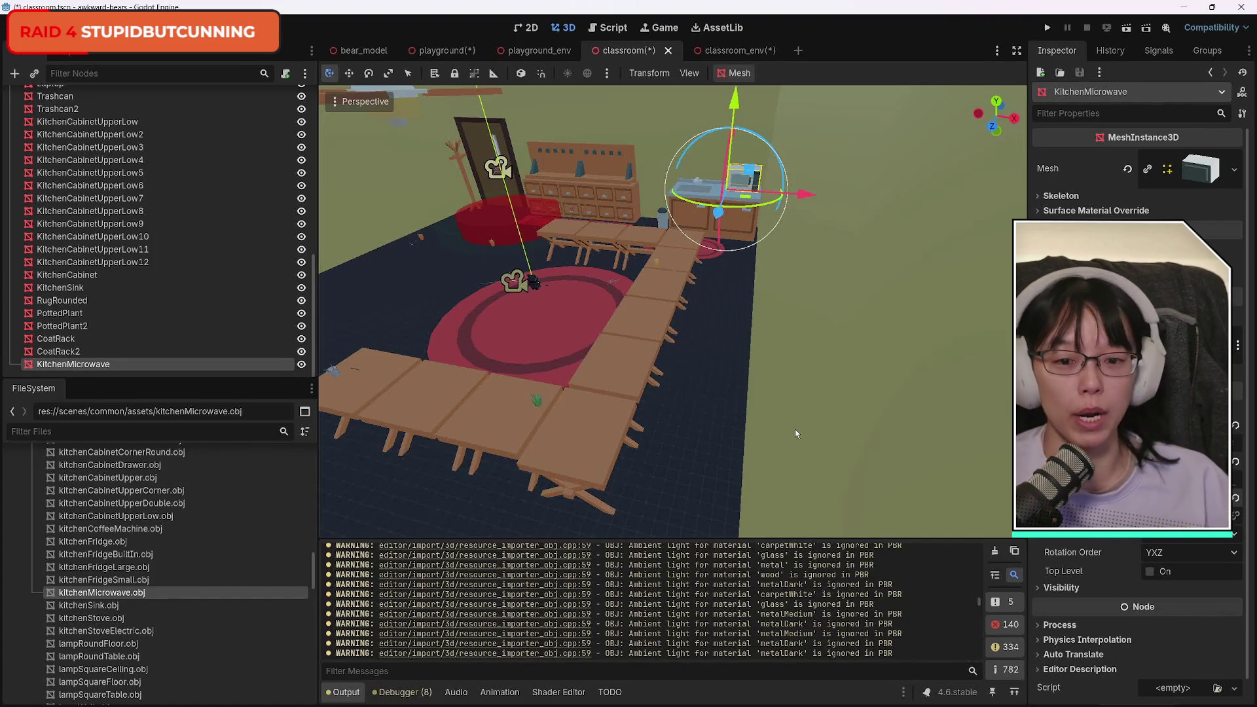
pyautogui.moveTo(795, 430); pyautogui.dragTo(814, 365)
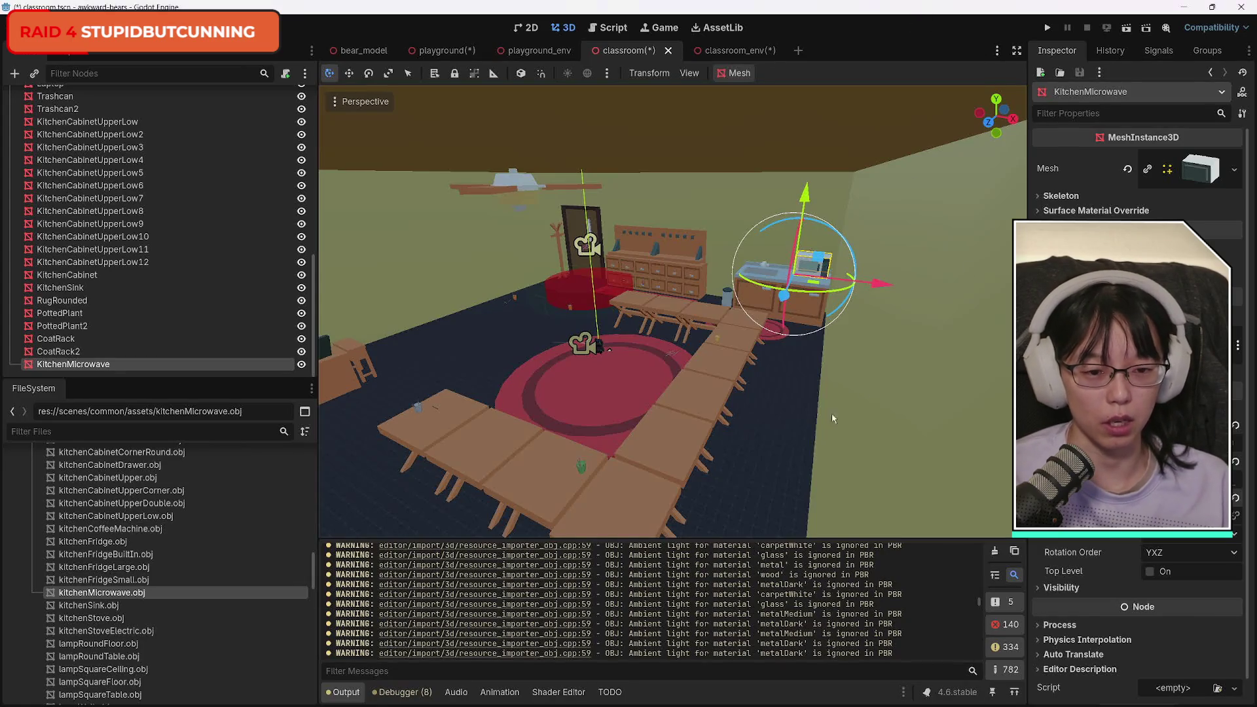
pyautogui.moveTo(832, 414)
pyautogui.mouseDown()
pyautogui.moveTo(687, 386)
pyautogui.moveTo(635, 396)
pyautogui.mouseUp()
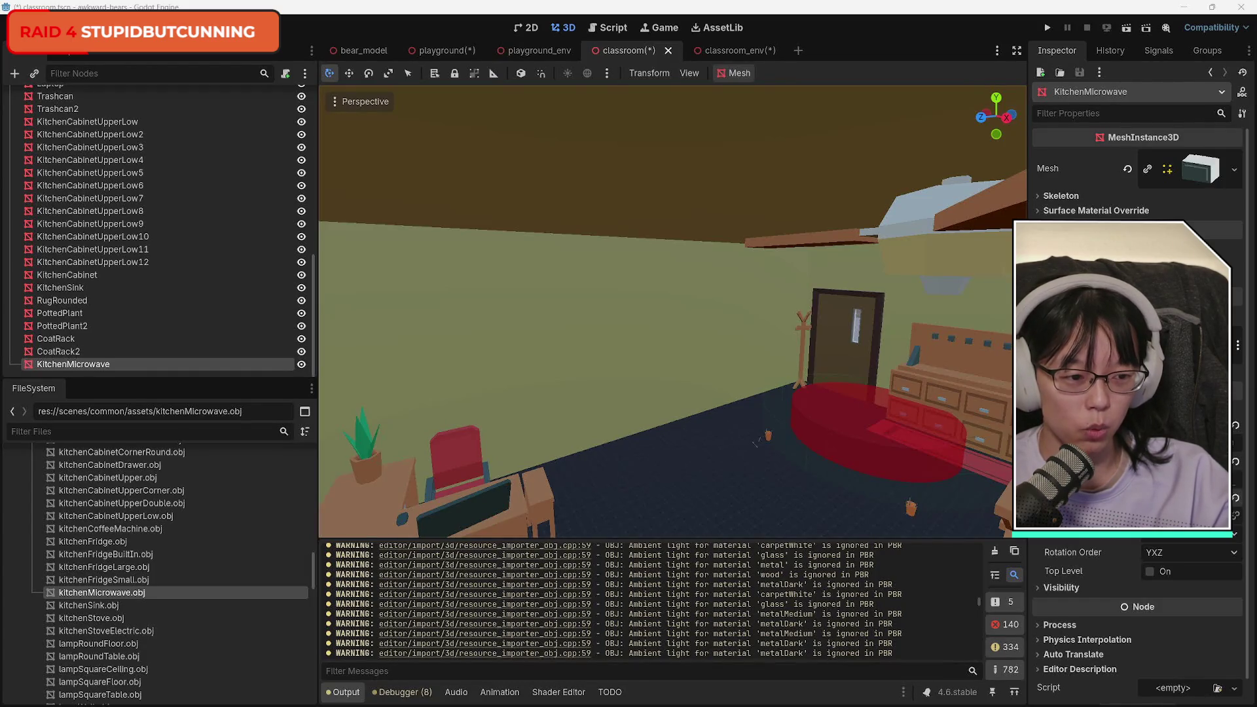
pyautogui.click(820, 411)
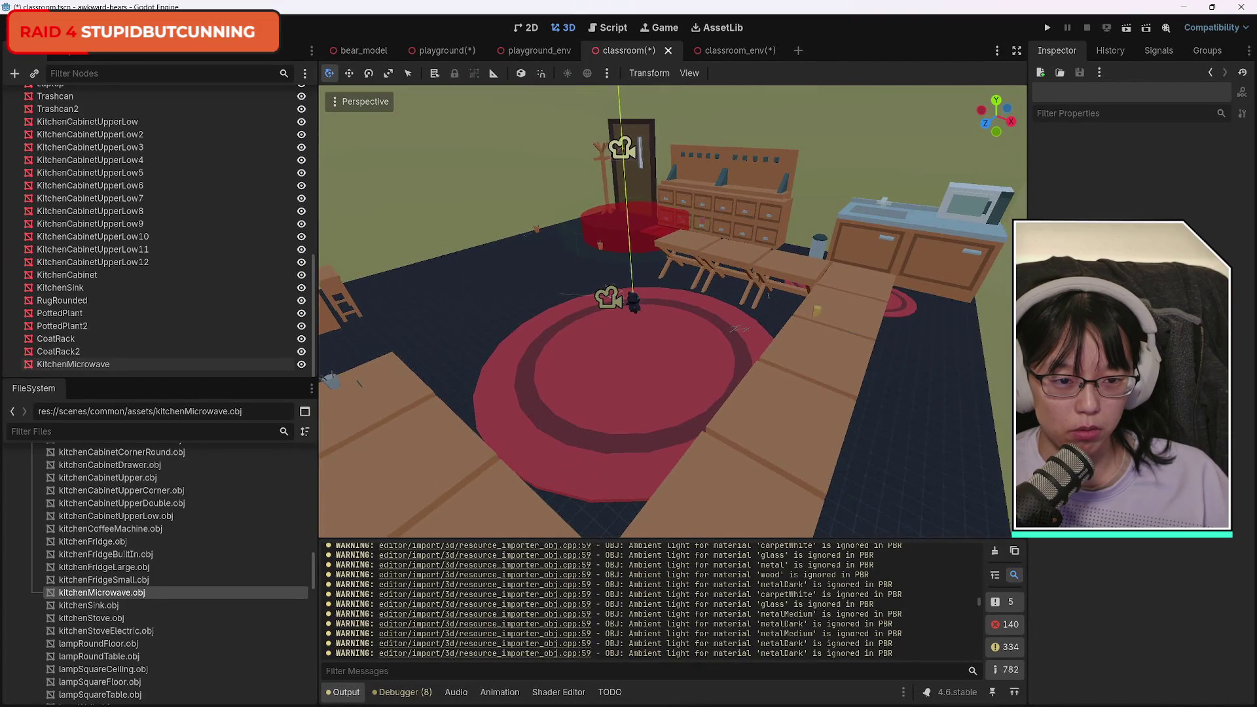
# Check the room around the rug and tables, then save the scene with Ctrl+S.
pyautogui.moveTo(673, 311); pyautogui.dragTo(673, 311)
pyautogui.moveTo(695, 434); pyautogui.dragTo(695, 434)
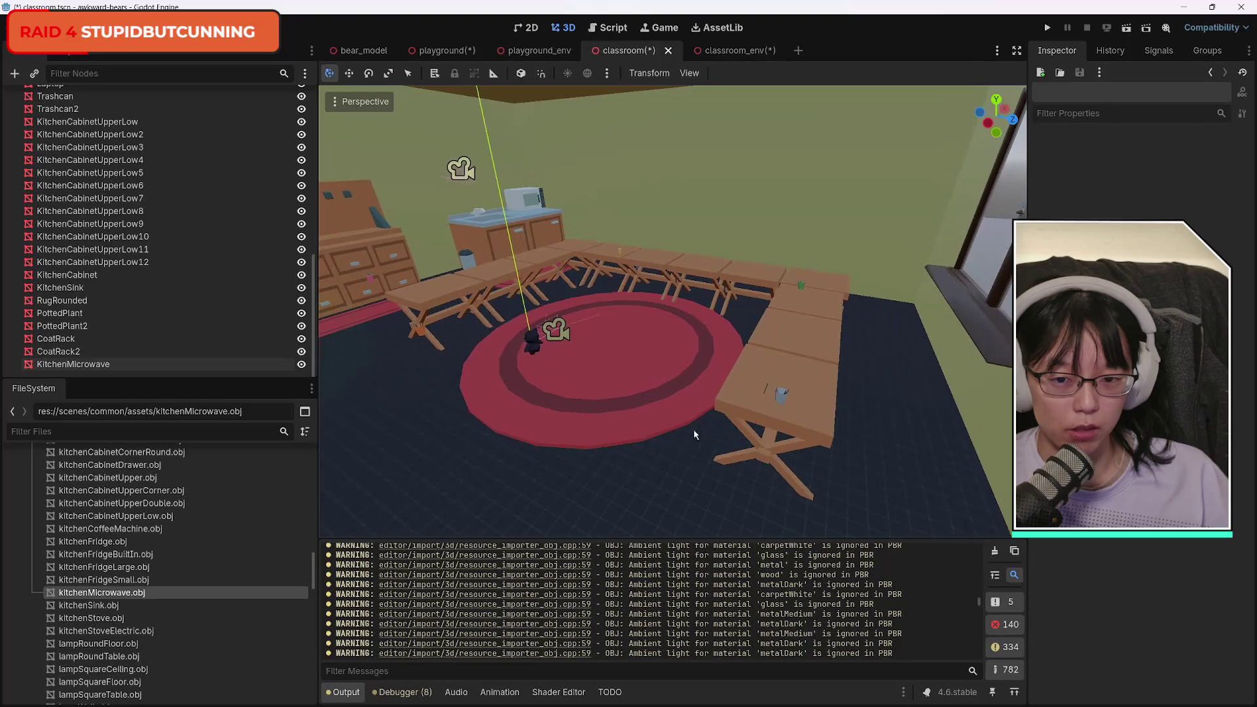
pyautogui.hotkey('ctrl', 's')
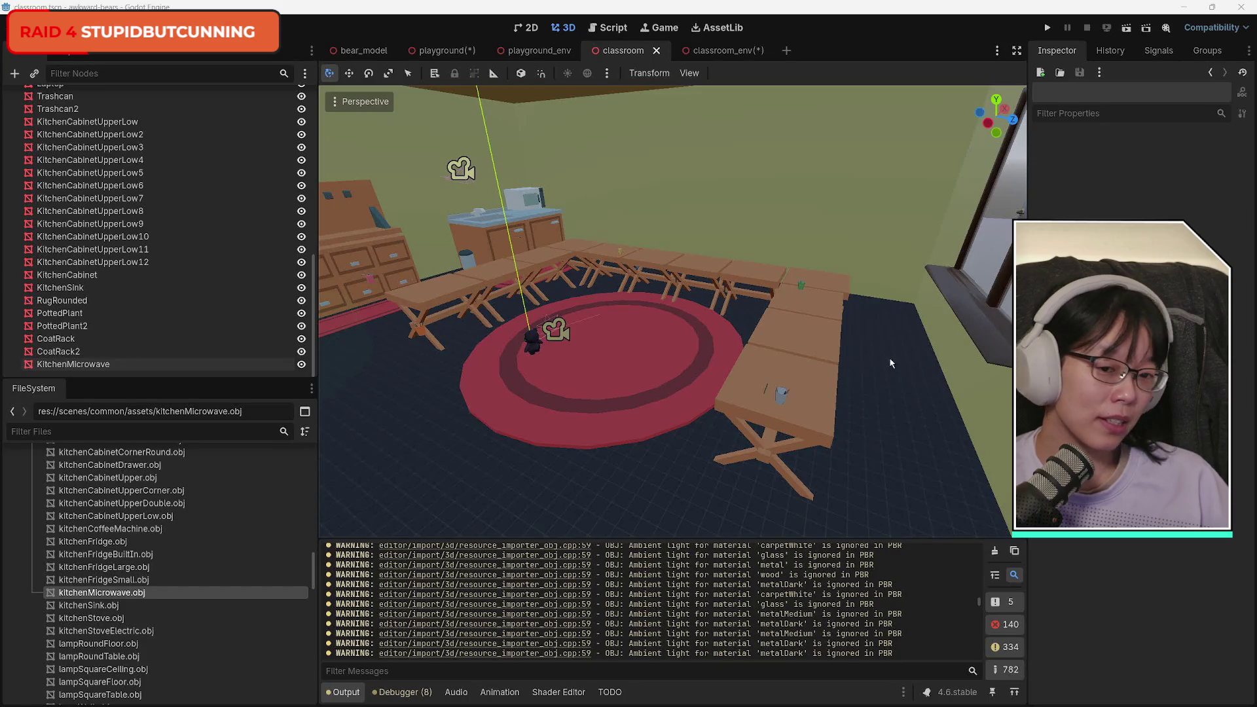
pyautogui.click(857, 347)
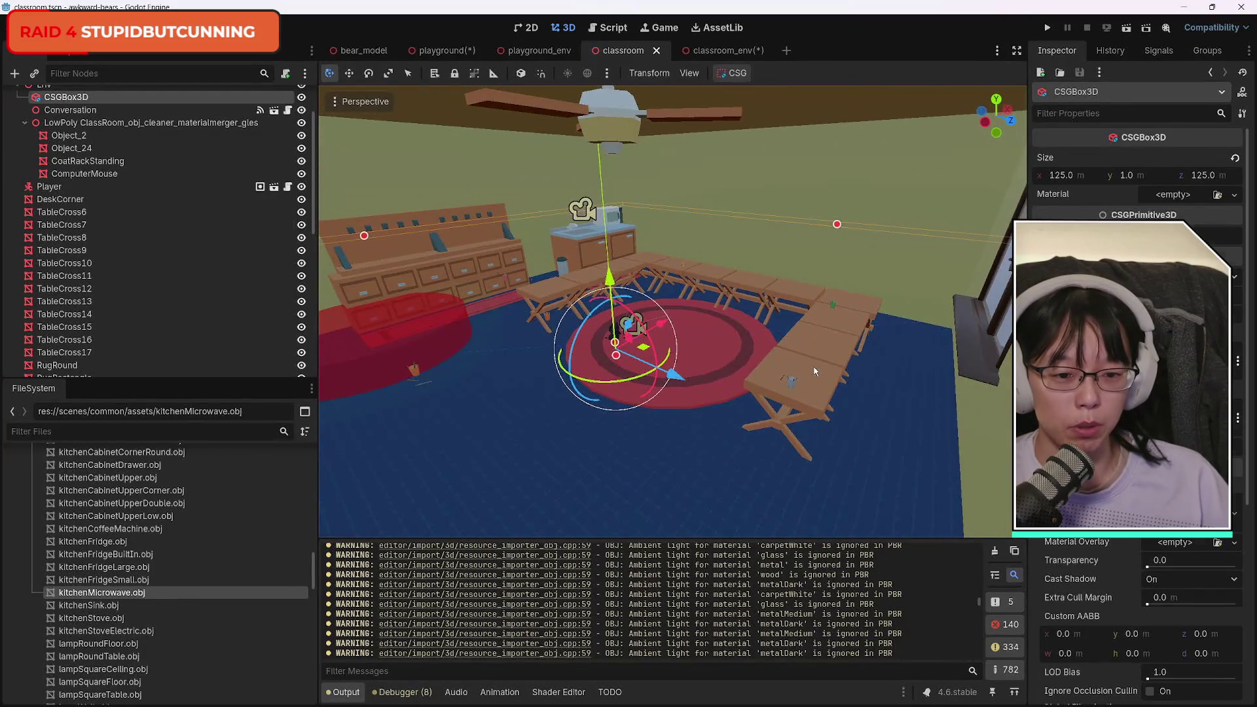
# Scroll the FileSystem dock past paneling.obj until radio.obj is visible.
pyautogui.click(815, 372)
pyautogui.scroll(-5, 201, 569)
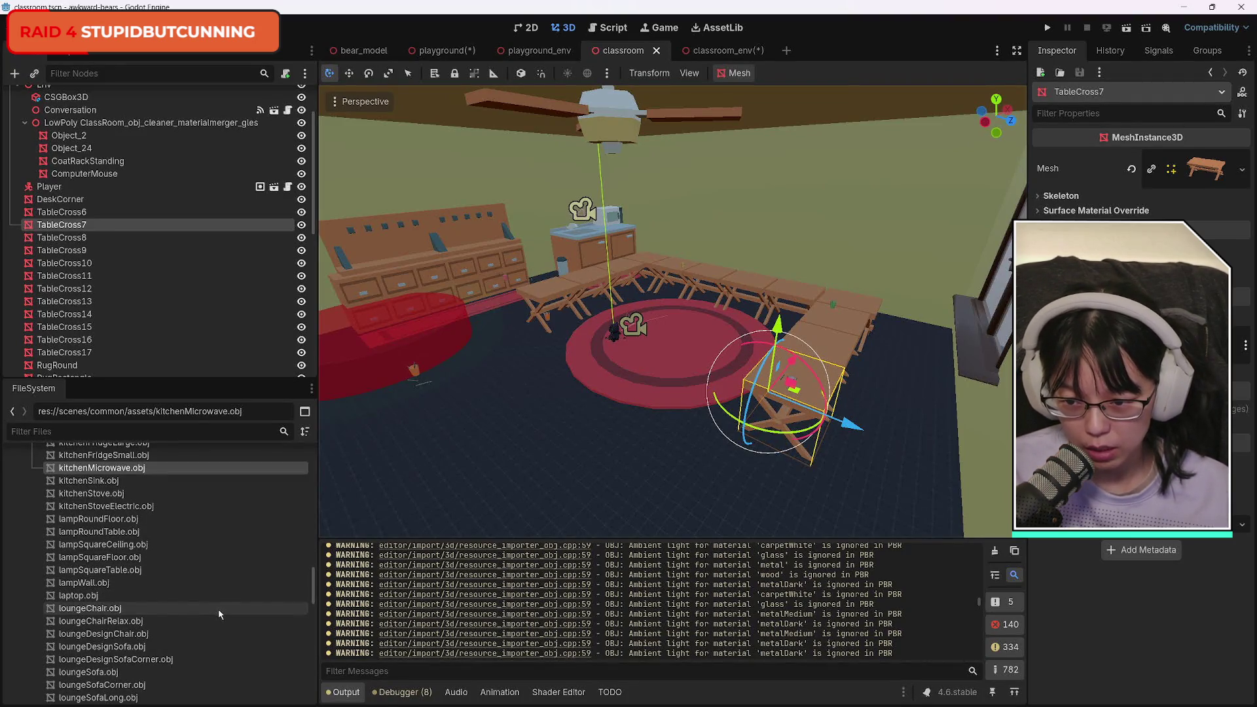
pyautogui.scroll(-1, 219, 612)
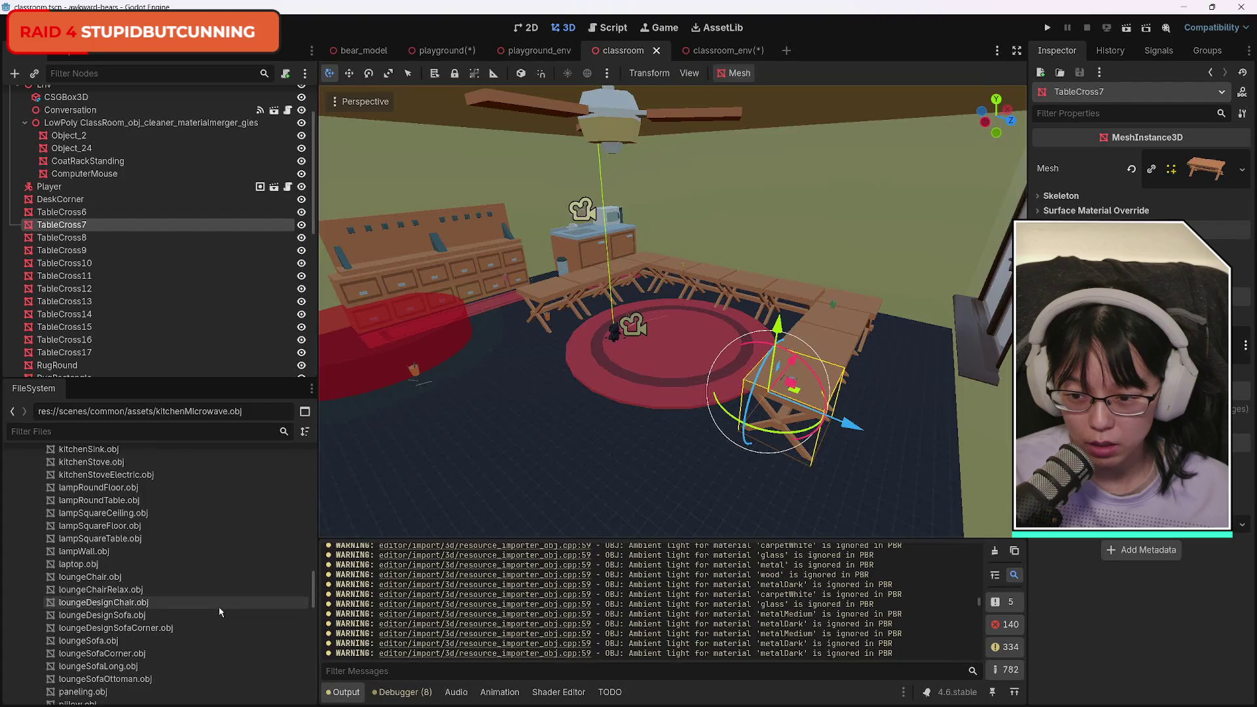
pyautogui.scroll(-2, 219, 608)
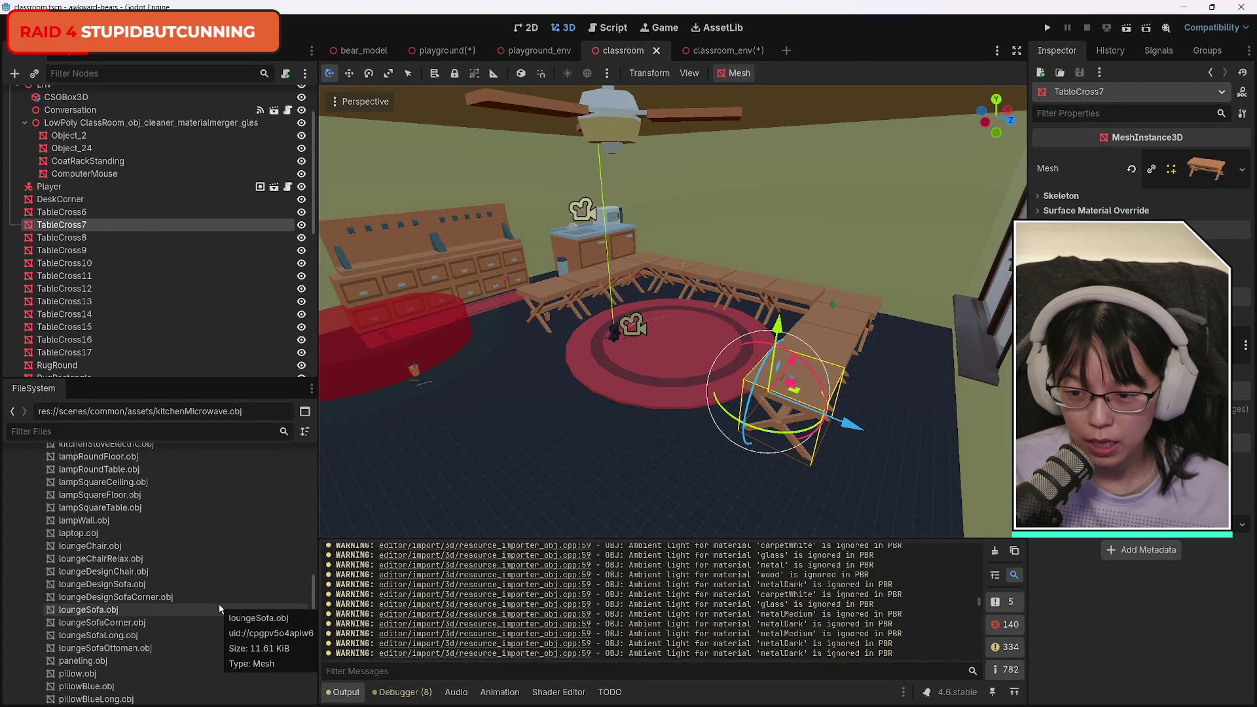
pyautogui.scroll(-3, 220, 609)
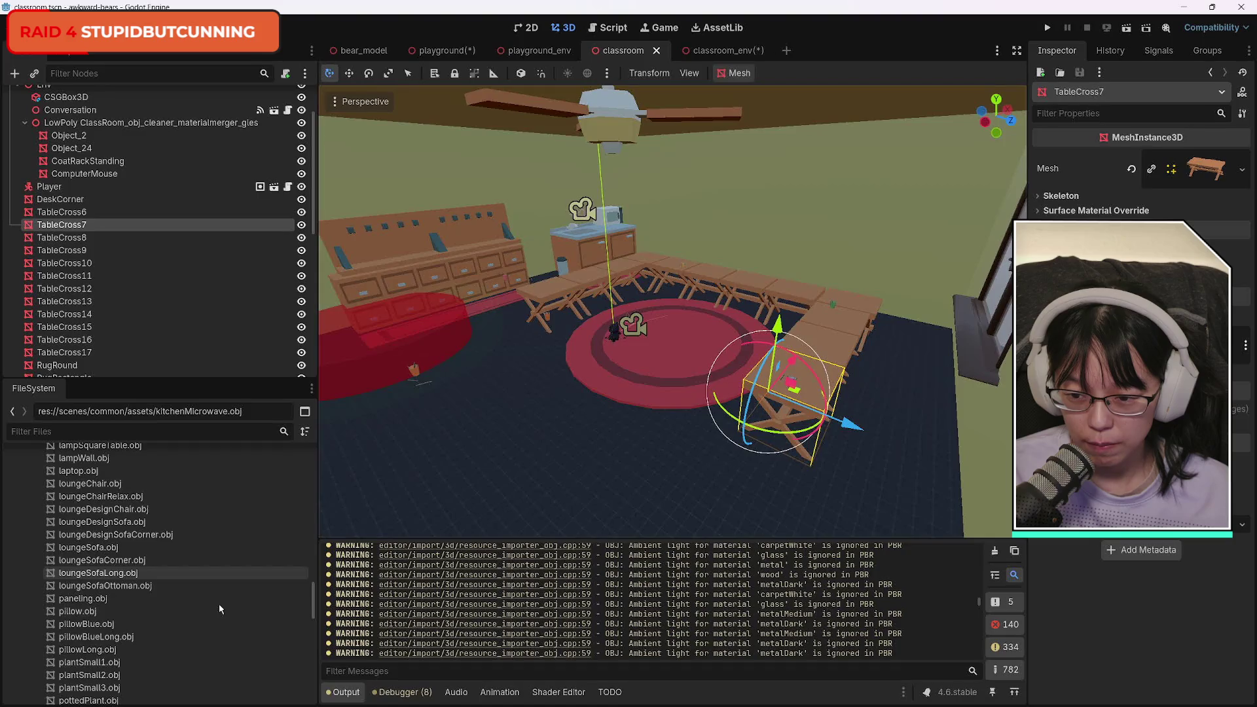
pyautogui.scroll(-3, 219, 604)
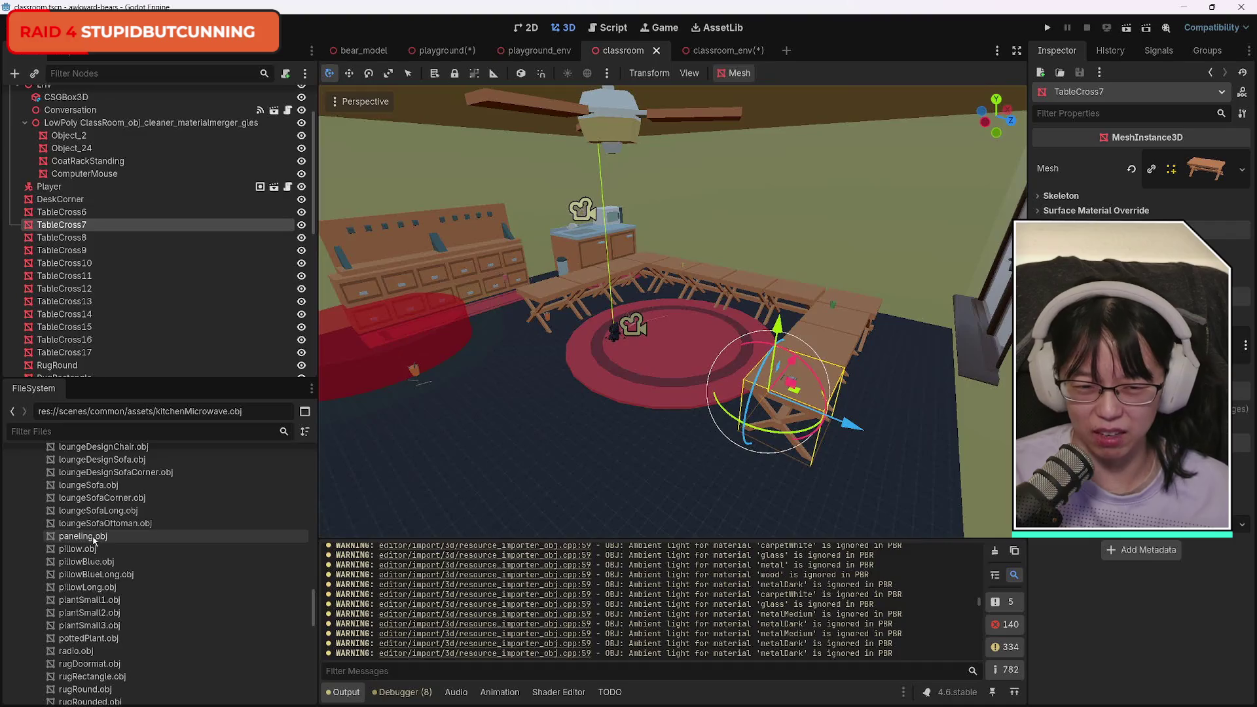
pyautogui.click(111, 541)
pyautogui.scroll(-6, 189, 603)
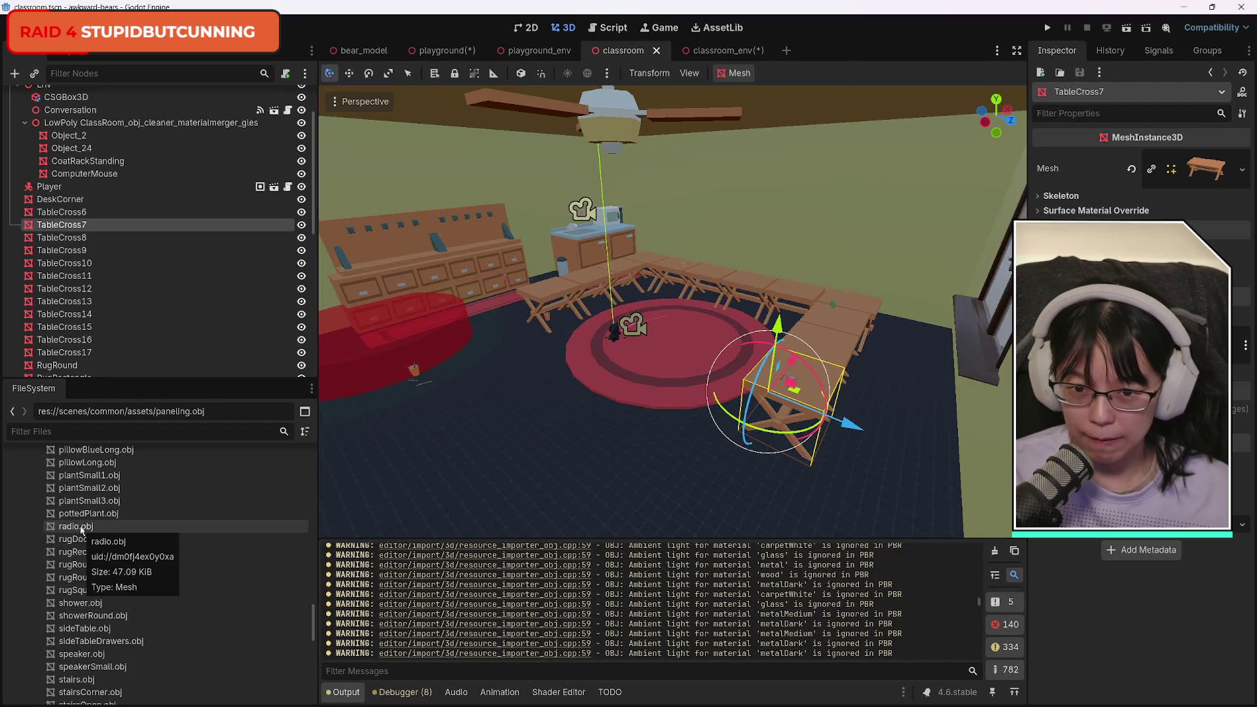
# Drag radio.obj into the classroom by the window desk, undoing a misplaced adjustment.
pyautogui.press('w')
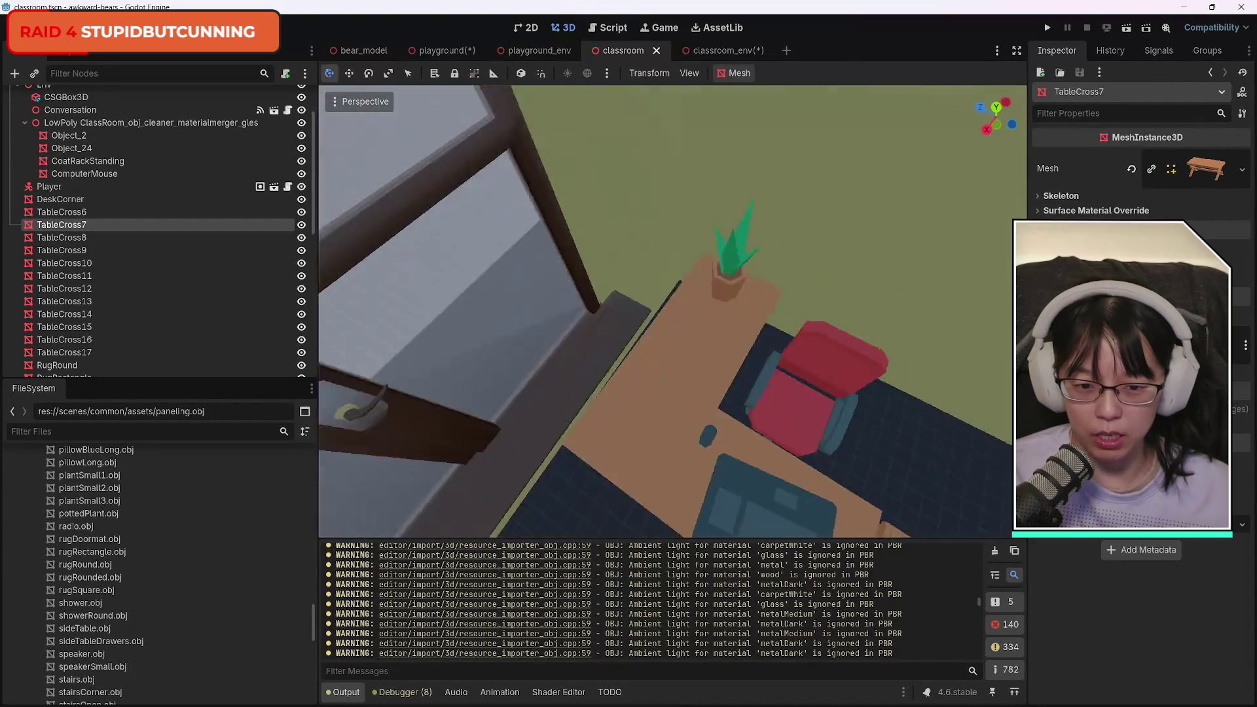
pyautogui.press('s')
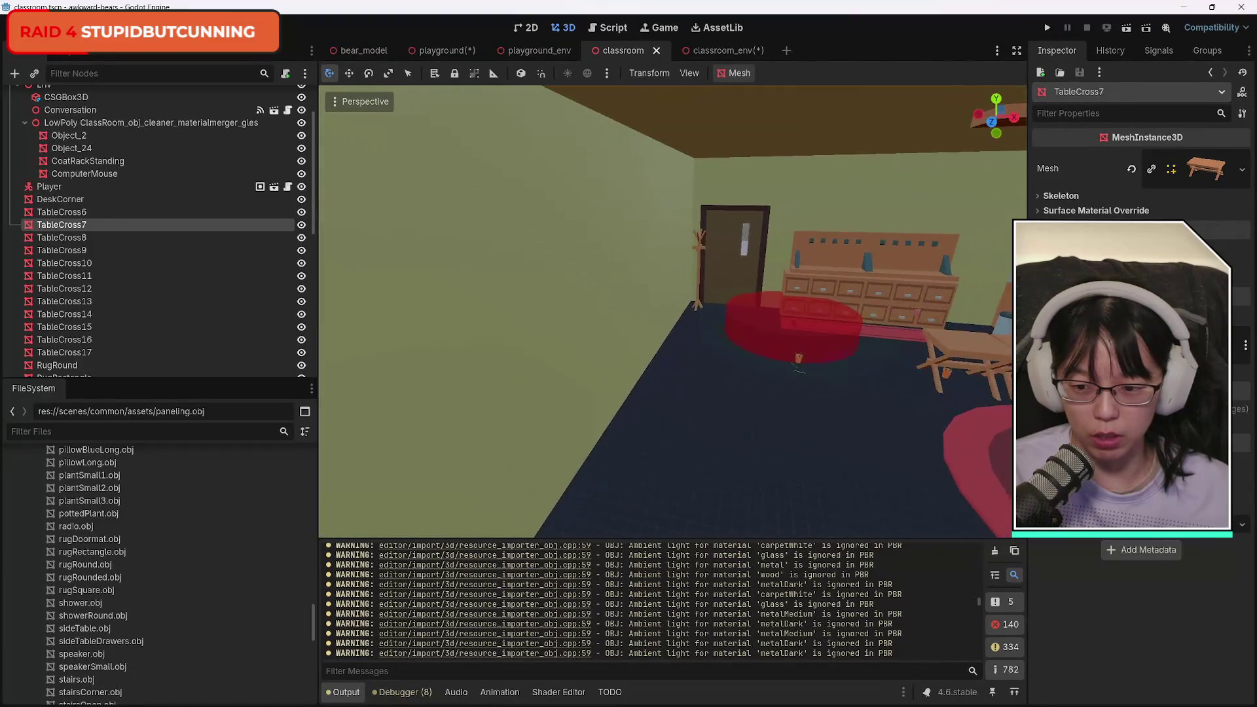
pyautogui.press('w')
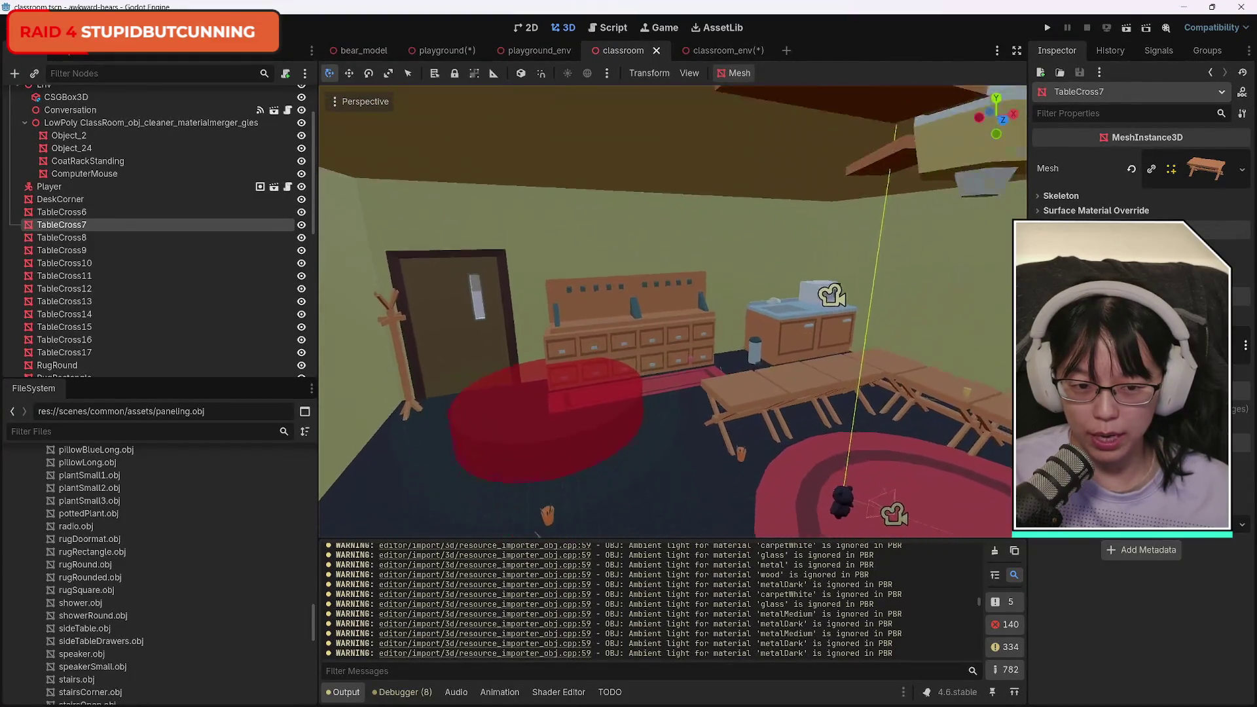
pyautogui.press('w')
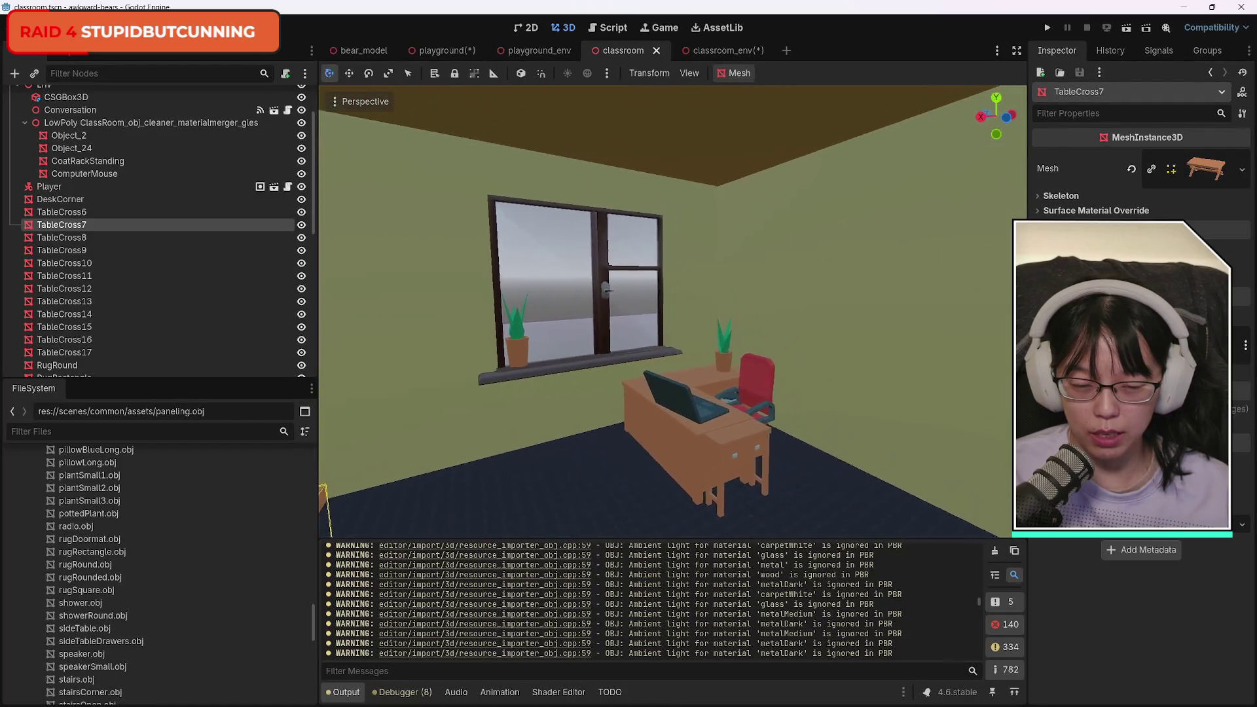
pyautogui.press('w')
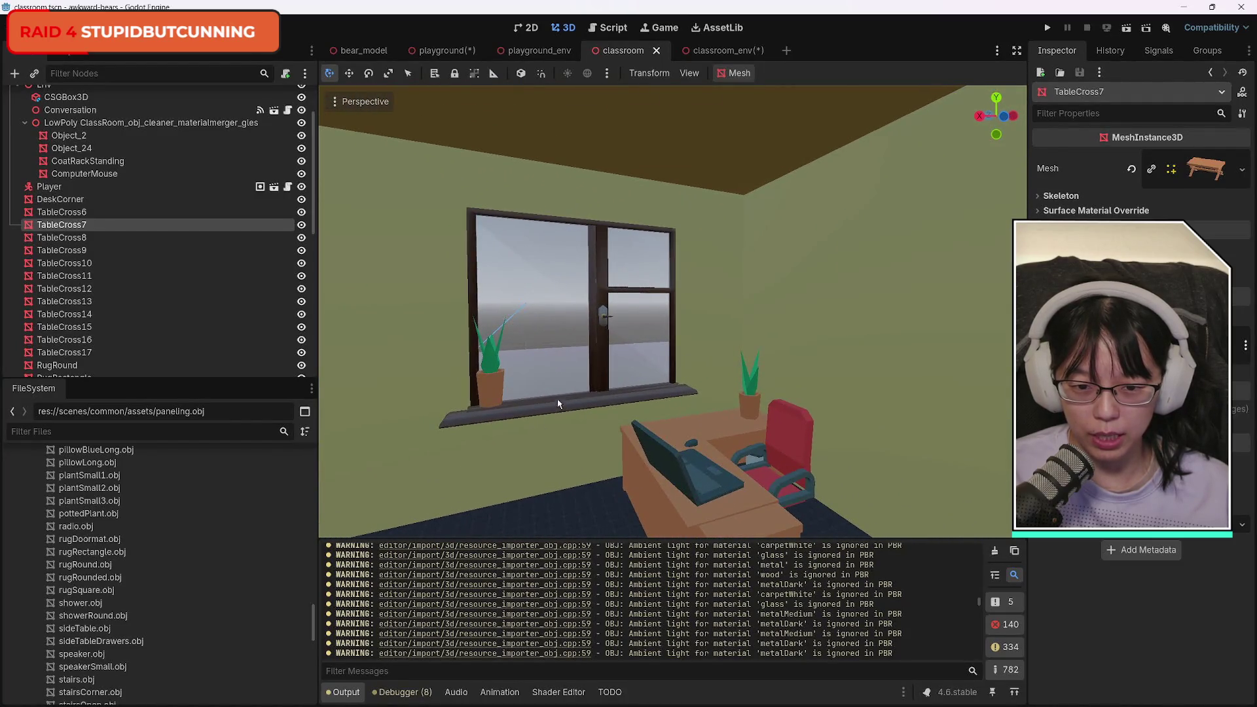
pyautogui.moveTo(76, 527)
pyautogui.mouseDown()
pyautogui.moveTo(253, 520)
pyautogui.moveTo(578, 405)
pyautogui.moveTo(576, 419)
pyautogui.moveTo(603, 380)
pyautogui.moveTo(608, 252)
pyautogui.moveTo(606, 275)
pyautogui.mouseUp()
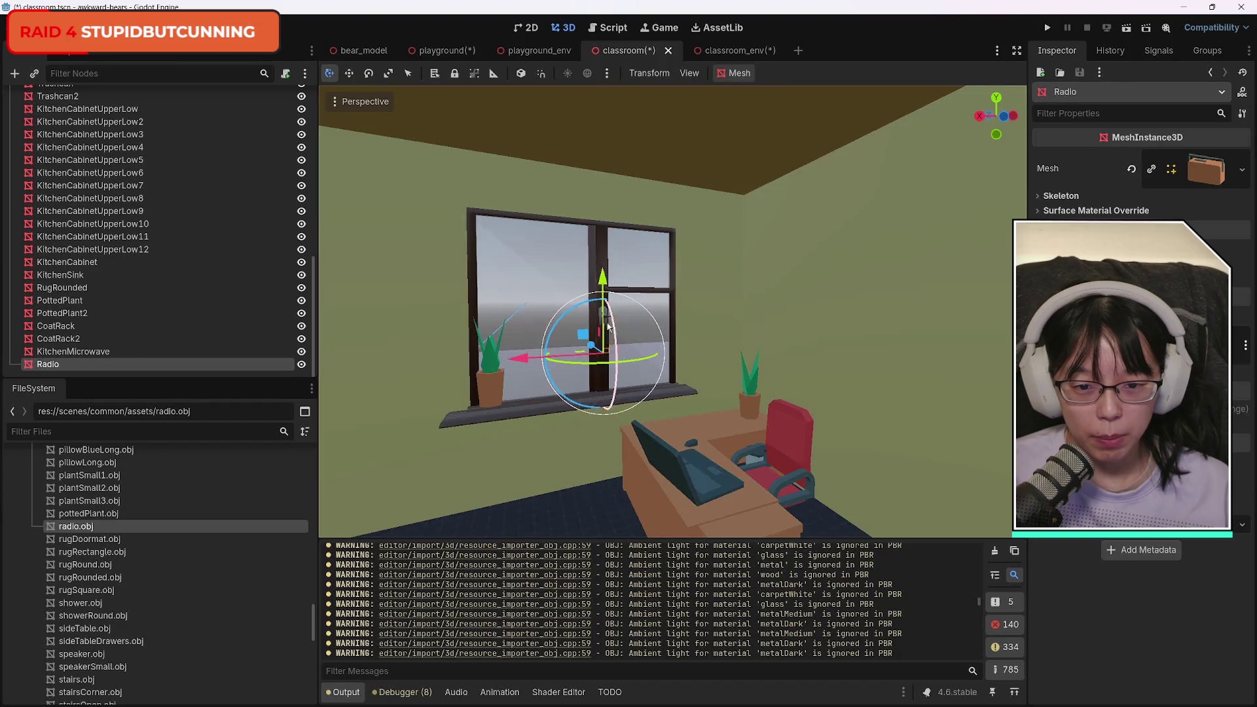
pyautogui.moveTo(528, 300)
pyautogui.mouseDown()
pyautogui.moveTo(605, 369)
pyautogui.moveTo(658, 371)
pyautogui.moveTo(644, 372)
pyautogui.mouseUp()
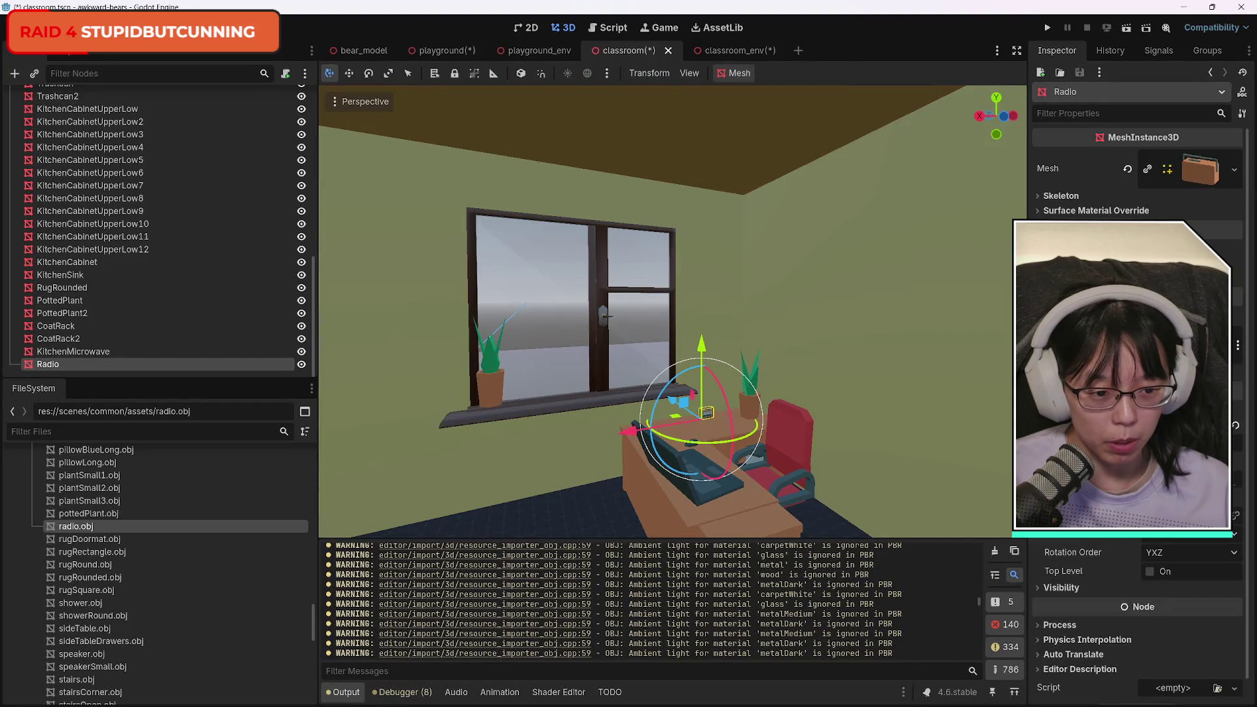
pyautogui.press('Return')
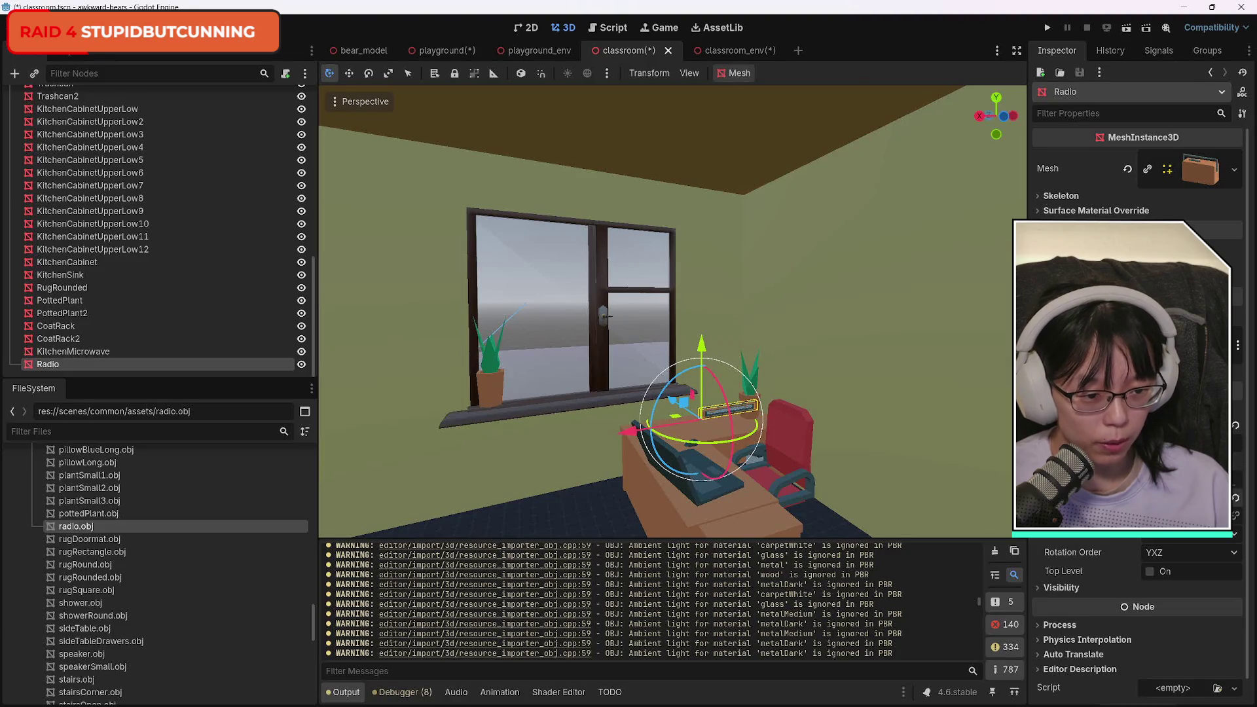
pyautogui.hotkey('ctrl', 'z')
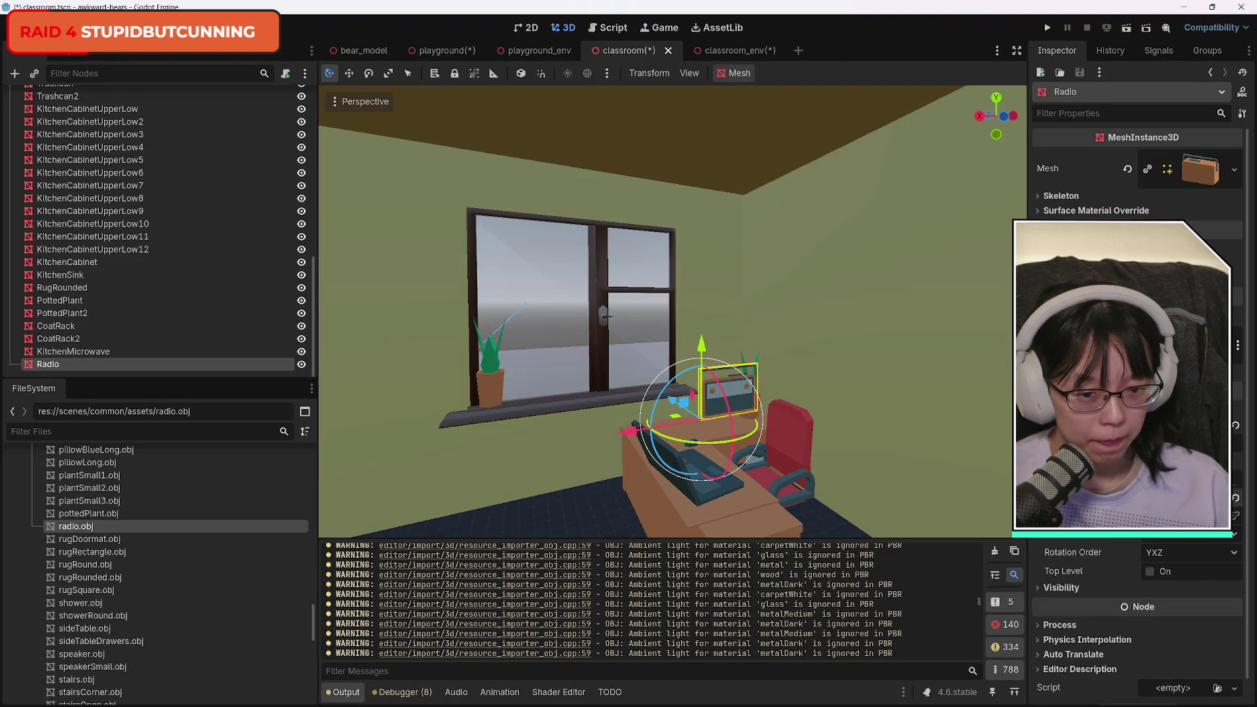
pyautogui.hotkey('ctrl', 'z')
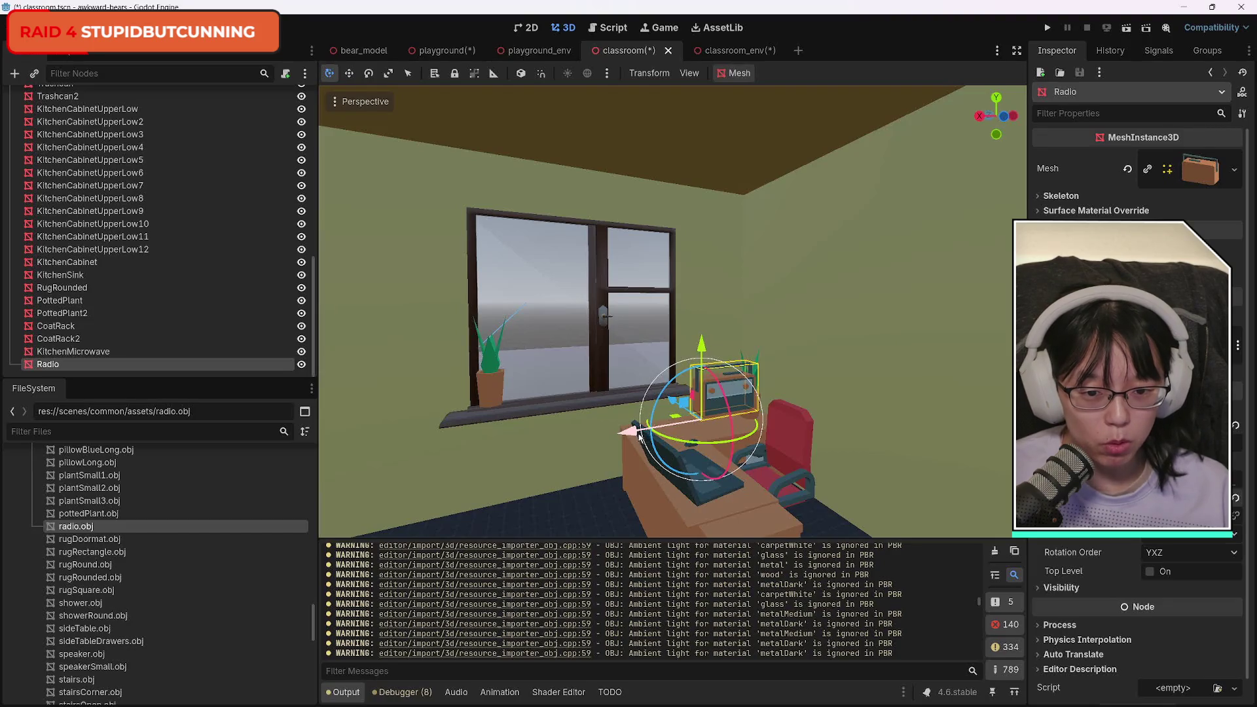
# Move the radio from the desk onto the windowsill beside the potted plant.
pyautogui.moveTo(638, 434)
pyautogui.mouseDown()
pyautogui.moveTo(524, 454)
pyautogui.moveTo(531, 430)
pyautogui.mouseUp()
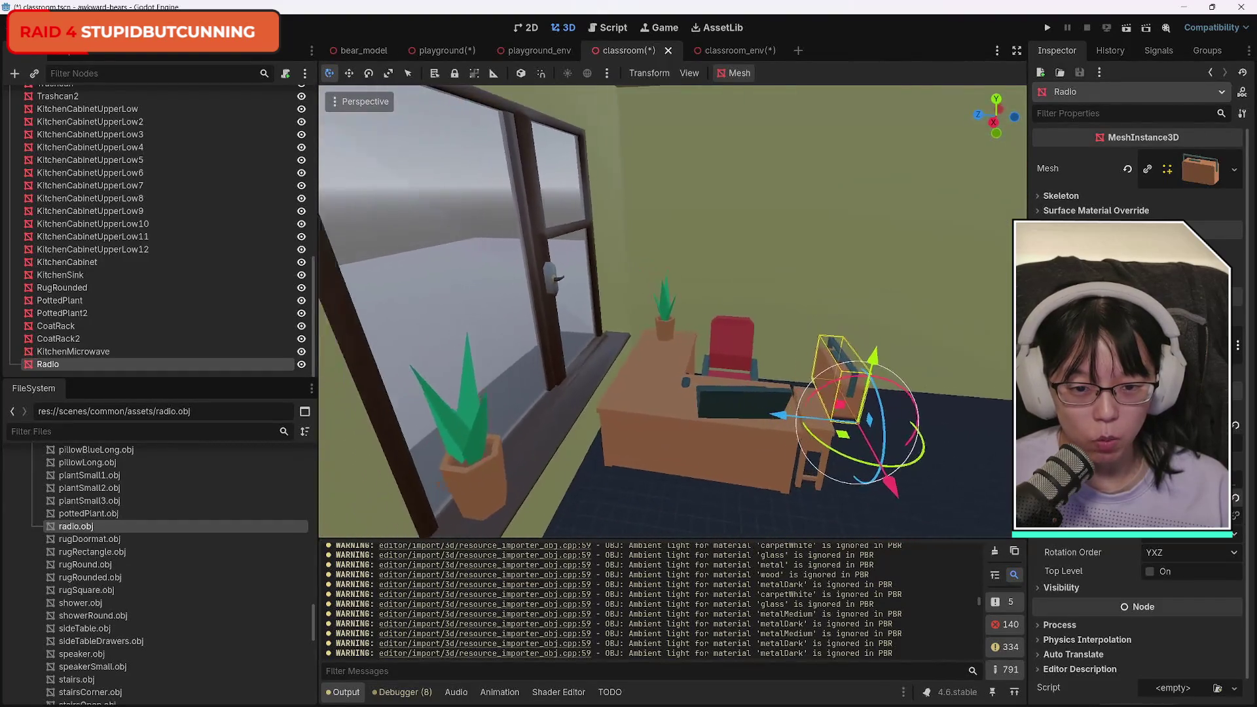
pyautogui.moveTo(888, 485); pyautogui.dragTo(495, 444)
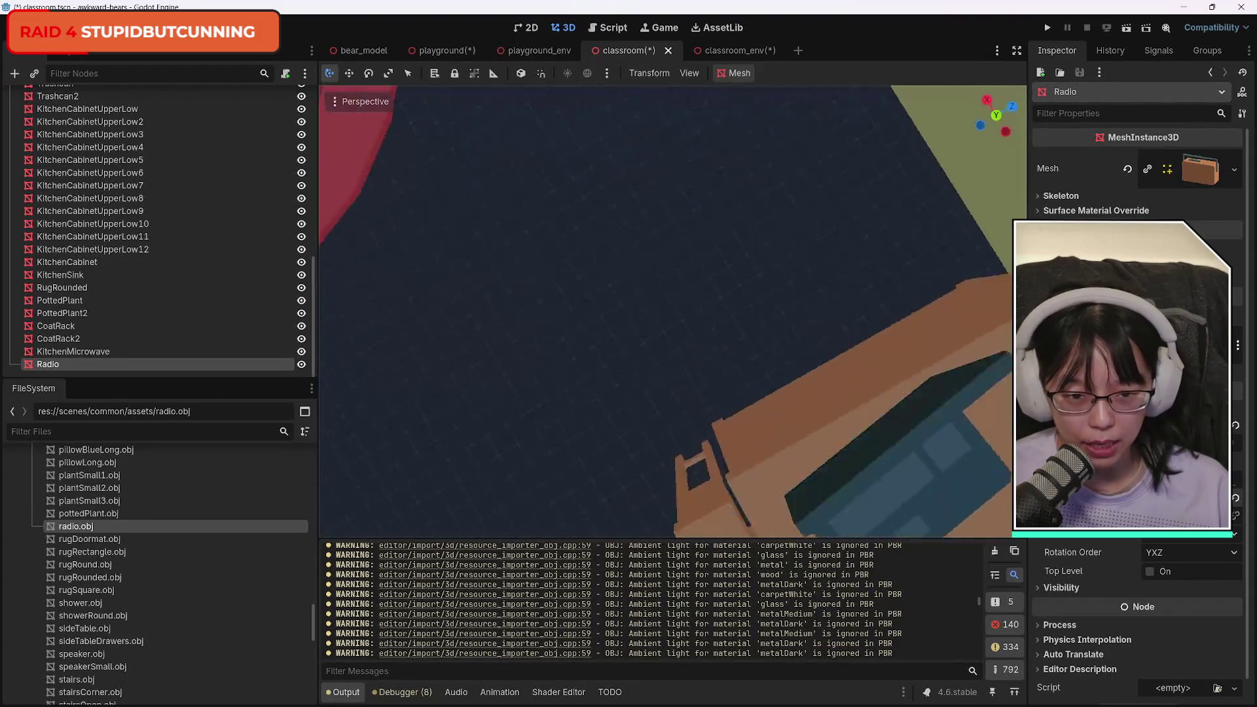
pyautogui.press('w')
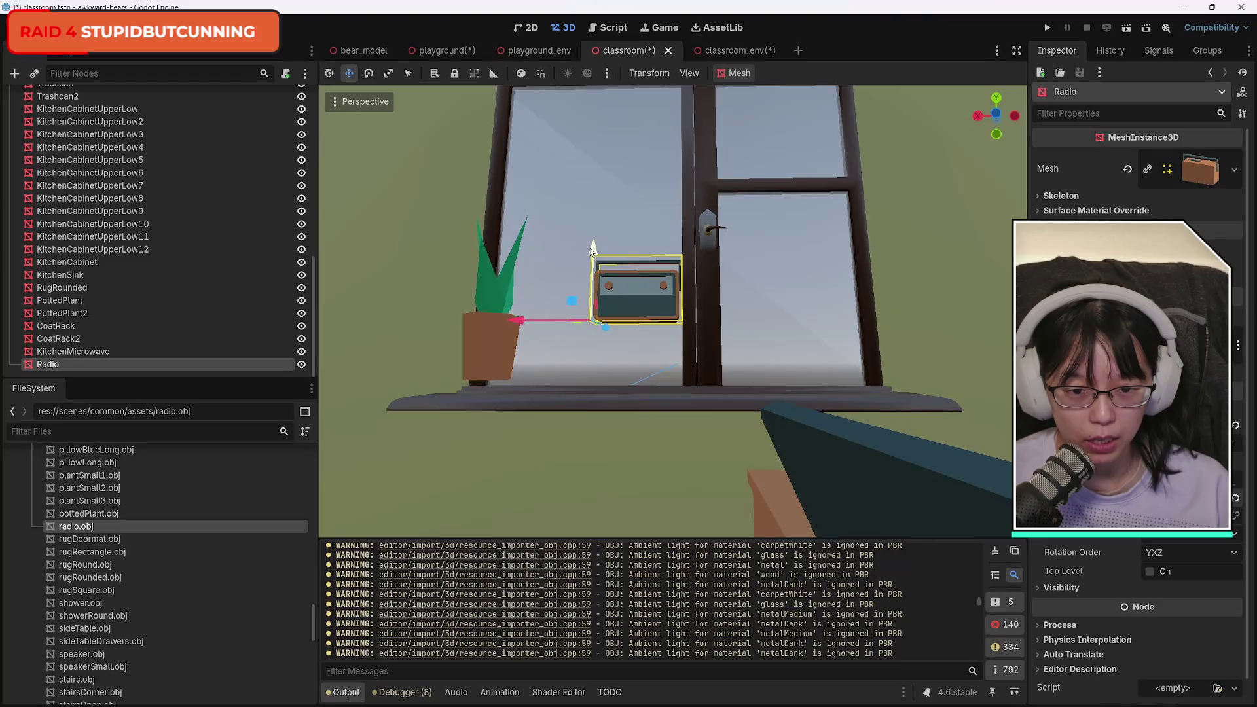
pyautogui.moveTo(592, 248); pyautogui.dragTo(591, 318)
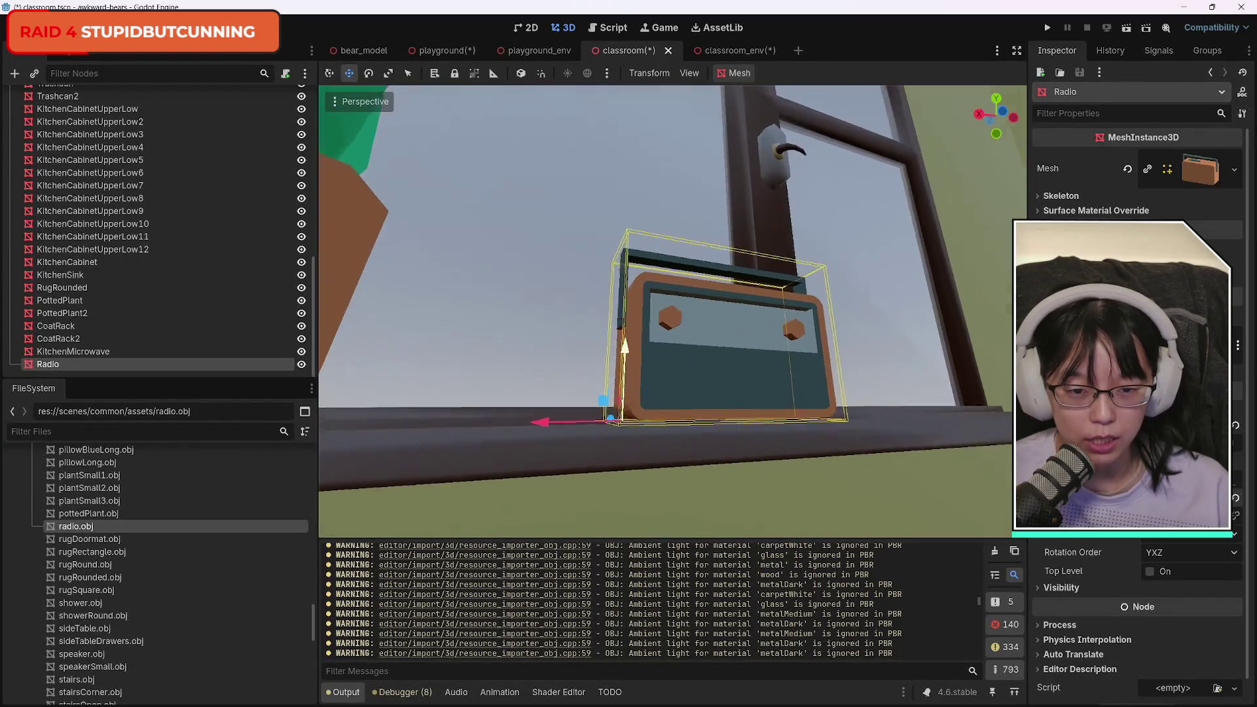
pyautogui.moveTo(625, 347)
pyautogui.mouseDown()
pyautogui.moveTo(635, 334)
pyautogui.moveTo(634, 363)
pyautogui.moveTo(633, 350)
pyautogui.mouseUp()
pyautogui.moveTo(619, 413)
pyautogui.mouseDown()
pyautogui.moveTo(635, 384)
pyautogui.moveTo(627, 348)
pyautogui.mouseUp()
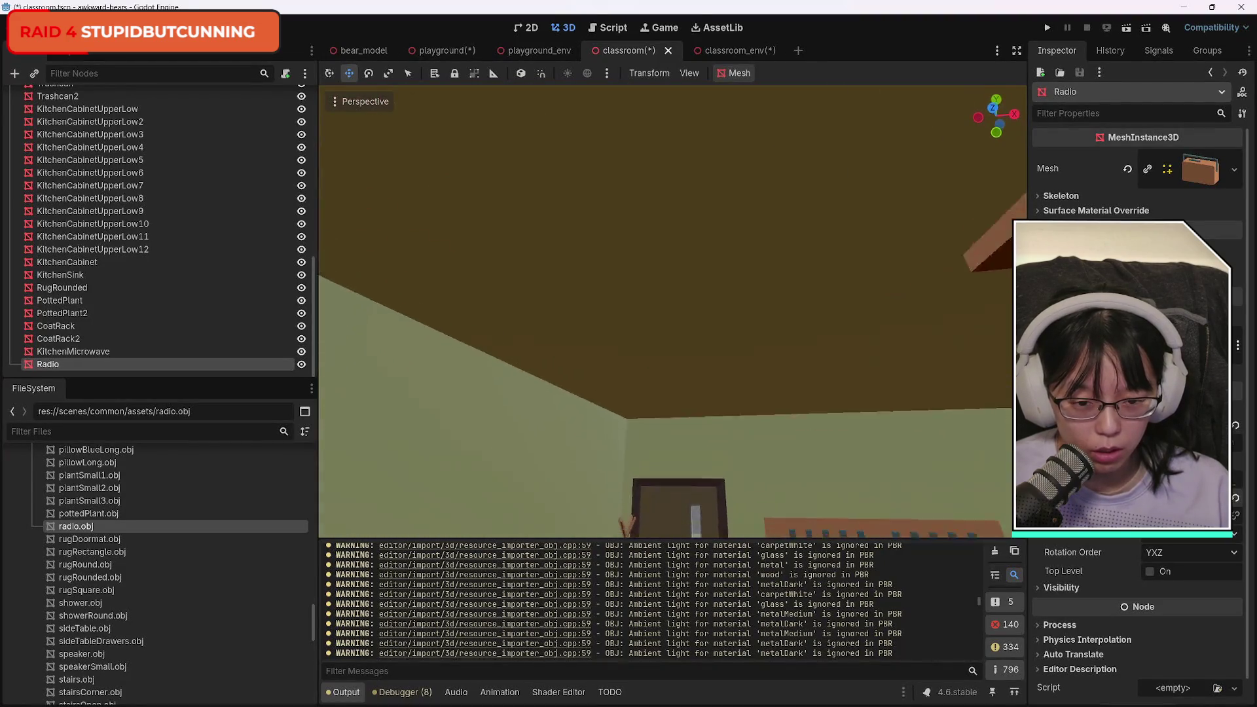
# Rotate the radio to a new angle and nudge it slightly along the sill.
pyautogui.press('f')
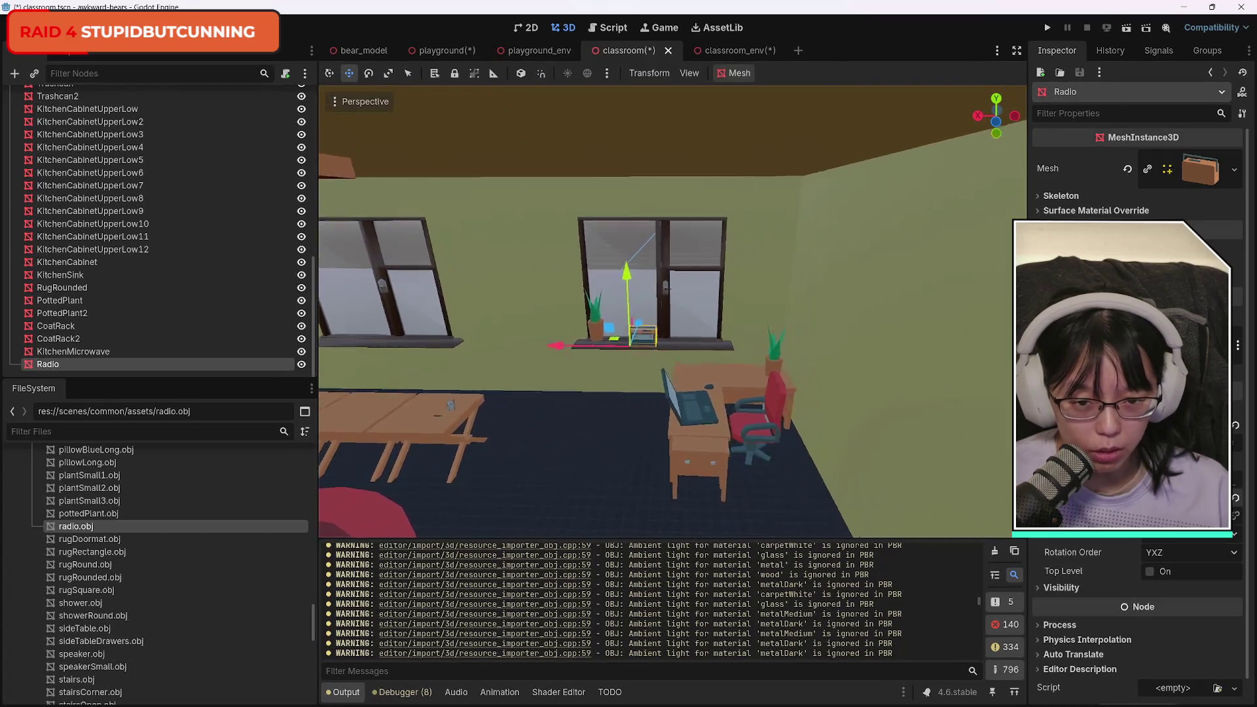
pyautogui.scroll(5, 643, 334)
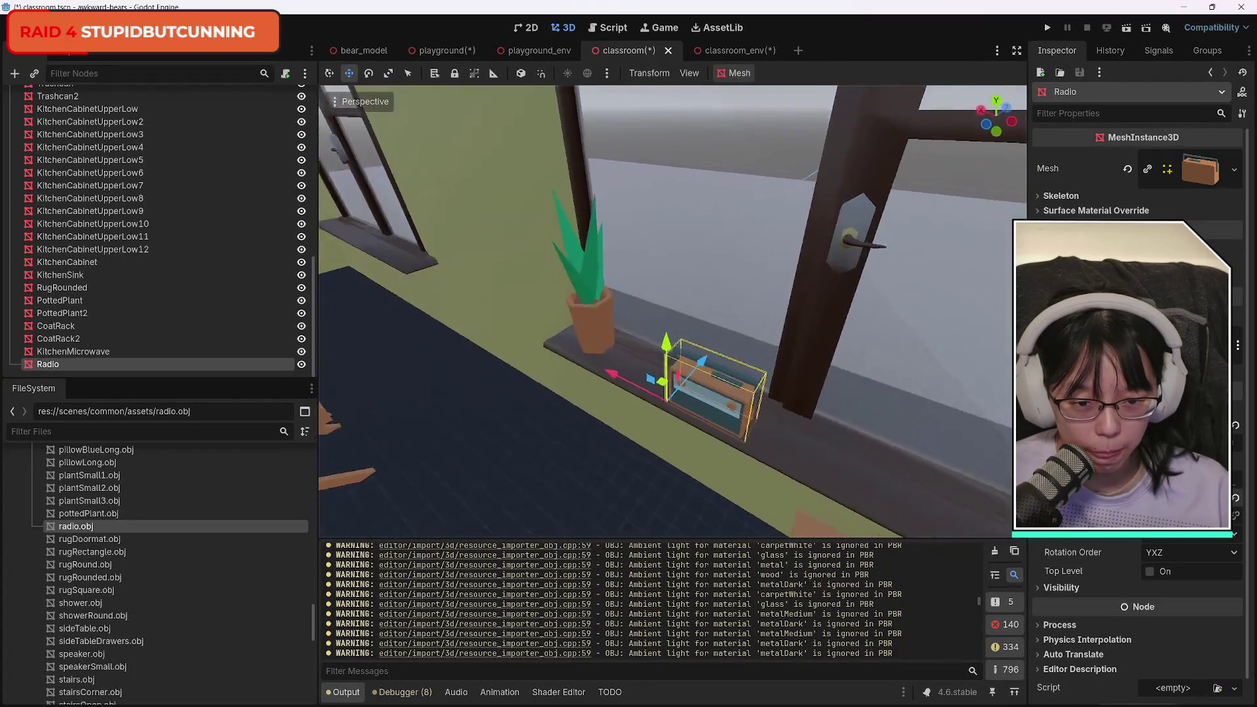
pyautogui.click(368, 74)
pyautogui.moveTo(693, 448)
pyautogui.mouseDown()
pyautogui.moveTo(746, 446)
pyautogui.moveTo(719, 425)
pyautogui.mouseUp()
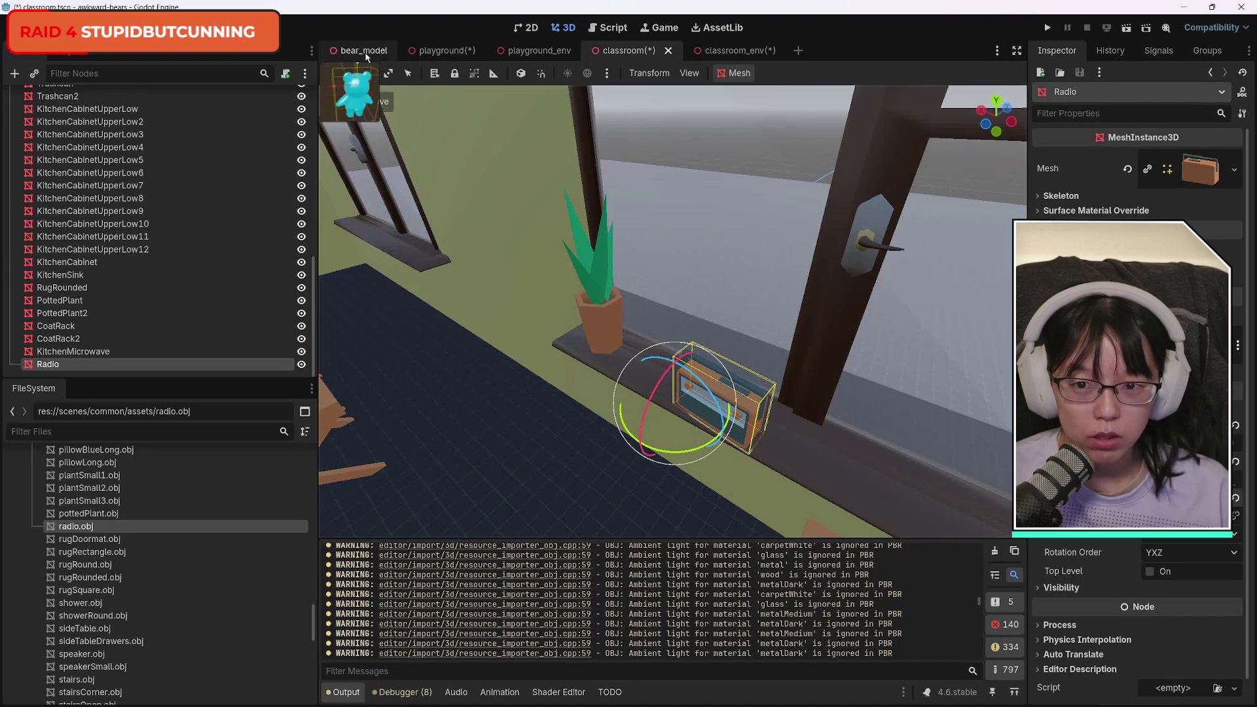
pyautogui.click(329, 73)
pyautogui.moveTo(711, 364); pyautogui.dragTo(714, 362)
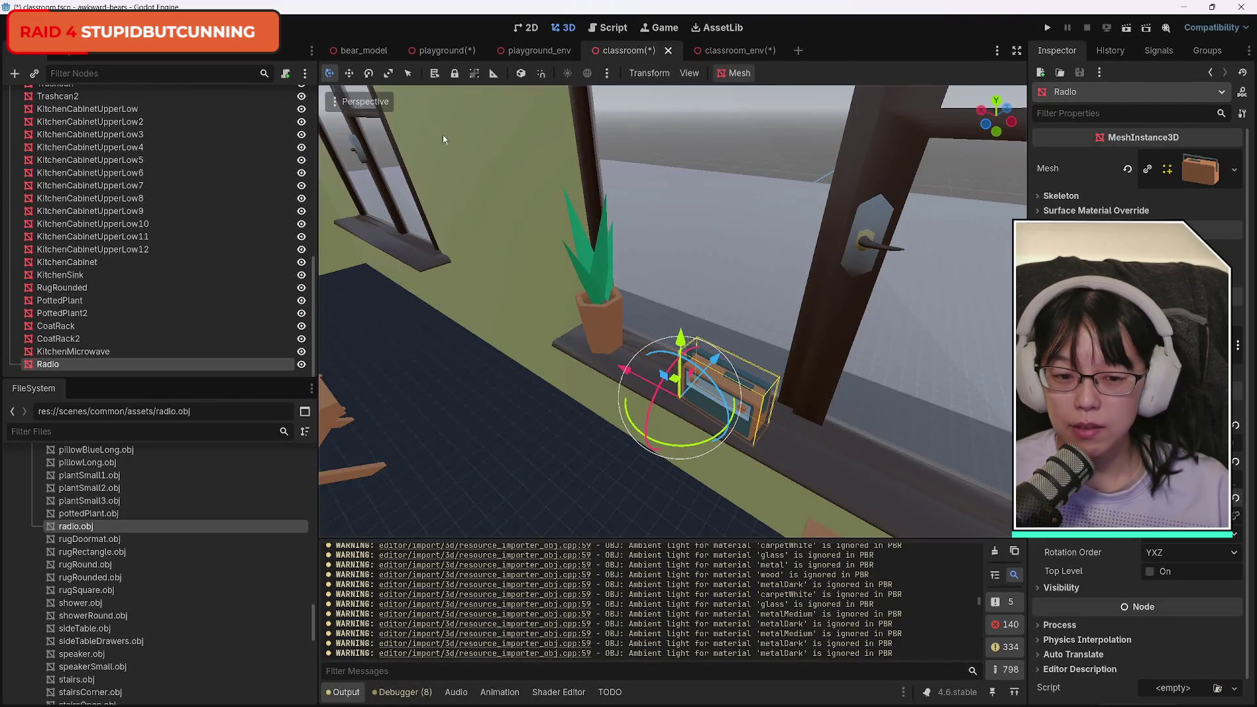
# Look around the room from the window toward the tables and kitchen cabinets.
pyautogui.rightClick(471, 299)
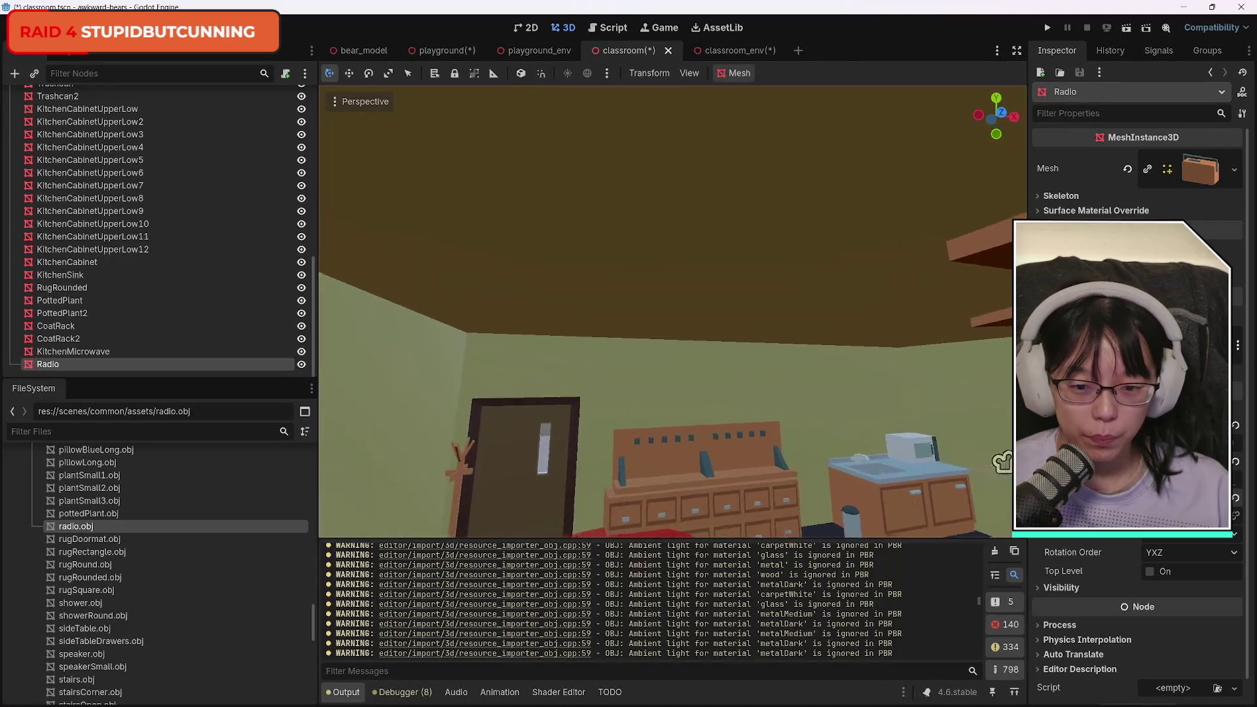
pyautogui.press('w')
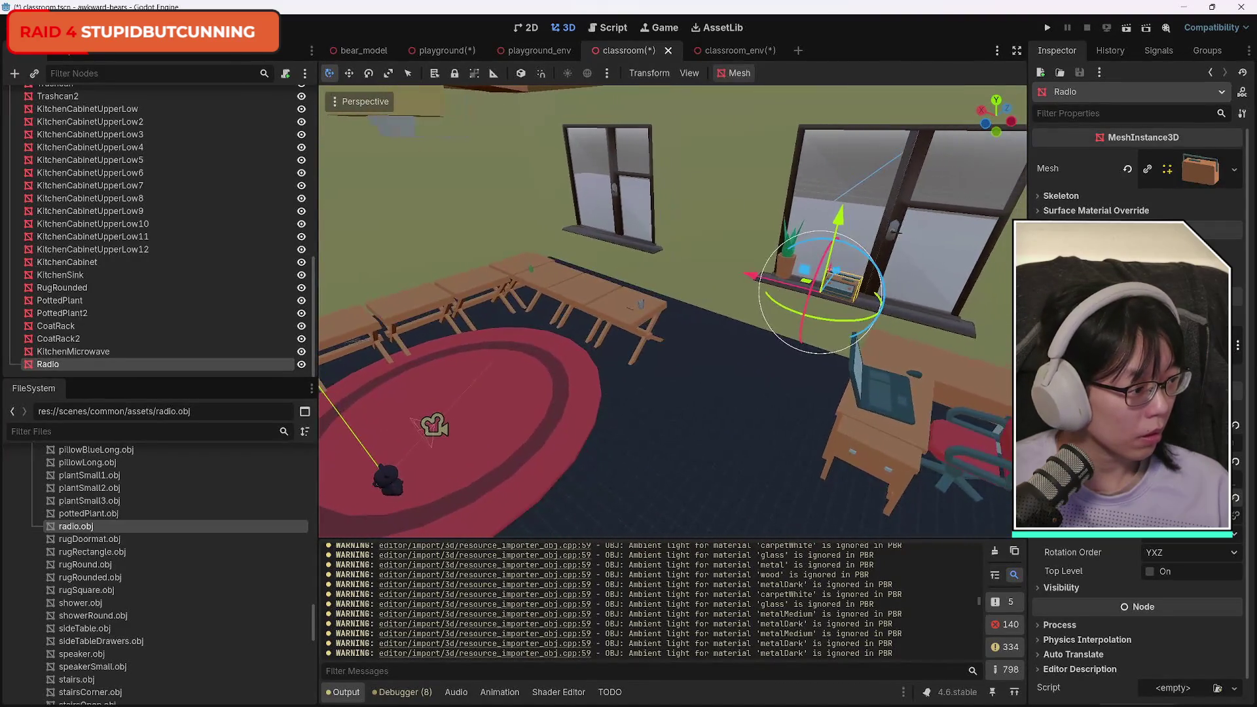
pyautogui.rightClick(493, 357)
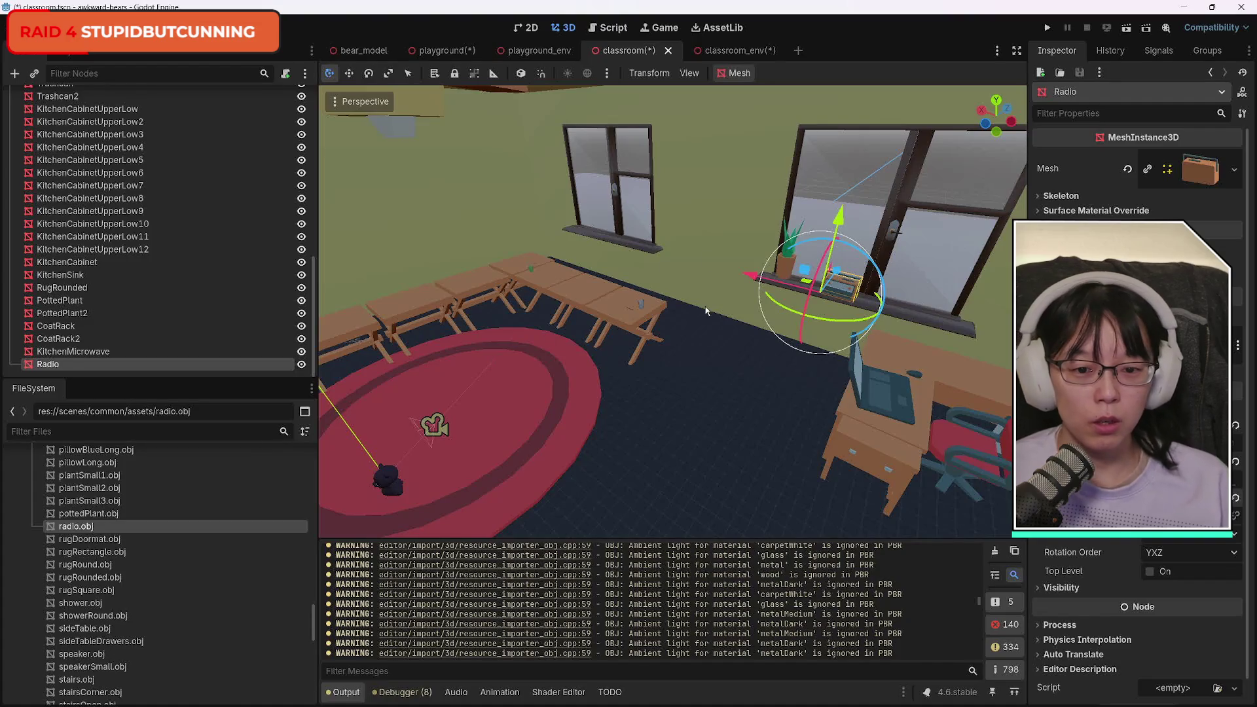
pyautogui.press('f')
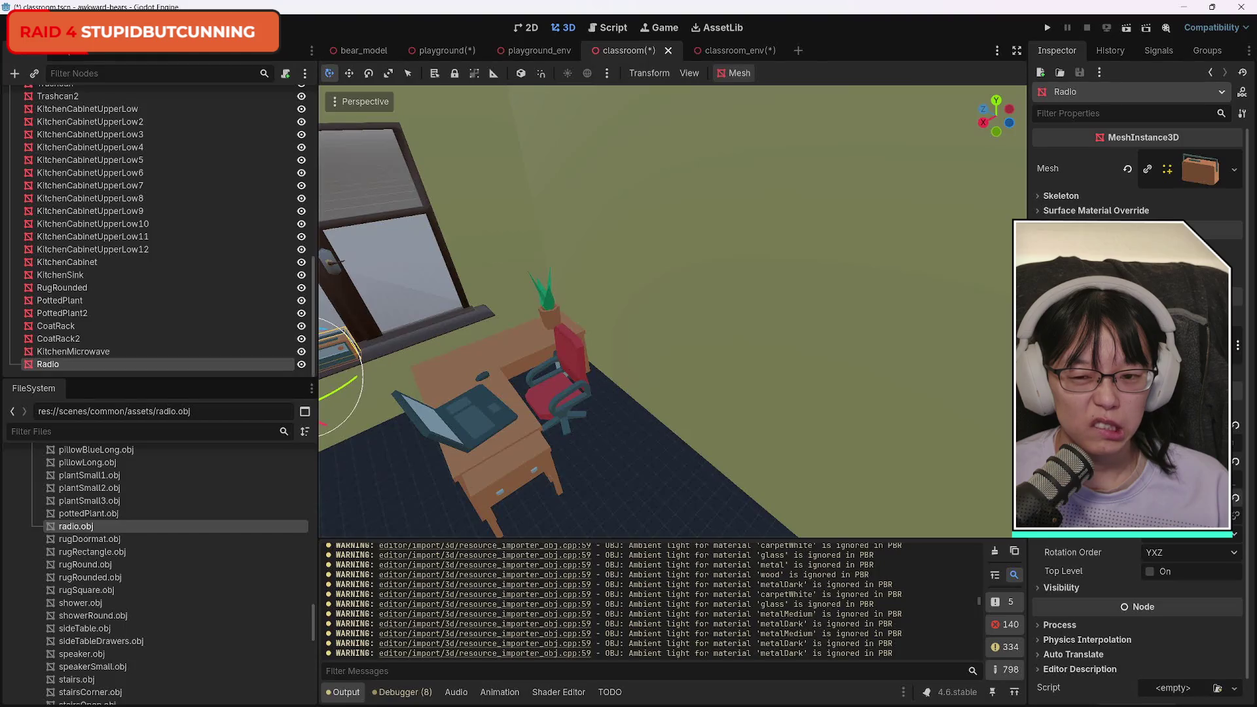
pyautogui.rightClick(655, 314)
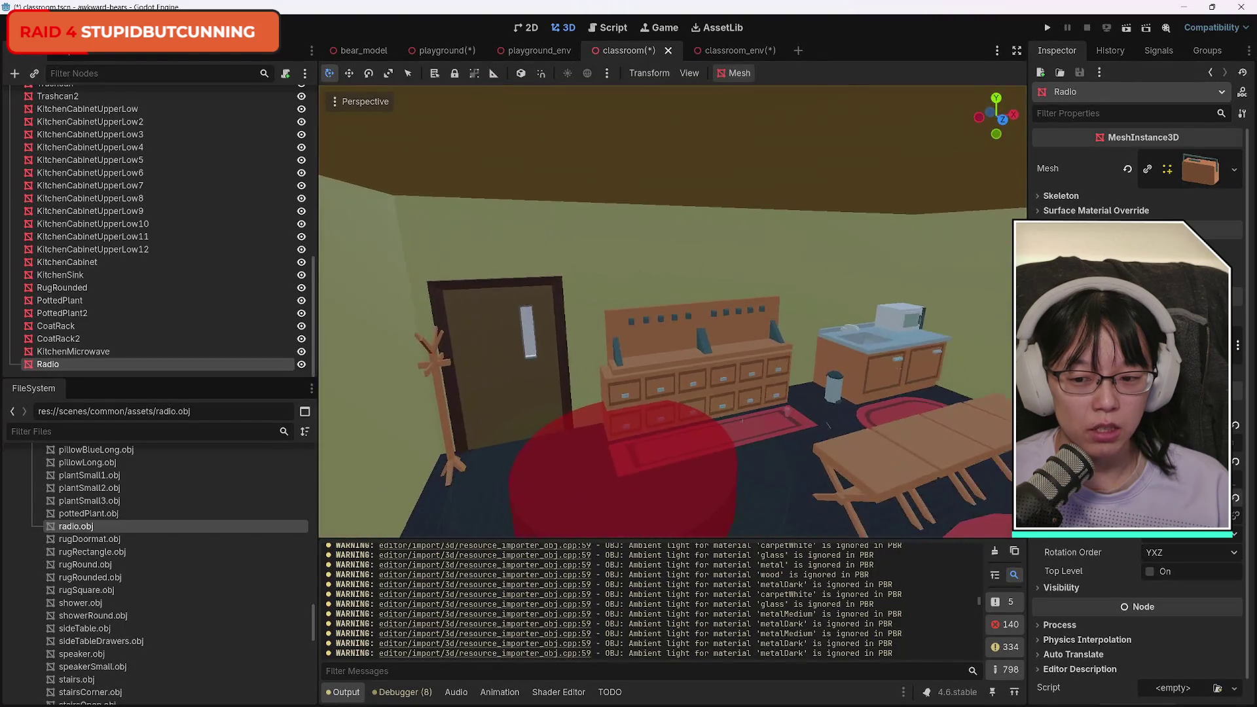
# Scroll up to the chair models and drag chairModernFrameCushion.obj into the scene near the rug.
pyautogui.scroll(-3, 197, 645)
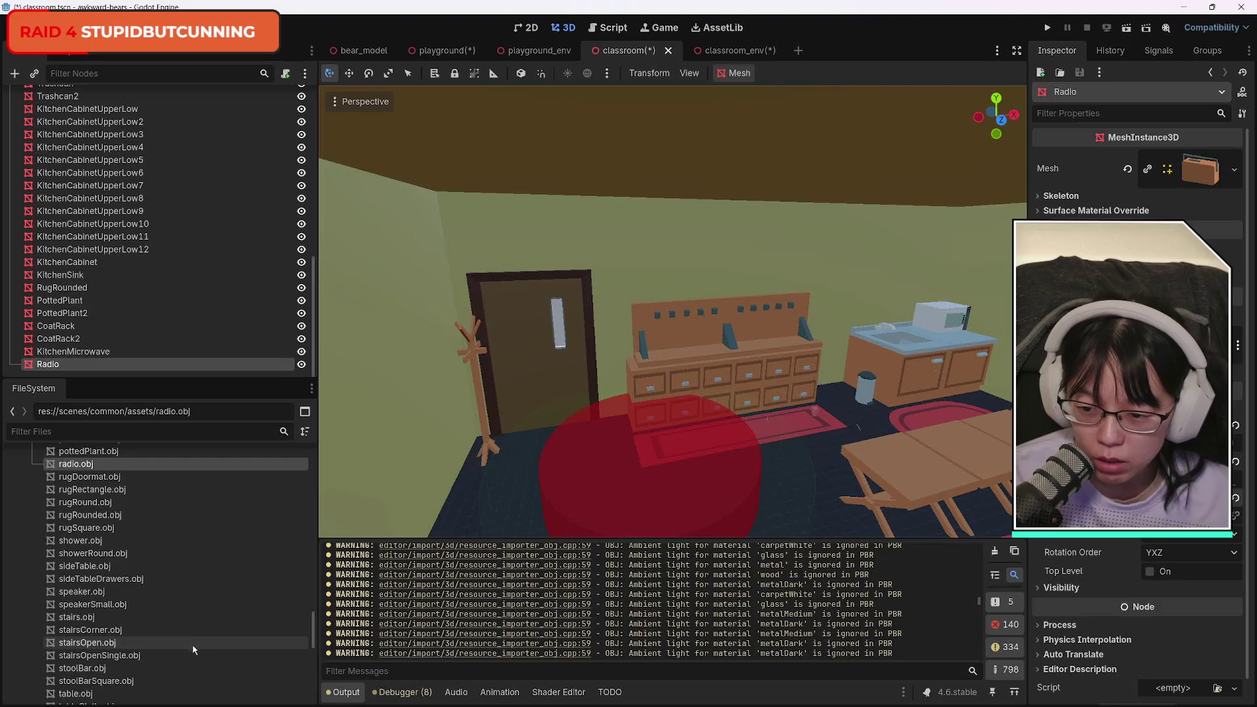
pyautogui.scroll(-2, 193, 652)
pyautogui.scroll(-3, 193, 651)
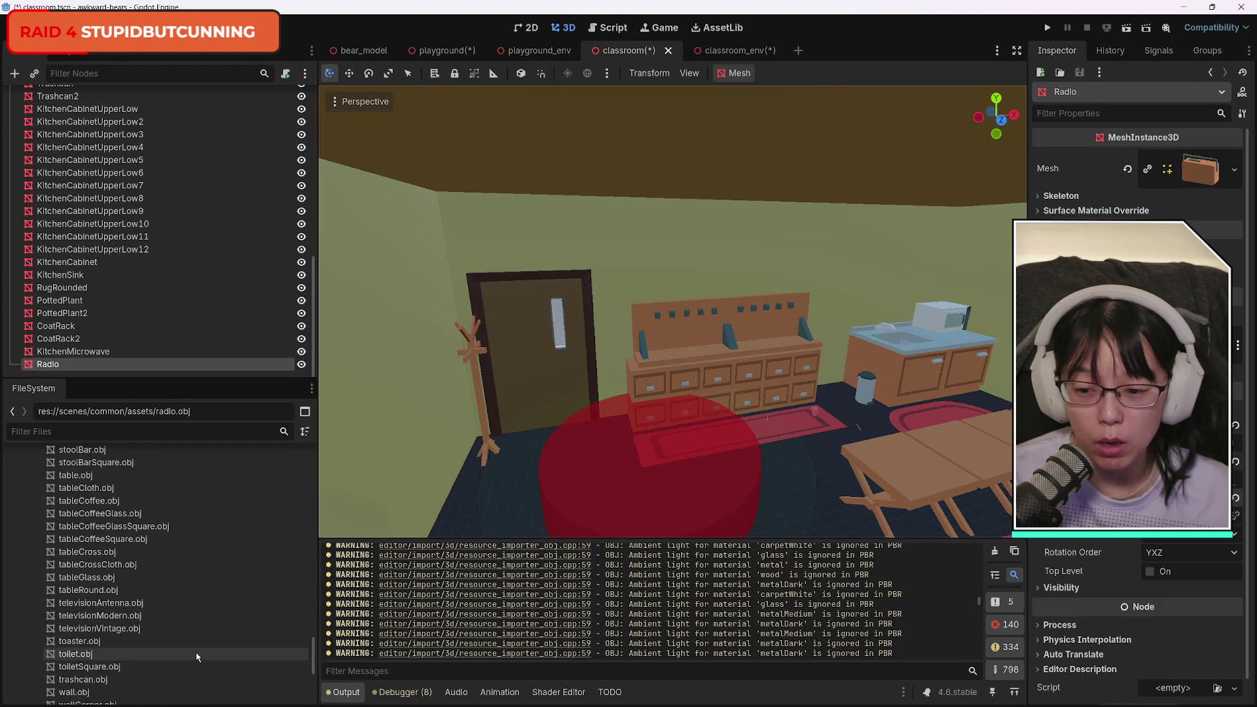
pyautogui.scroll(-3, 196, 654)
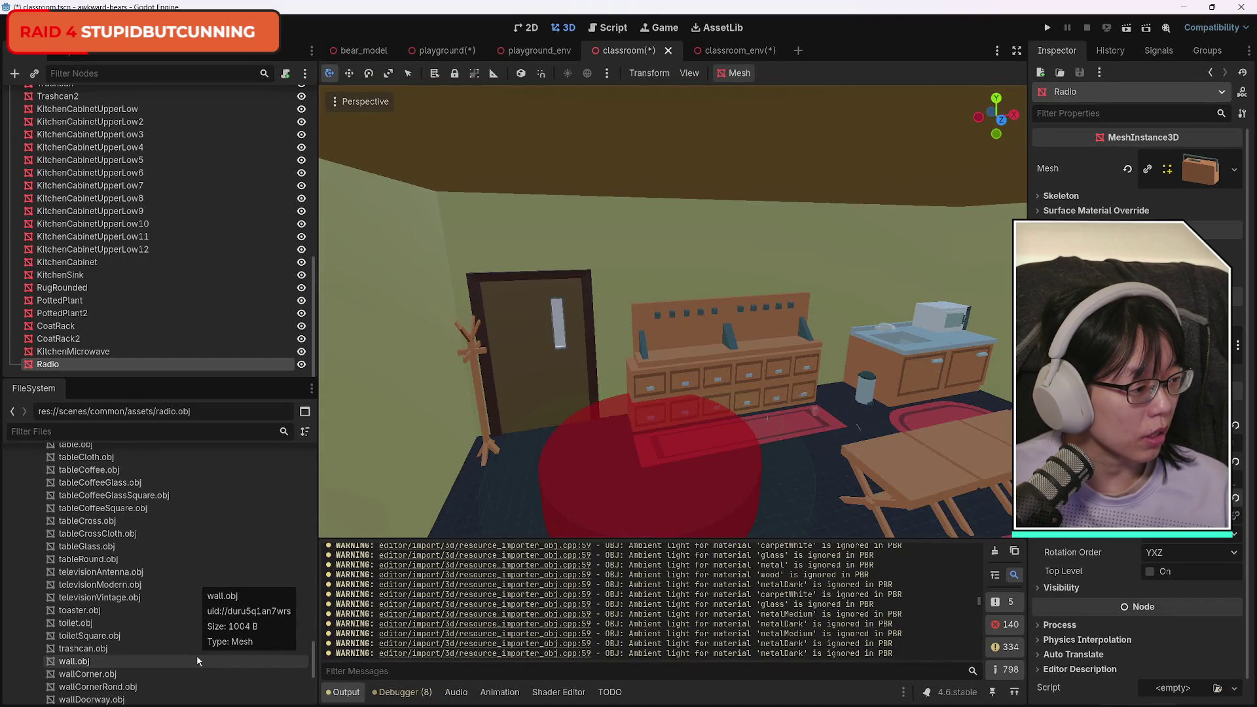
pyautogui.scroll(6, 193, 655)
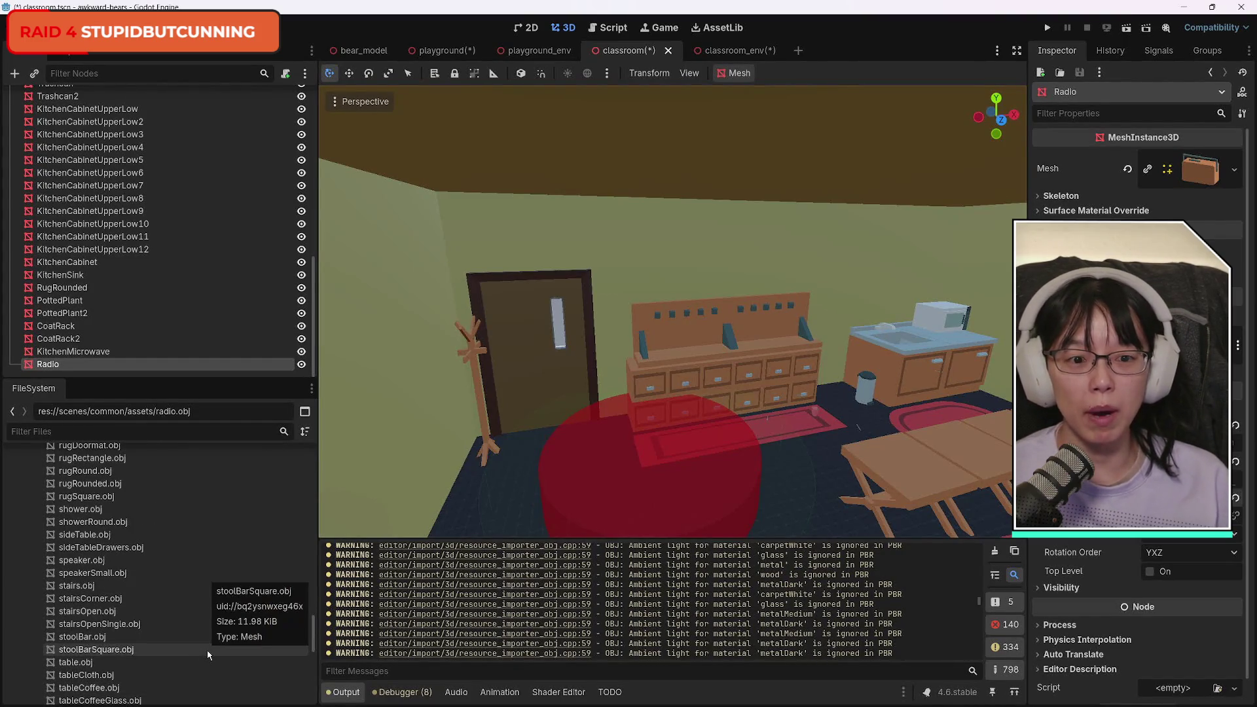
pyautogui.scroll(-10, 207, 655)
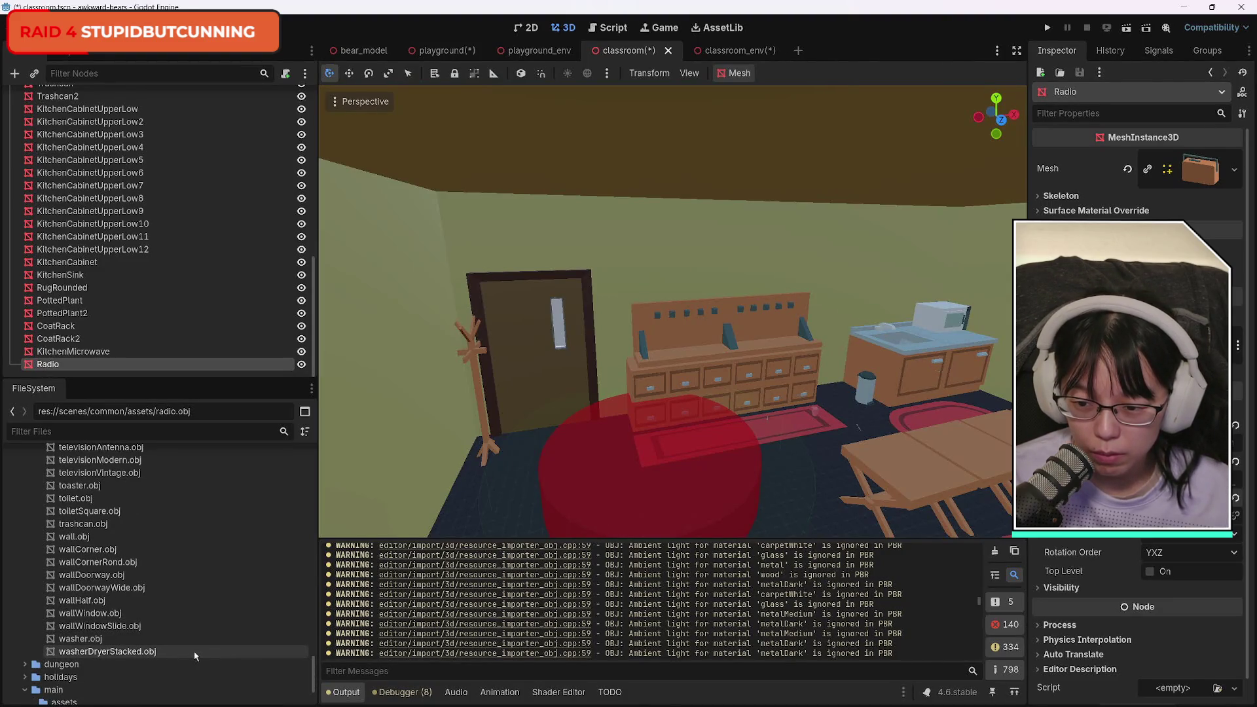
pyautogui.scroll(2, 194, 655)
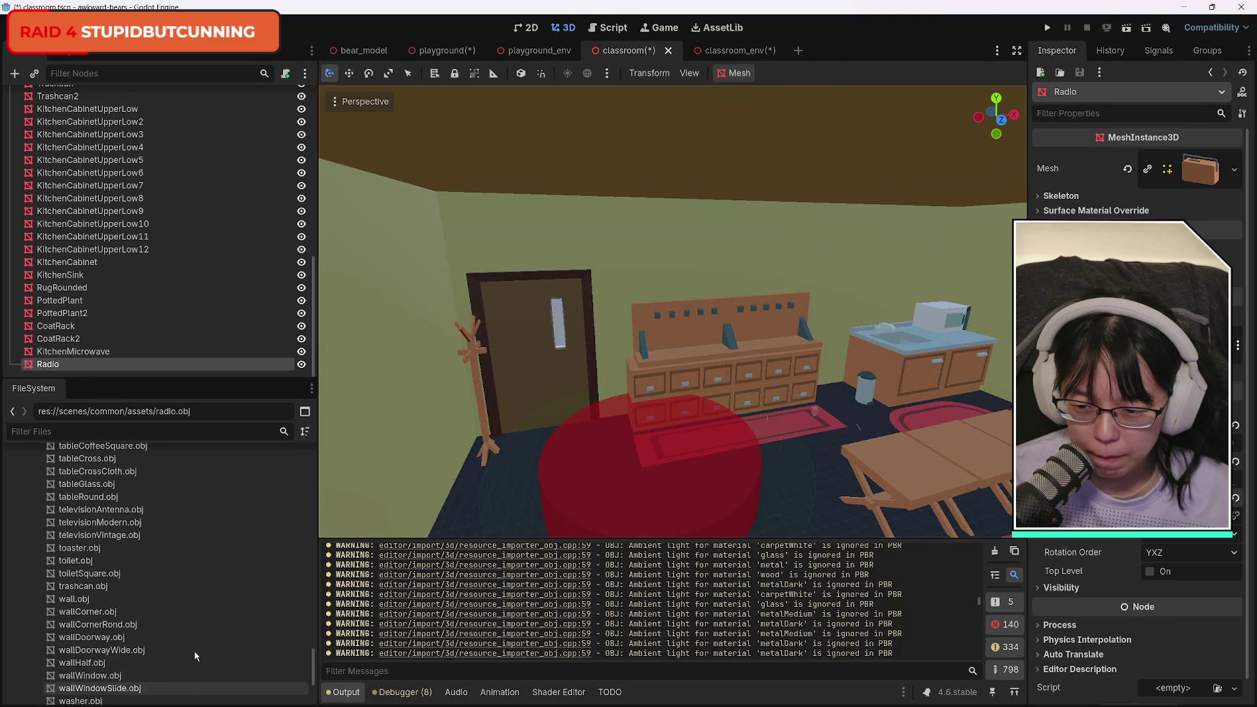
pyautogui.scroll(1, 194, 657)
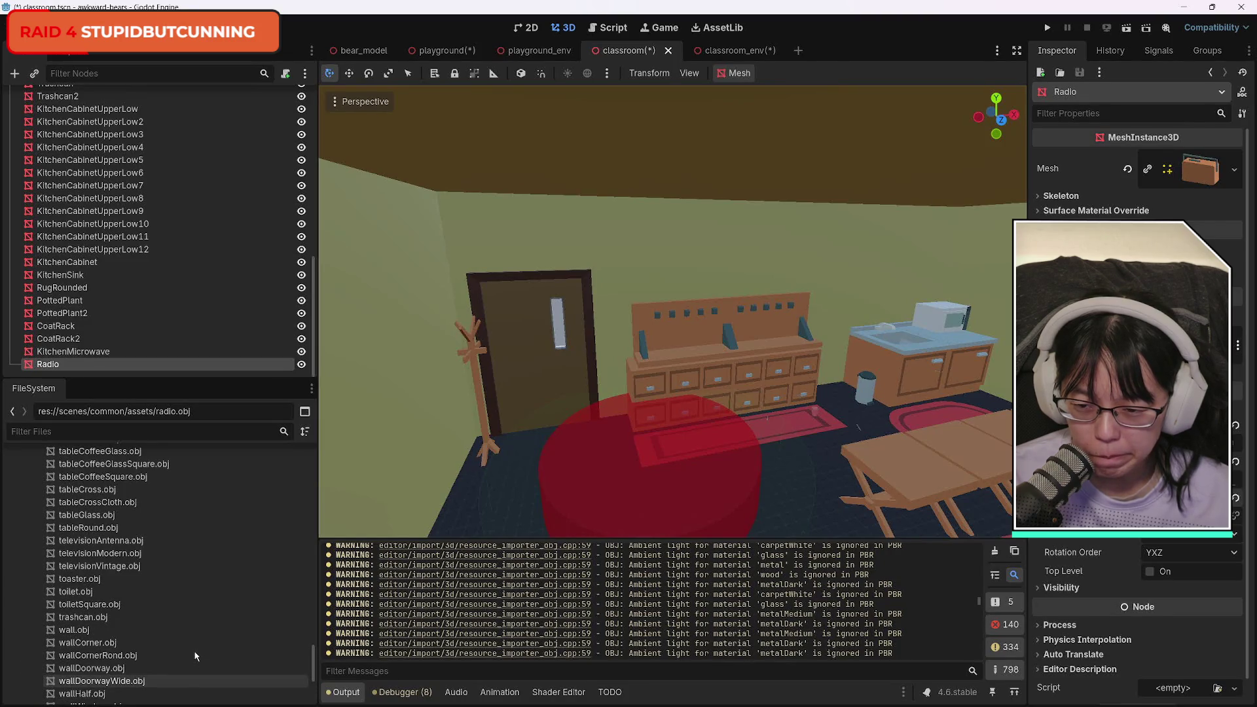
pyautogui.scroll(3, 195, 656)
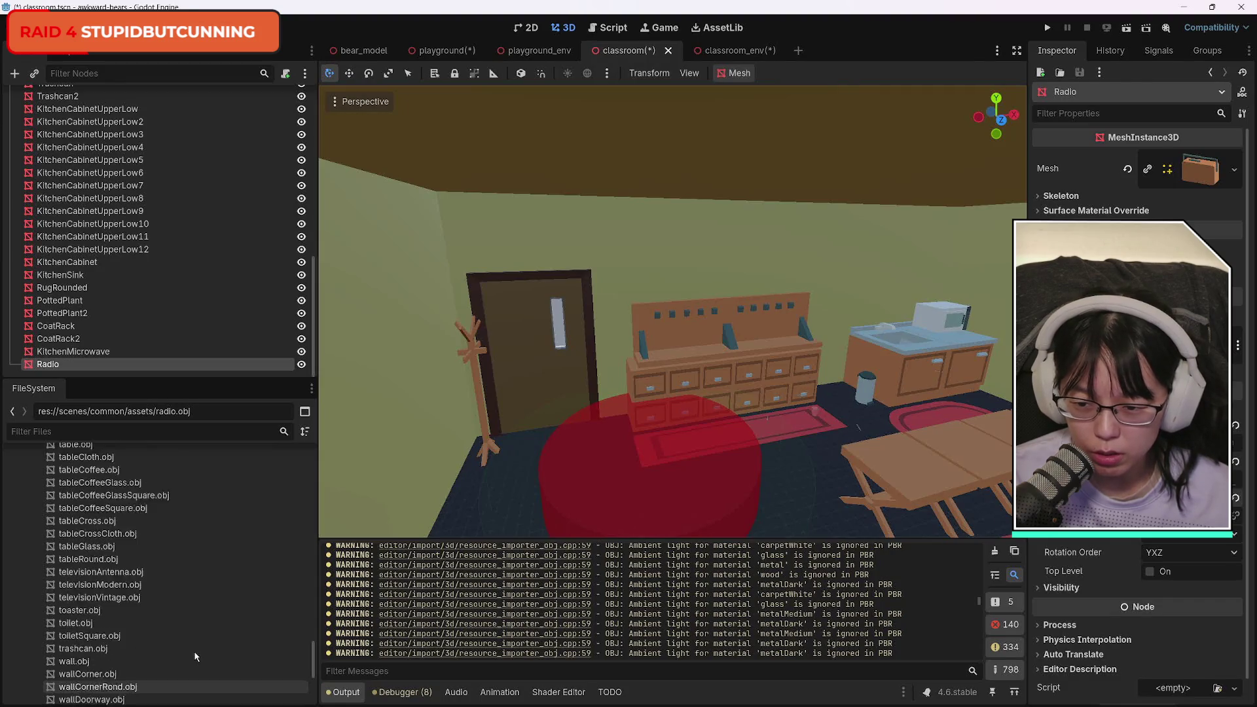
pyautogui.scroll(3, 195, 656)
pyautogui.scroll(3, 195, 654)
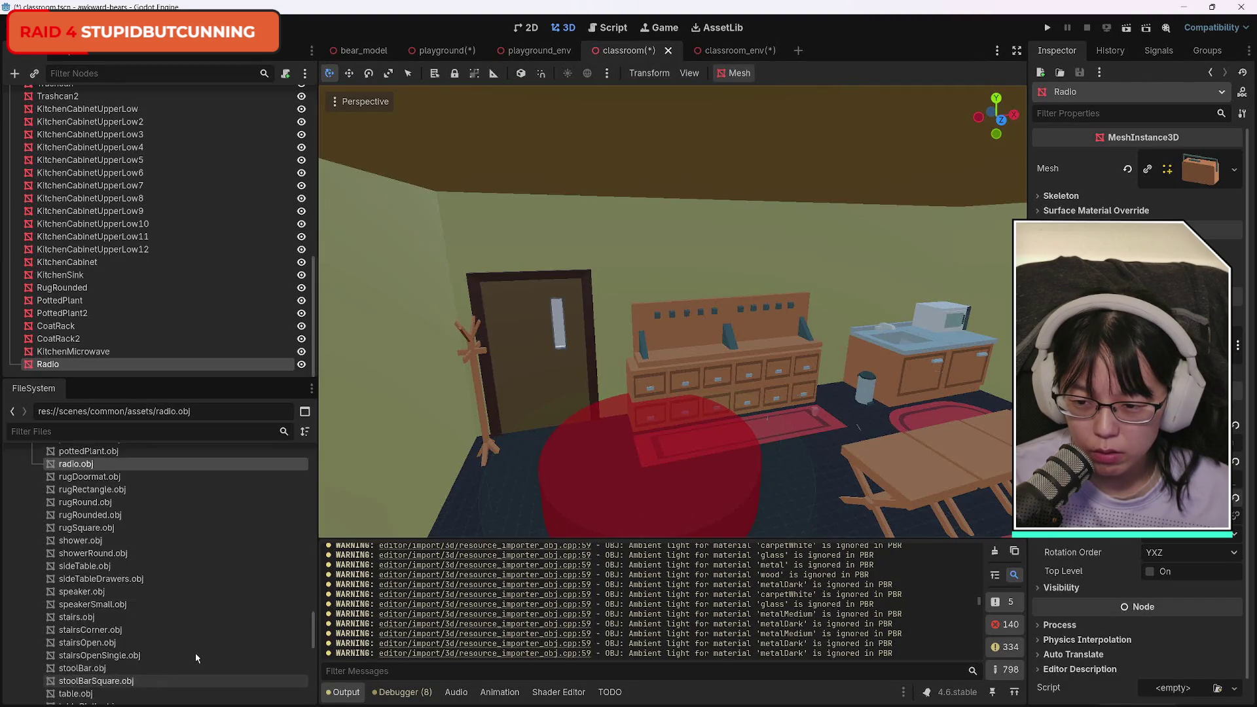
pyautogui.scroll(6, 198, 658)
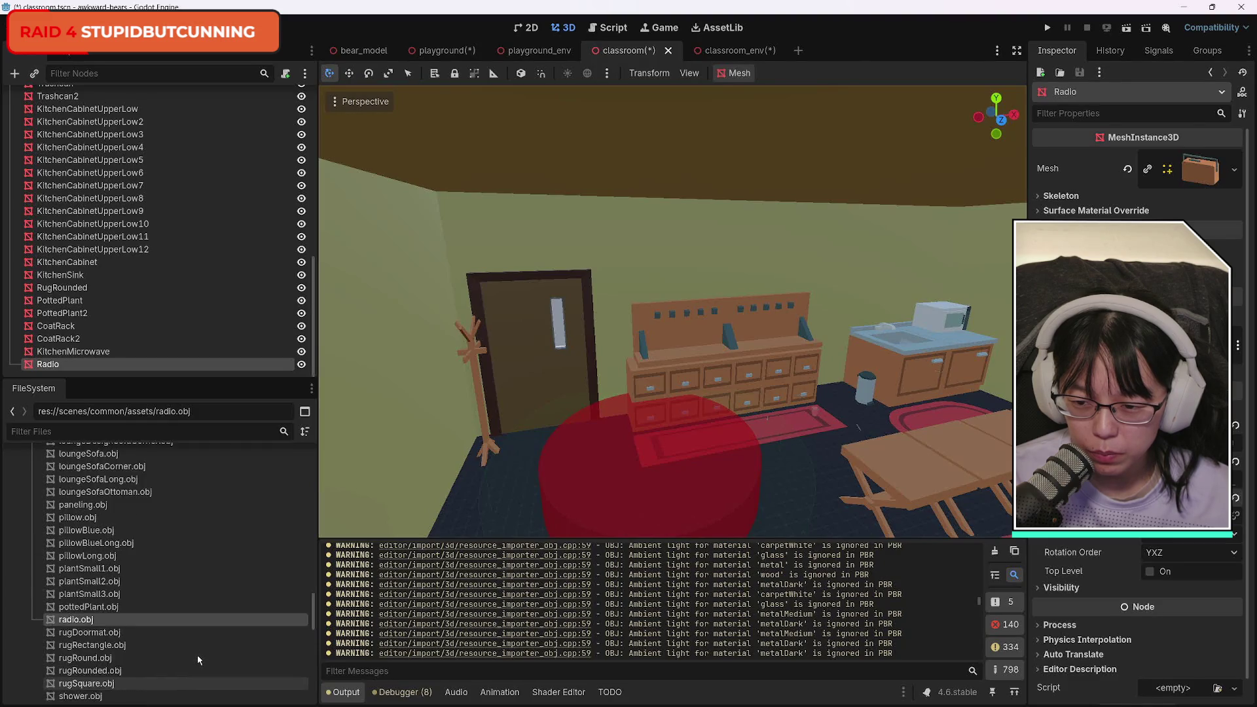
pyautogui.scroll(5, 199, 661)
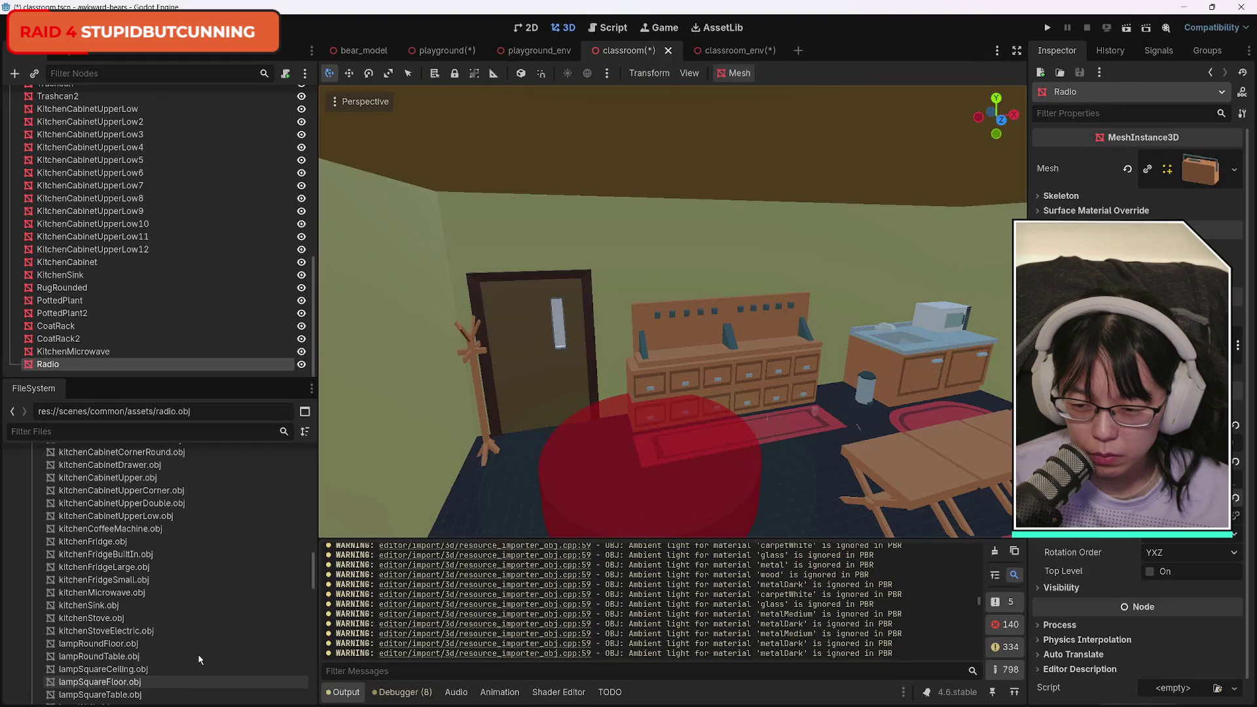
pyautogui.scroll(2, 200, 659)
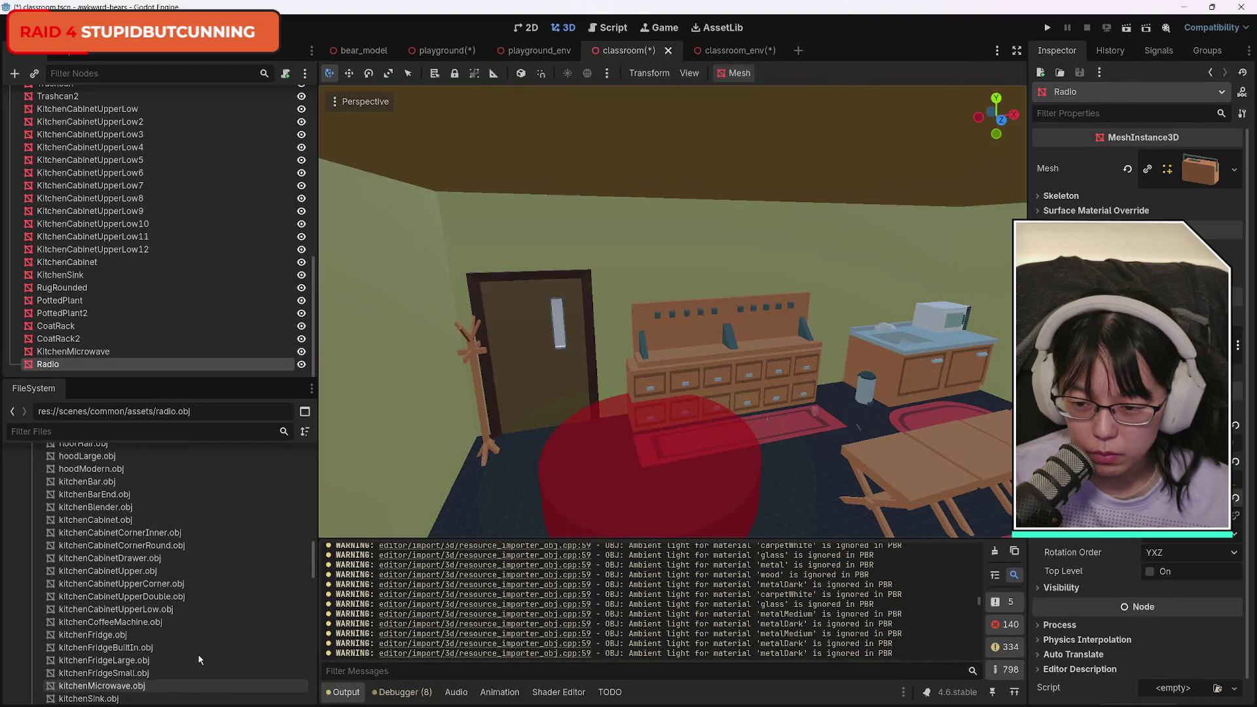
pyautogui.scroll(2, 199, 659)
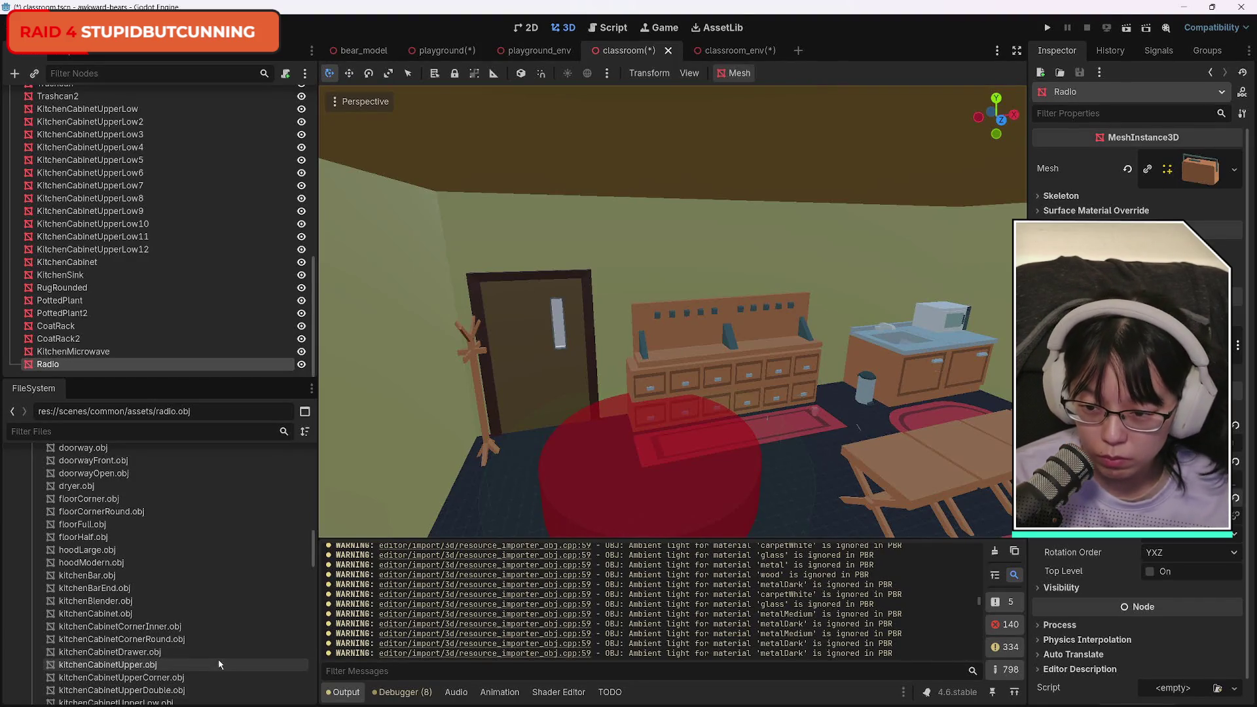
pyautogui.scroll(2, 217, 657)
pyautogui.scroll(2, 219, 662)
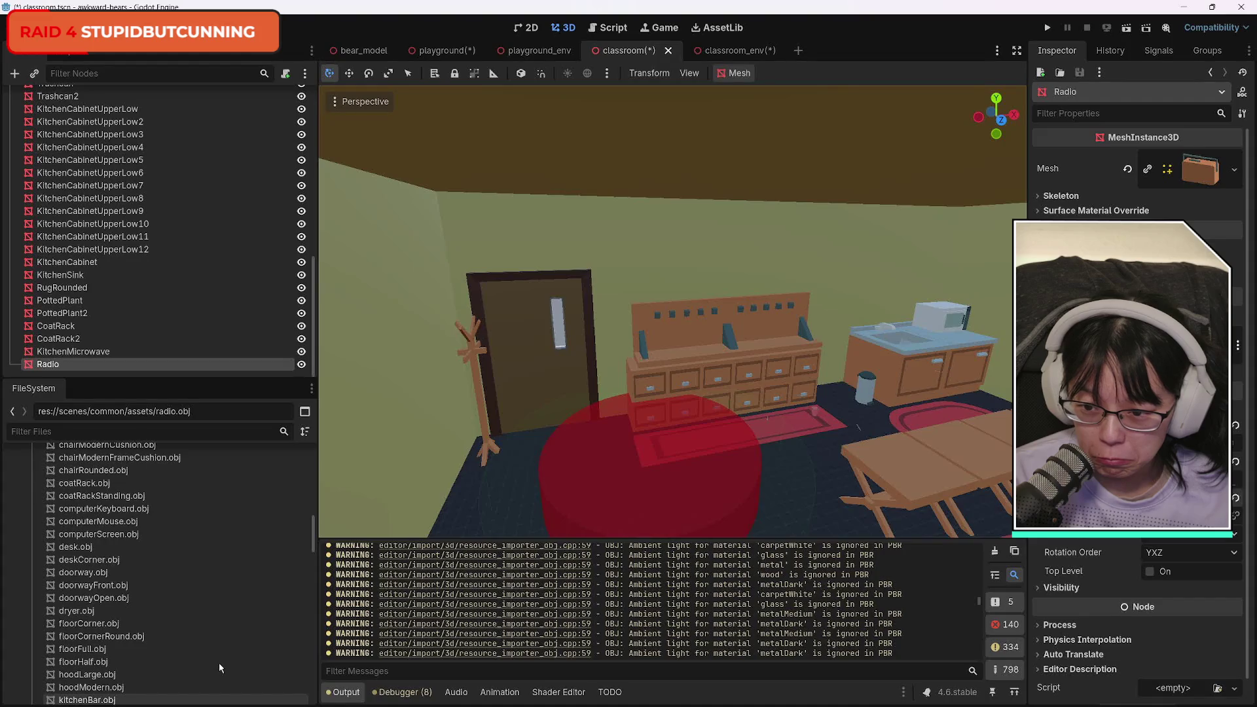
pyautogui.scroll(1, 219, 663)
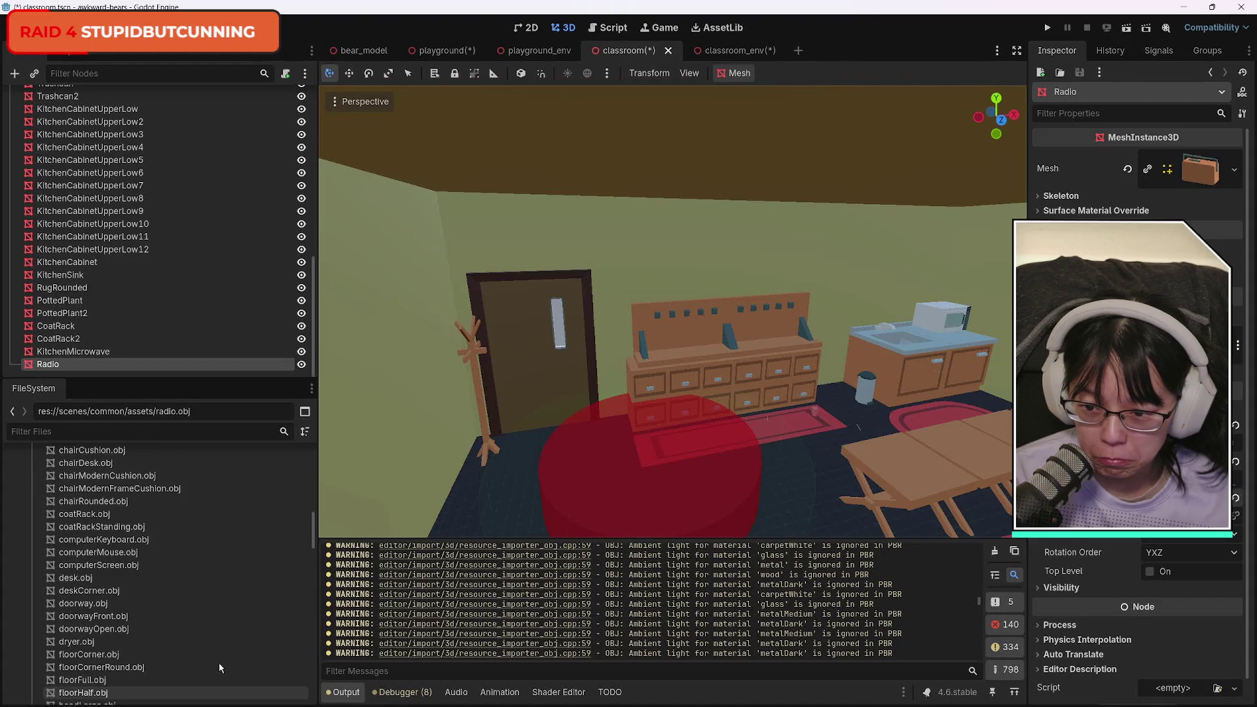
pyautogui.scroll(1, 218, 663)
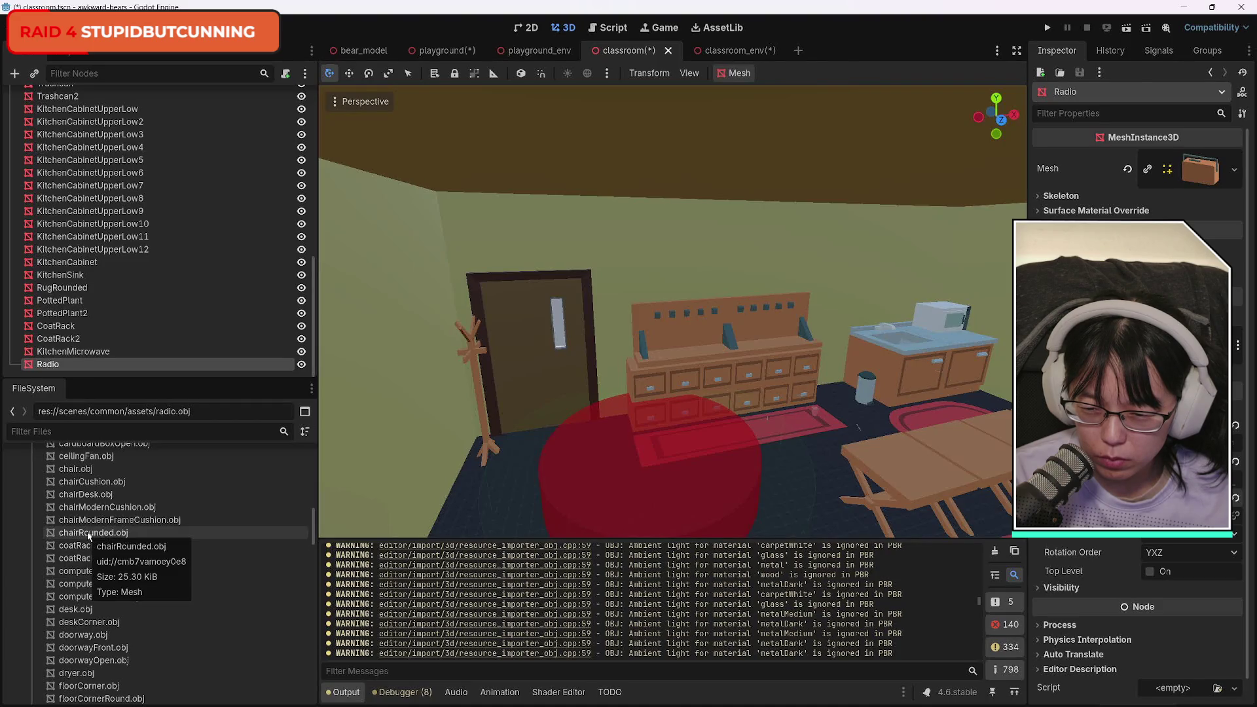
pyautogui.moveTo(92, 520); pyautogui.dragTo(438, 525)
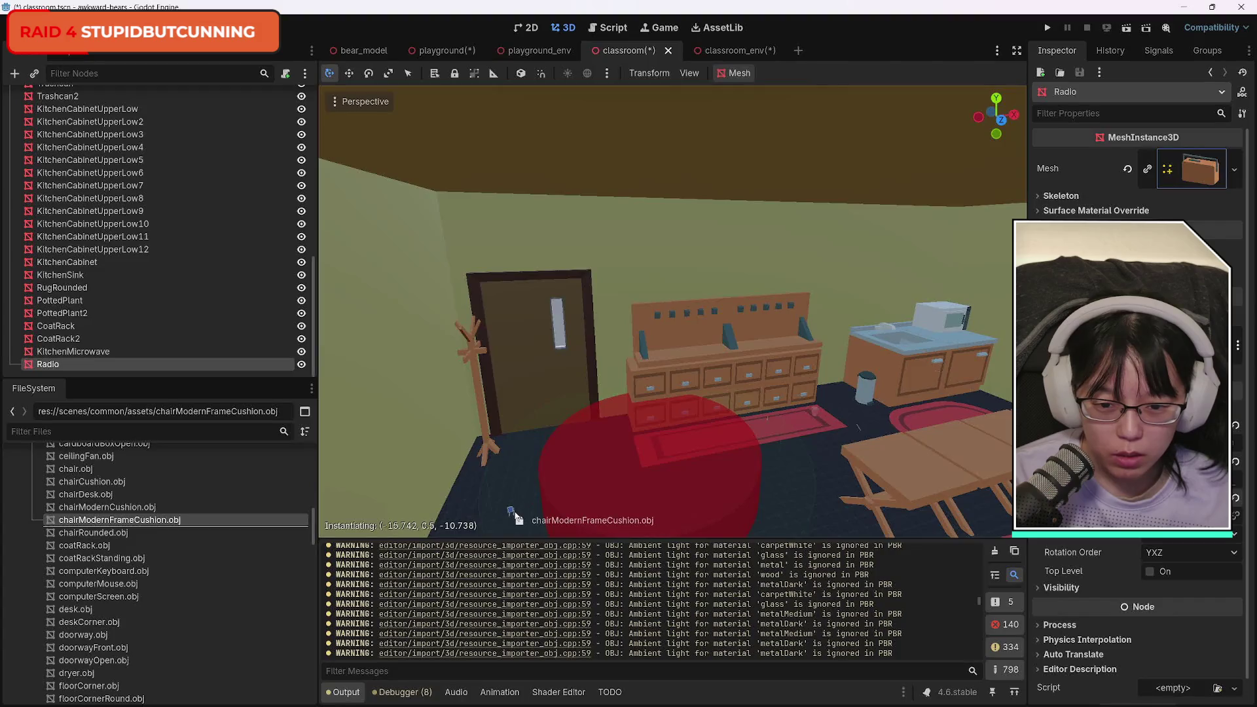
# Try the modern frame cushion chair and the modern cushion chair in the room, then undo both.
pyautogui.moveTo(517, 519); pyautogui.dragTo(519, 520)
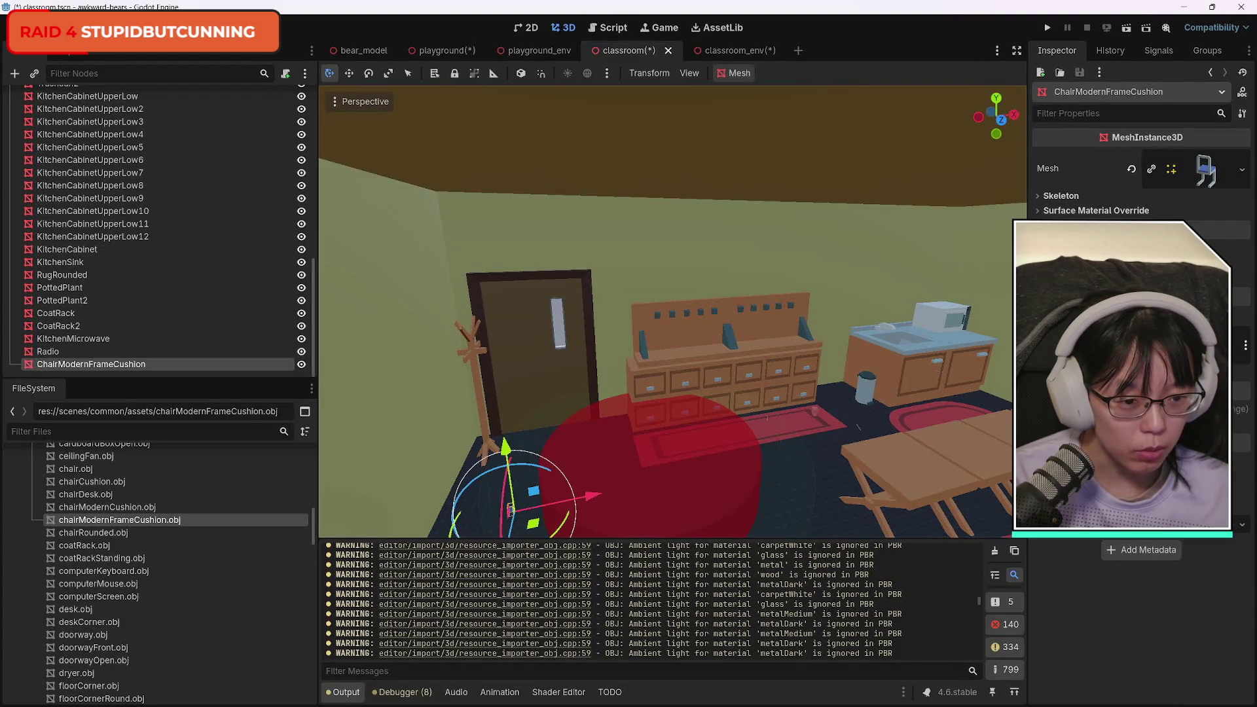
pyautogui.press('f')
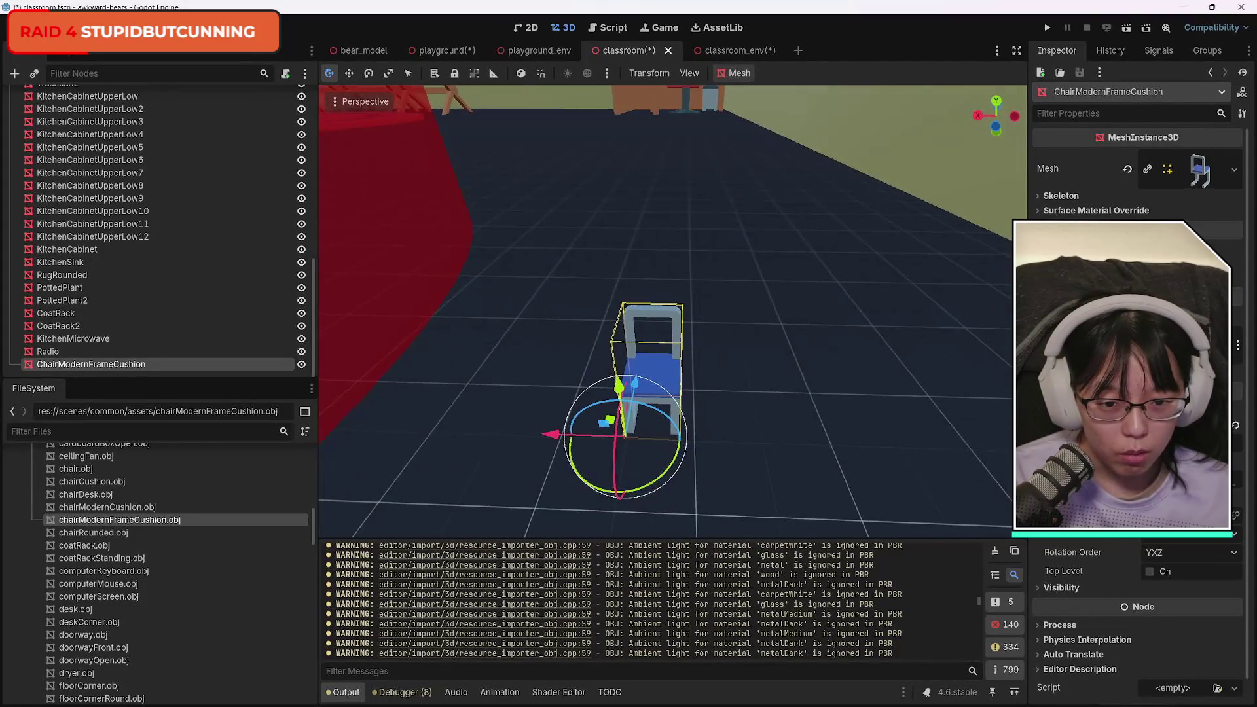
pyautogui.hotkey('ctrl', 'z')
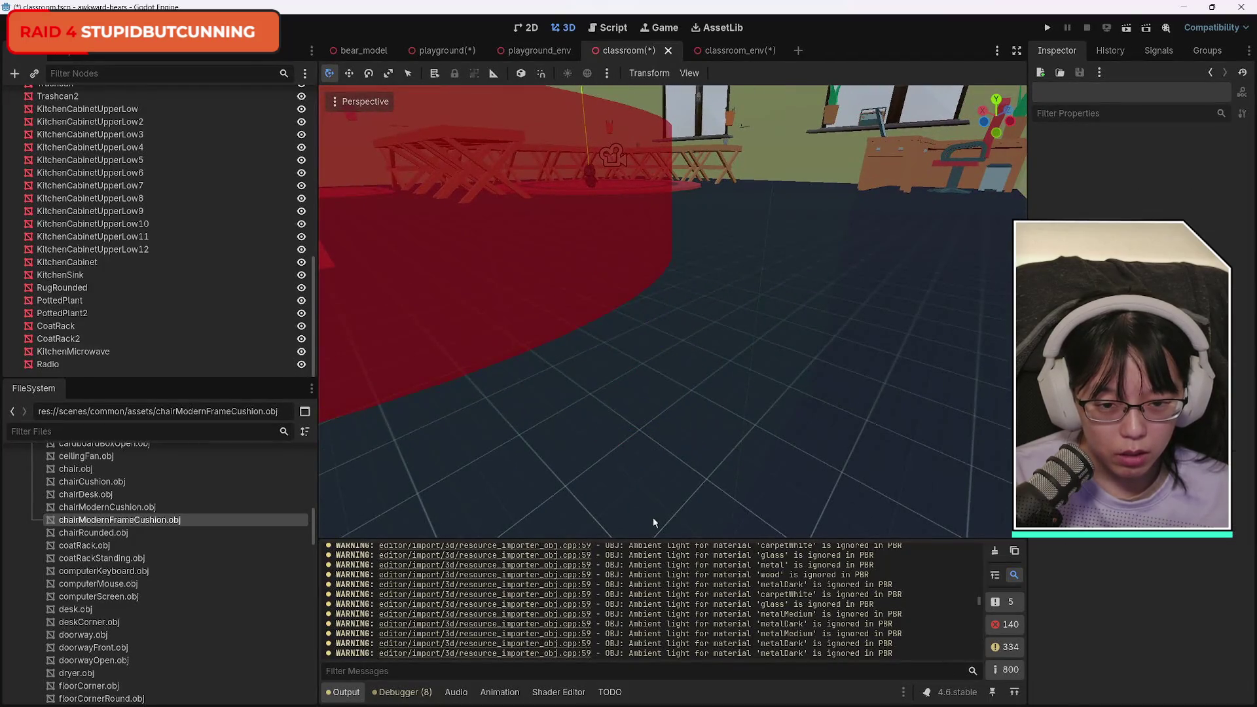
pyautogui.moveTo(108, 508)
pyautogui.mouseDown()
pyautogui.moveTo(494, 482)
pyautogui.moveTo(687, 443)
pyautogui.mouseUp()
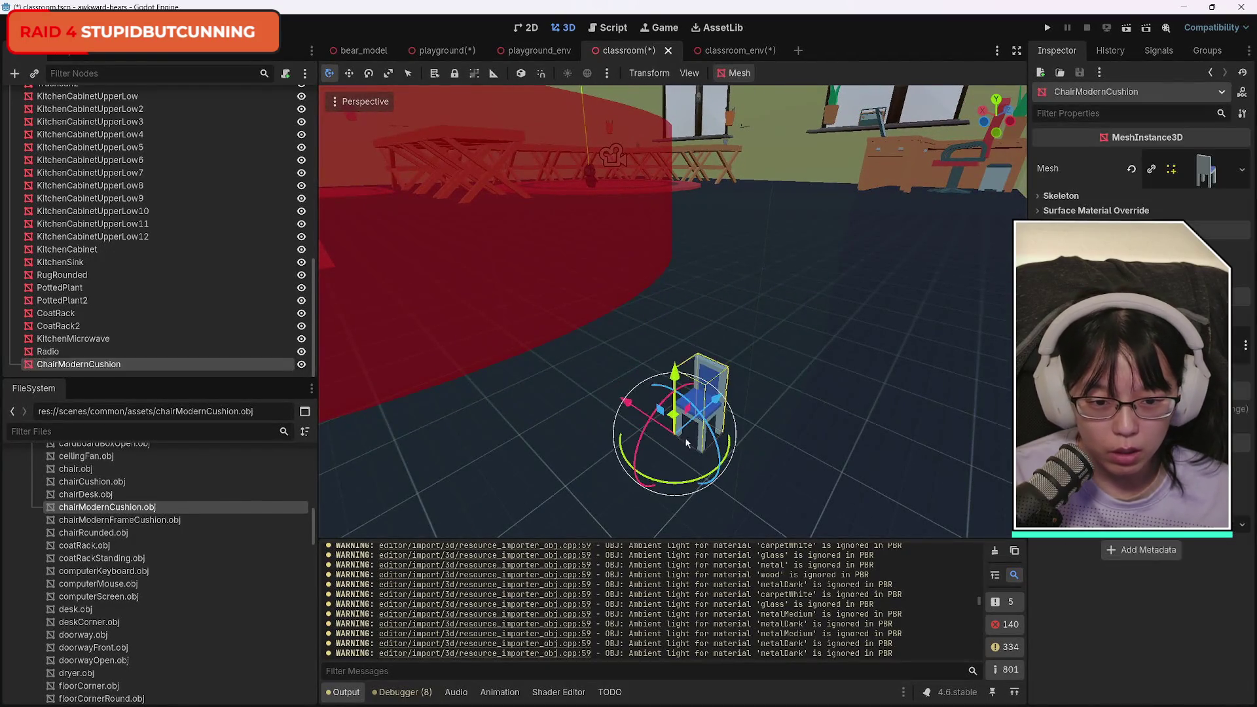
pyautogui.hotkey('ctrl', 'z')
# Add chairRounded.obj, then try the cushioned and plain chairs and discard each.
pyautogui.moveTo(93, 533)
pyautogui.mouseDown()
pyautogui.moveTo(196, 517)
pyautogui.moveTo(645, 393)
pyautogui.moveTo(639, 359)
pyautogui.mouseUp()
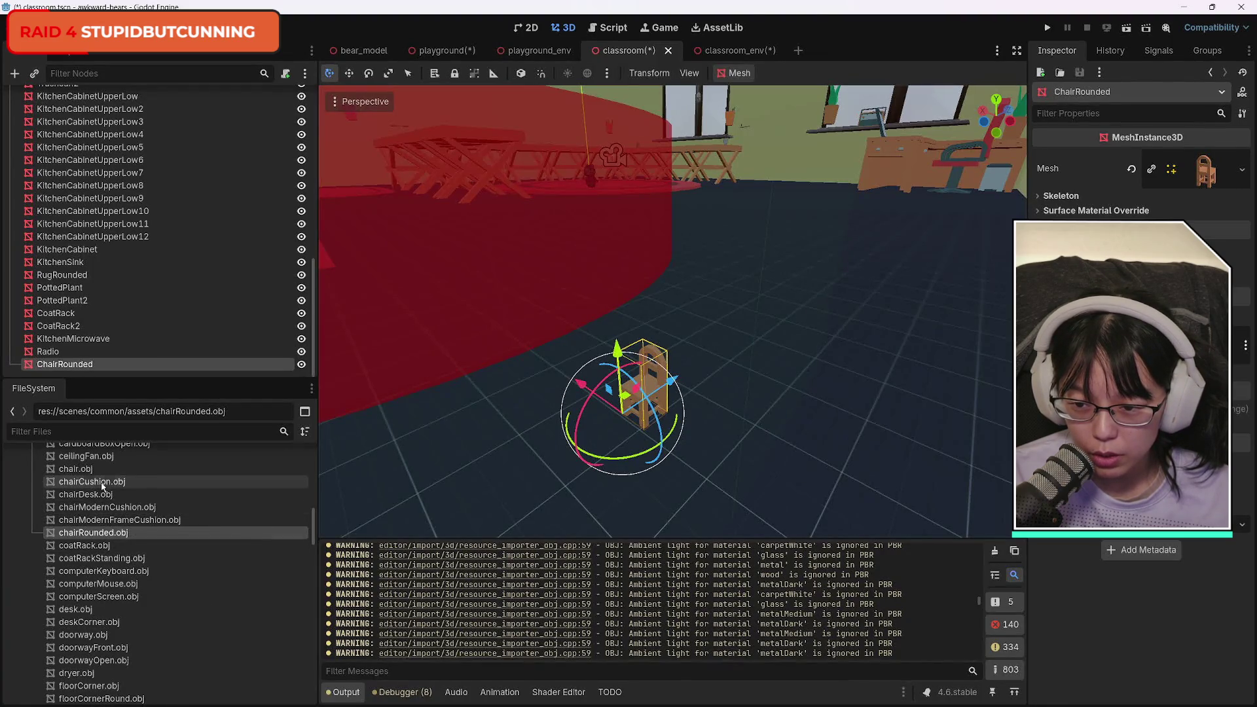
pyautogui.moveTo(92, 481); pyautogui.dragTo(694, 432)
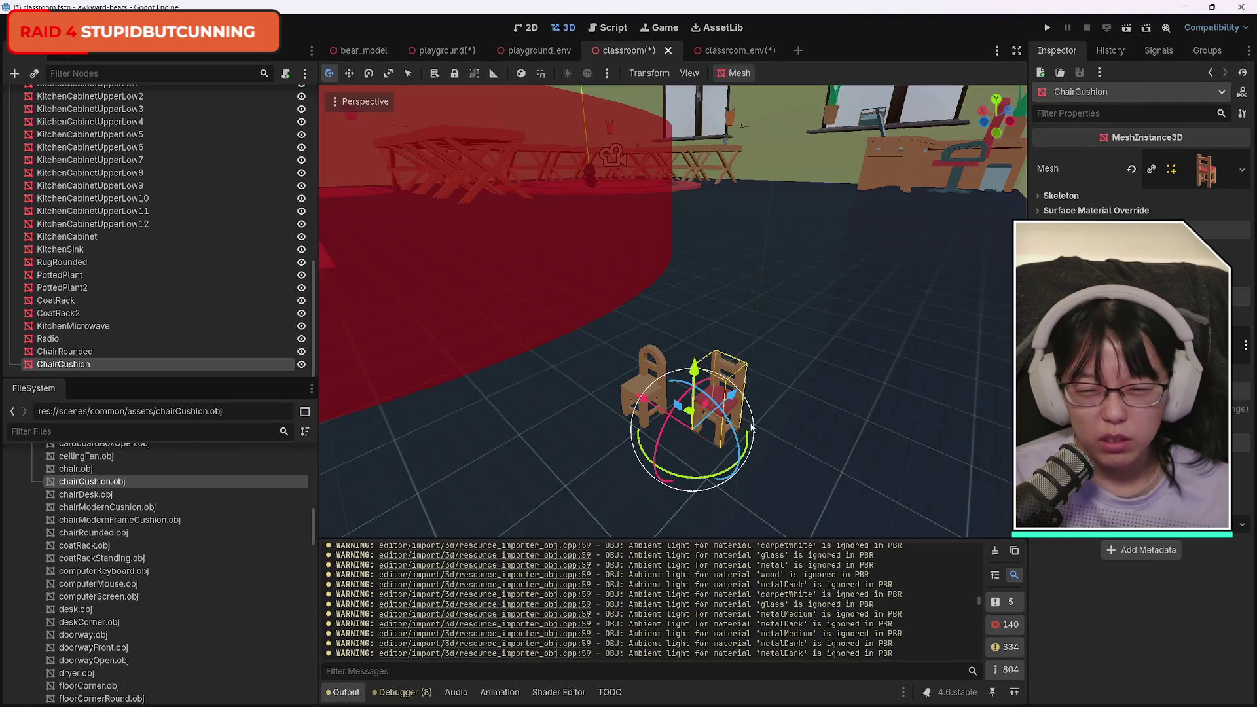
pyautogui.click(75, 469)
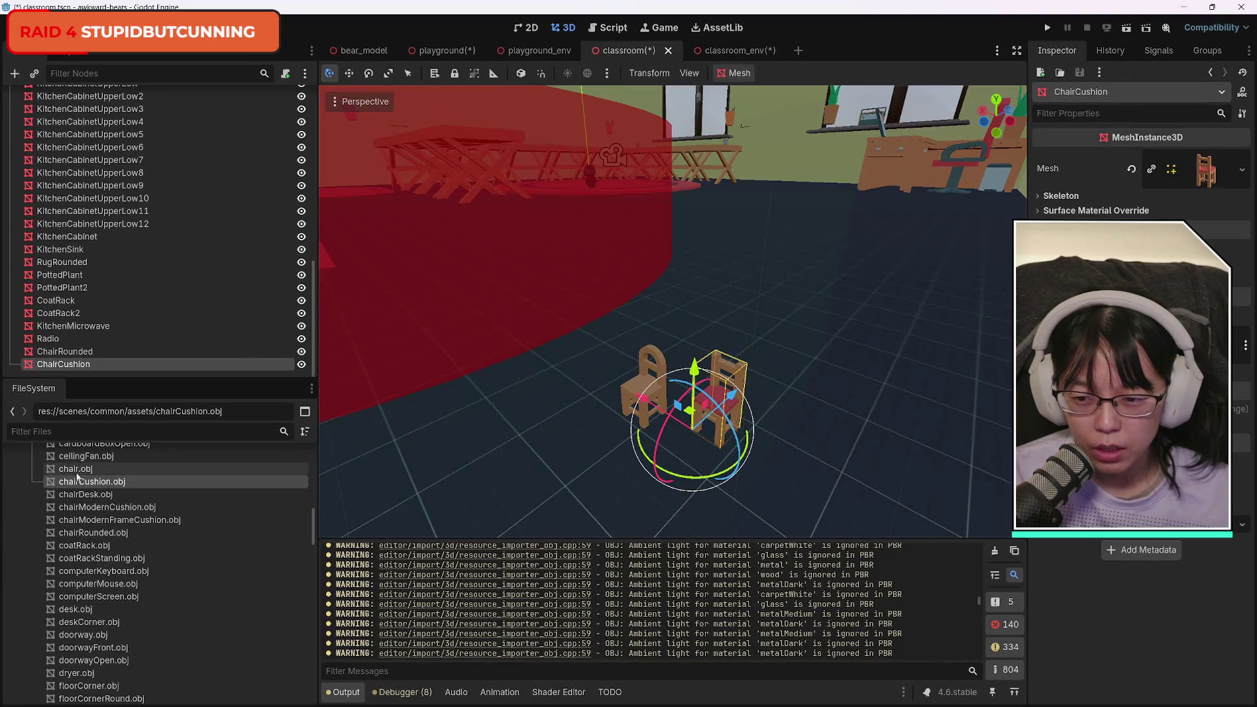
pyautogui.hotkey('ctrl', 'z')
pyautogui.moveTo(75, 469)
pyautogui.mouseDown()
pyautogui.moveTo(583, 416)
pyautogui.moveTo(700, 431)
pyautogui.mouseUp()
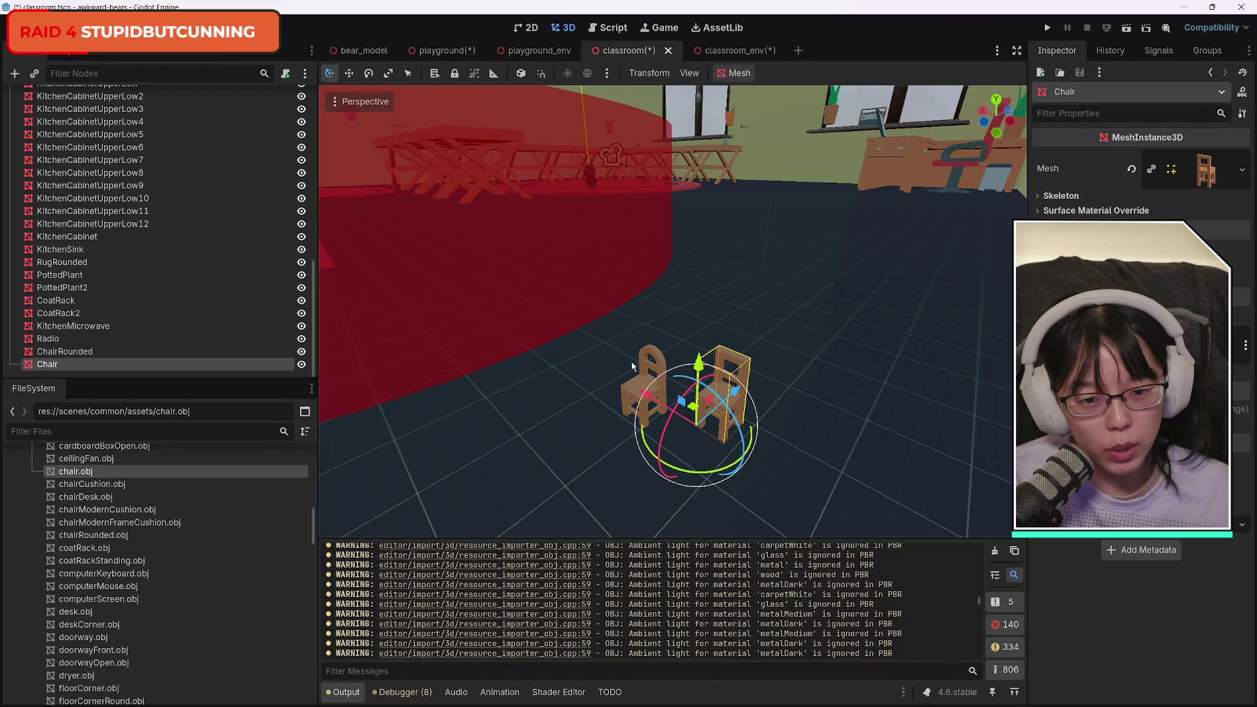
pyautogui.hotkey('ctrl', 'z')
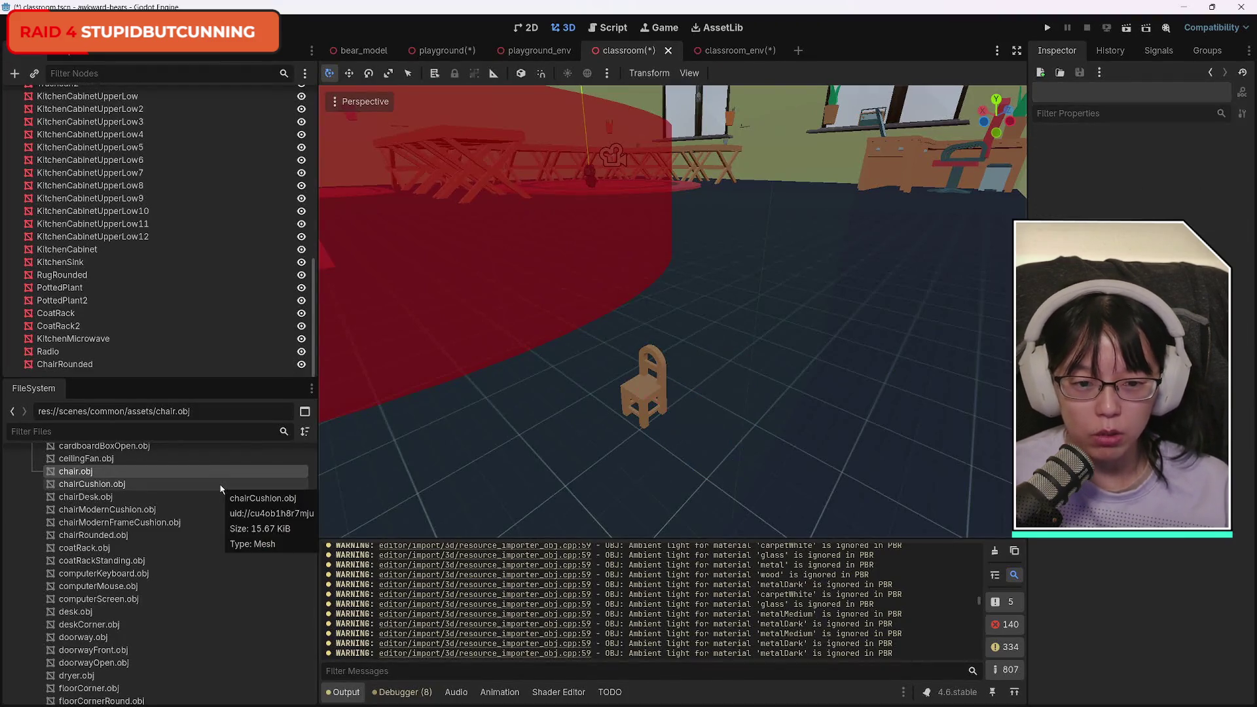
# Select ChairRounded and move it left, then up and right across the floor toward the tables.
pyautogui.click(651, 389)
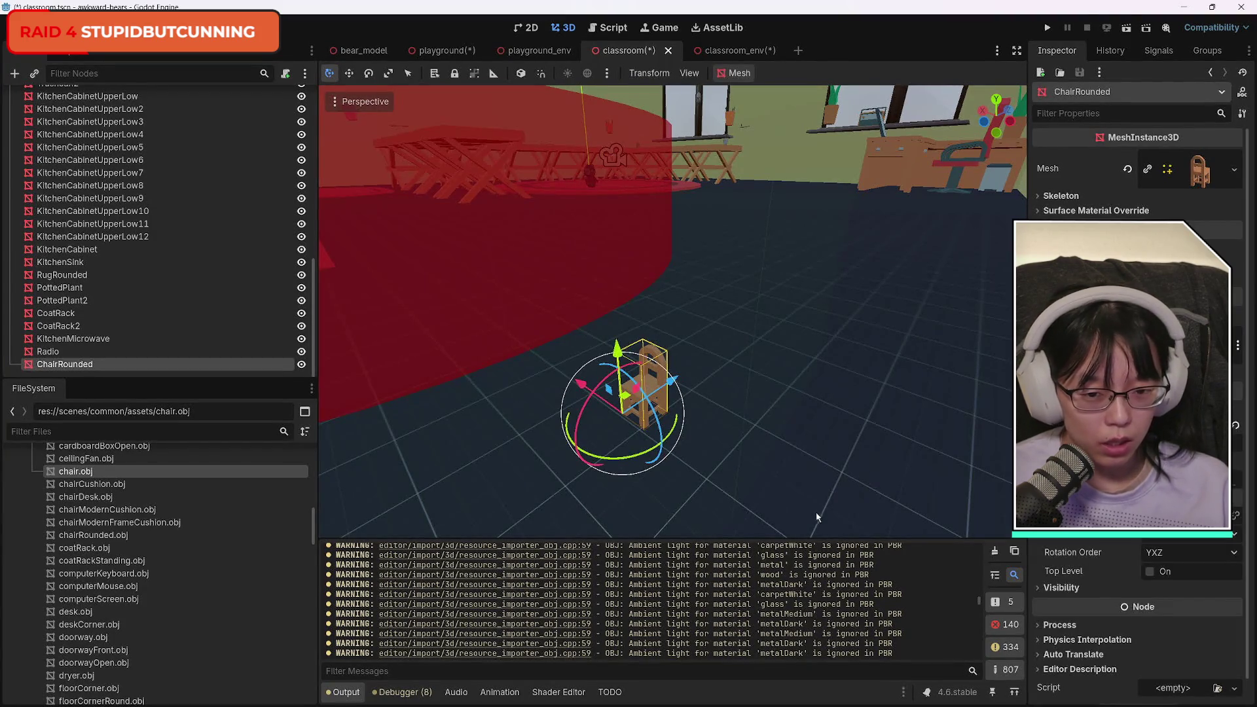
pyautogui.moveTo(817, 517)
pyautogui.mouseDown()
pyautogui.moveTo(805, 426)
pyautogui.moveTo(831, 537)
pyautogui.moveTo(753, 471)
pyautogui.moveTo(733, 498)
pyautogui.moveTo(694, 473)
pyautogui.mouseUp()
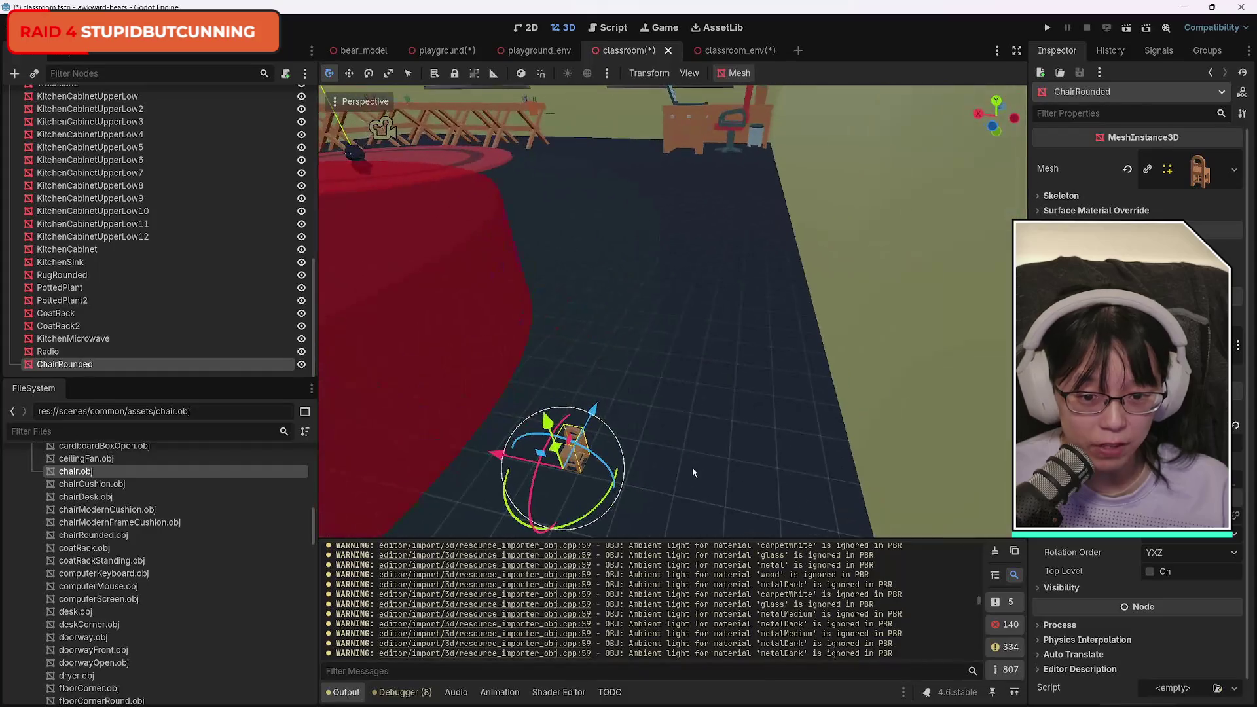
pyautogui.moveTo(596, 412)
pyautogui.mouseDown()
pyautogui.moveTo(599, 356)
pyautogui.moveTo(570, 288)
pyautogui.moveTo(713, 316)
pyautogui.mouseUp()
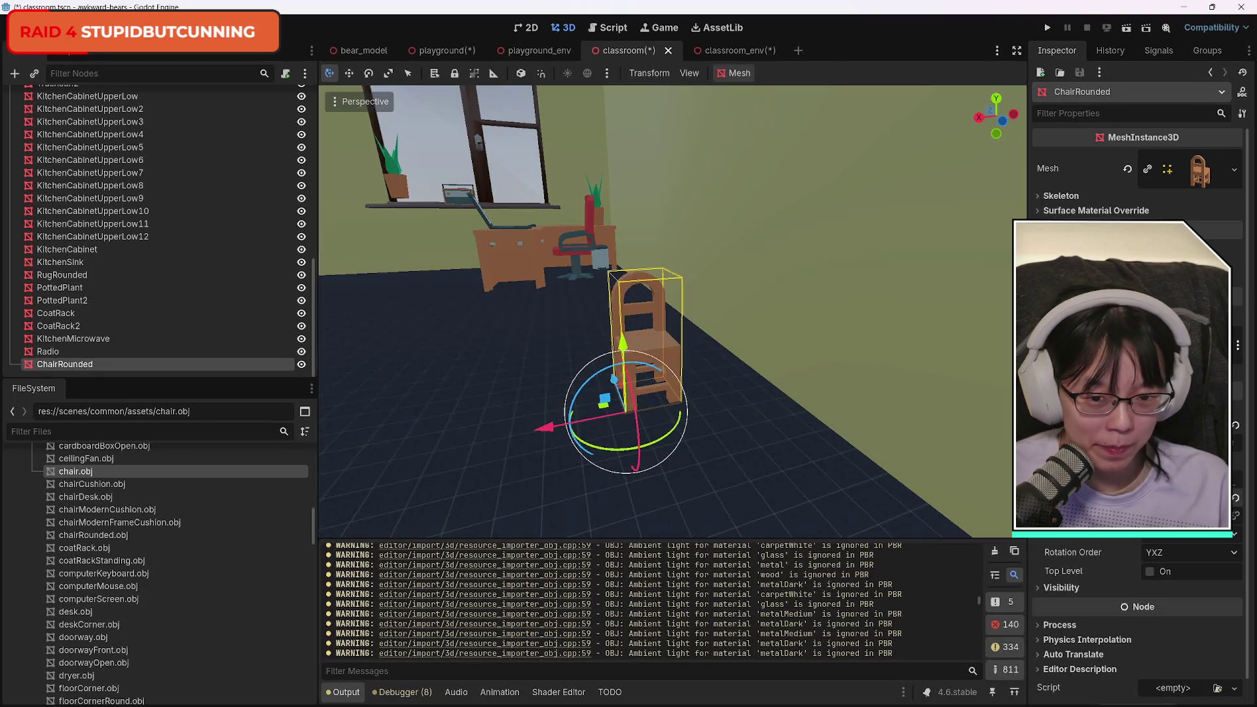
pyautogui.moveTo(663, 360)
pyautogui.mouseDown()
pyautogui.moveTo(537, 341)
pyautogui.moveTo(399, 367)
pyautogui.mouseUp()
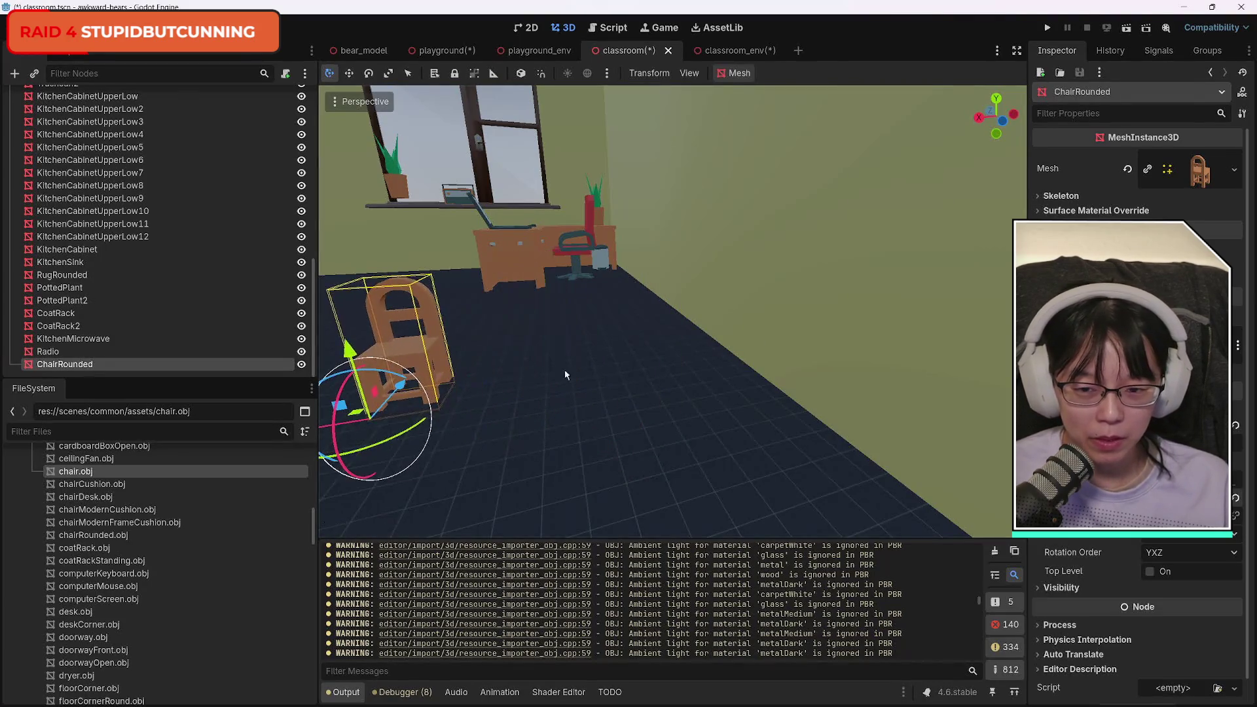
pyautogui.moveTo(589, 387); pyautogui.dragTo(646, 421)
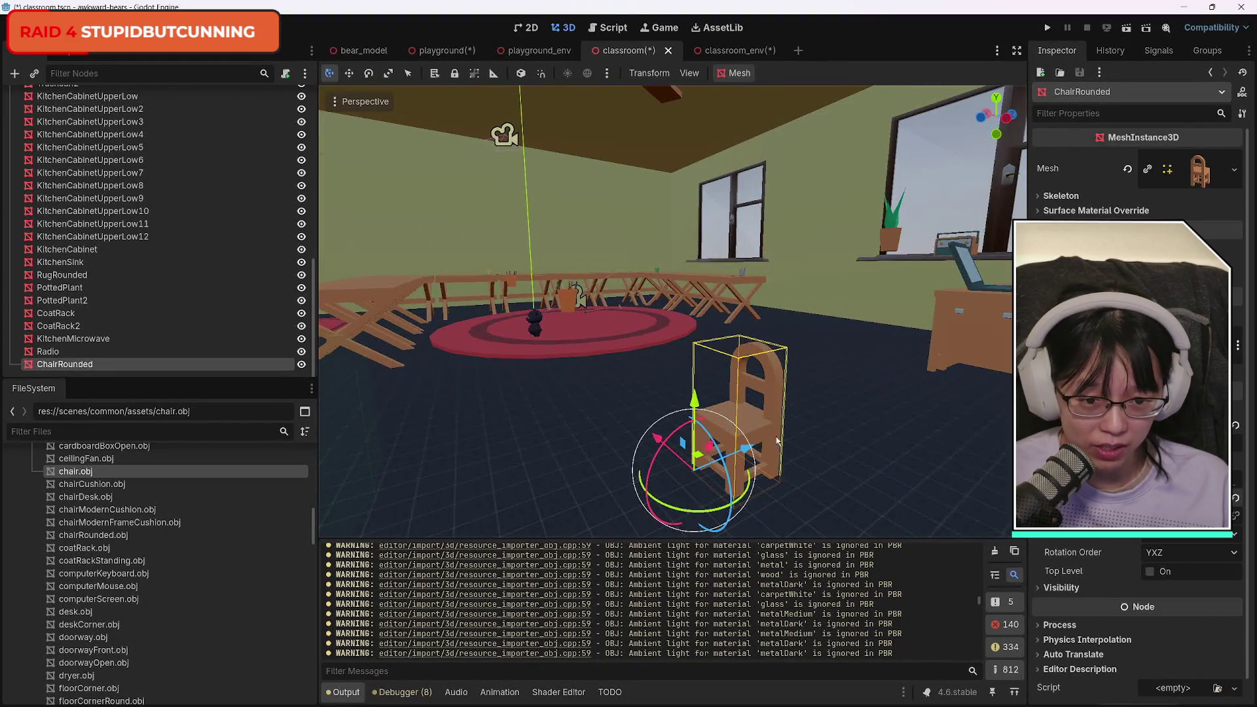
pyautogui.press('w')
pyautogui.moveTo(778, 441)
pyautogui.mouseDown()
pyautogui.moveTo(818, 364)
pyautogui.moveTo(826, 374)
pyautogui.moveTo(804, 425)
pyautogui.moveTo(786, 384)
pyautogui.moveTo(796, 377)
pyautogui.moveTo(669, 367)
pyautogui.moveTo(691, 374)
pyautogui.mouseUp()
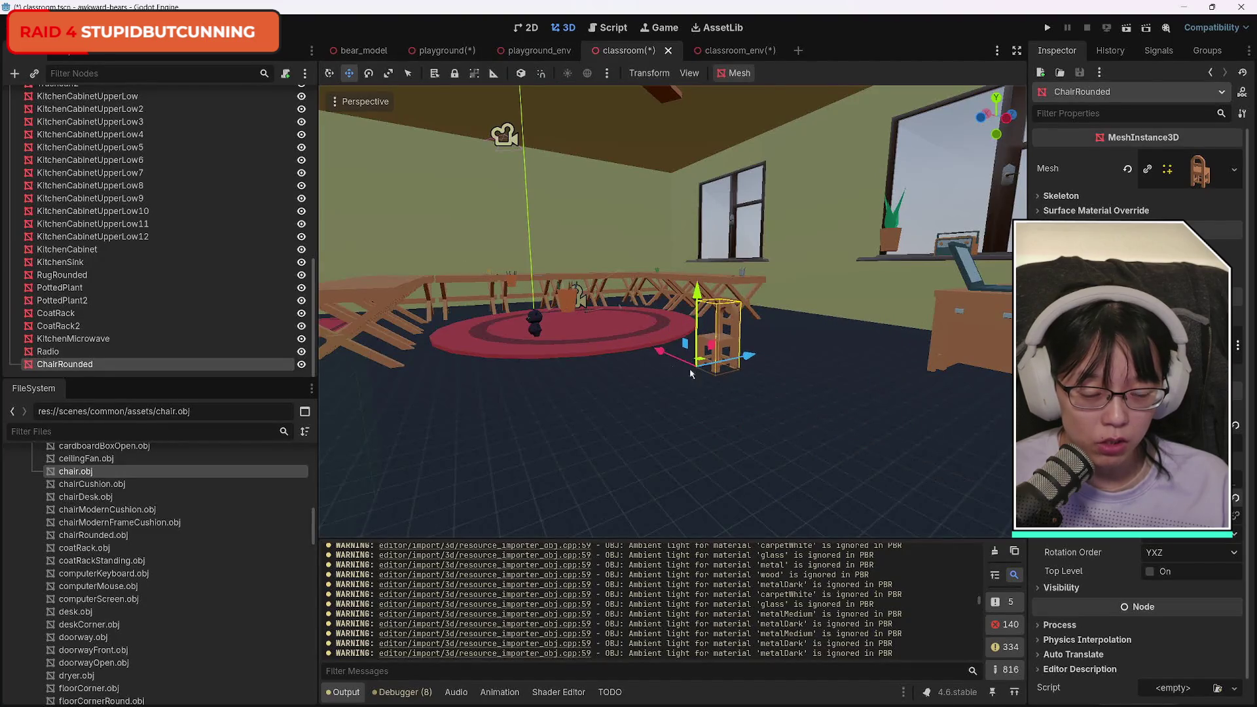
# Slide the rounded chair along the X axis to stand beside the table.
pyautogui.rightClick(690, 373)
pyautogui.press('w')
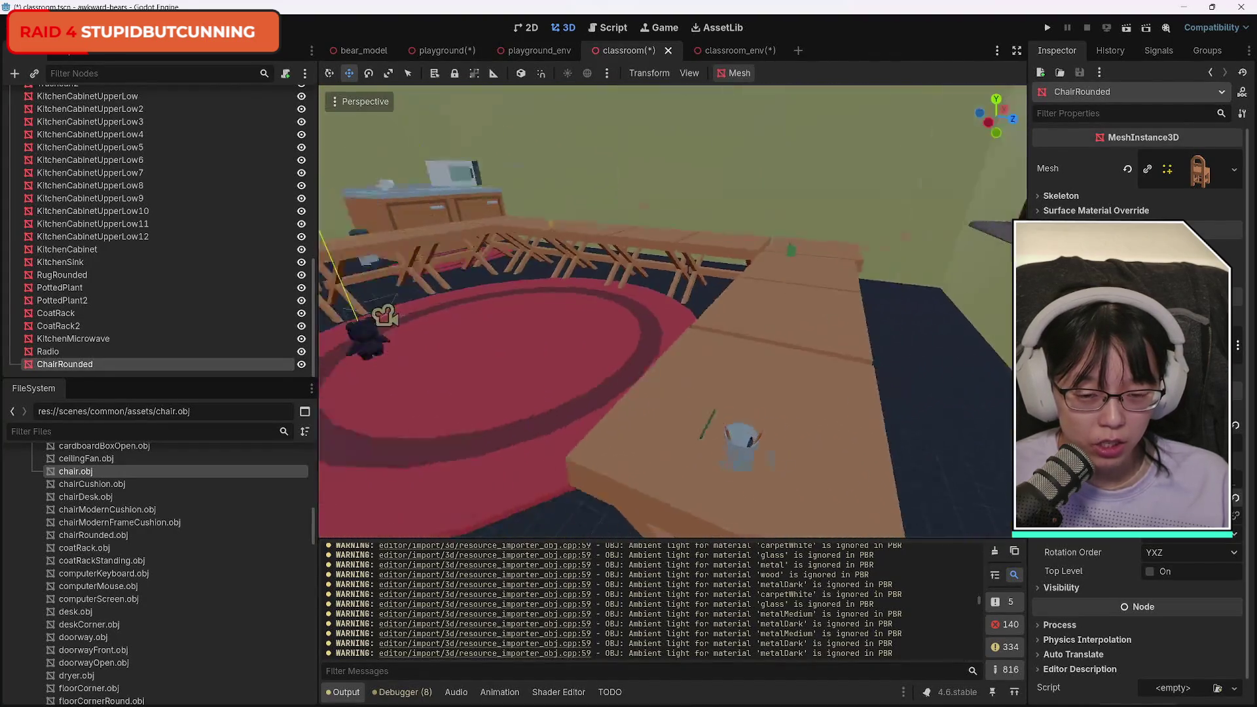
pyautogui.press('s')
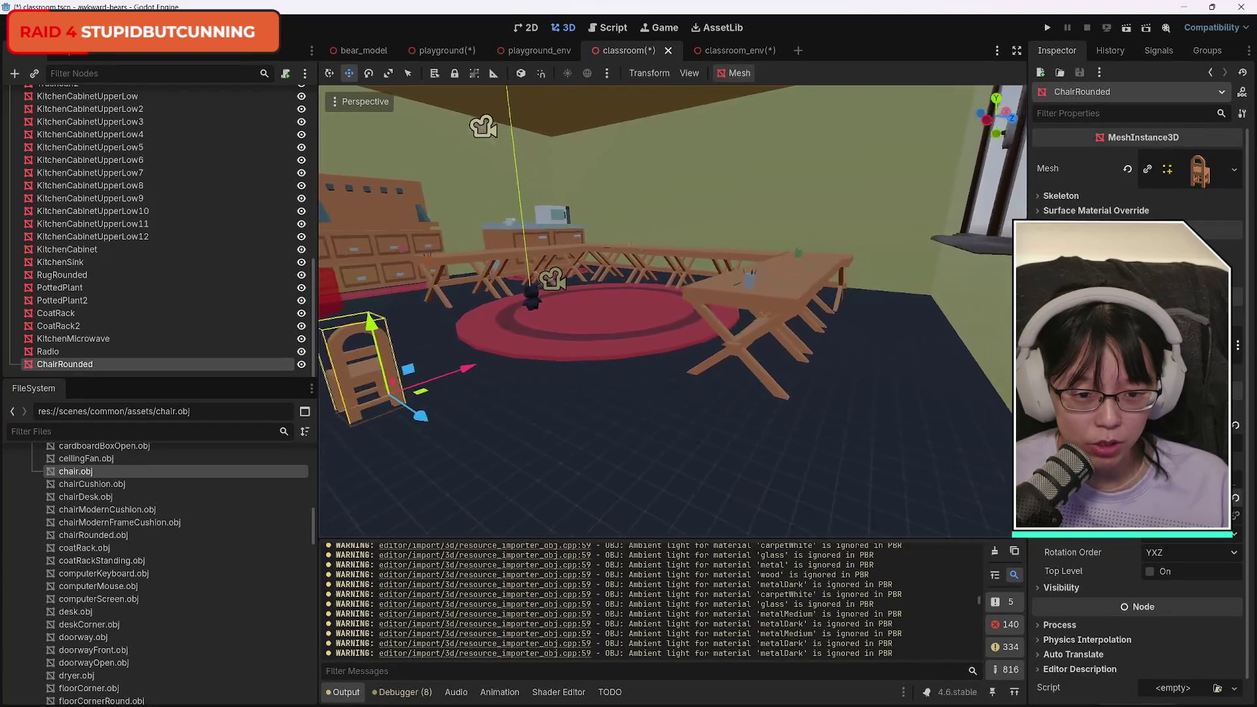
pyautogui.press('a')
pyautogui.moveTo(452, 406)
pyautogui.mouseDown()
pyautogui.moveTo(845, 543)
pyautogui.moveTo(850, 418)
pyautogui.moveTo(842, 426)
pyautogui.mouseUp()
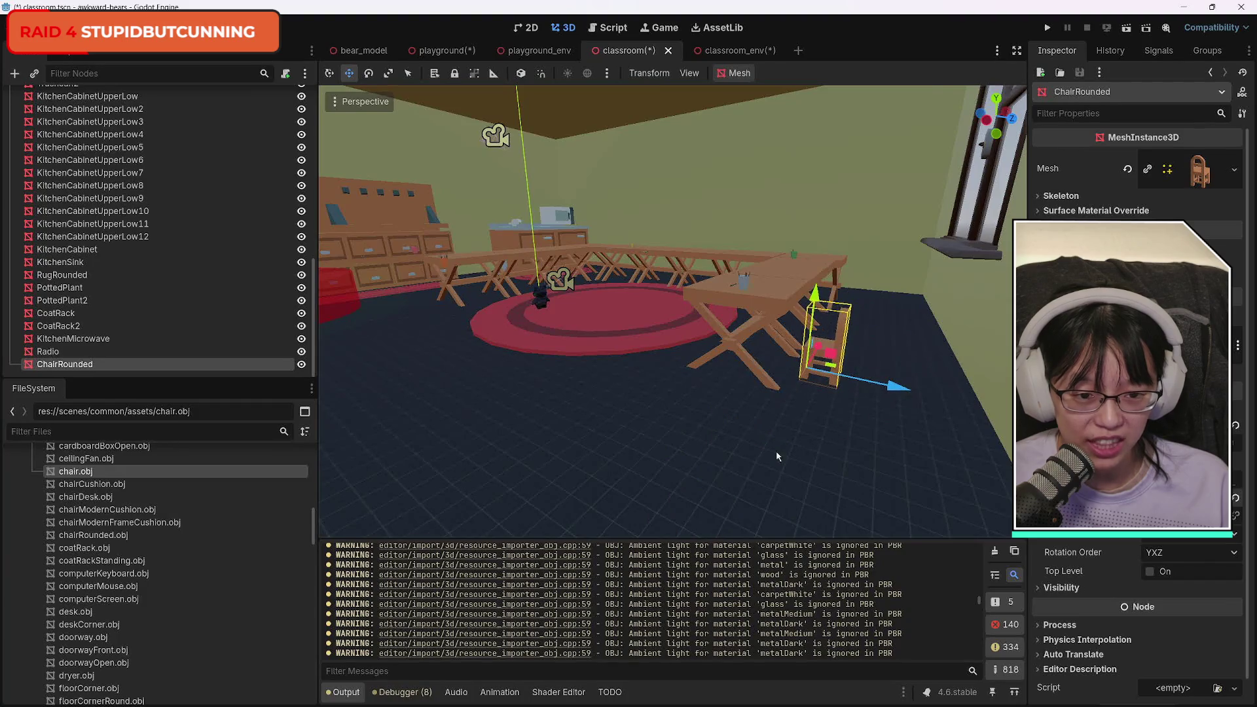
pyautogui.press('w')
pyautogui.press('s')
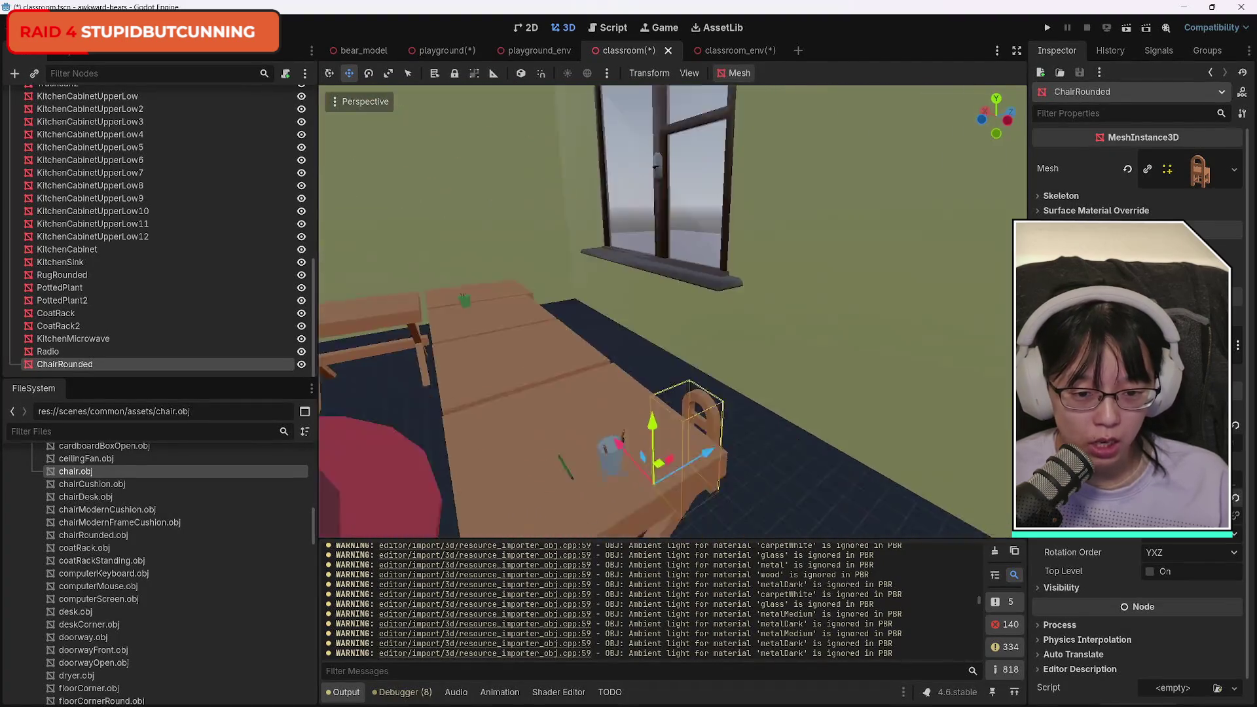
pyautogui.press('e')
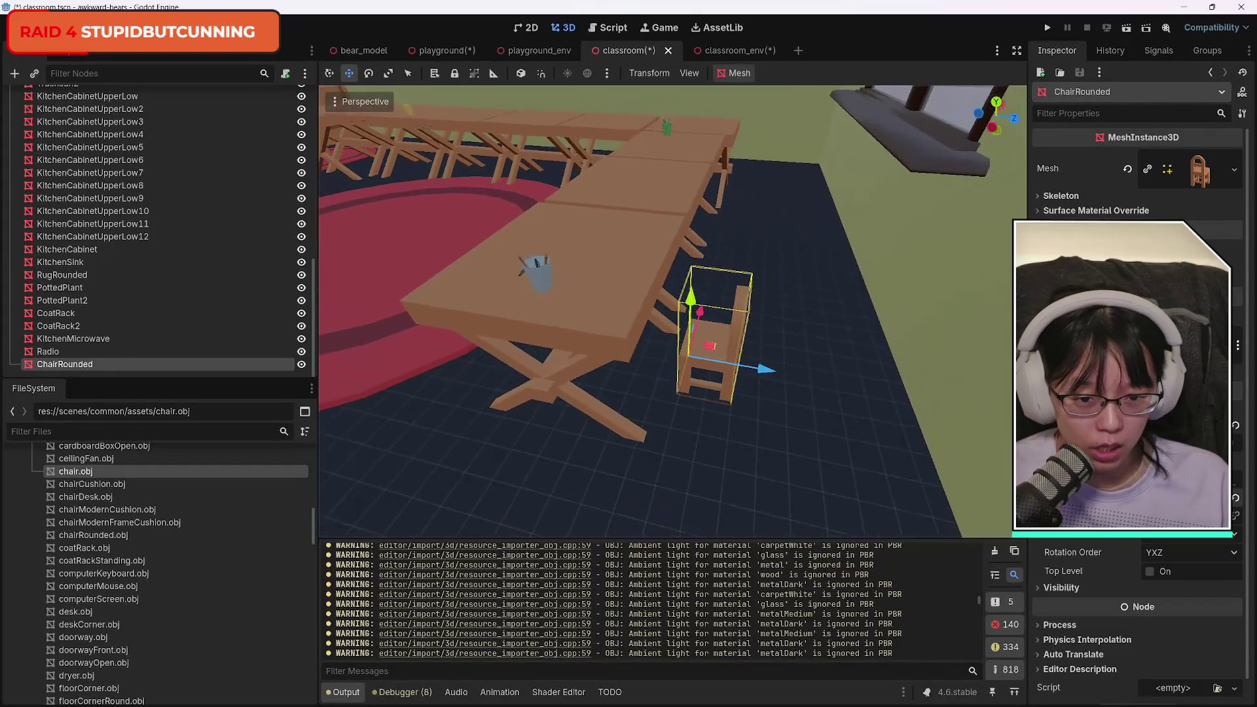
pyautogui.moveTo(778, 373); pyautogui.dragTo(767, 376)
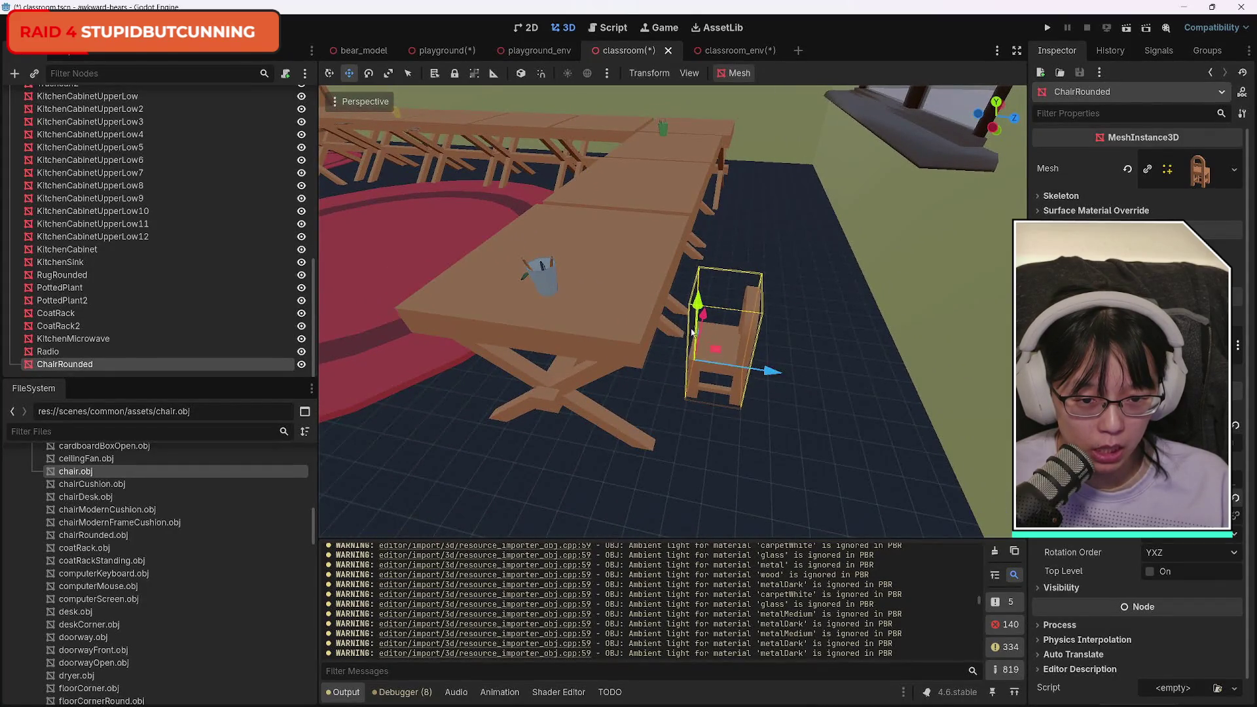
pyautogui.moveTo(702, 316); pyautogui.dragTo(706, 327)
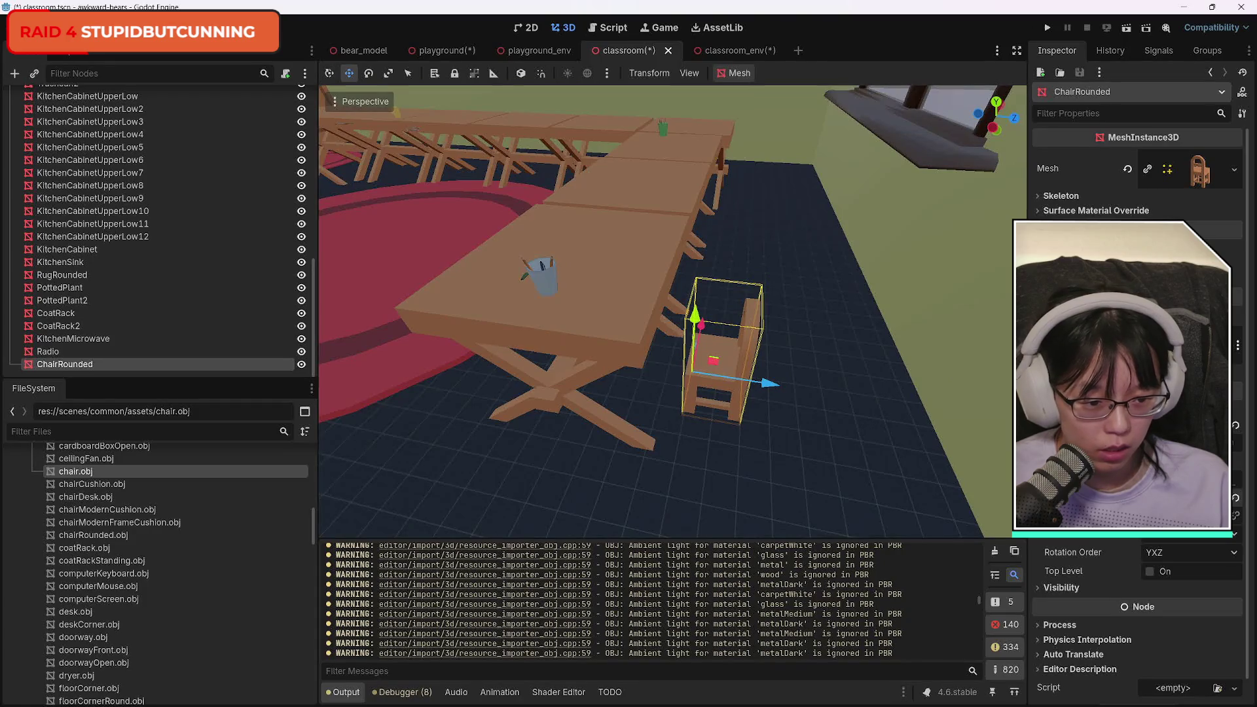
# Reorient the chair until it stands upright facing the table, then check it from the front.
pyautogui.press('Return')
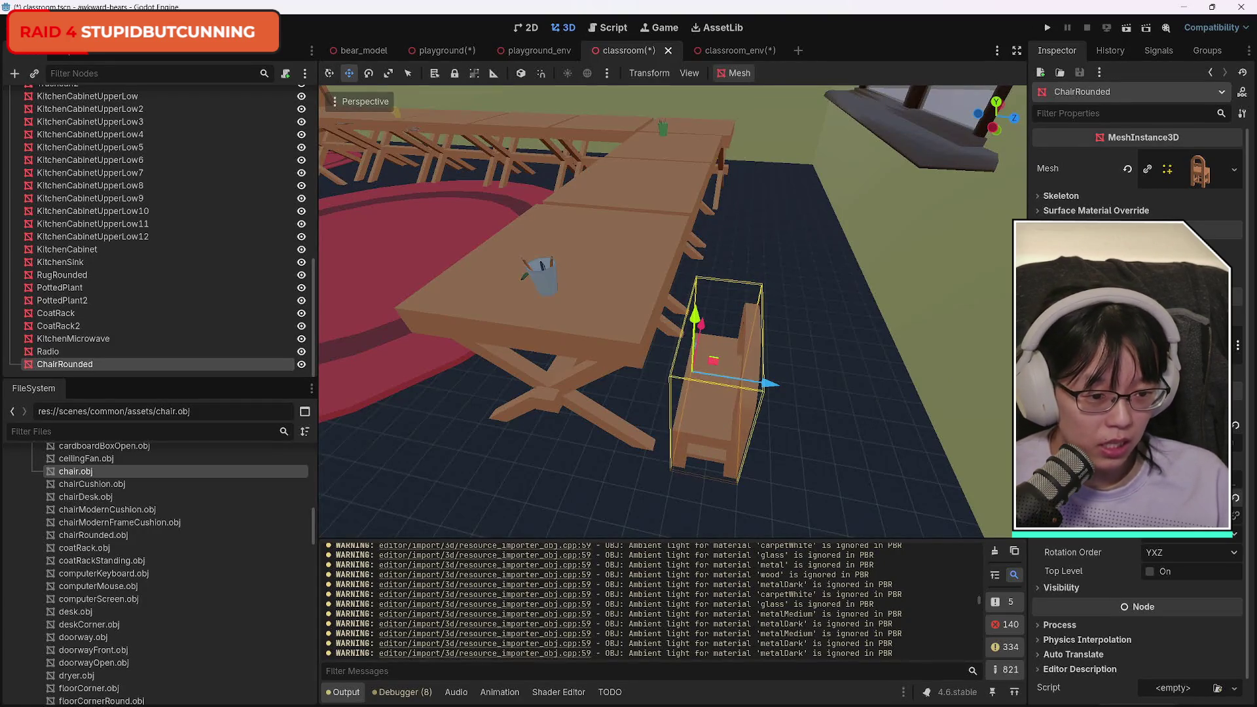
pyautogui.press('Return')
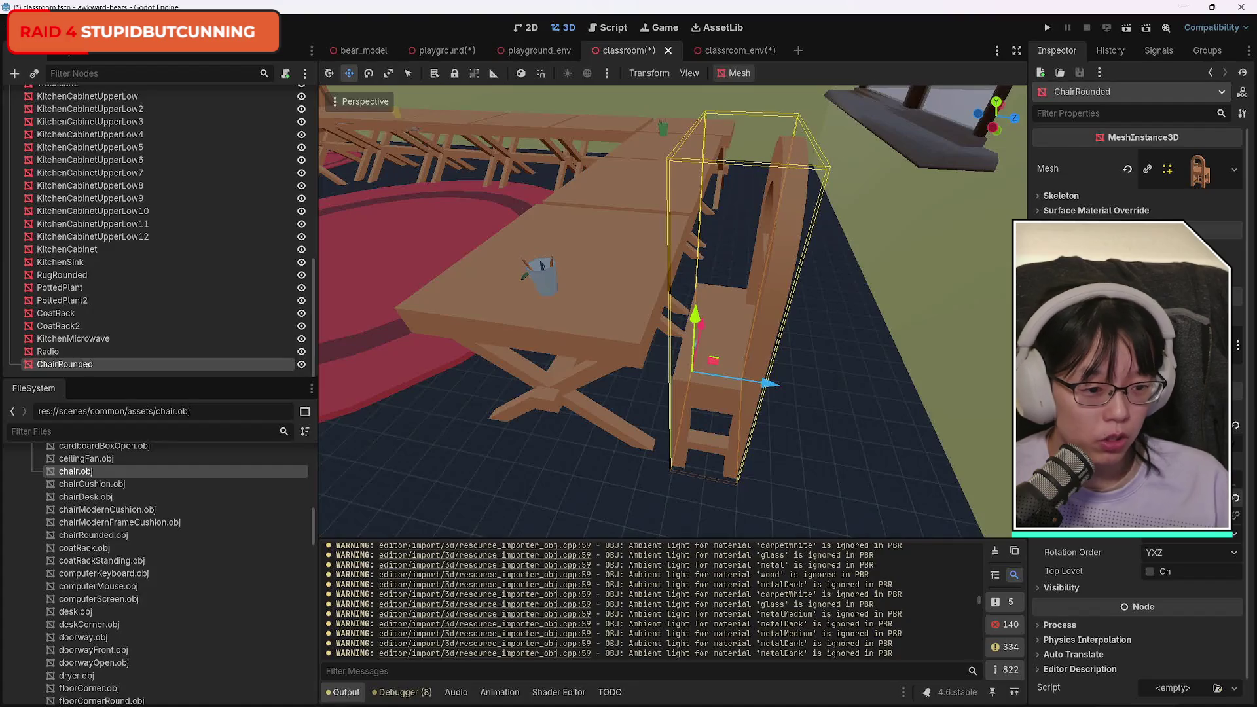
pyautogui.press('Return')
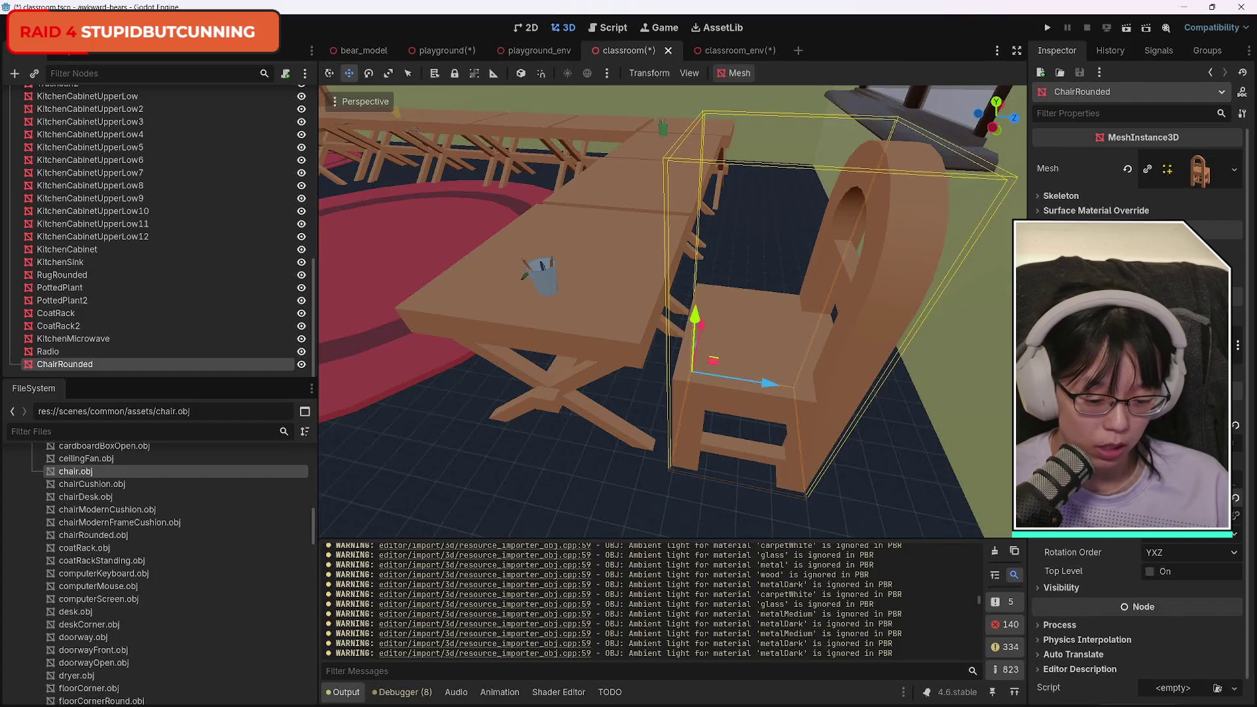
pyautogui.press('Return')
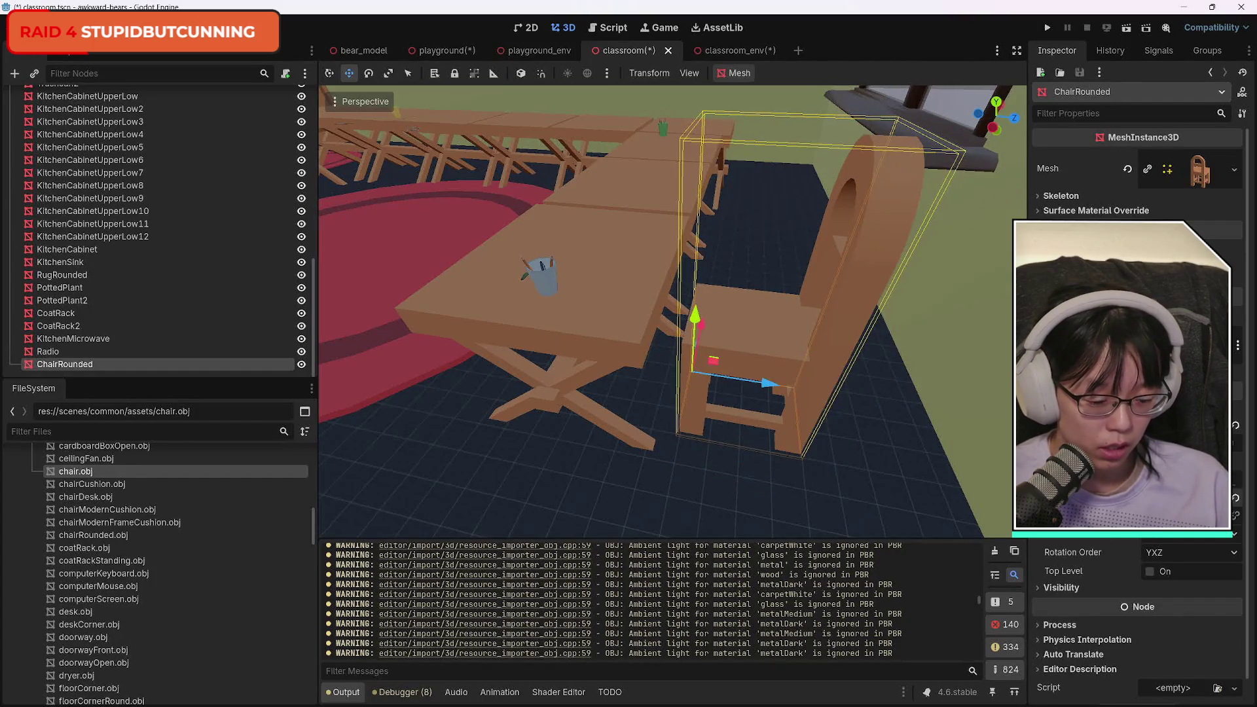
pyautogui.press('Return')
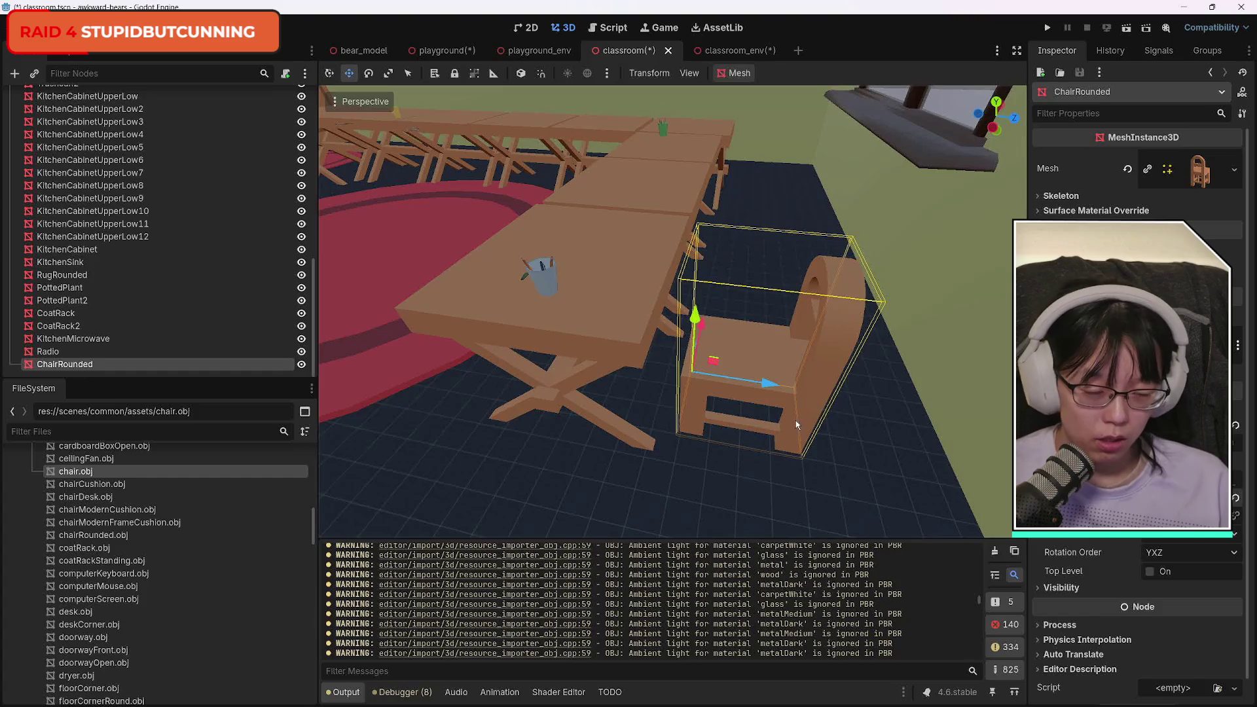
pyautogui.moveTo(757, 427); pyautogui.dragTo(550, 386)
pyautogui.scroll(5, 673, 311)
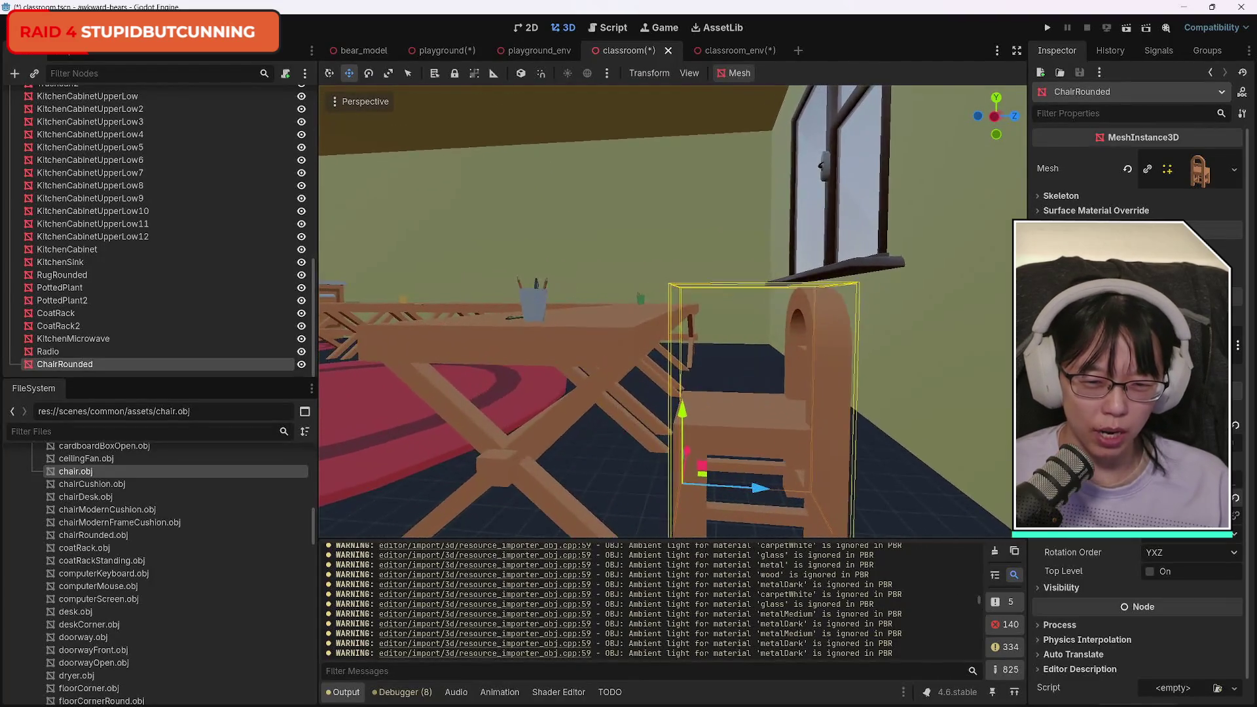
pyautogui.moveTo(673, 311); pyautogui.dragTo(596, 311)
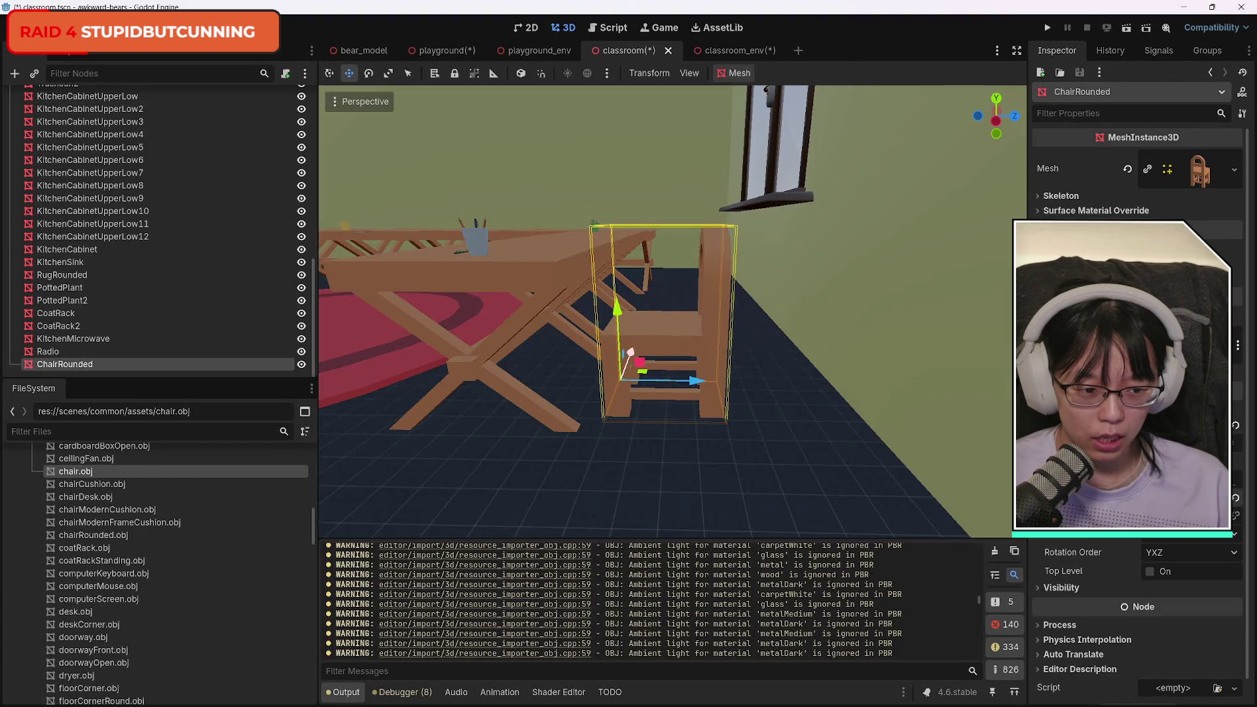
# Move the rounded chair closer under the table's end.
pyautogui.press('s')
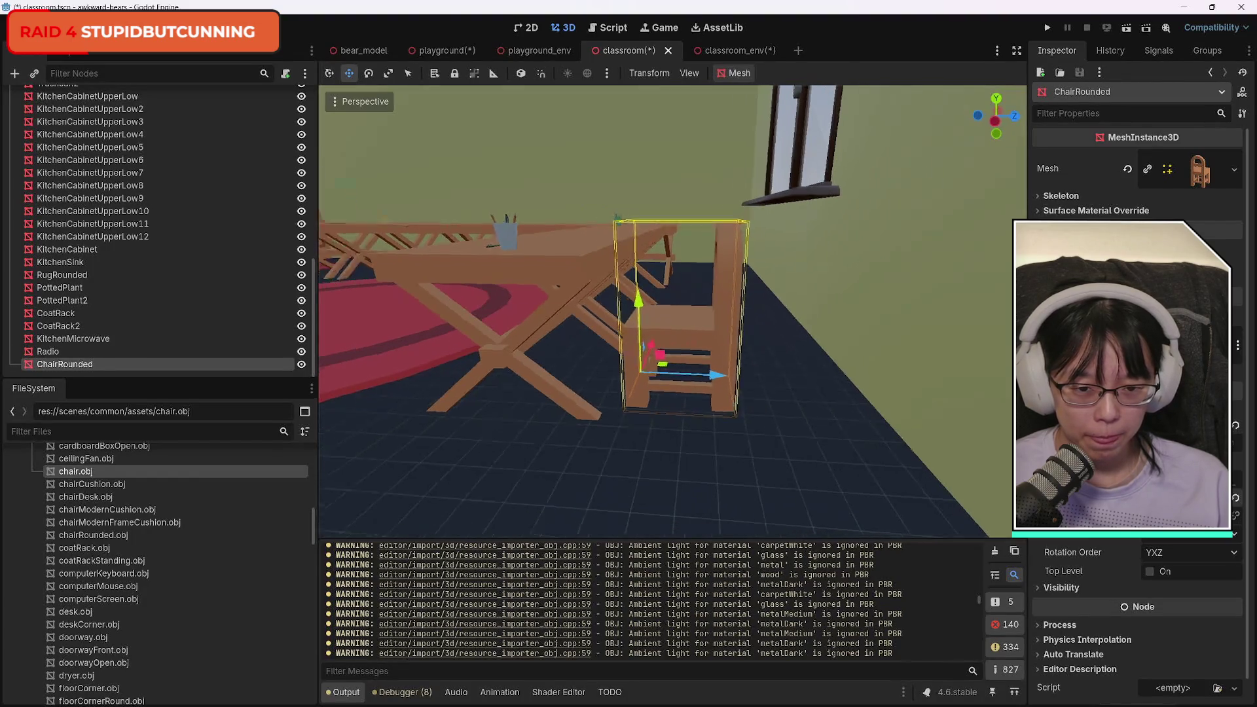
pyautogui.press('w')
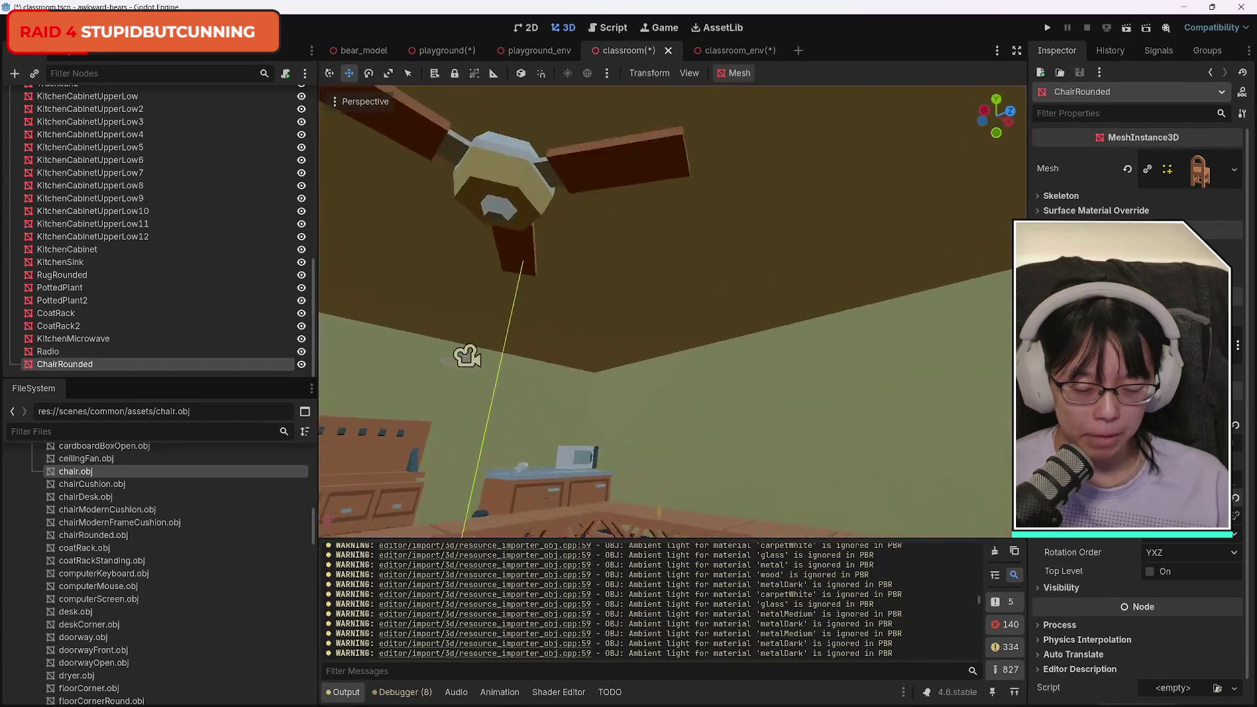
pyautogui.press('w')
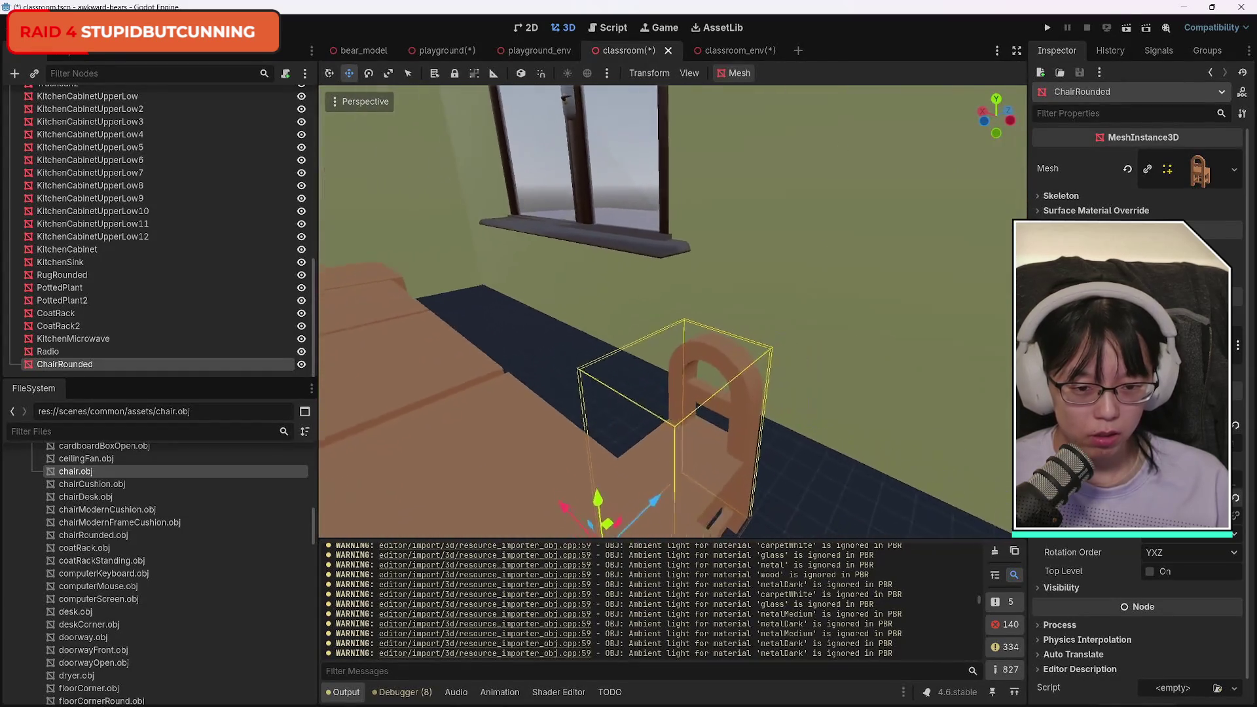
pyautogui.press('s')
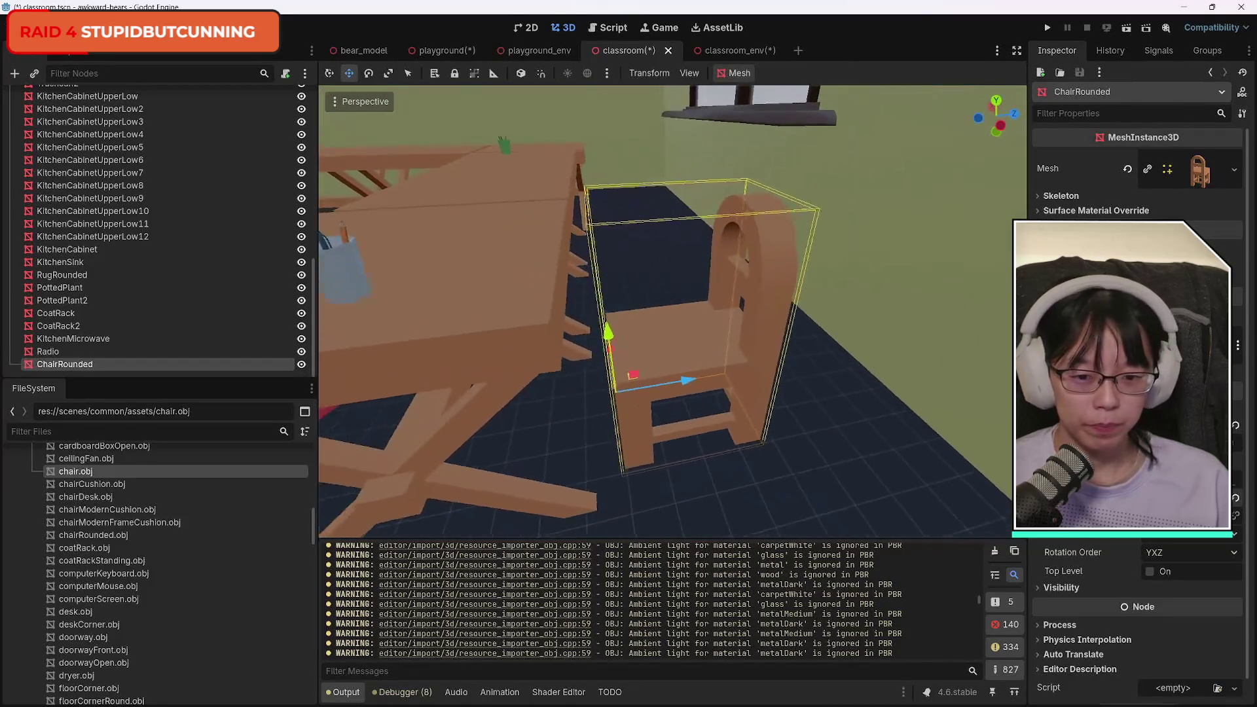
pyautogui.press('w')
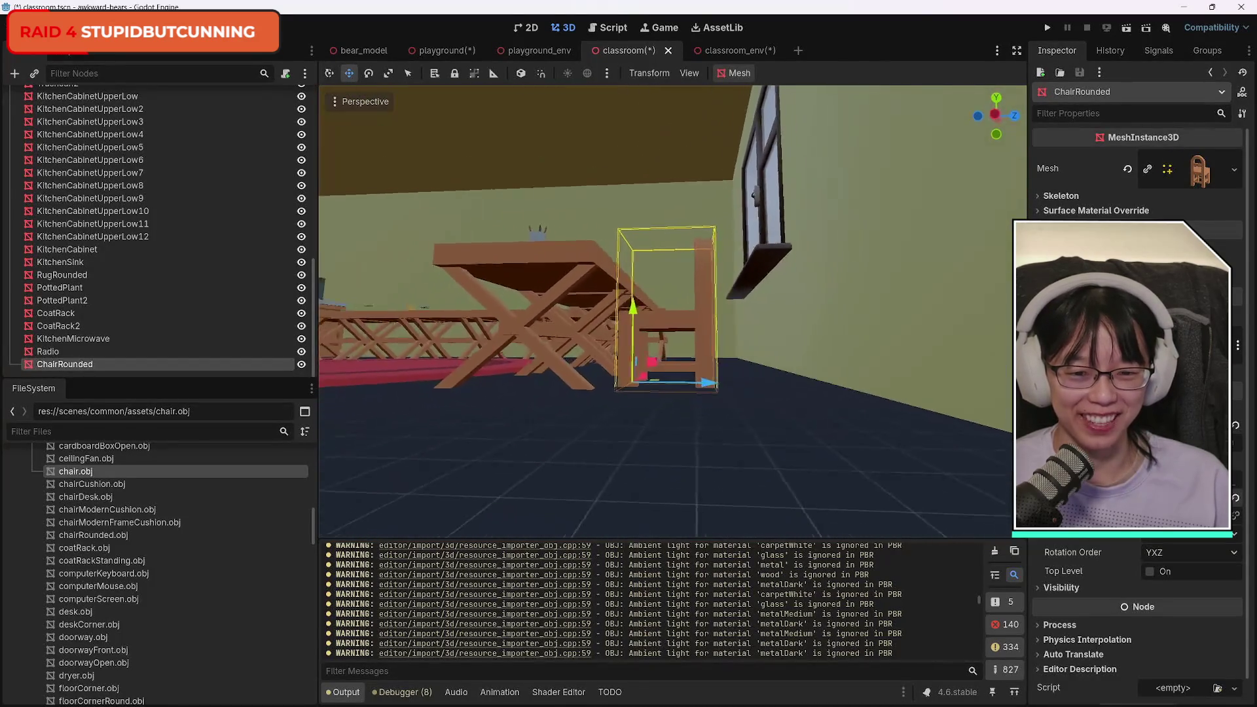
pyautogui.press('s')
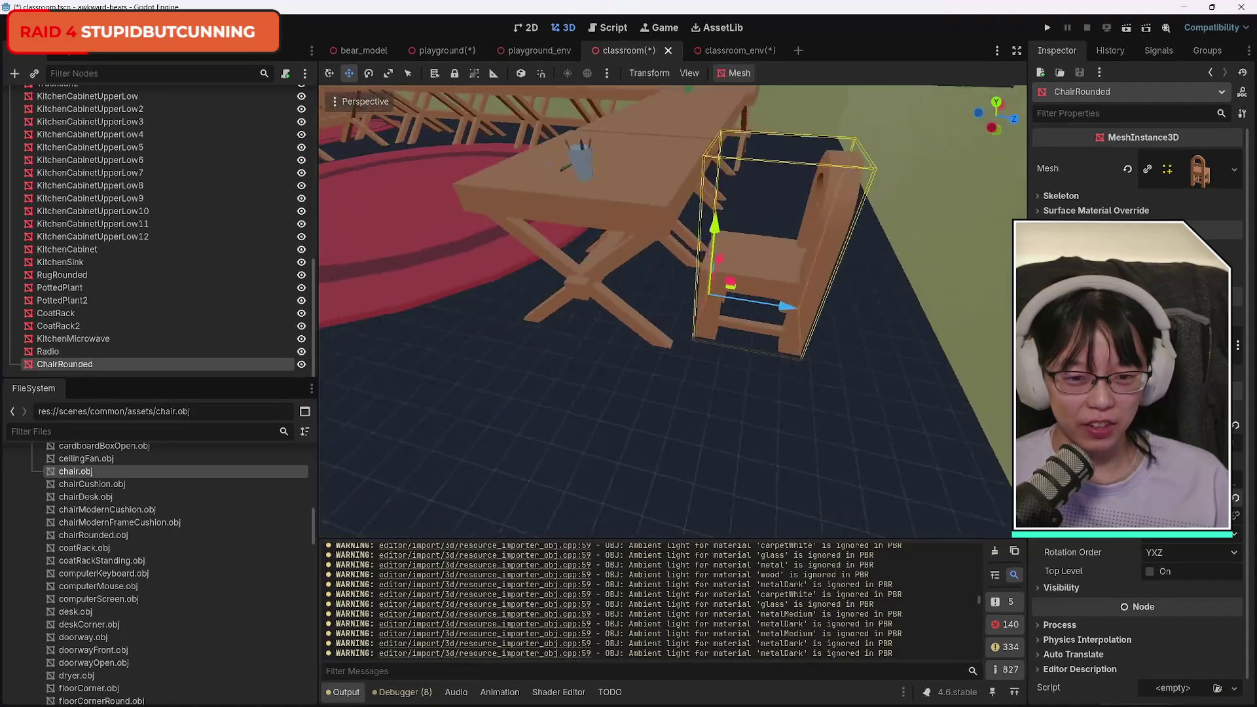
pyautogui.moveTo(751, 315); pyautogui.dragTo(704, 305)
pyautogui.click(668, 252)
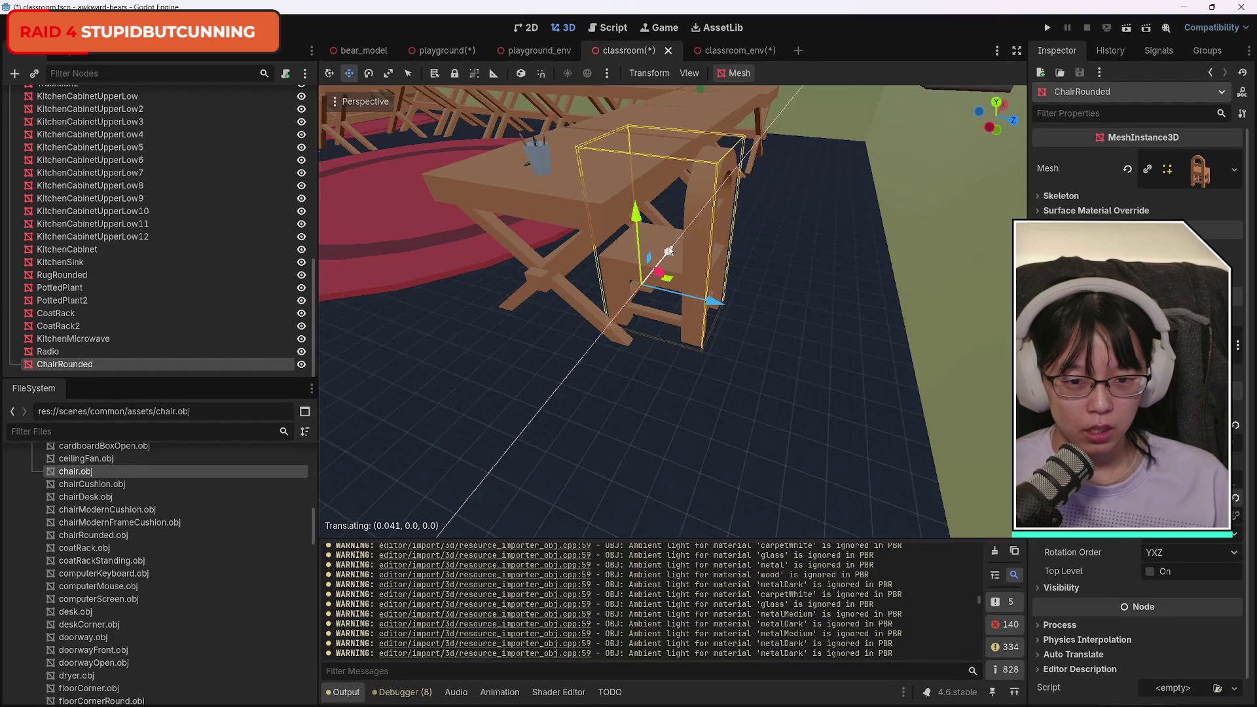
# Duplicate the rounded chair to create ChairRounded2.
pyautogui.press('w')
pyautogui.press('s')
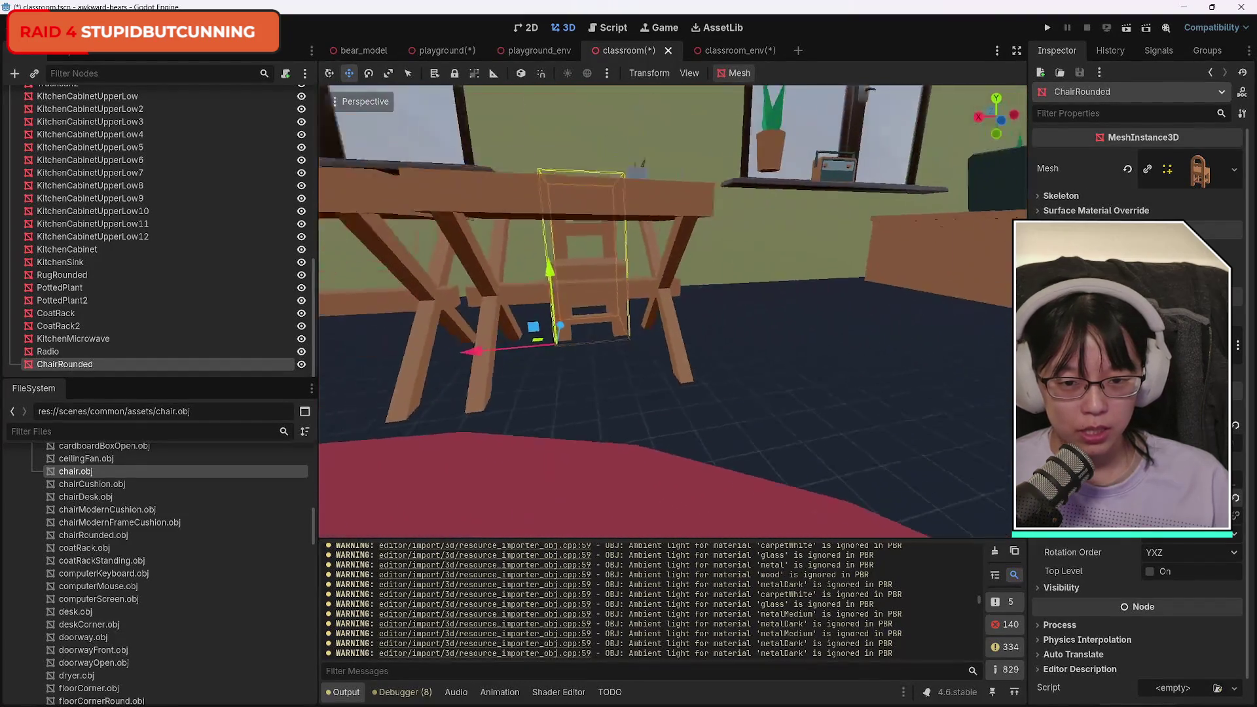
pyautogui.press('s')
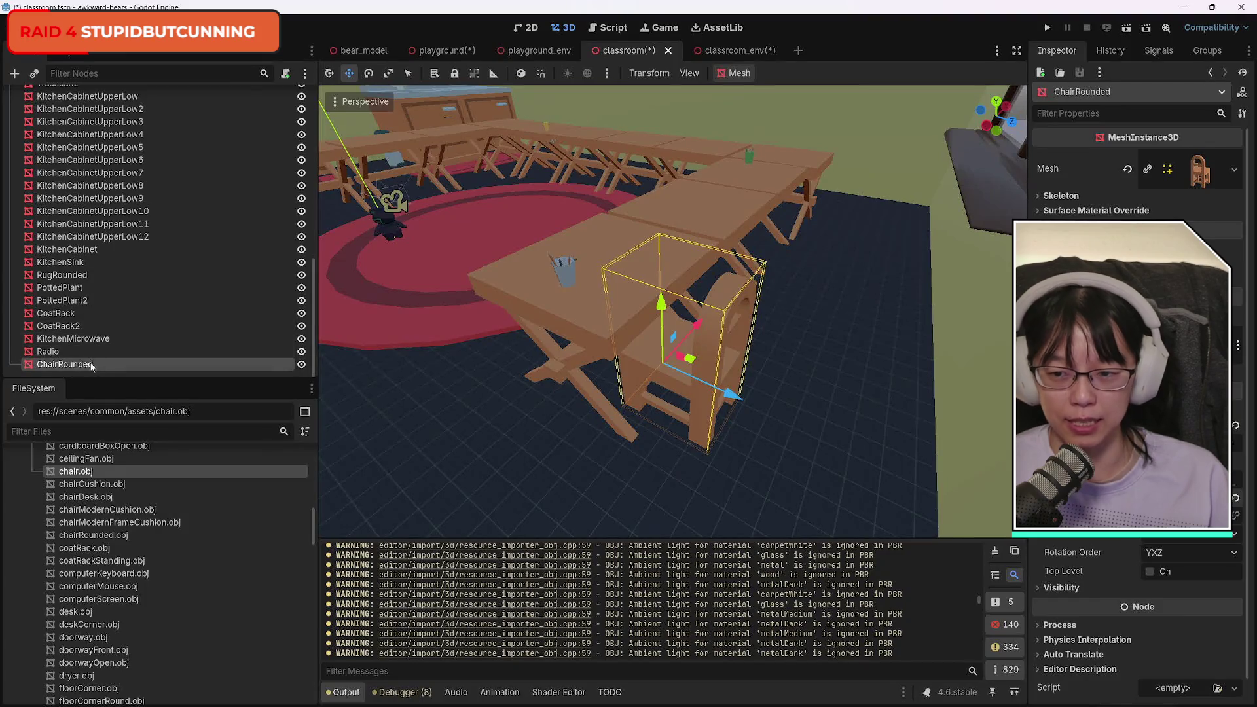
pyautogui.hotkey('ctrl', 'd')
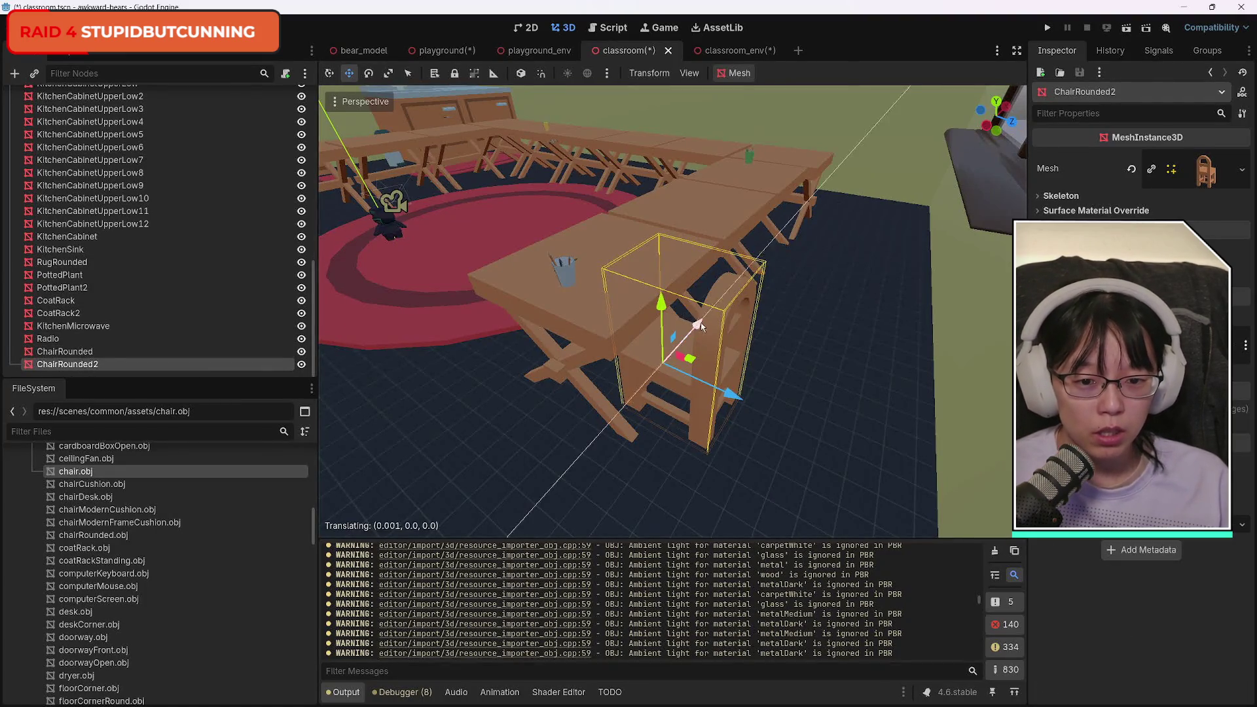
# Slide ChairRounded2 along the table, then duplicate it as ChairRounded3 and space it further left.
pyautogui.moveTo(699, 325)
pyautogui.mouseDown()
pyautogui.moveTo(764, 280)
pyautogui.moveTo(835, 282)
pyautogui.moveTo(399, 276)
pyautogui.mouseUp()
pyautogui.moveTo(582, 340); pyautogui.dragTo(541, 348)
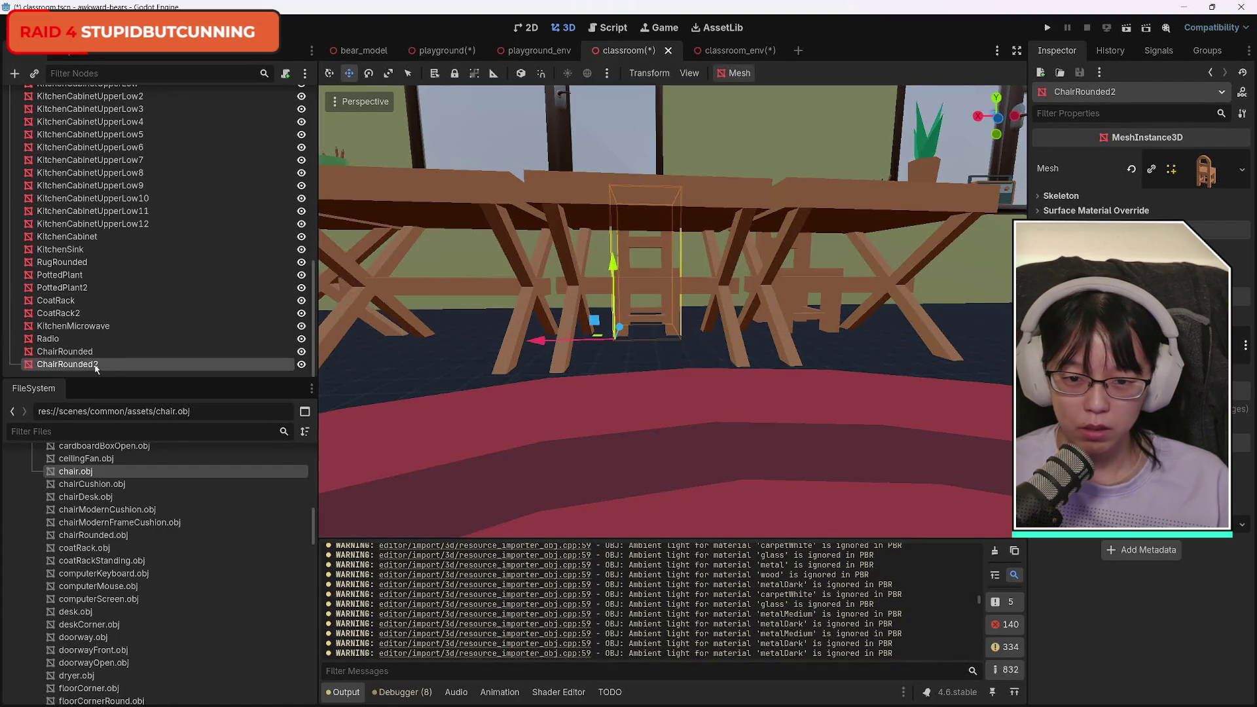
pyautogui.moveTo(668, 308); pyautogui.dragTo(668, 308)
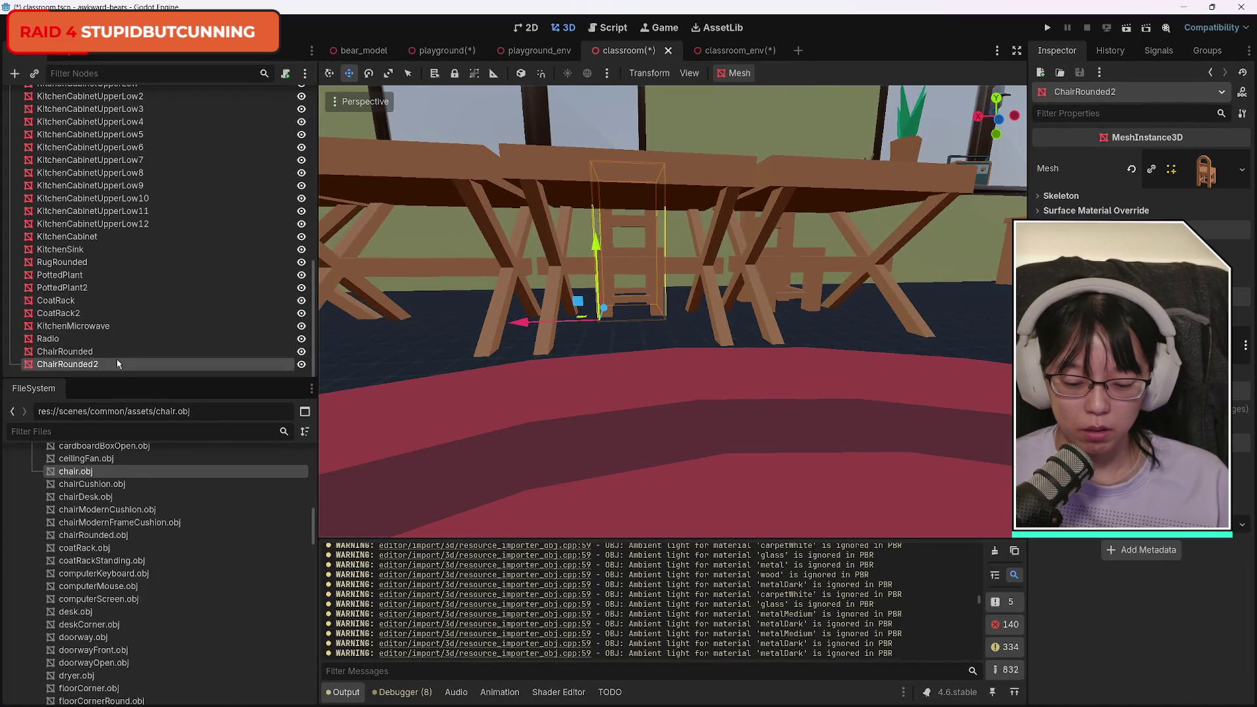
pyautogui.hotkey('ctrl', 'd')
pyautogui.moveTo(518, 325)
pyautogui.mouseDown()
pyautogui.moveTo(338, 332)
pyautogui.moveTo(379, 295)
pyautogui.mouseUp()
pyautogui.moveTo(413, 352); pyautogui.dragTo(413, 351)
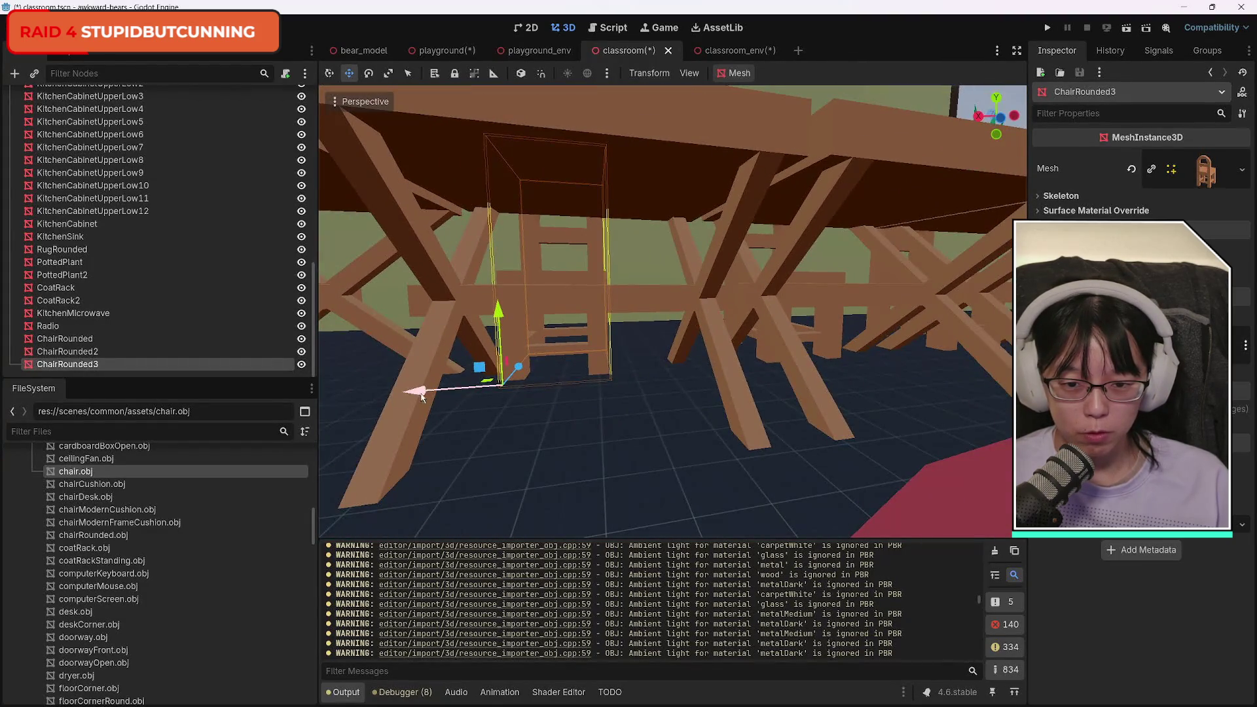
pyautogui.moveTo(422, 398); pyautogui.dragTo(433, 395)
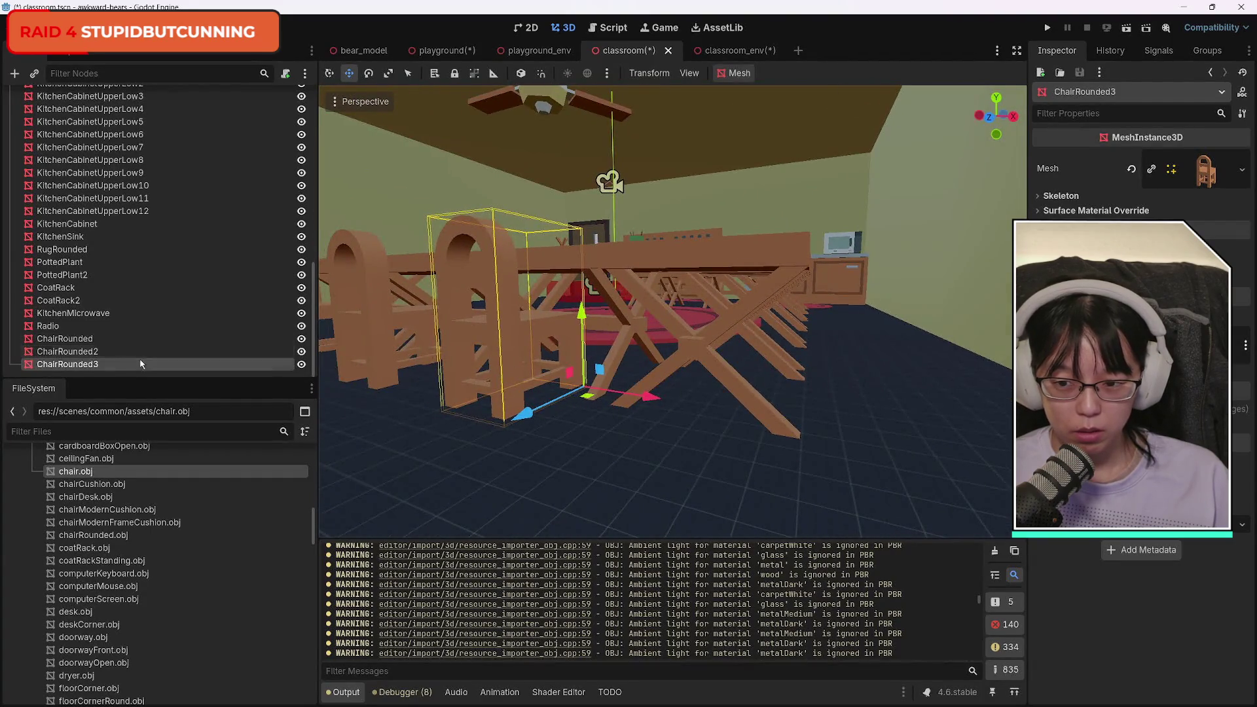
# Select a chair copy and duplicate it into ChairRounded4, ready to move across the room.
pyautogui.click(98, 352)
pyautogui.click(97, 364)
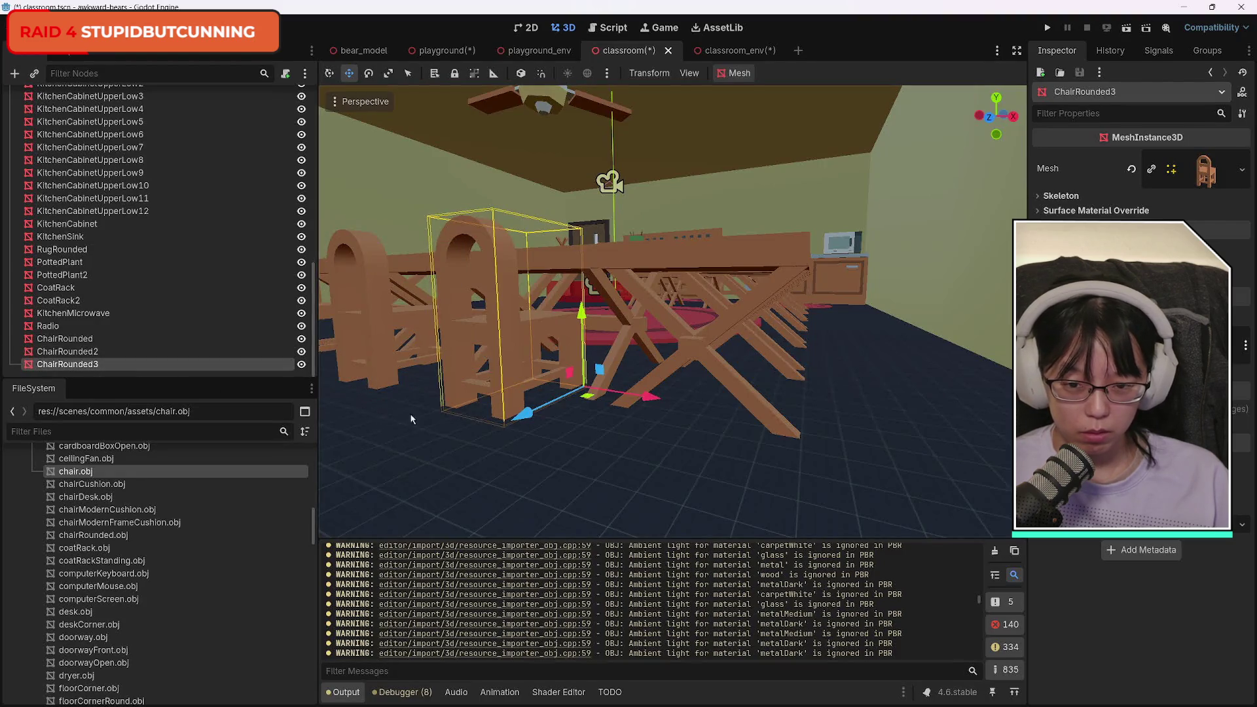
pyautogui.hotkey('ctrl', 'd')
pyautogui.press('g')
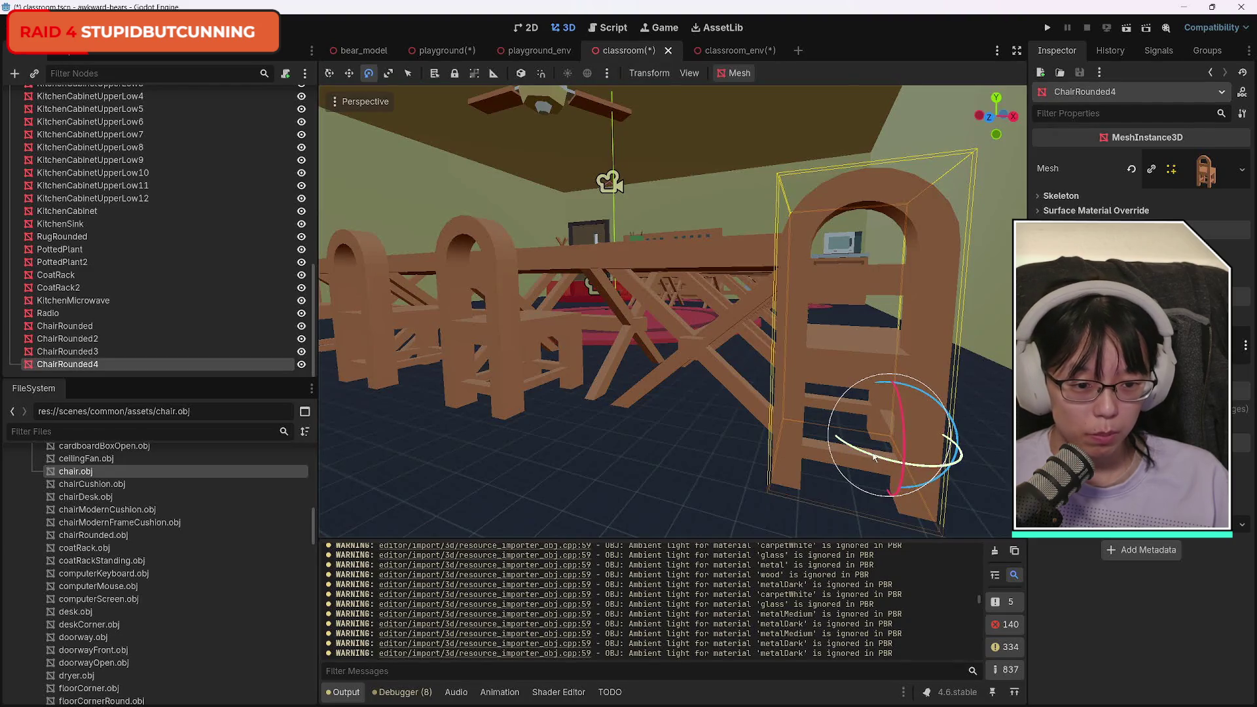
# Spin ChairRounded4 around, slide it to the other table's end, and align it facing the tabletop.
pyautogui.moveTo(848, 446); pyautogui.dragTo(909, 469)
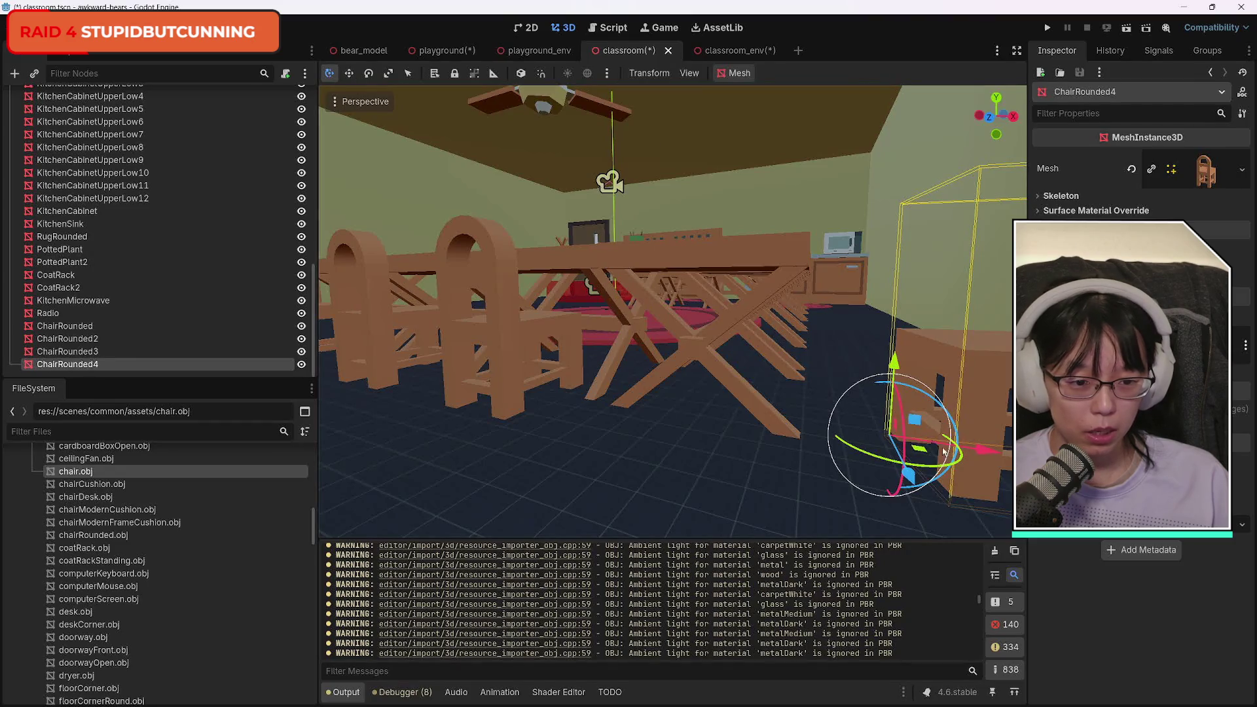
pyautogui.moveTo(944, 452); pyautogui.dragTo(798, 460)
pyautogui.moveTo(790, 464); pyautogui.dragTo(775, 467)
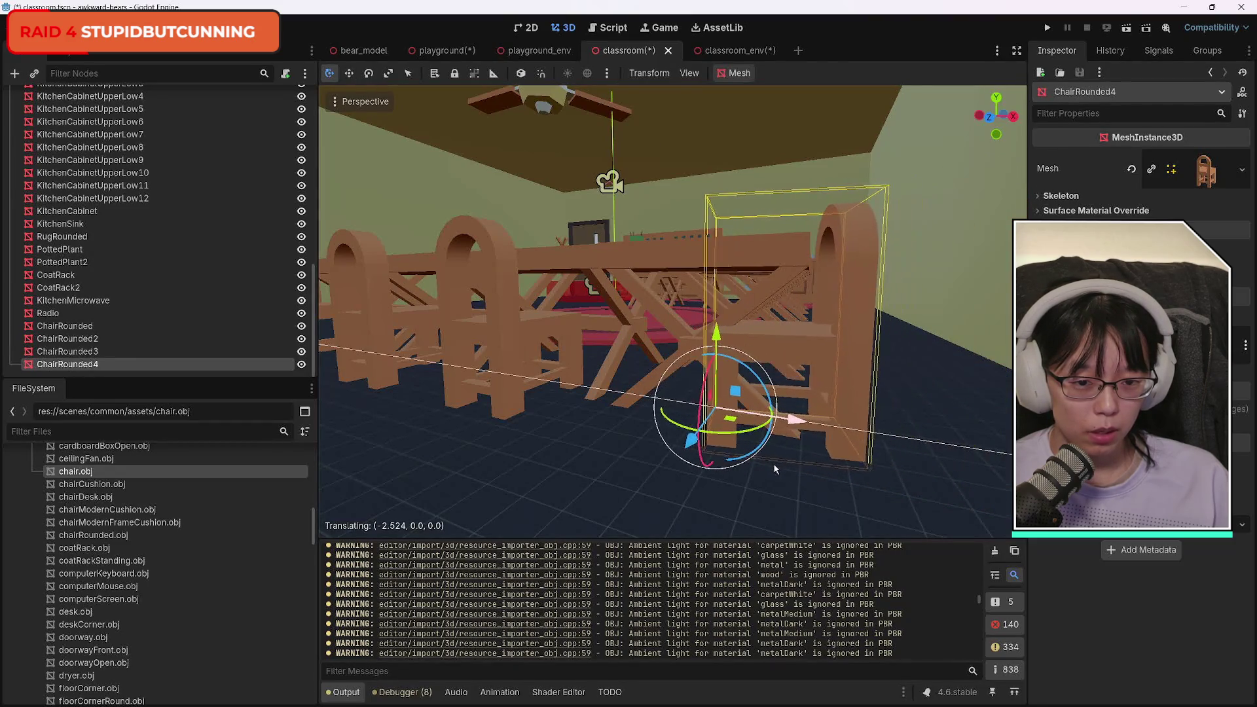
pyautogui.moveTo(691, 442)
pyautogui.mouseDown()
pyautogui.moveTo(655, 328)
pyautogui.moveTo(642, 517)
pyautogui.moveTo(570, 219)
pyautogui.moveTo(598, 323)
pyautogui.moveTo(655, 275)
pyautogui.moveTo(695, 385)
pyautogui.mouseUp()
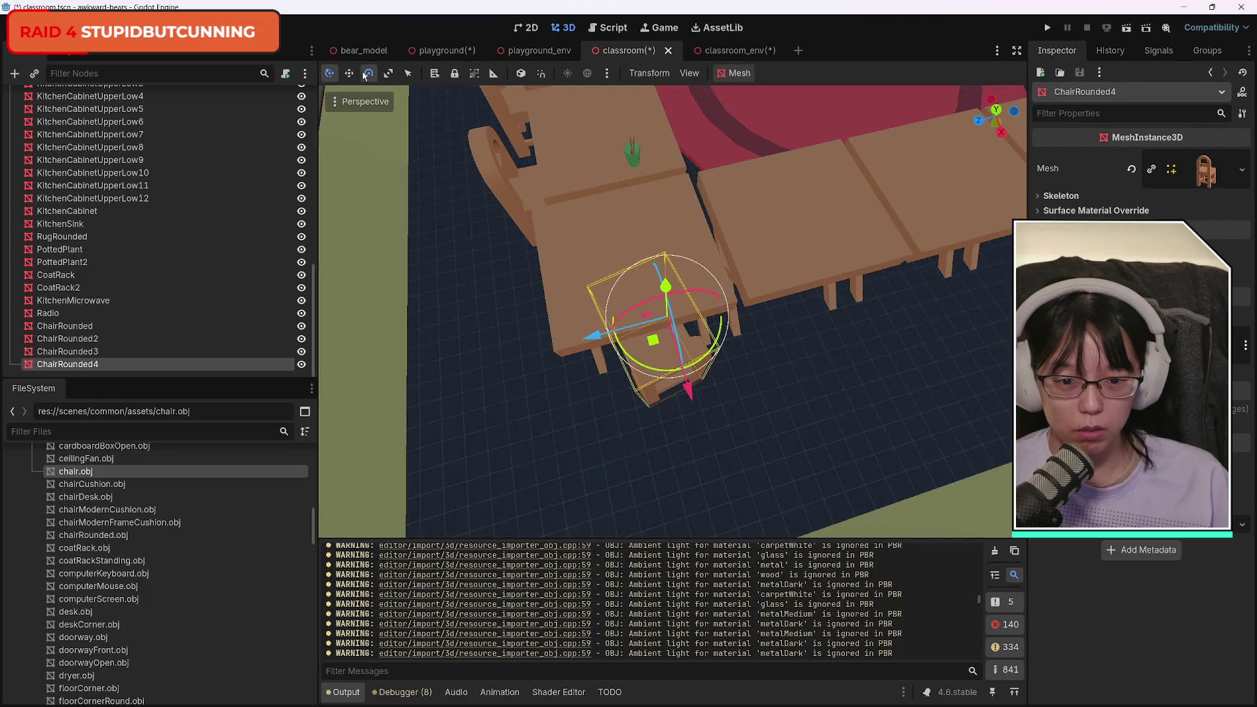
pyautogui.moveTo(630, 355); pyautogui.dragTo(631, 356)
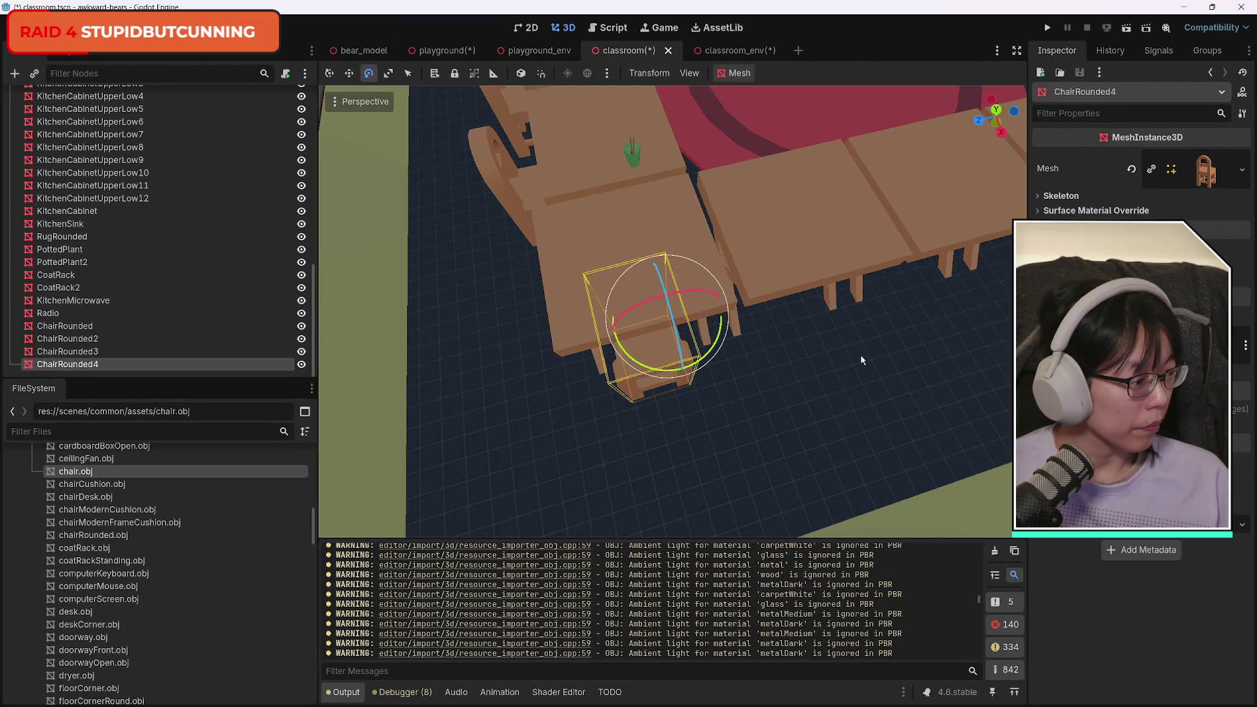
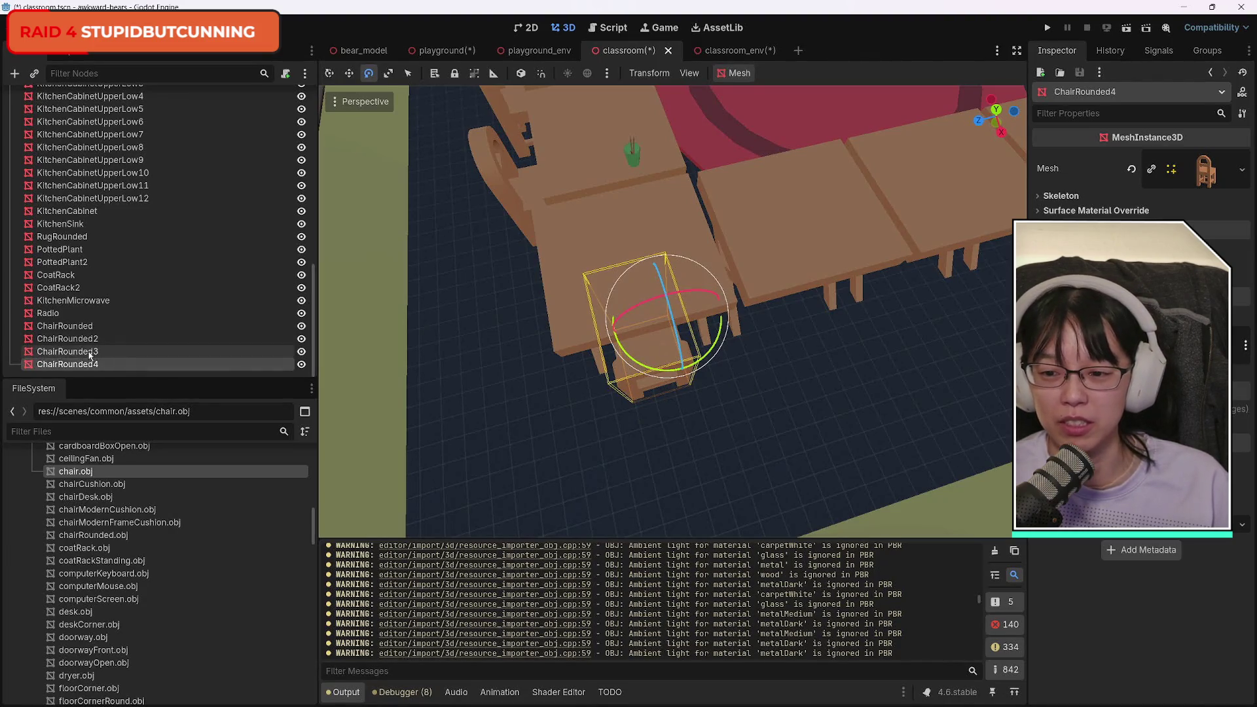
# Duplicate ChairRounded4 into ChairRounded5 and slide it along to the next table.
pyautogui.hotkey('ctrl', 'd')
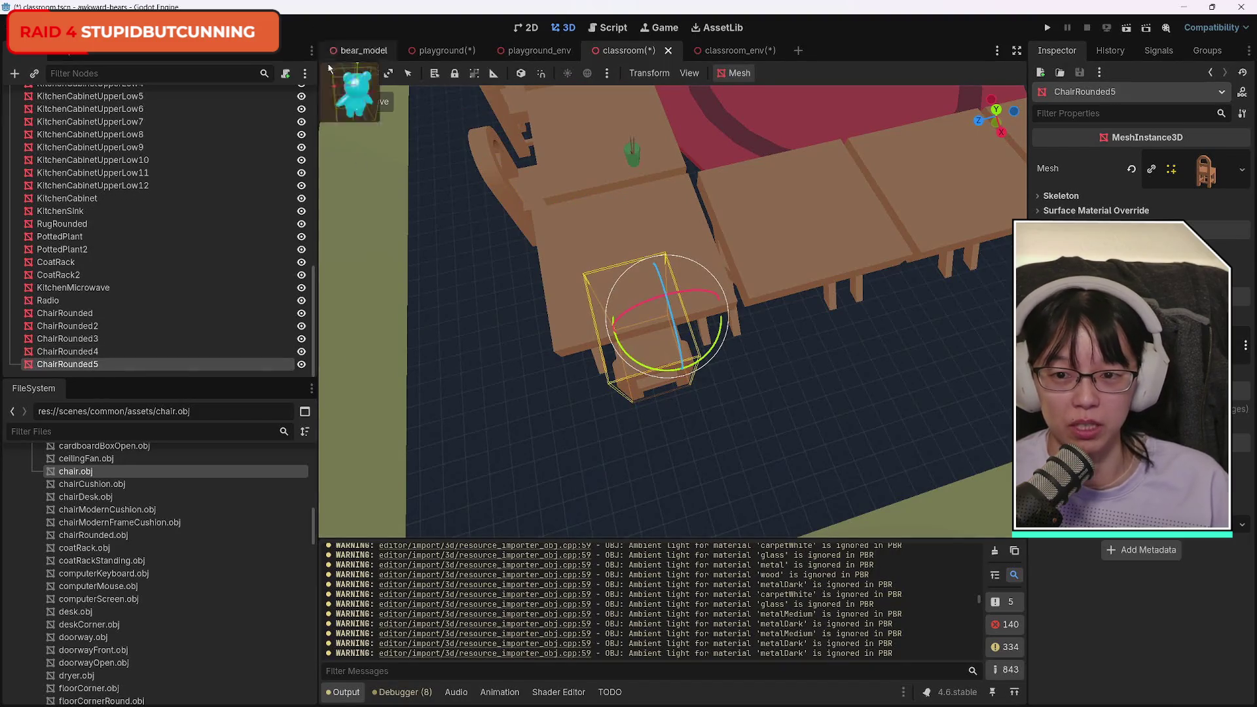
pyautogui.press('q')
pyautogui.moveTo(605, 334)
pyautogui.mouseDown()
pyautogui.moveTo(785, 323)
pyautogui.moveTo(654, 352)
pyautogui.moveTo(812, 330)
pyautogui.moveTo(942, 343)
pyautogui.moveTo(748, 369)
pyautogui.mouseUp()
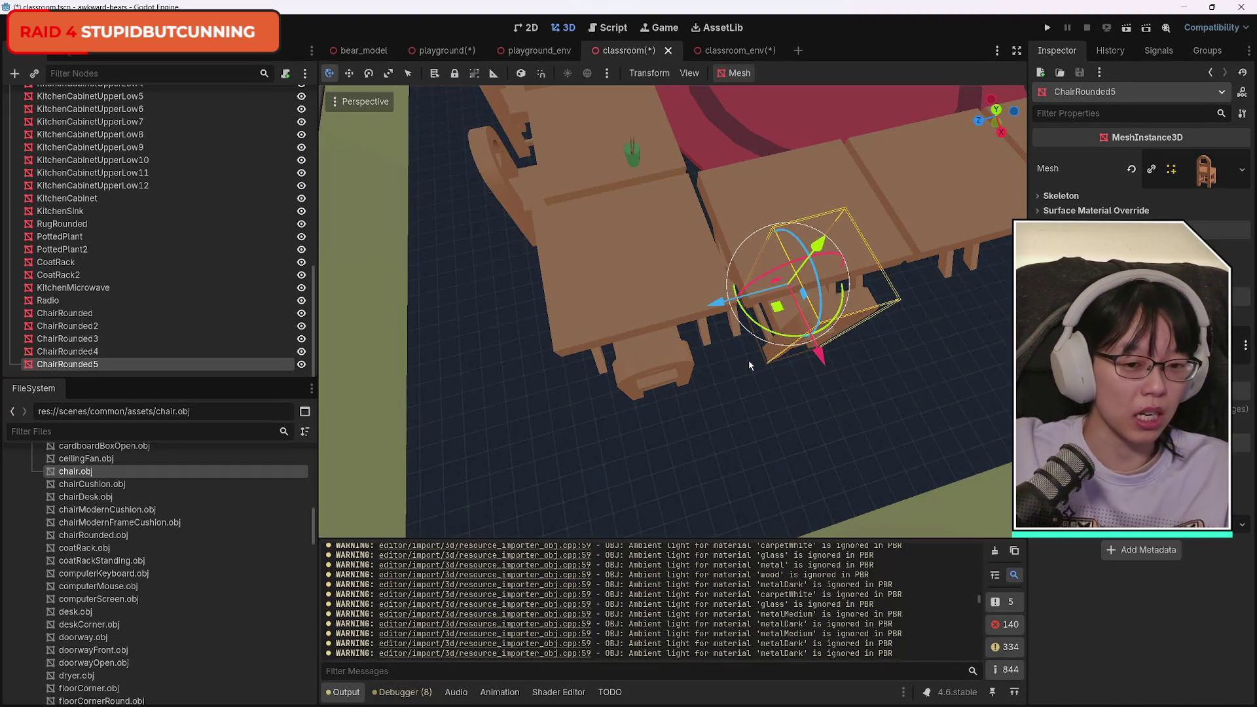
pyautogui.moveTo(878, 356)
pyautogui.mouseDown()
pyautogui.moveTo(720, 314)
pyautogui.moveTo(659, 456)
pyautogui.moveTo(853, 402)
pyautogui.mouseUp()
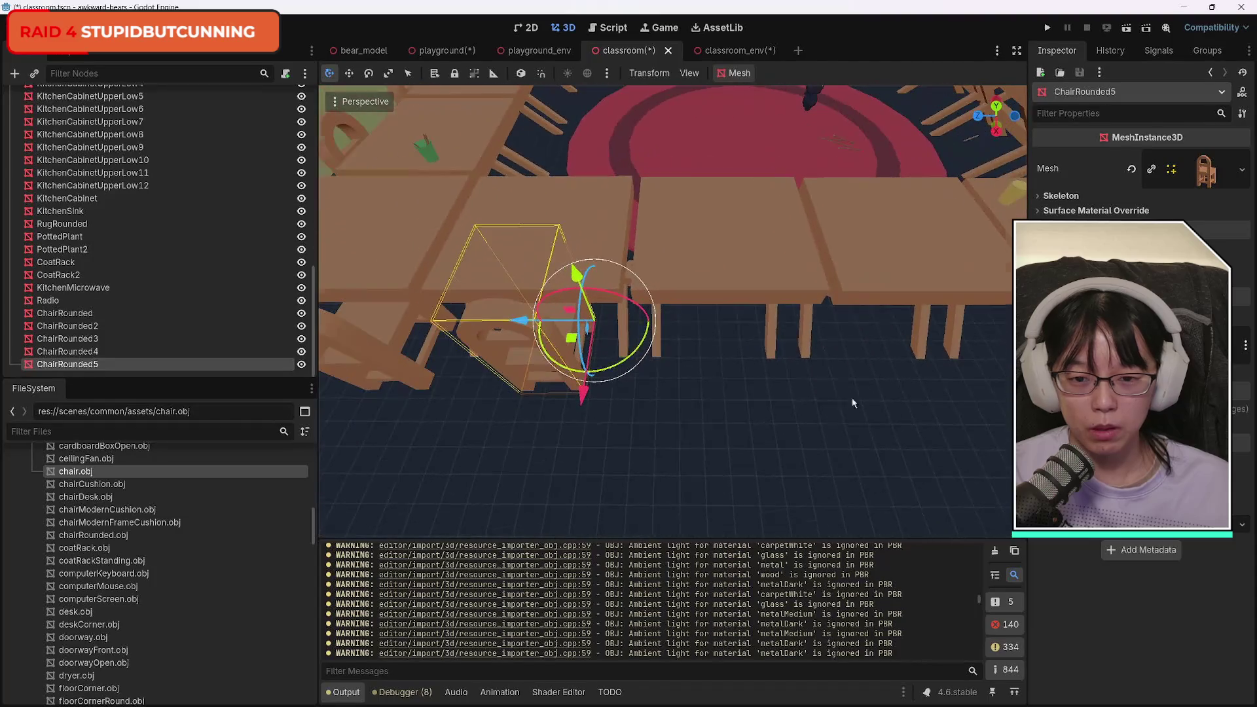
# Duplicate ChairRounded4 and ChairRounded5 twice, sliding each new pair farther along the tables.
pyautogui.click(89, 351)
pyautogui.keyDown('shift'); pyautogui.click(82, 367); pyautogui.keyUp('shift')
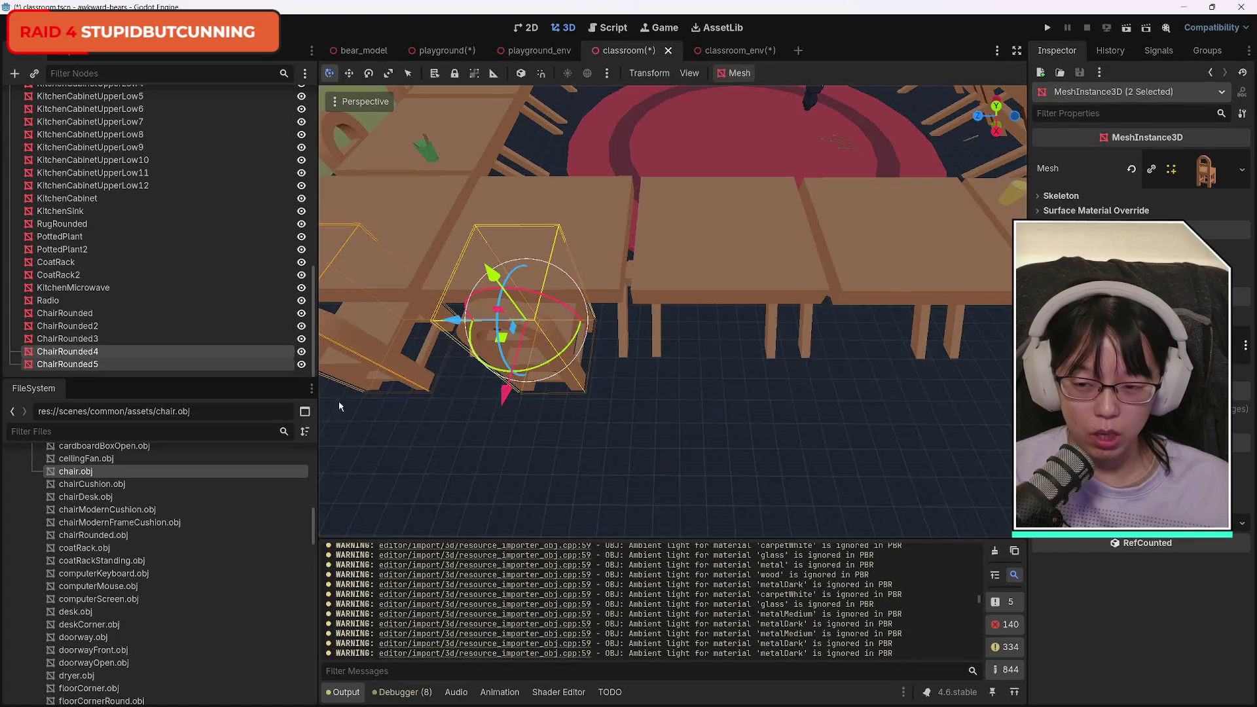
pyautogui.hotkey('ctrl', 'd')
pyautogui.moveTo(452, 325)
pyautogui.mouseDown()
pyautogui.moveTo(773, 363)
pyautogui.moveTo(745, 366)
pyautogui.mouseUp()
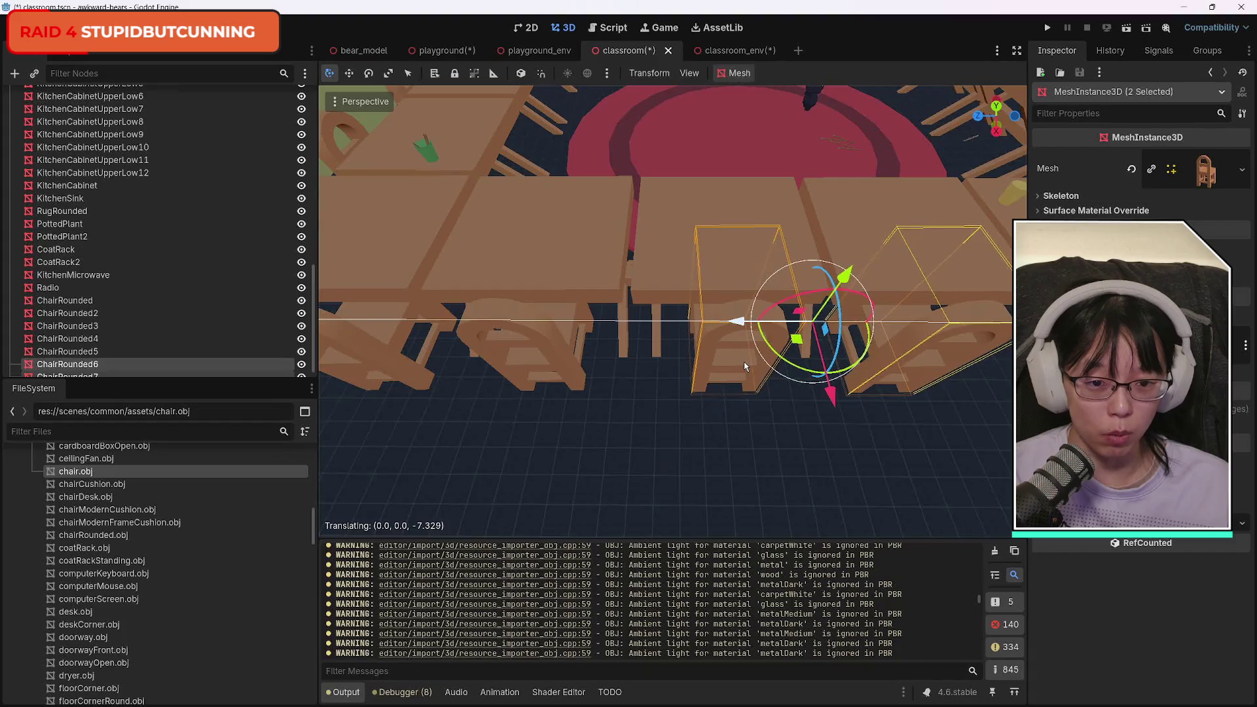
pyautogui.moveTo(670, 421)
pyautogui.mouseDown()
pyautogui.moveTo(603, 432)
pyautogui.moveTo(652, 424)
pyautogui.mouseUp()
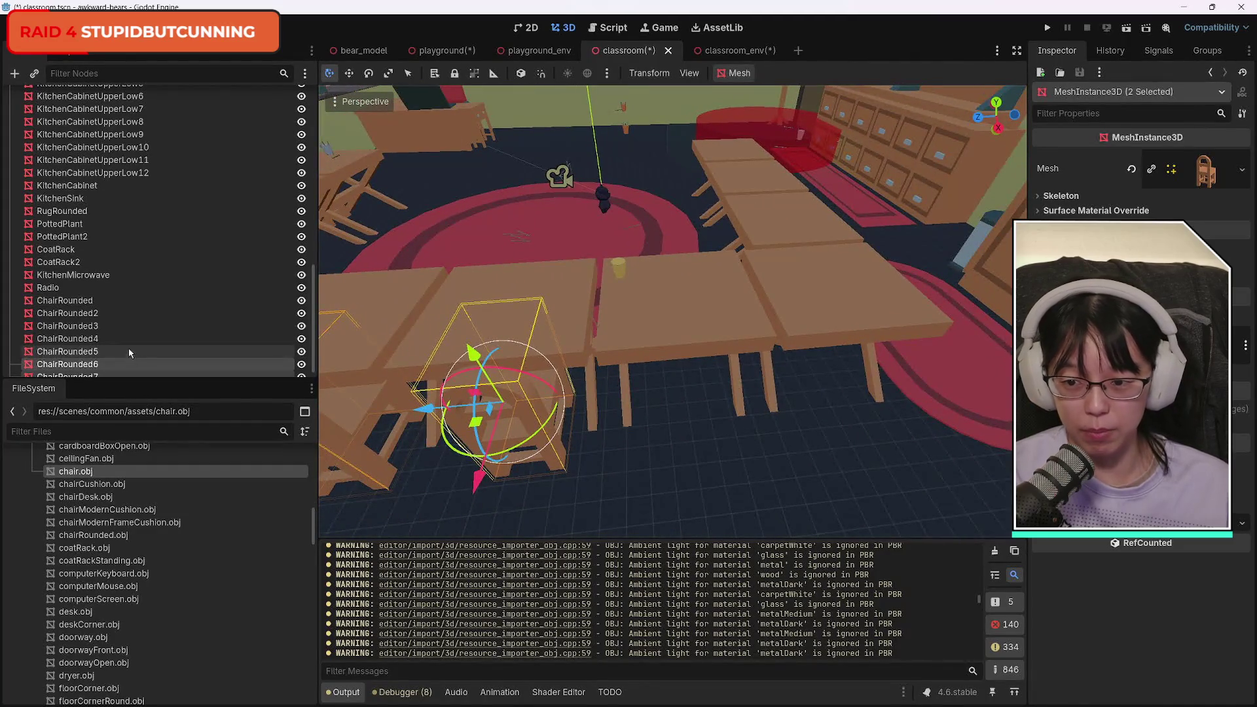
pyautogui.scroll(-1, 129, 353)
pyautogui.hotkey('ctrl', 'd')
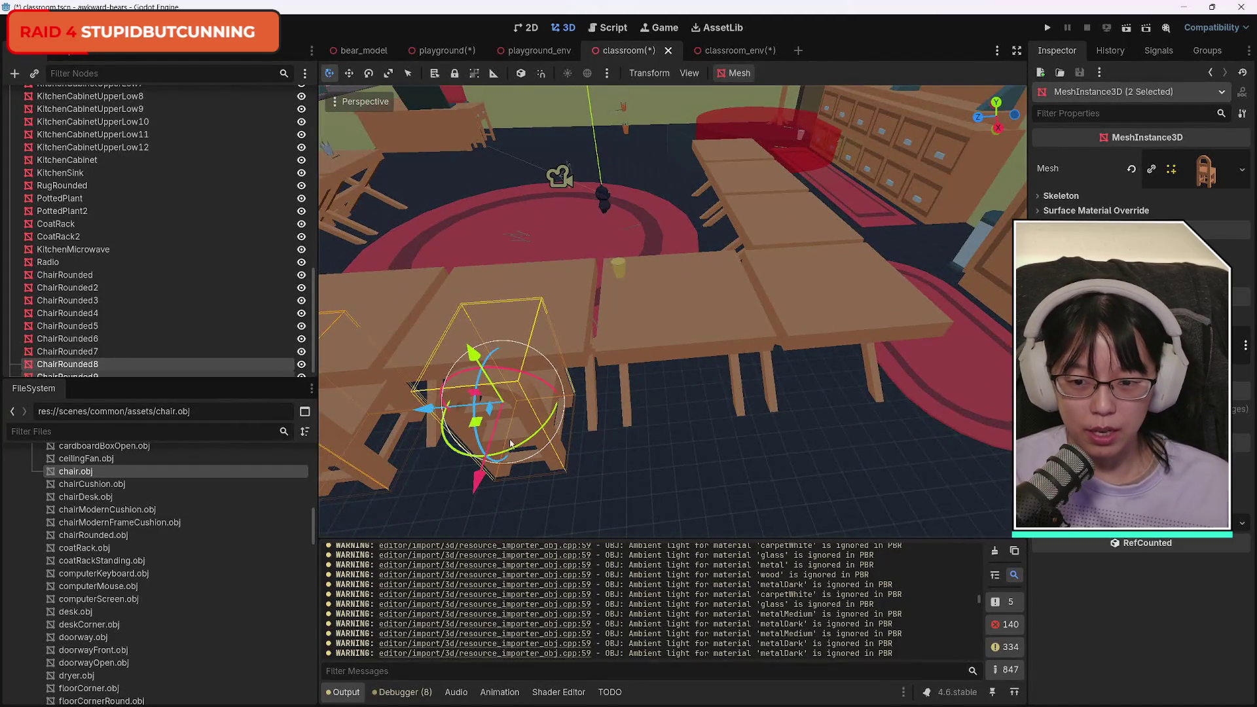
pyautogui.moveTo(426, 411); pyautogui.dragTo(703, 423)
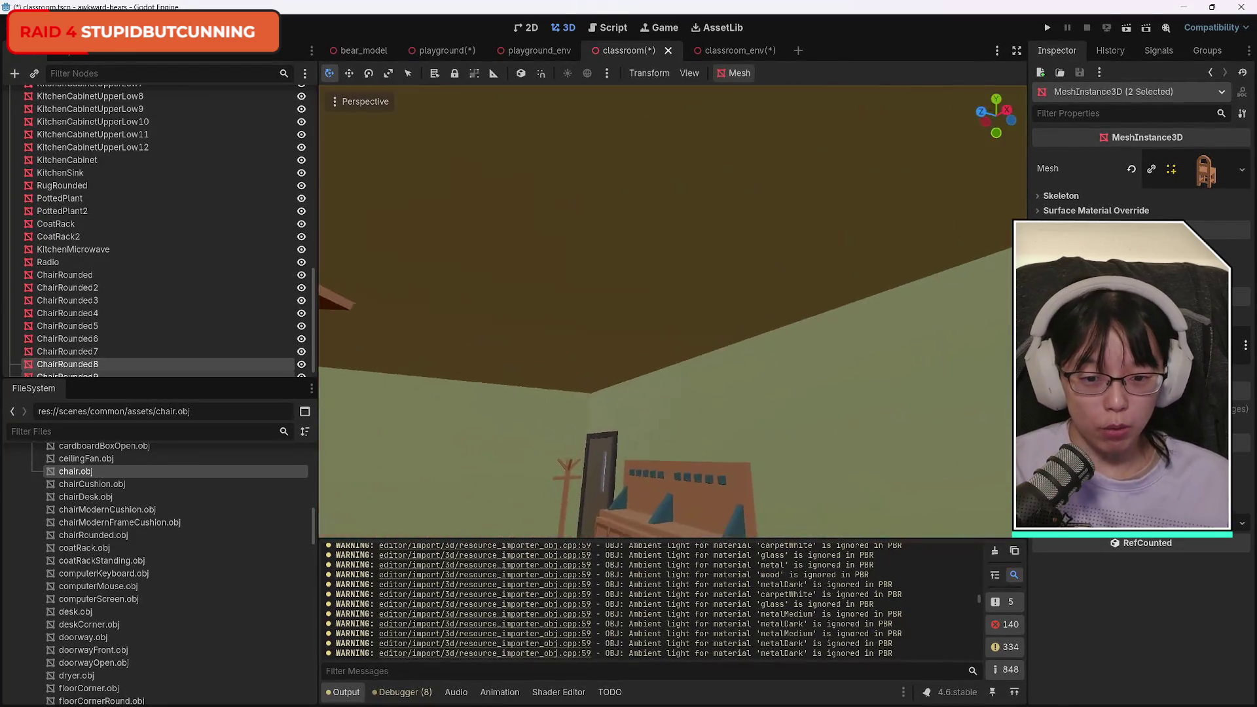
pyautogui.moveTo(673, 312)
pyautogui.mouseDown()
pyautogui.moveTo(676, 393)
pyautogui.moveTo(675, 367)
pyautogui.moveTo(629, 308)
pyautogui.moveTo(639, 332)
pyautogui.mouseUp()
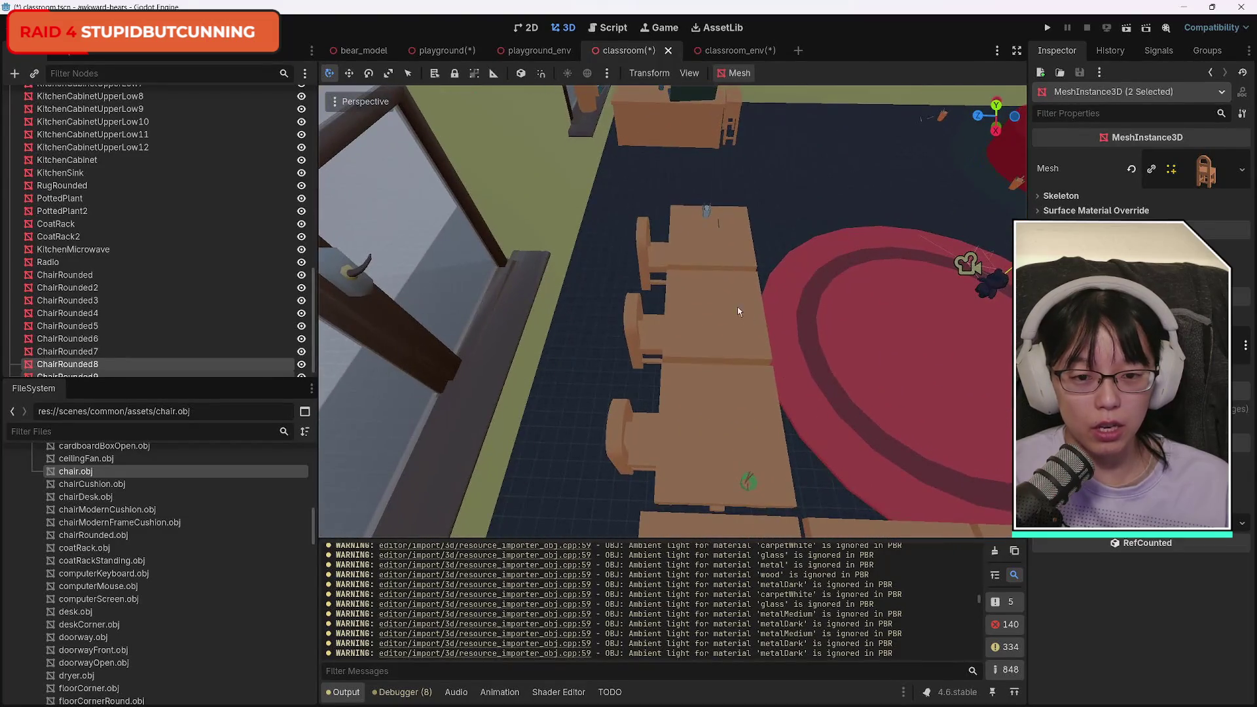
# Duplicate ChairRounded, ChairRounded2 and ChairRounded3 and turn the copies around 180°.
pyautogui.click(639, 332)
pyautogui.keyDown('shift'); pyautogui.click(637, 349); pyautogui.keyUp('shift')
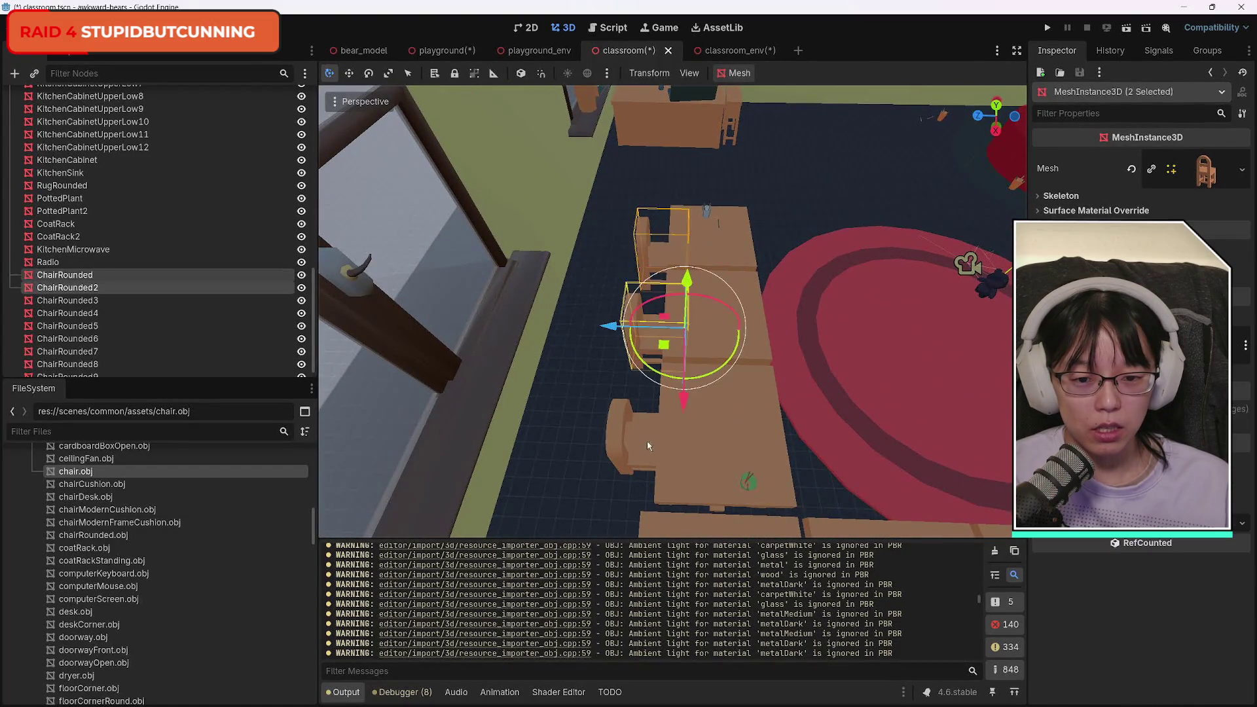
pyautogui.keyDown('shift'); pyautogui.click(623, 452); pyautogui.keyUp('shift')
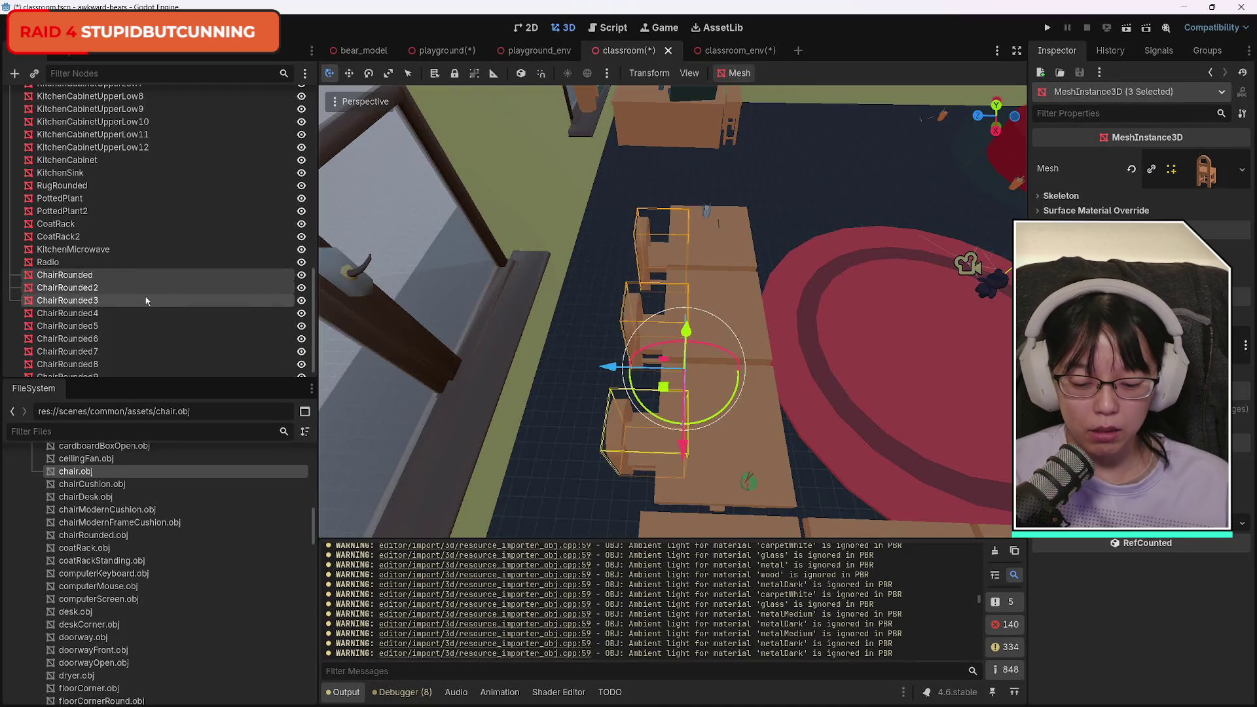
pyautogui.hotkey('ctrl', 'd')
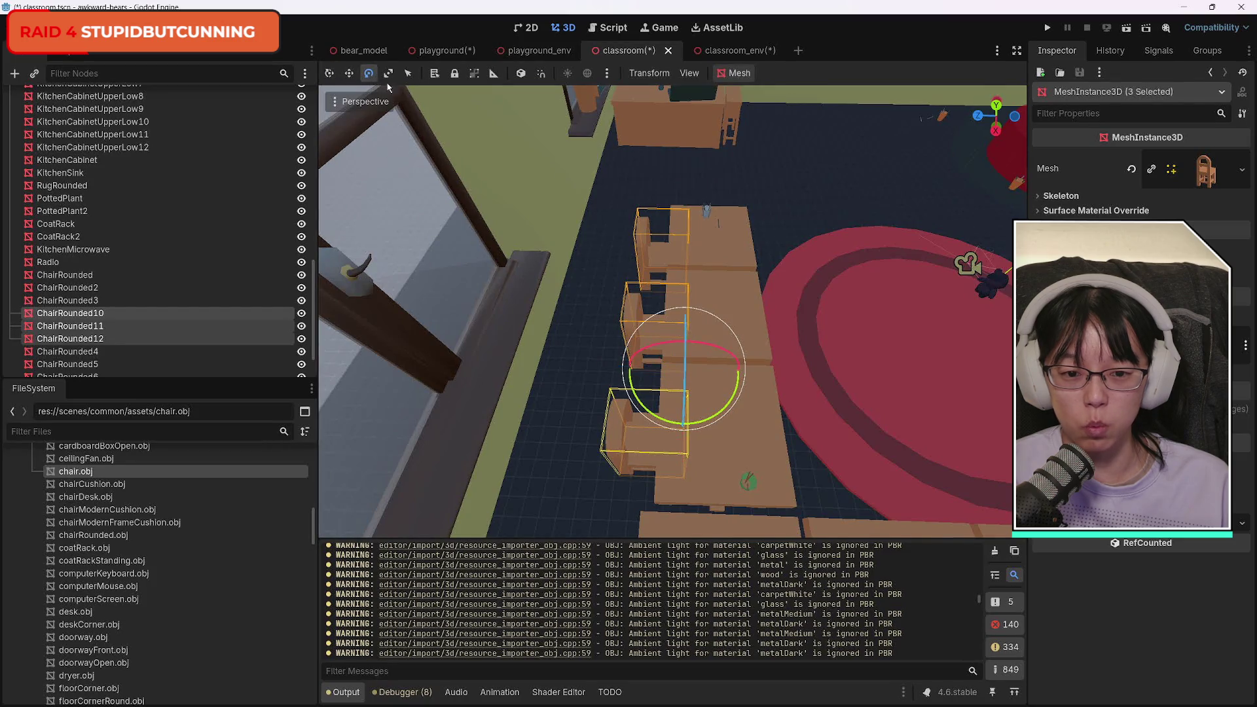
pyautogui.moveTo(738, 375)
pyautogui.mouseDown()
pyautogui.moveTo(727, 340)
pyautogui.moveTo(681, 426)
pyautogui.moveTo(627, 369)
pyautogui.moveTo(833, 373)
pyautogui.mouseUp()
# Move the turned chairs across and line them up on the opposite side of the tables.
pyautogui.scroll(-5, 920, 424)
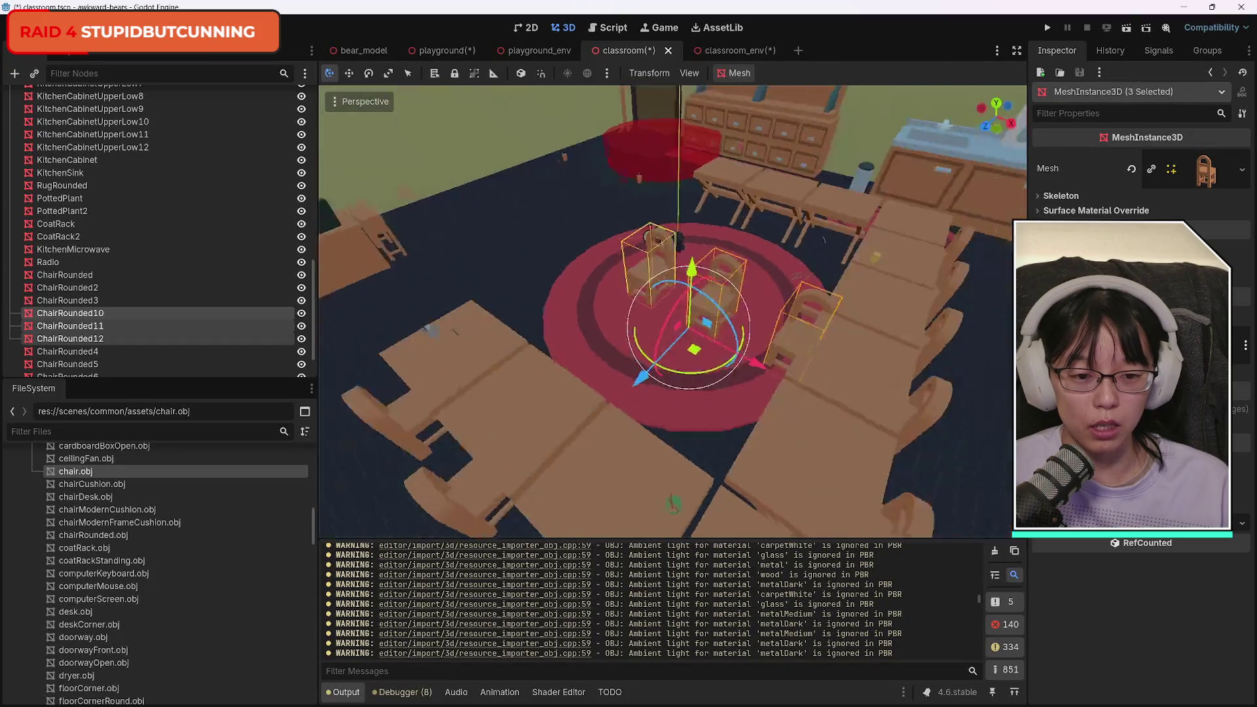
pyautogui.scroll(-5, 673, 312)
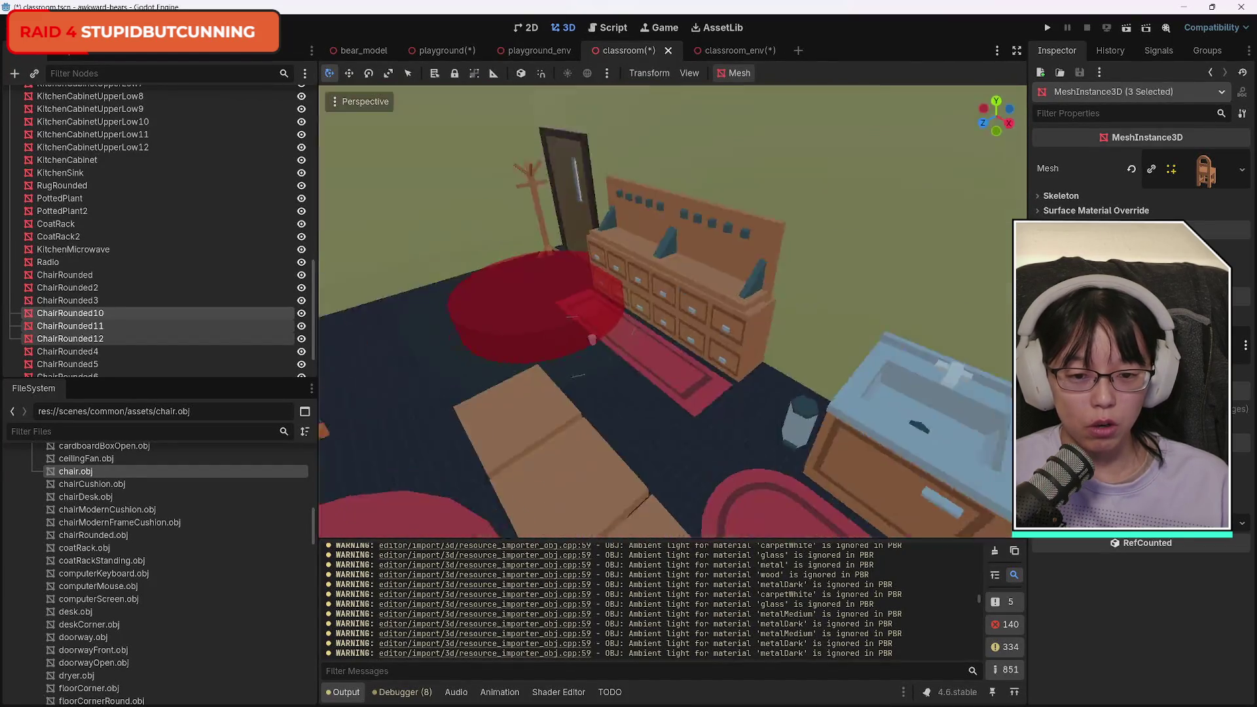
pyautogui.scroll(-4, 543, 391)
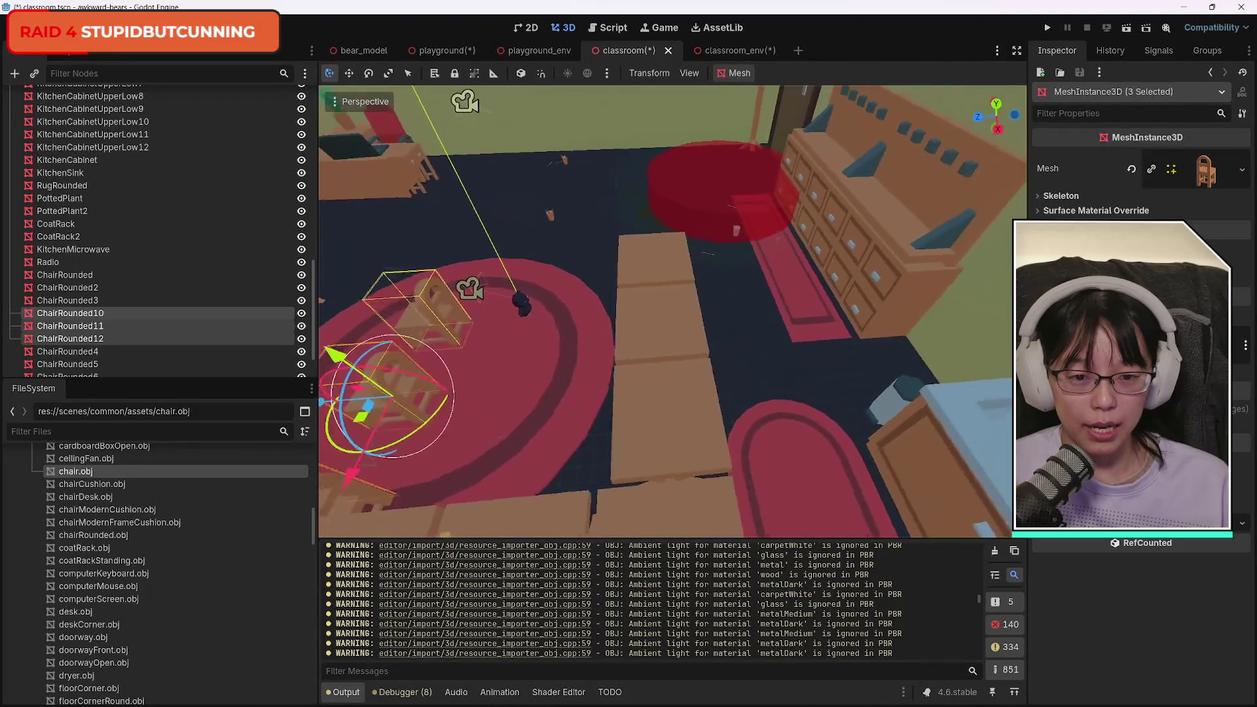
pyautogui.scroll(-4, 377, 370)
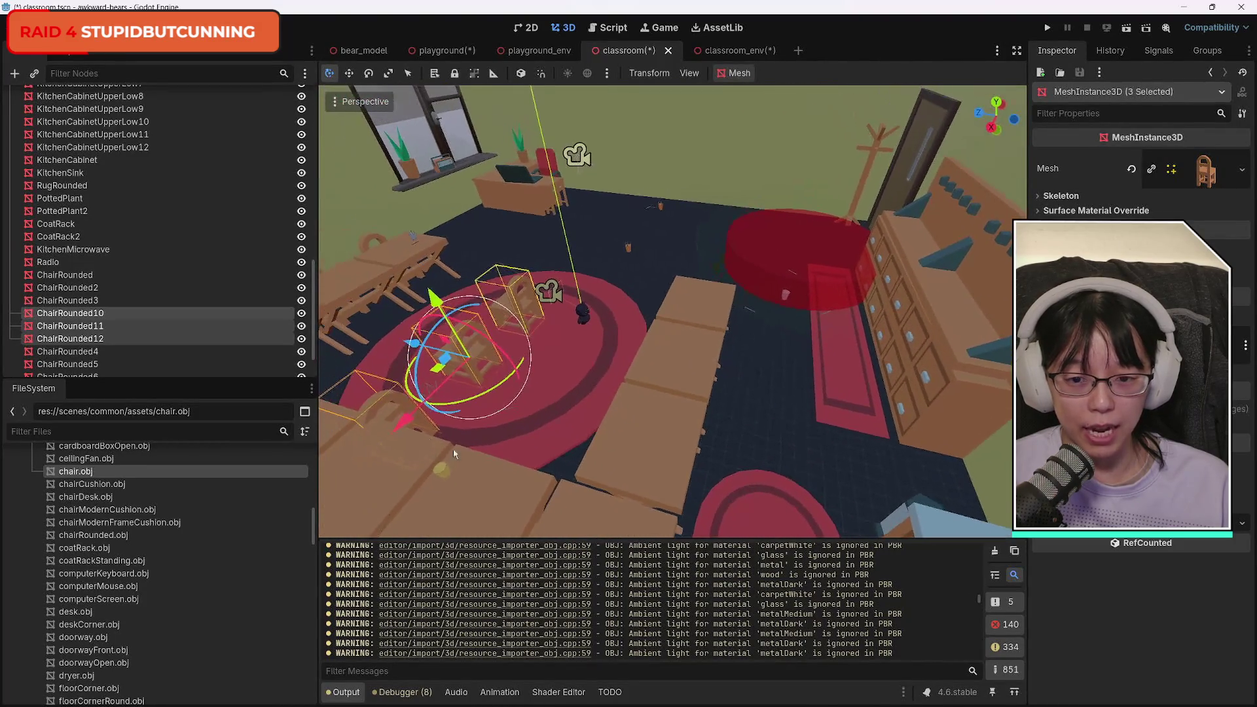
pyautogui.moveTo(413, 343)
pyautogui.mouseDown()
pyautogui.moveTo(779, 426)
pyautogui.moveTo(681, 393)
pyautogui.moveTo(632, 400)
pyautogui.moveTo(622, 379)
pyautogui.mouseUp()
pyautogui.scroll(-5, 672, 311)
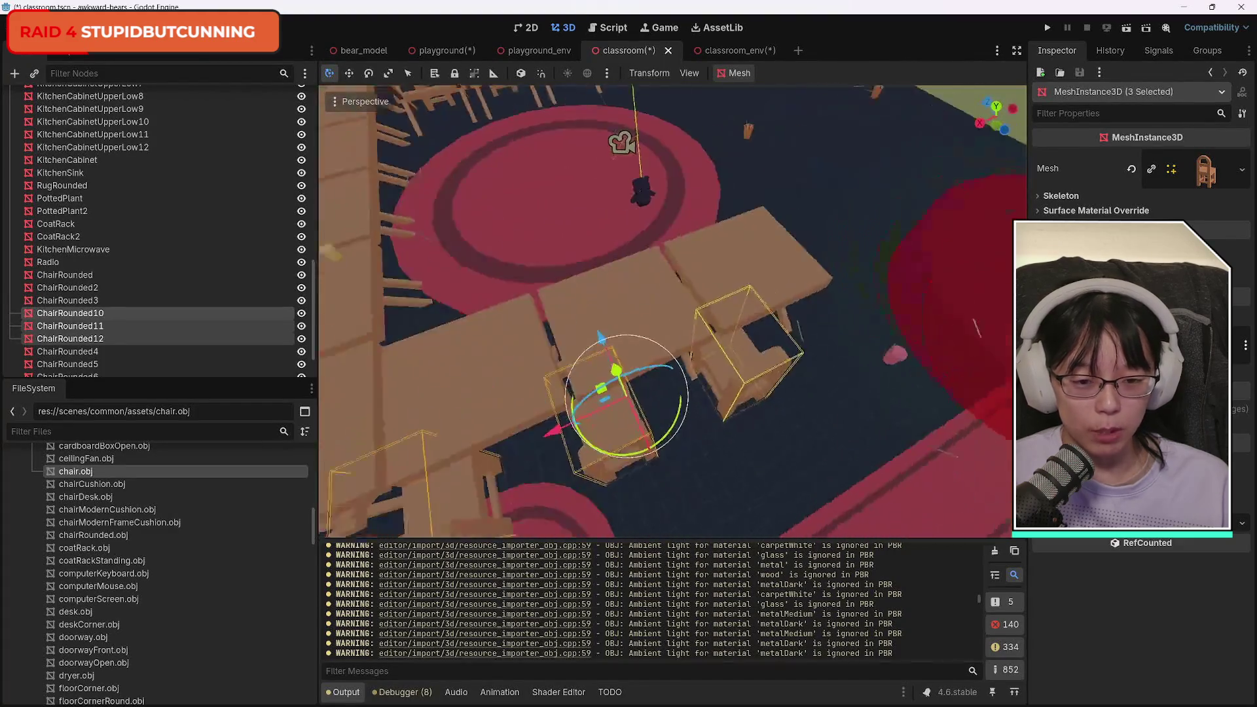
pyautogui.scroll(3, 672, 311)
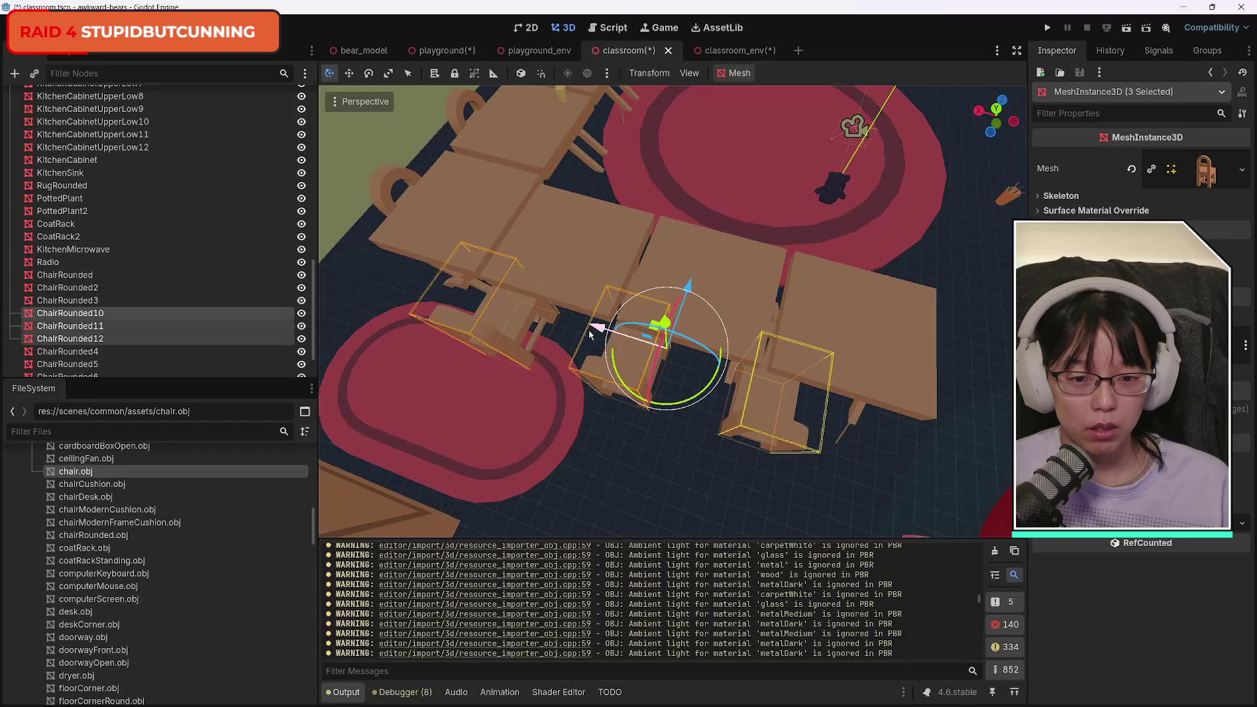
pyautogui.moveTo(592, 336); pyautogui.dragTo(630, 337)
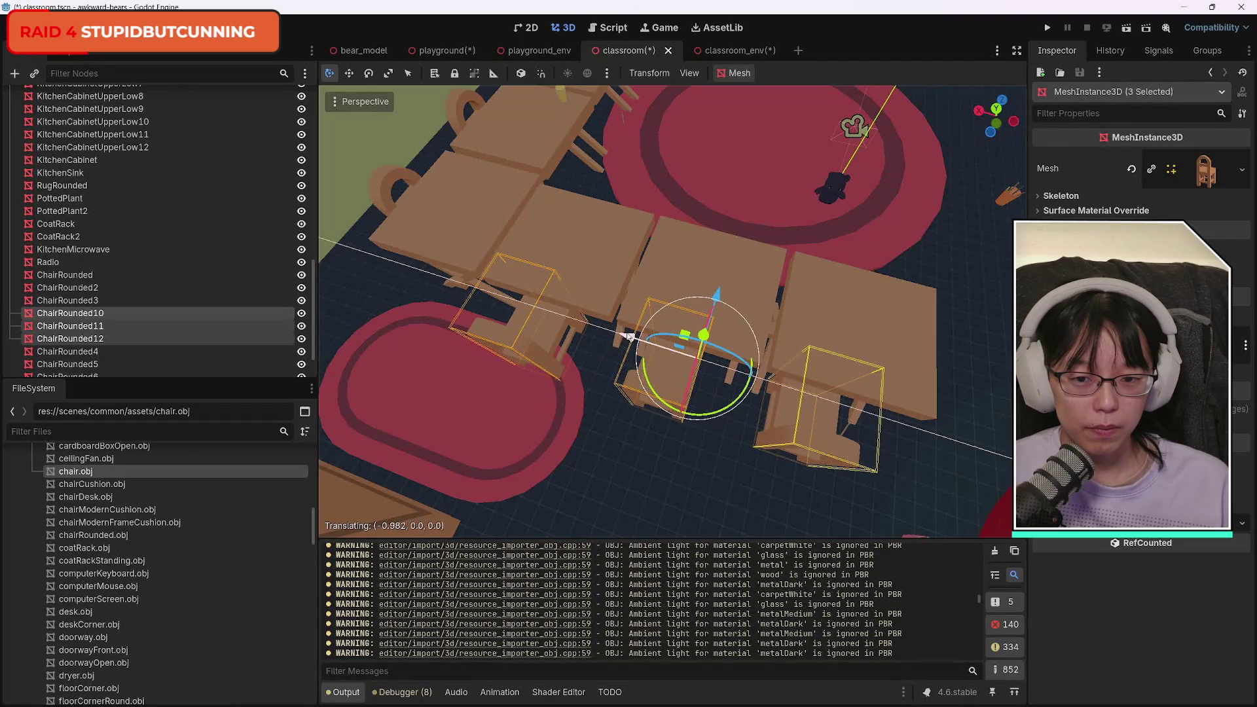
pyautogui.moveTo(725, 309); pyautogui.dragTo(731, 283)
# Deselect the chairs and save the classroom scene.
pyautogui.scroll(-2, 636, 435)
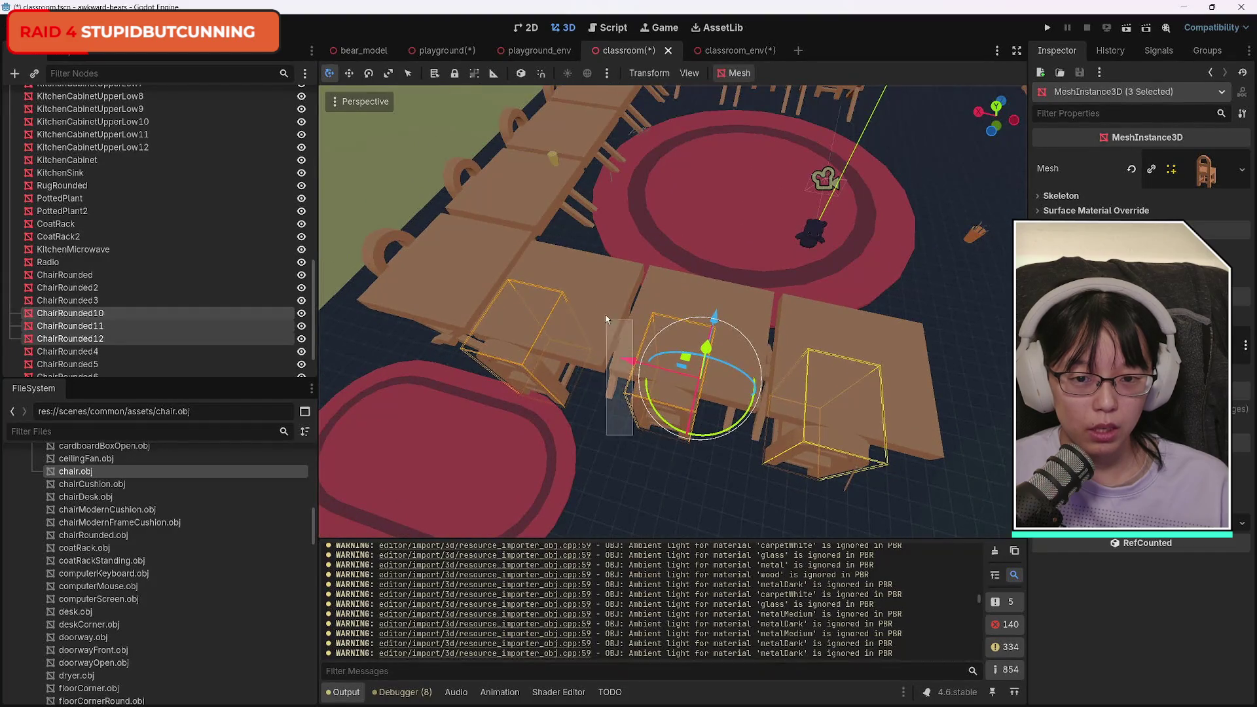
pyautogui.click(604, 419)
pyautogui.hotkey('ctrl', 's')
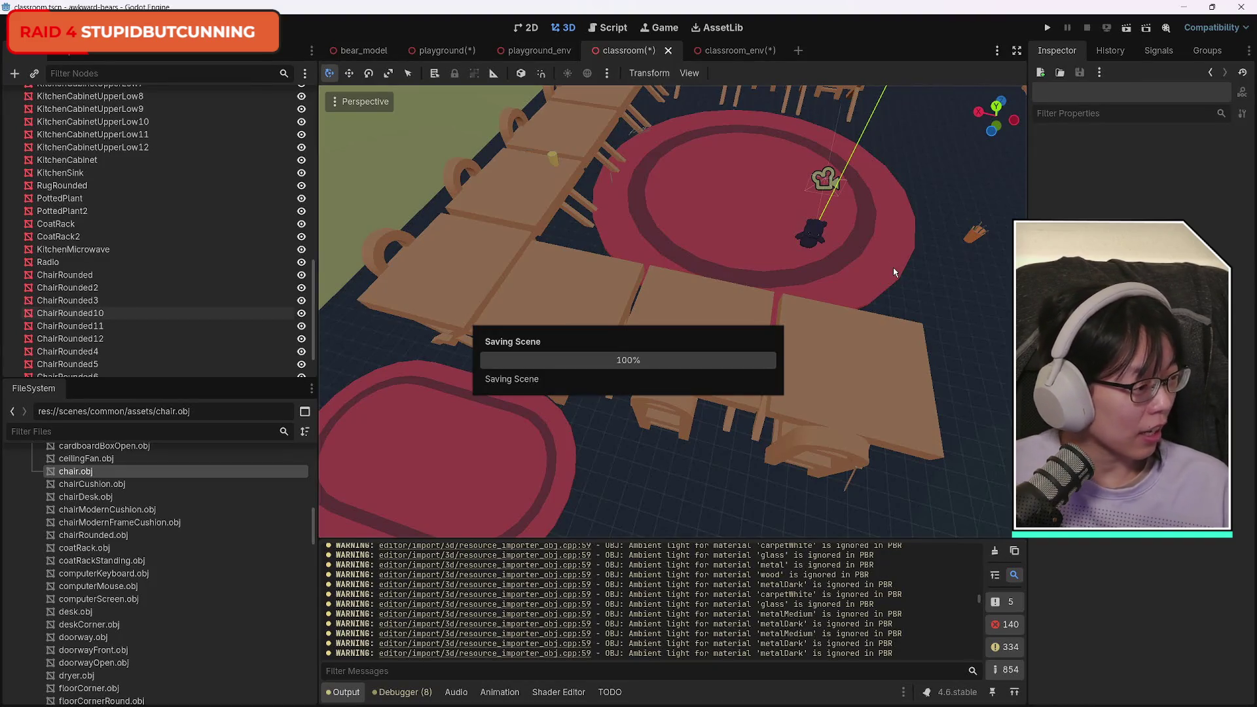
# Fly through the room over the rug and tables toward the right wall to check the chair rows.
pyautogui.hotkey('shift', 'f')
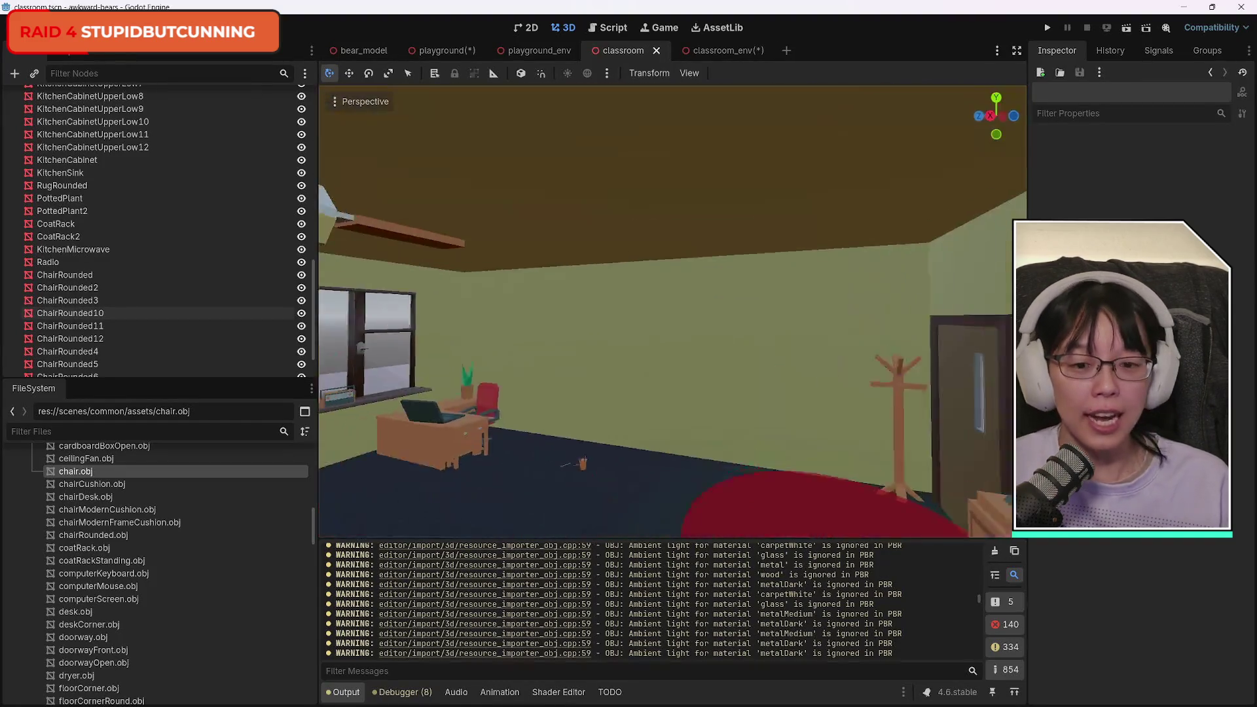
pyautogui.press('s')
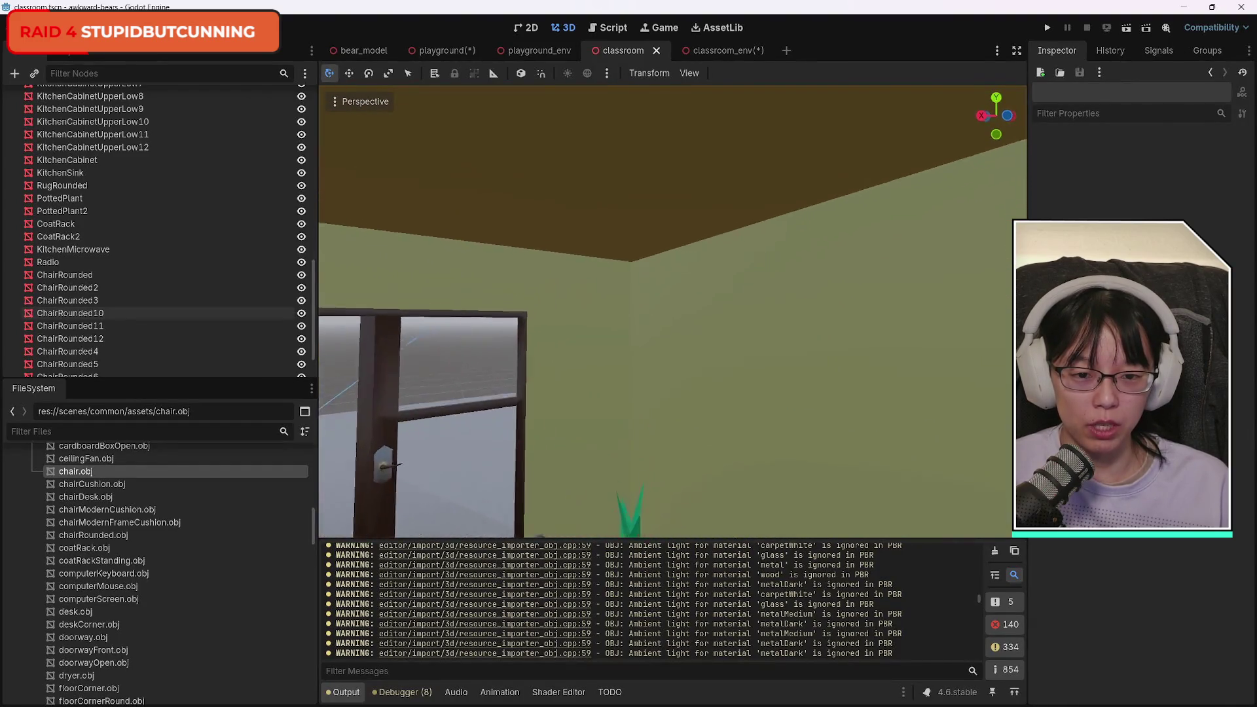
pyautogui.hotkey('shift', 'f')
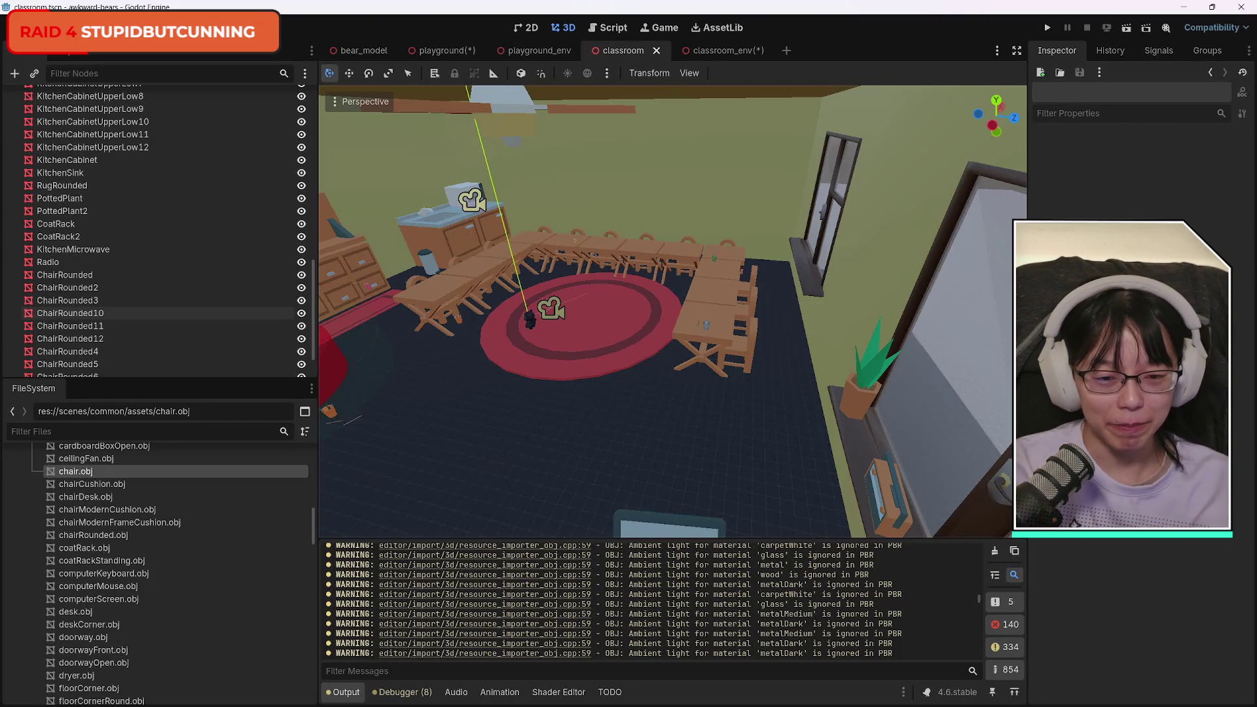
# Select ChairRounded10 to ChairRounded12 and shift them over beside the table.
pyautogui.click(709, 427)
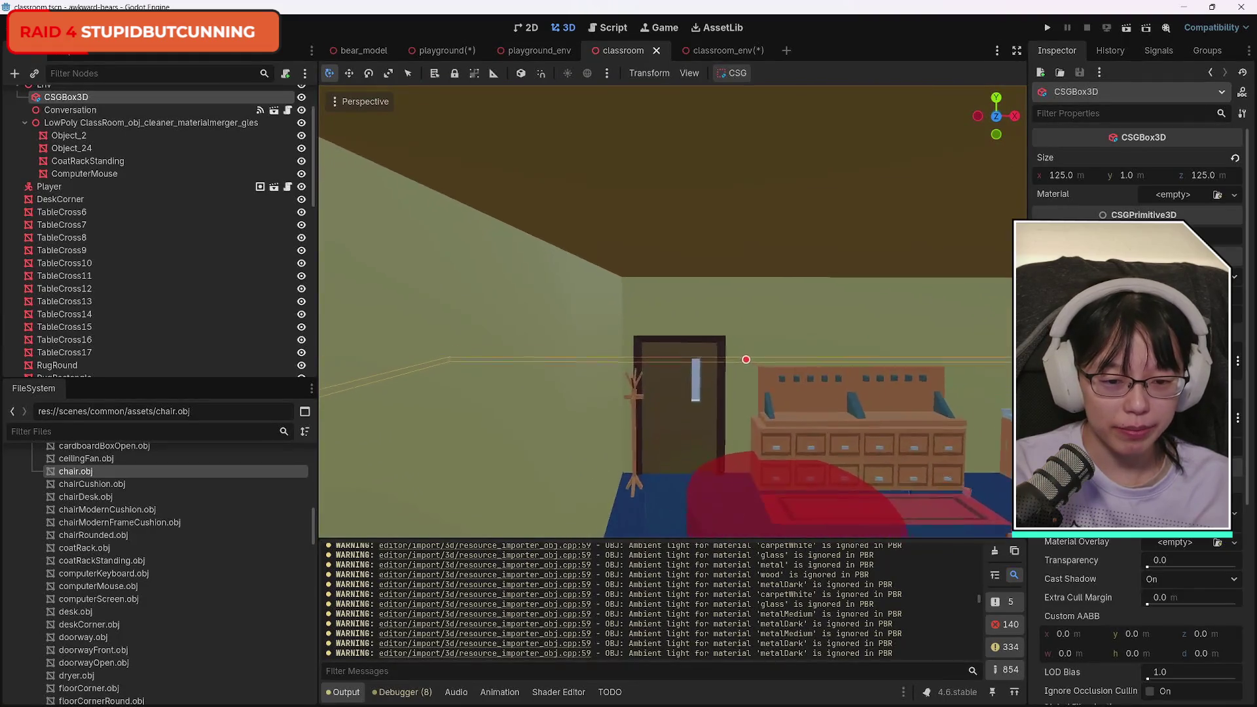
pyautogui.press('s')
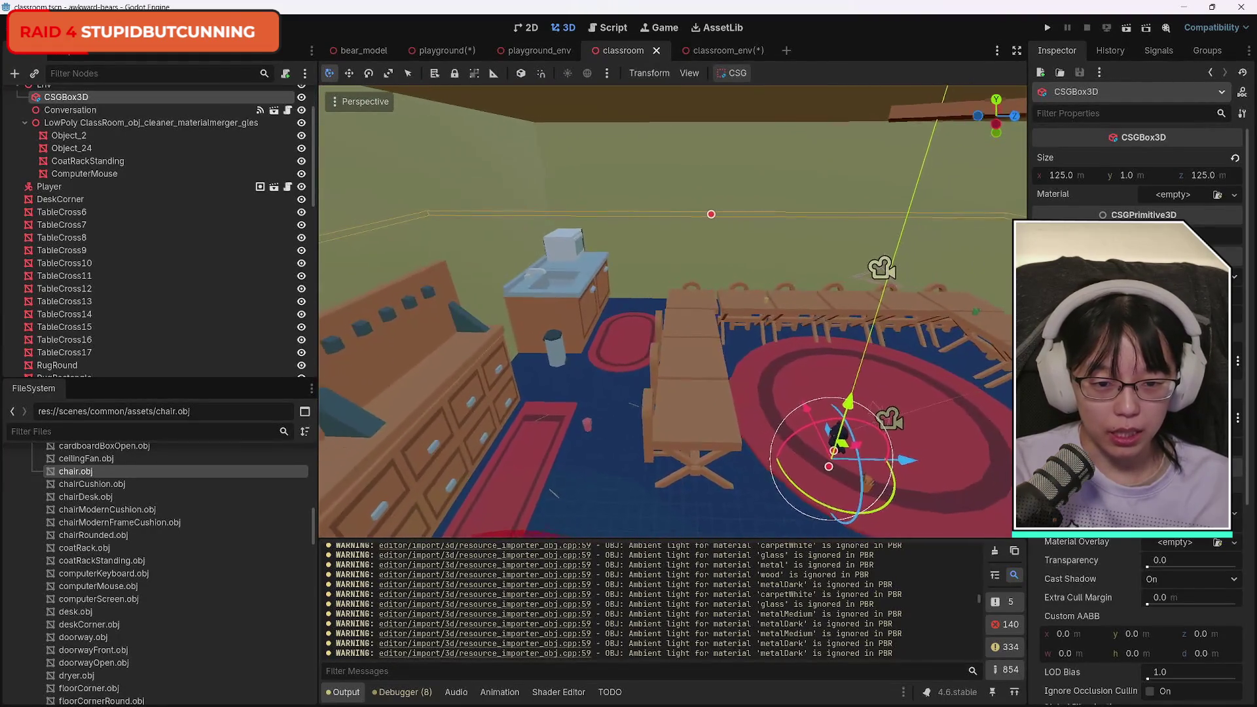
pyautogui.click(649, 405)
pyautogui.keyDown('shift'); pyautogui.click(655, 361); pyautogui.keyUp('shift')
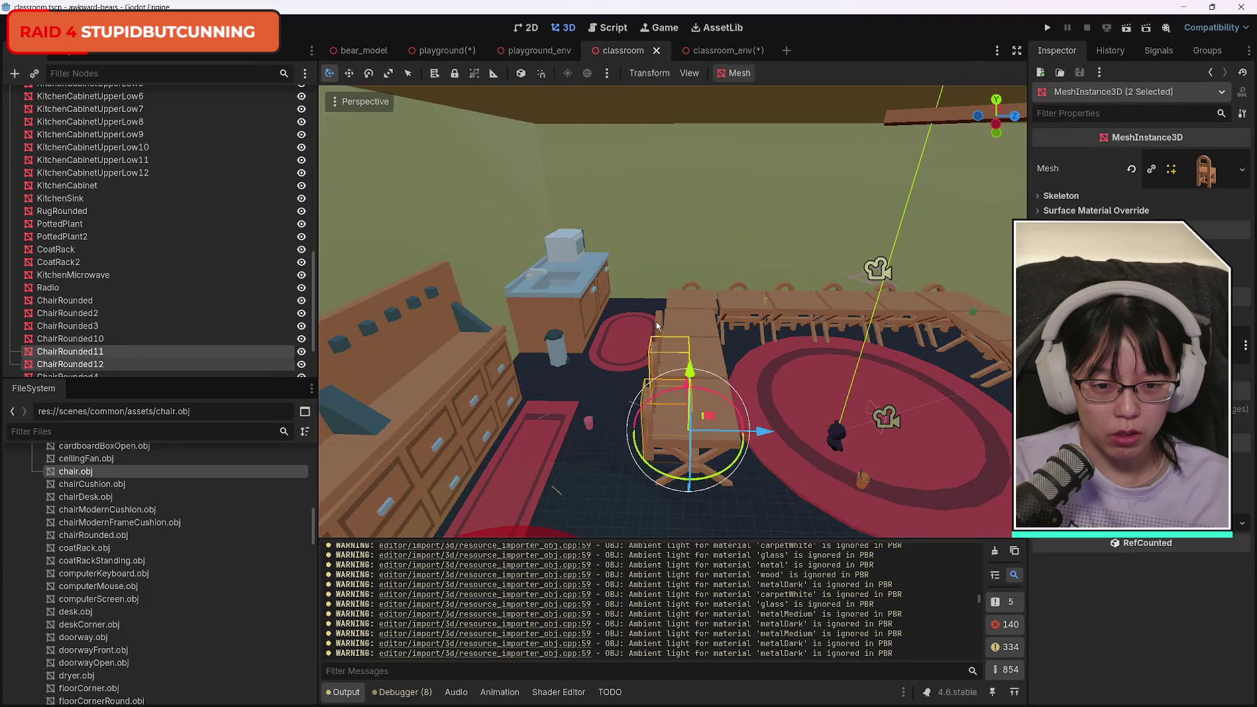
pyautogui.keyDown('shift'); pyautogui.click(659, 325); pyautogui.keyUp('shift')
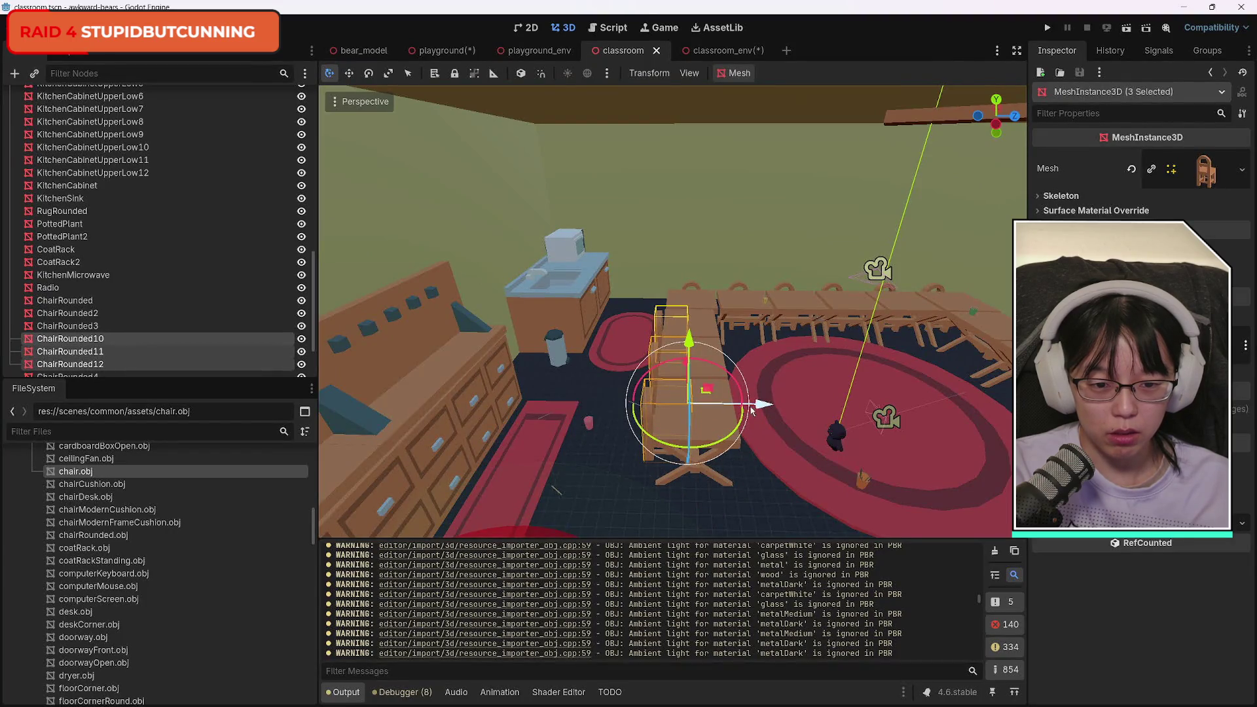
pyautogui.moveTo(752, 410); pyautogui.dragTo(718, 408)
pyautogui.click(778, 504)
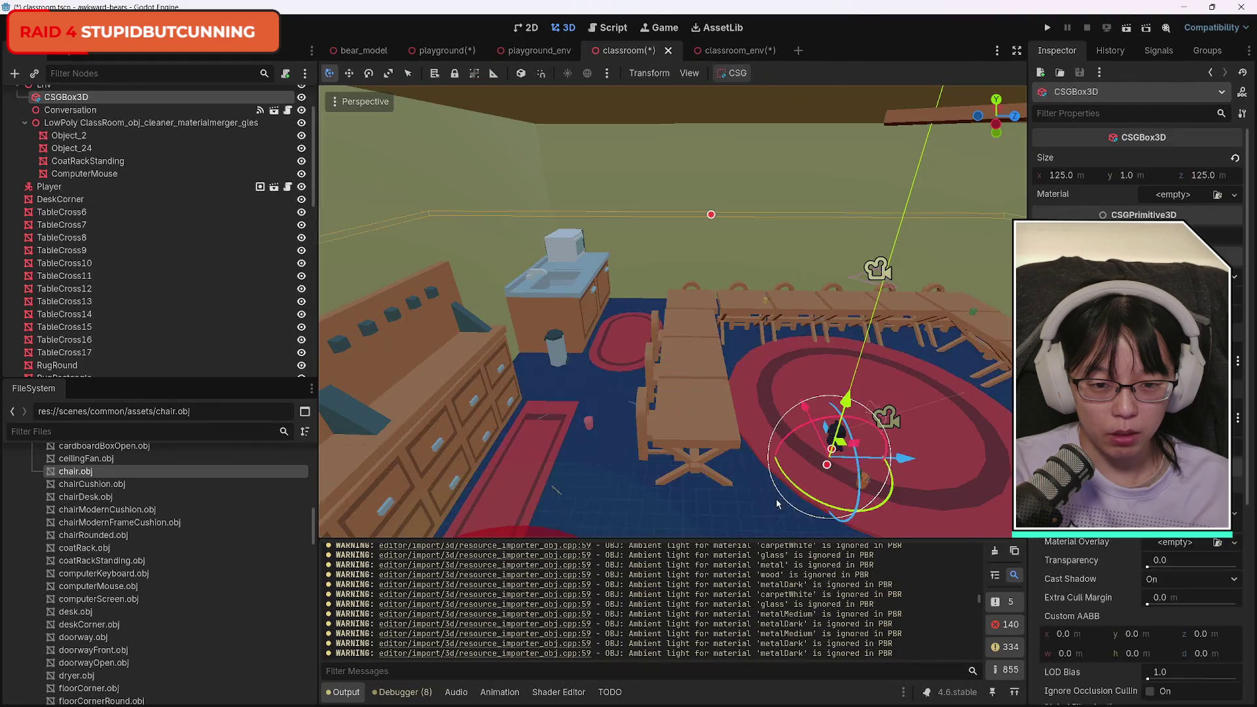
# Check tables TableCross6, 15 and 16, then select KitchenMicrowave and fly up to the ceiling corner.
pyautogui.click(715, 427)
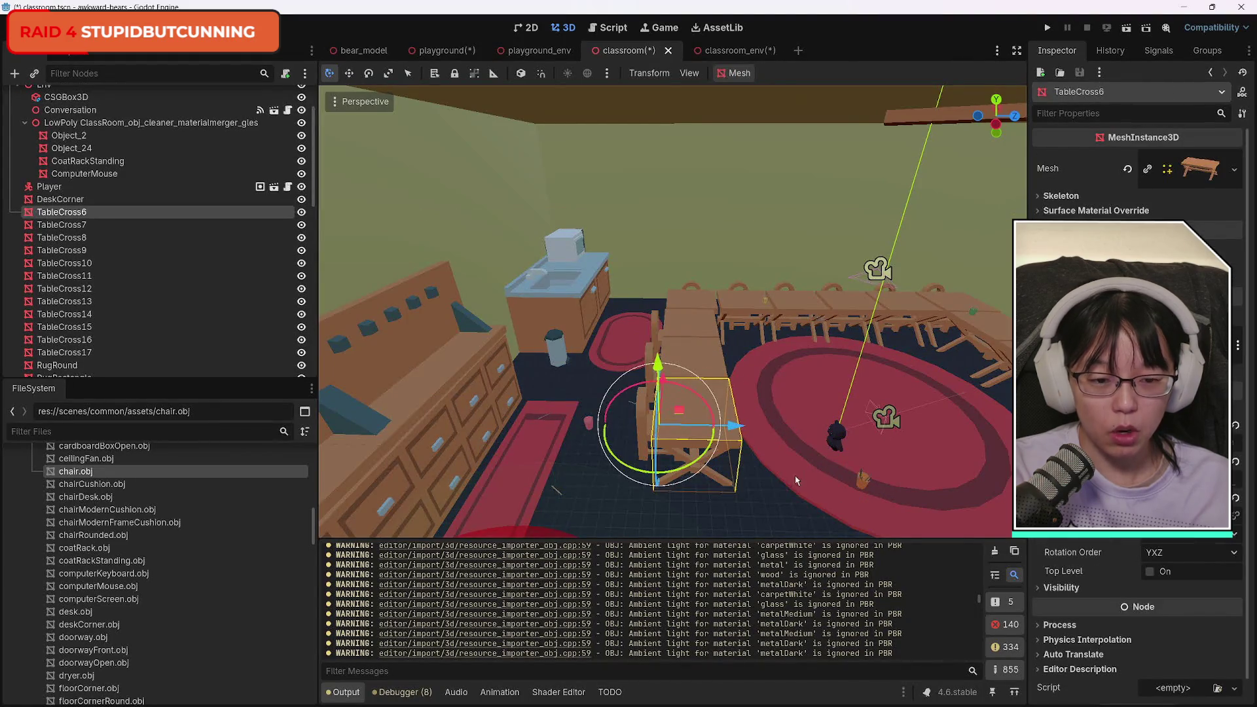
pyautogui.click(789, 317)
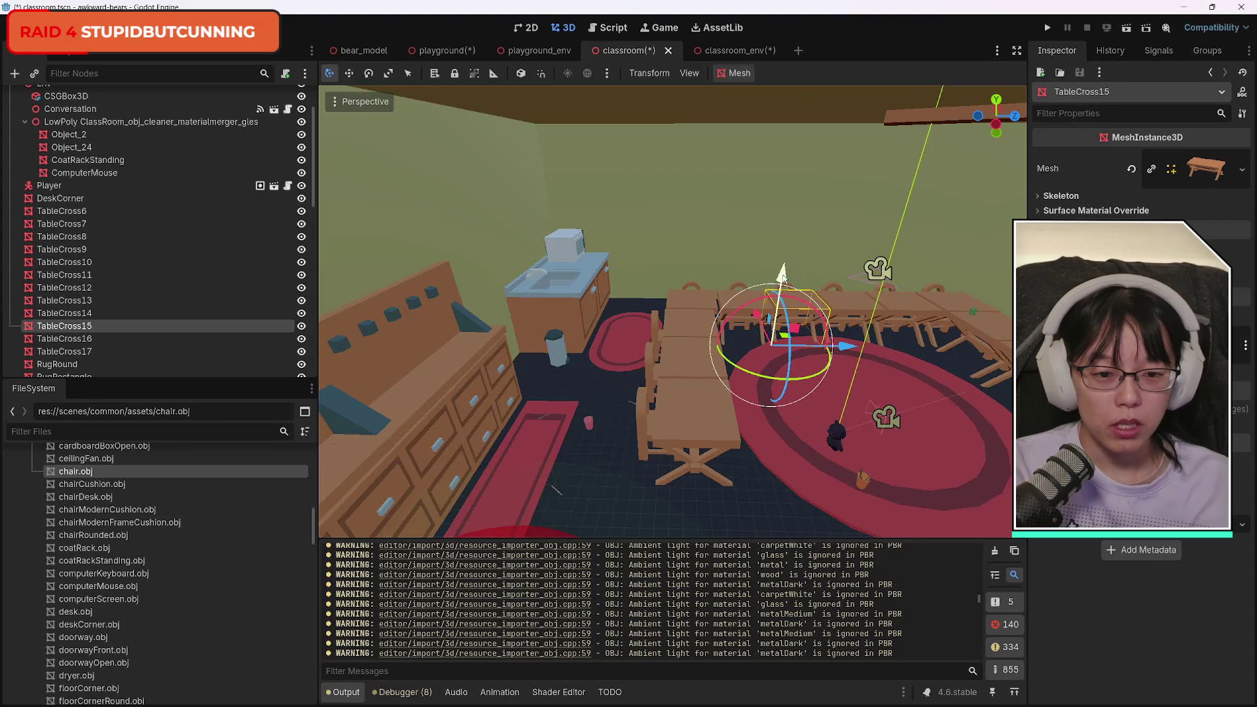
pyautogui.click(80, 338)
pyautogui.click(562, 244)
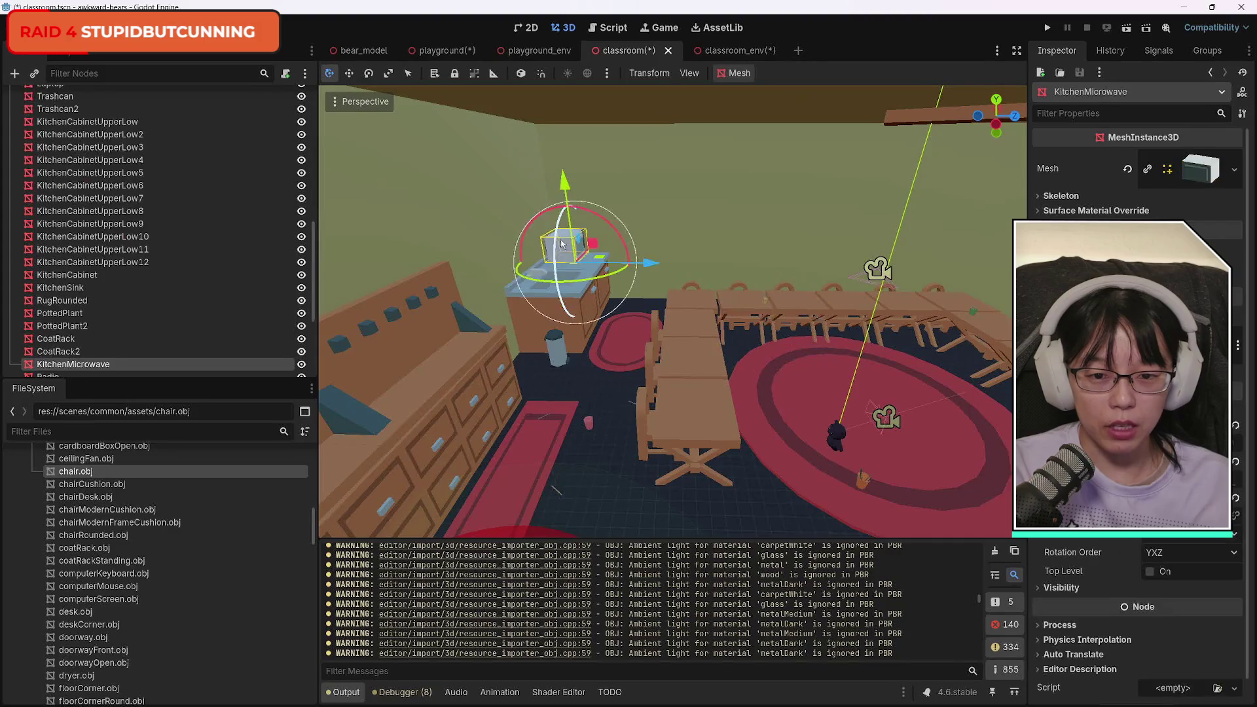
pyautogui.hotkey('shift', 'f')
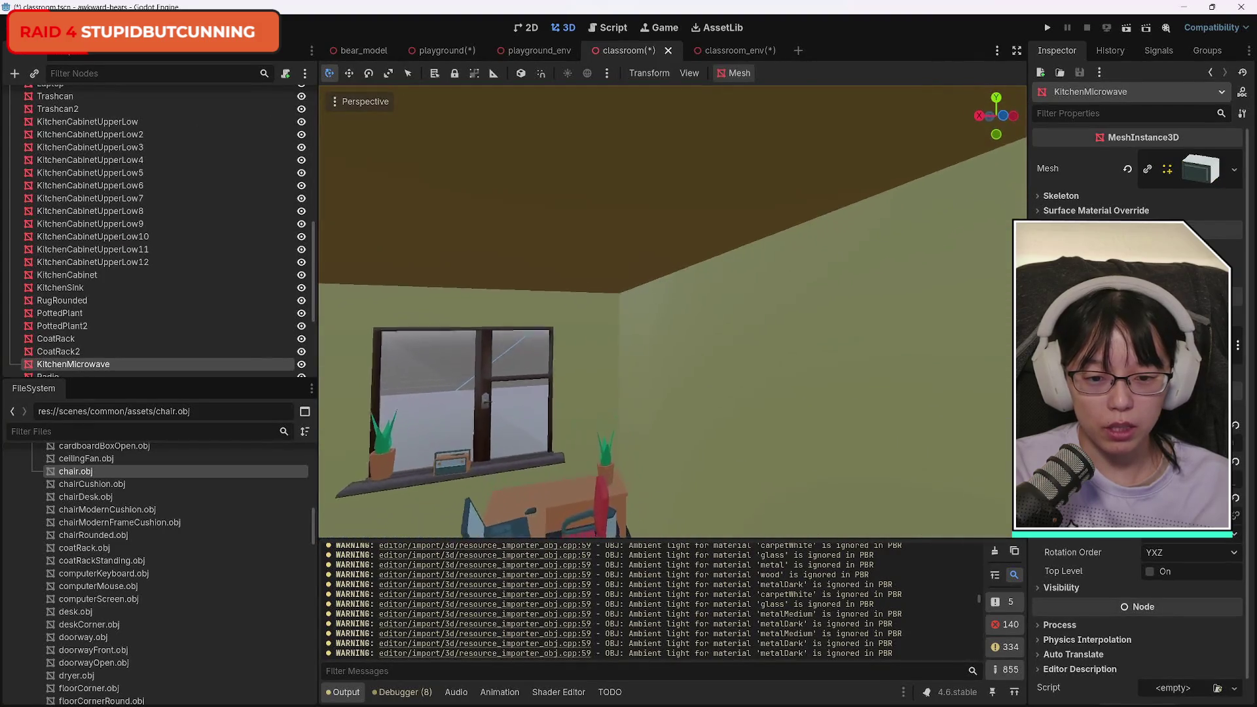
# Select the potted plant on the desk and fly around the room toward the door and cabinets.
pyautogui.press('s')
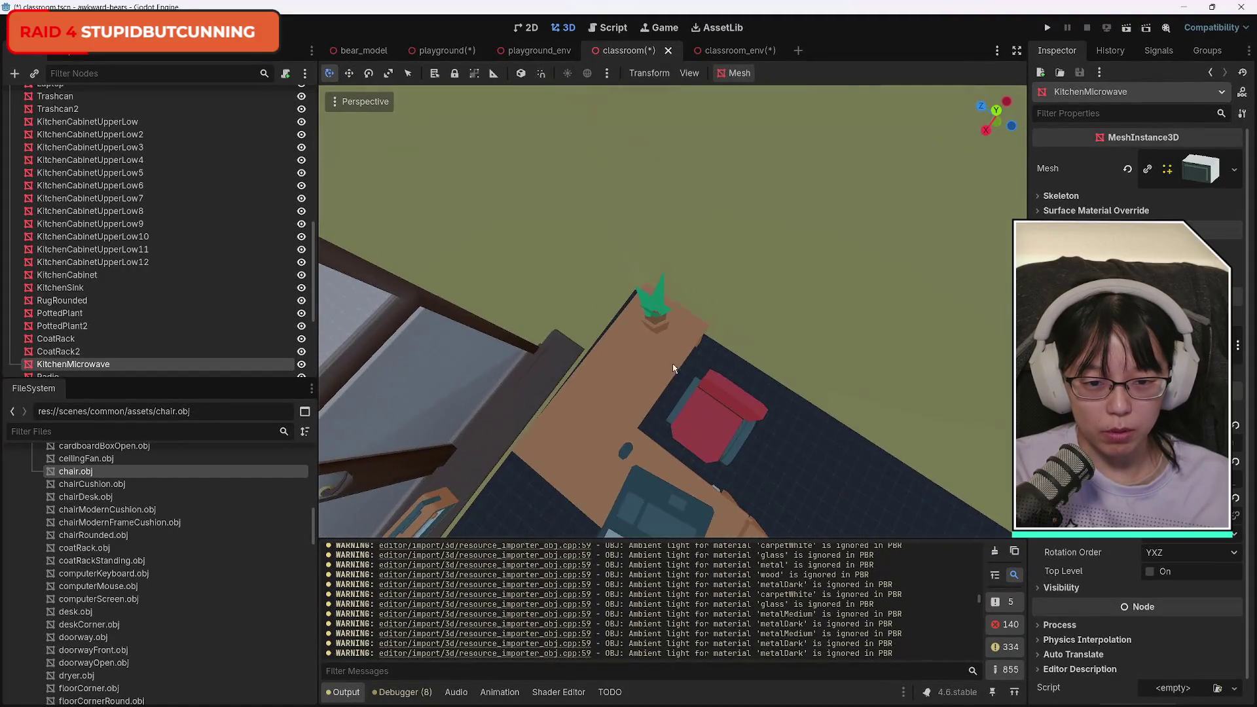
pyautogui.click(655, 321)
pyautogui.press('s')
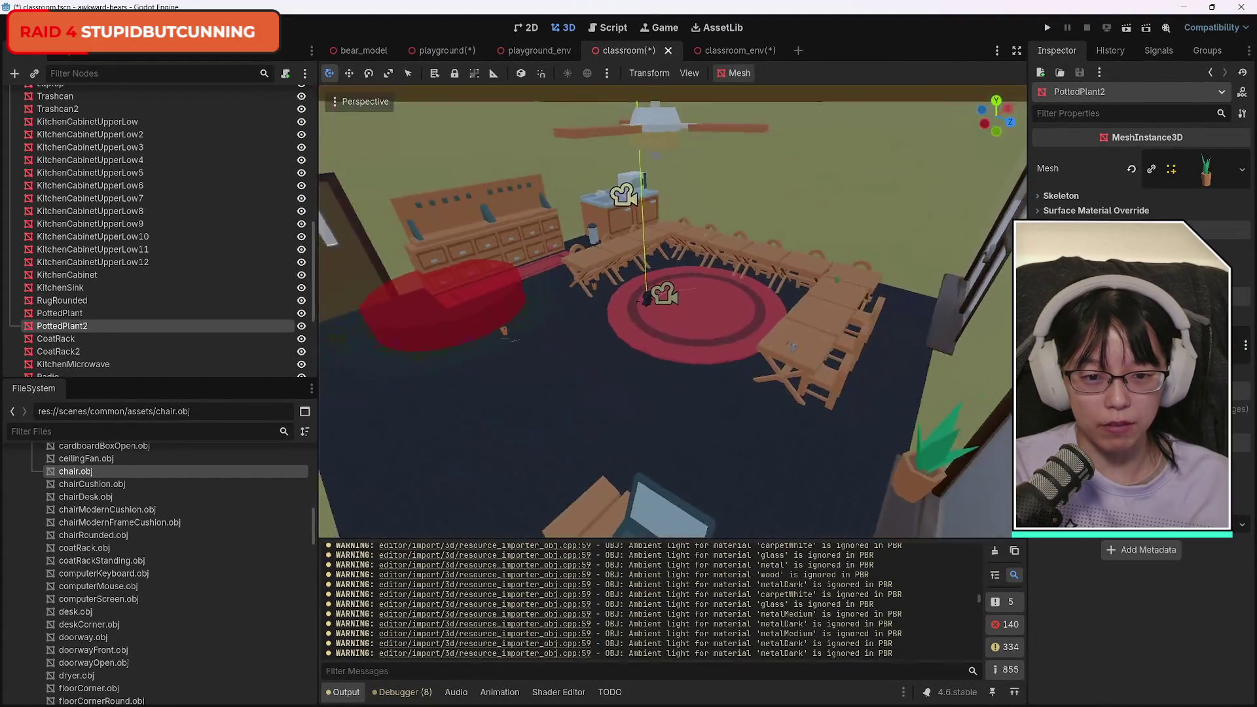
pyautogui.press('s')
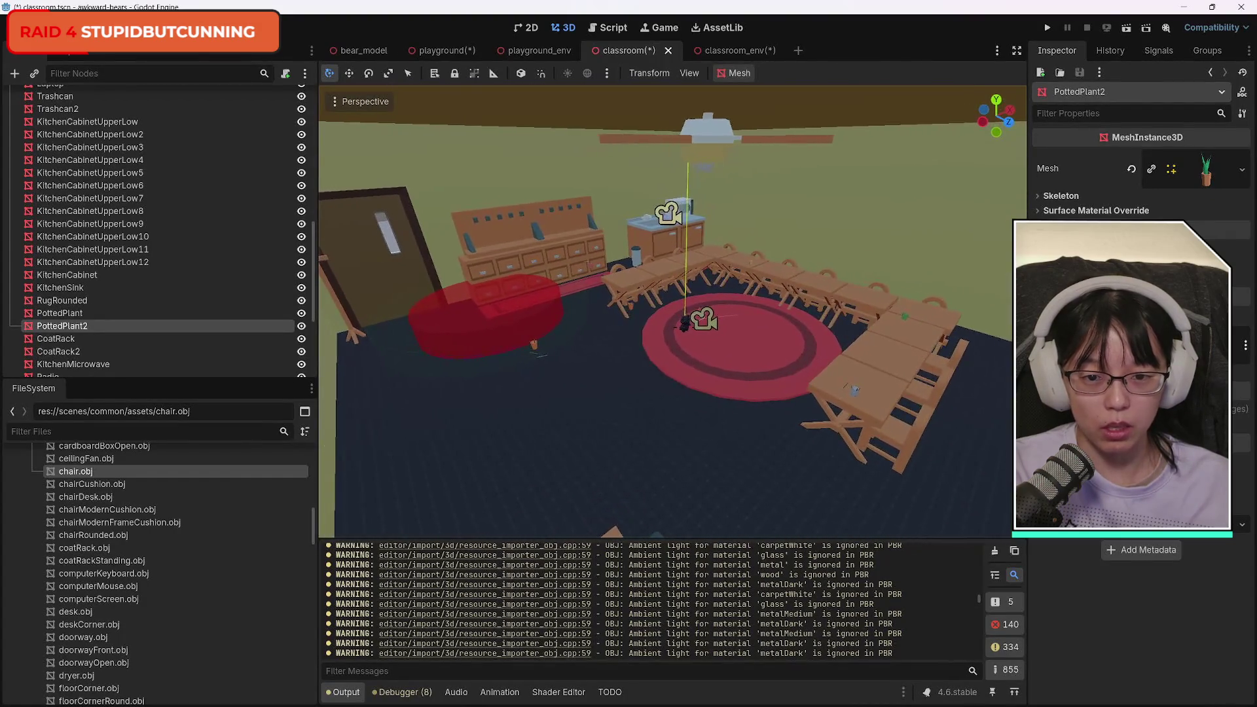
pyautogui.press('w')
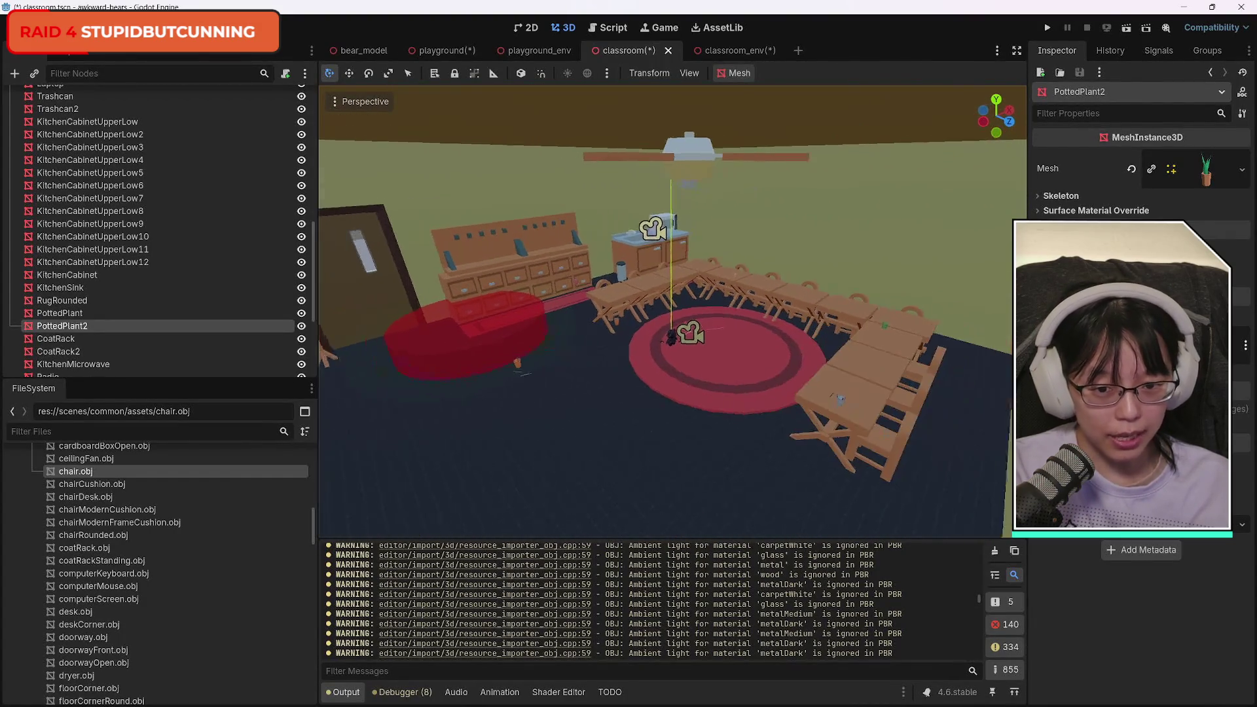
pyautogui.press('w')
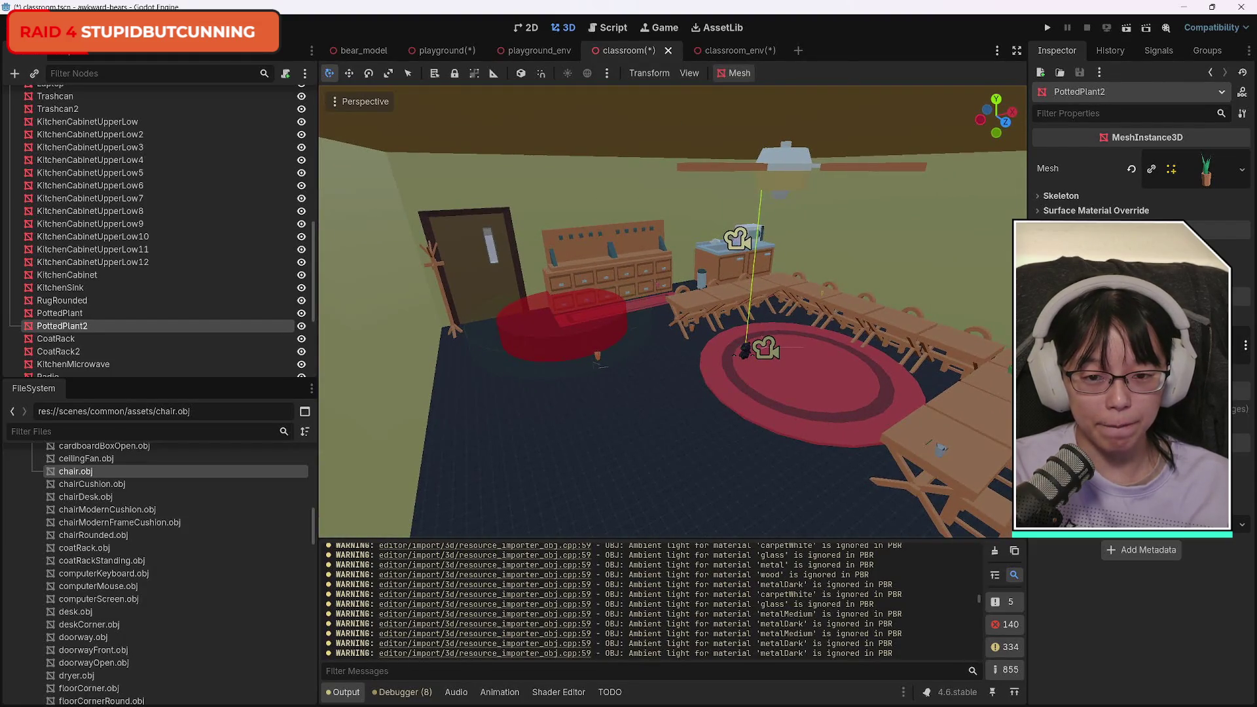
pyautogui.press('w')
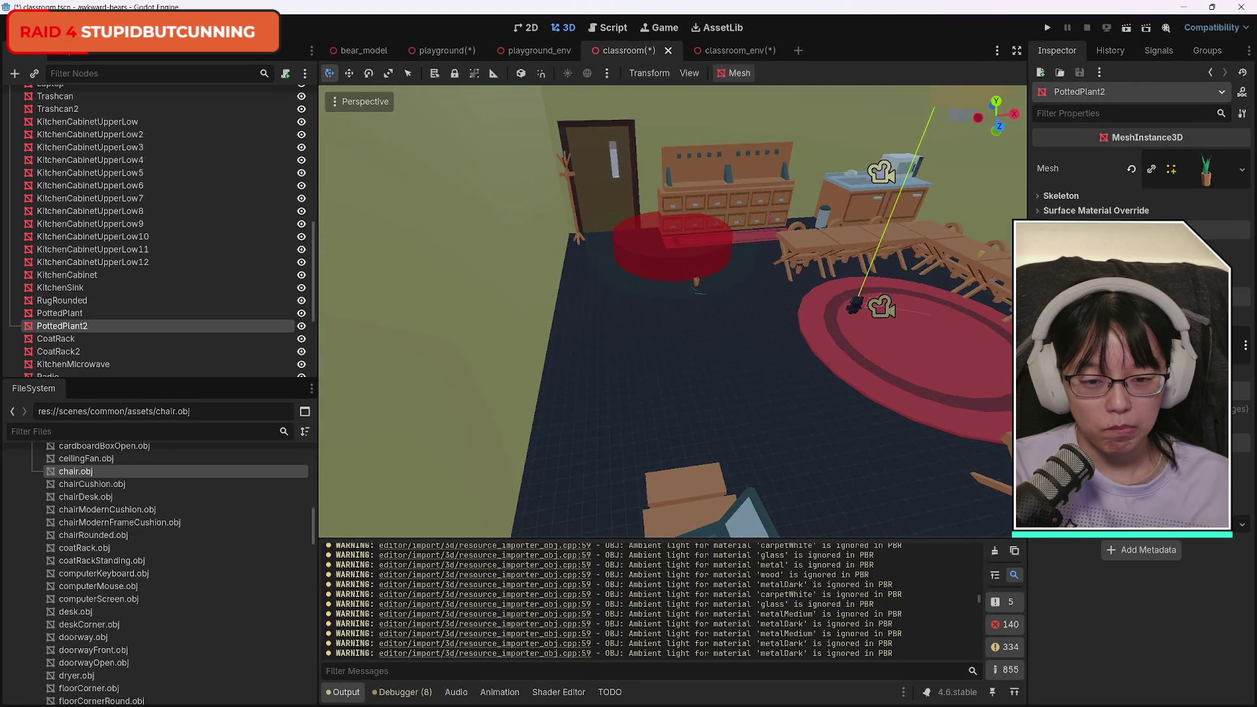
pyautogui.press('s')
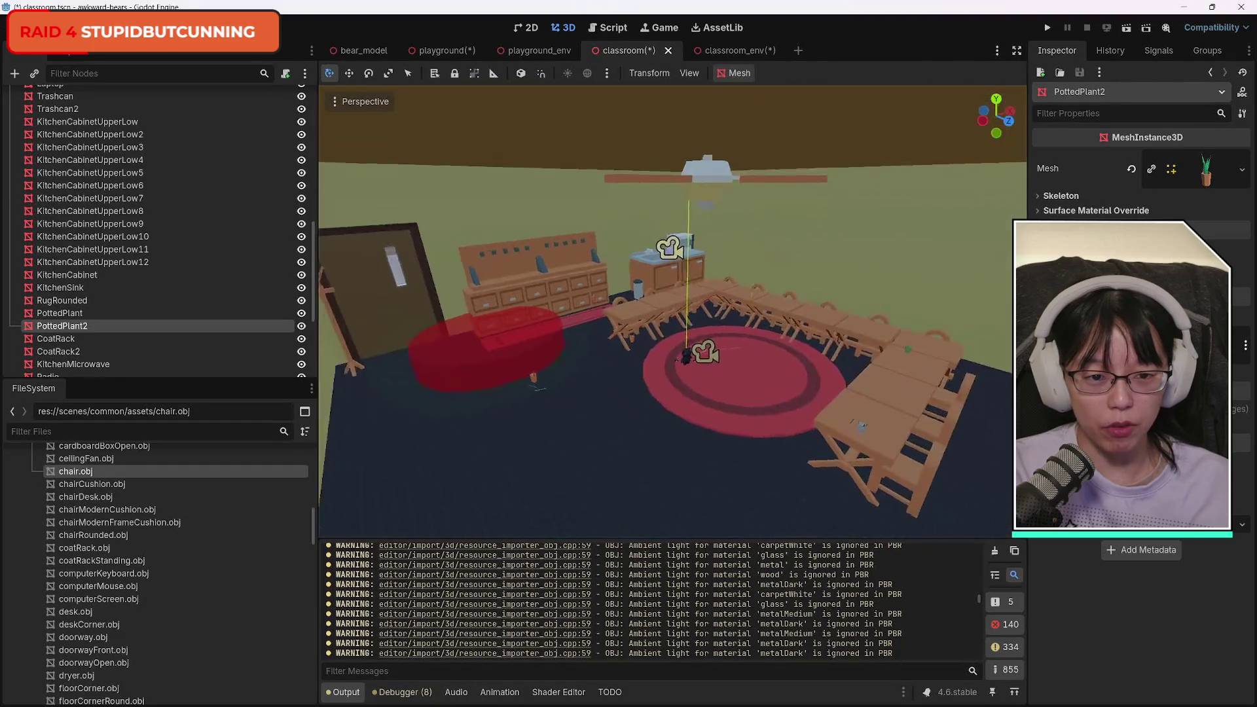
pyautogui.press('w')
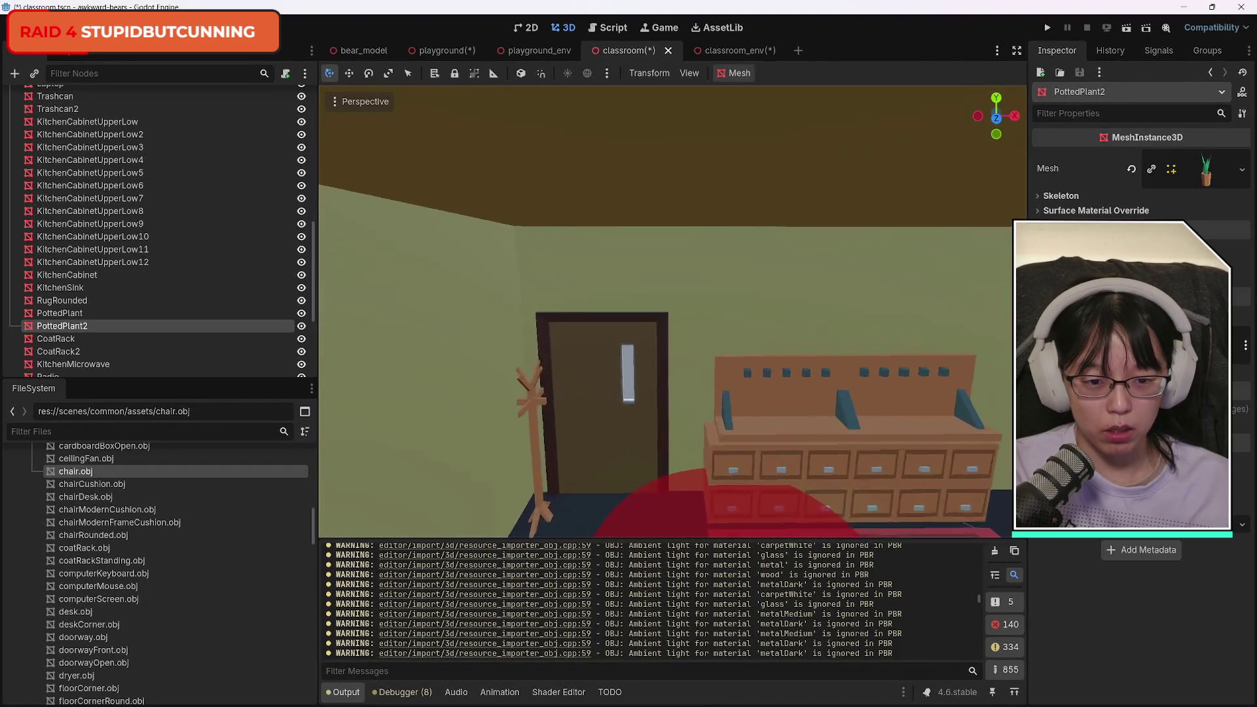
# Survey the rug, window and left wall, ending on a close-up of the window by PottedPlant2.
pyautogui.press('s')
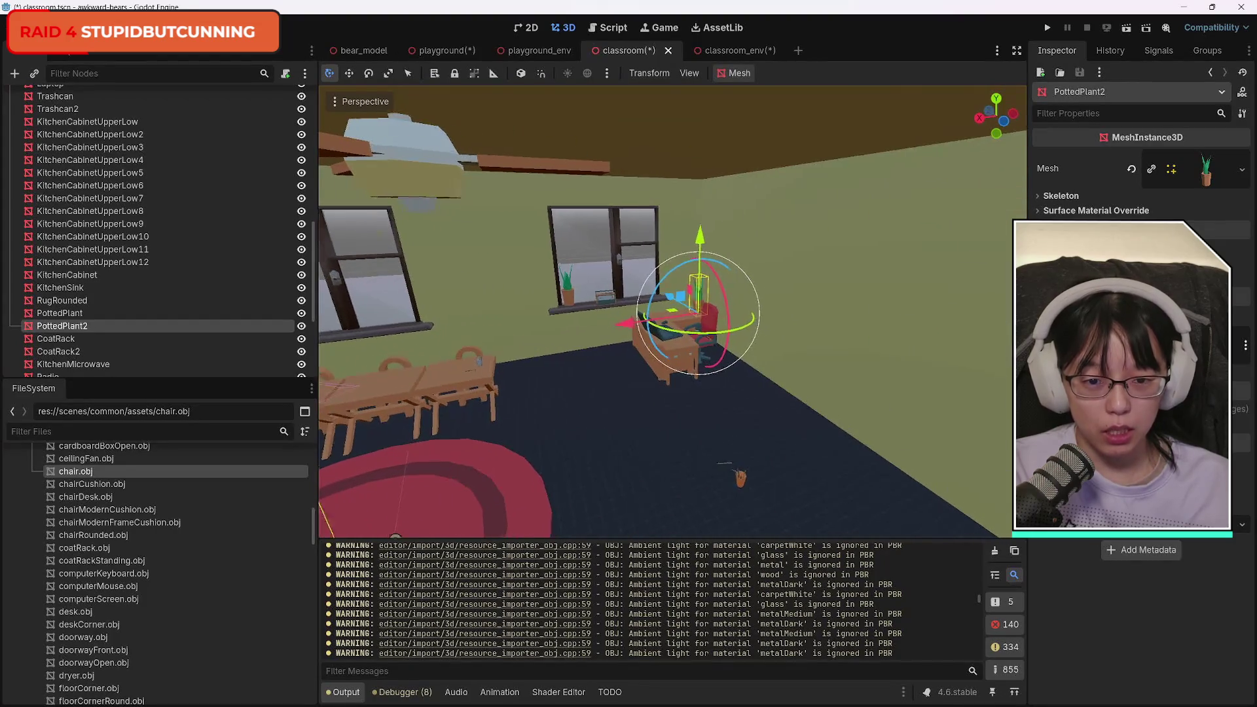
pyautogui.press('q')
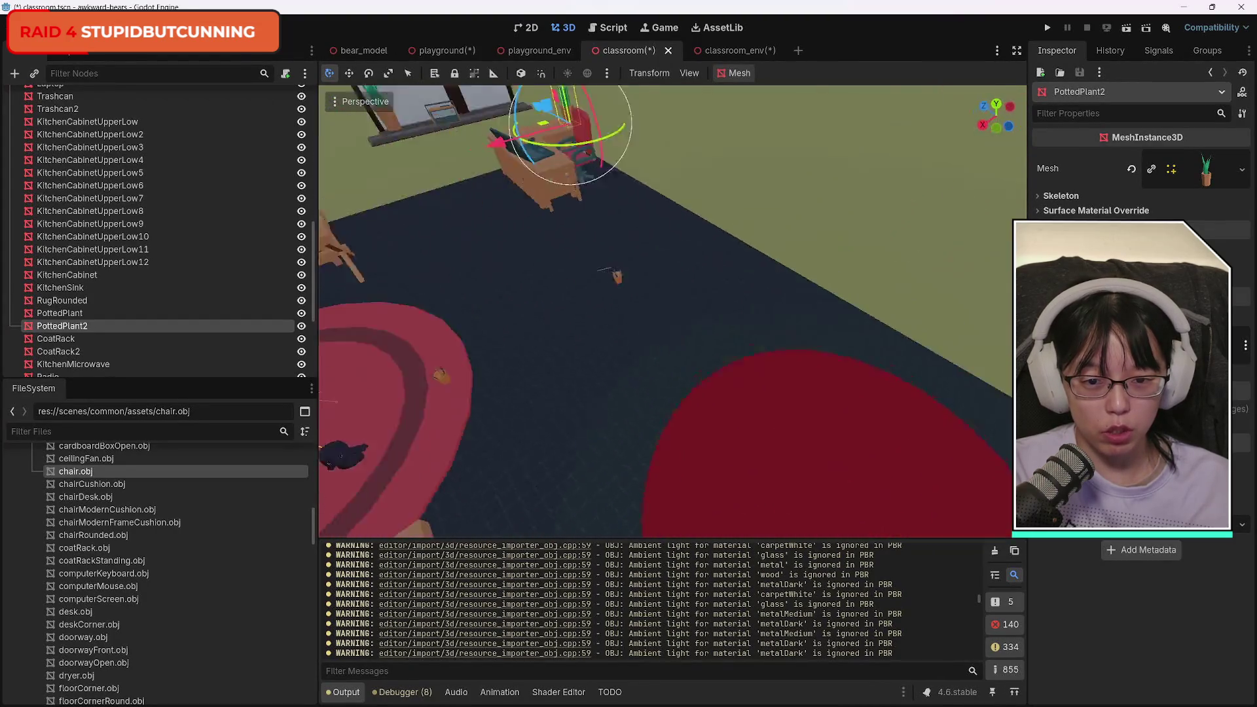
pyautogui.press('s')
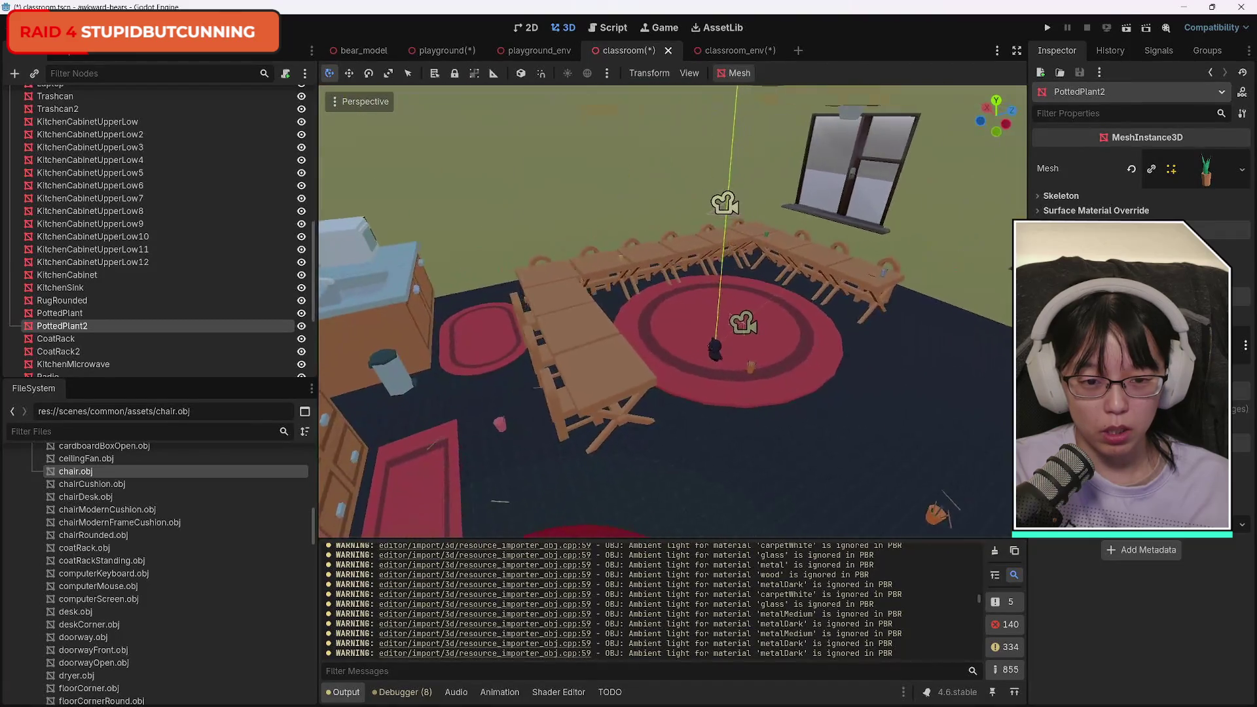
pyautogui.press('w')
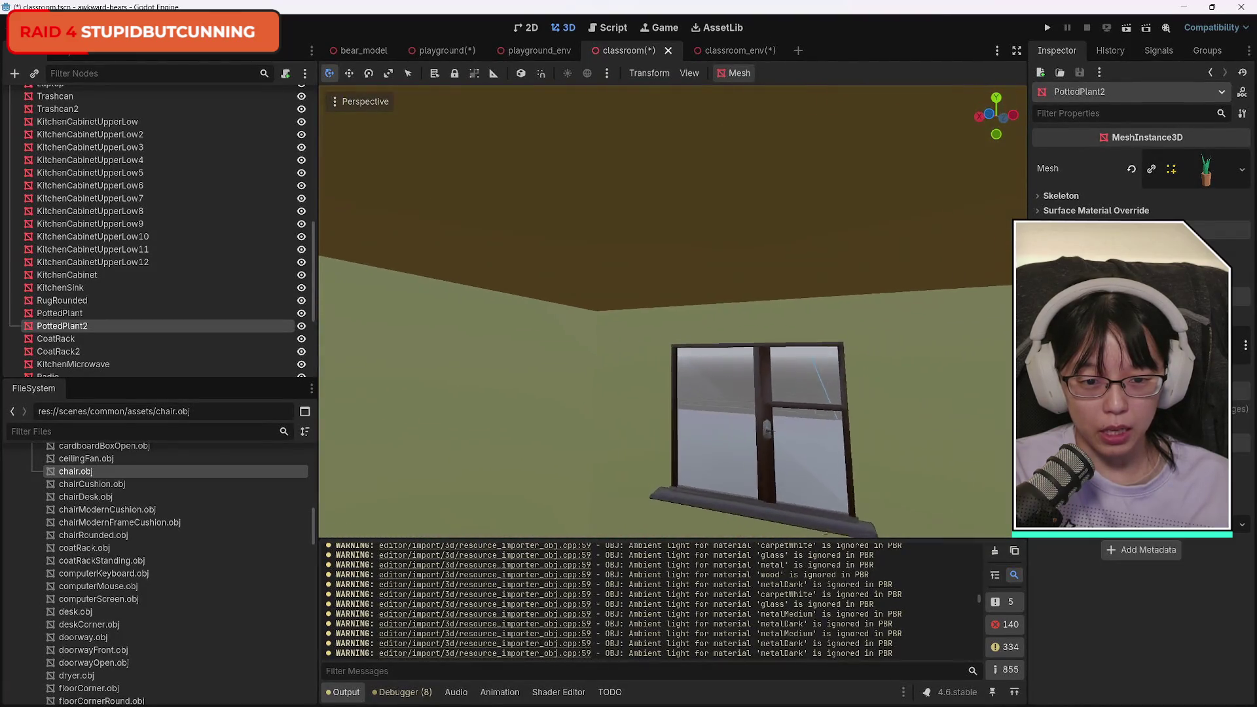
pyautogui.press('w')
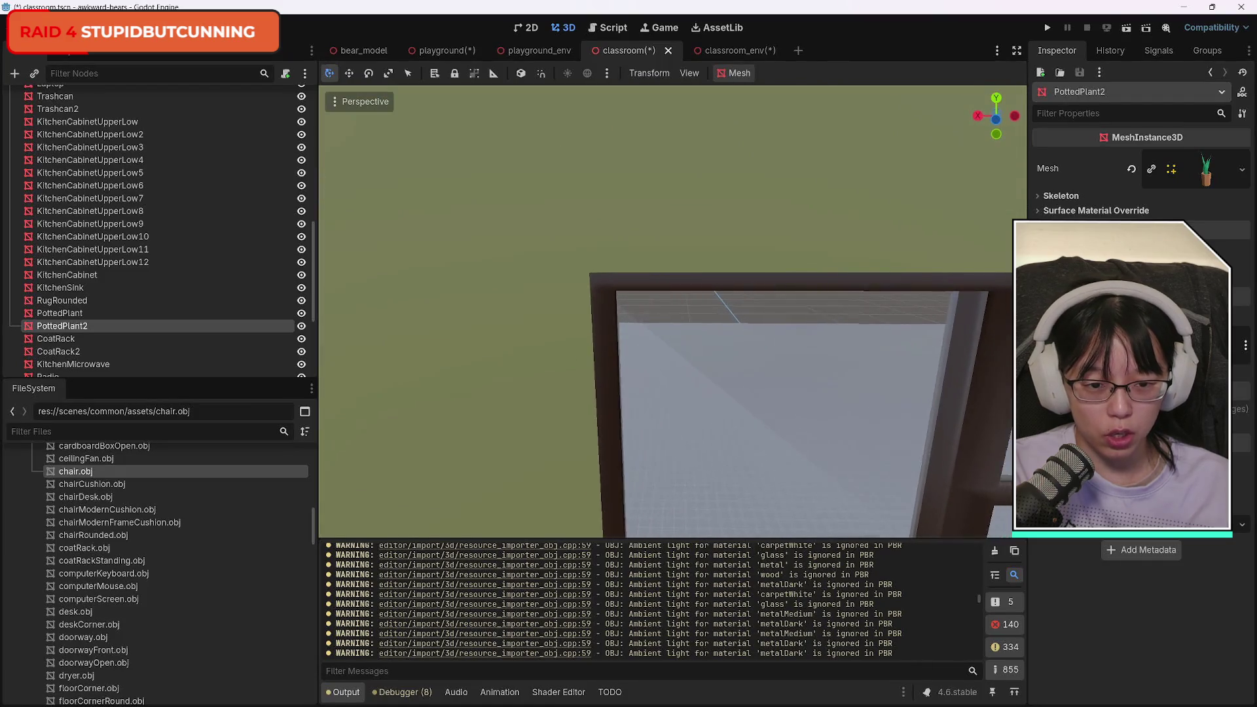
pyautogui.press('s')
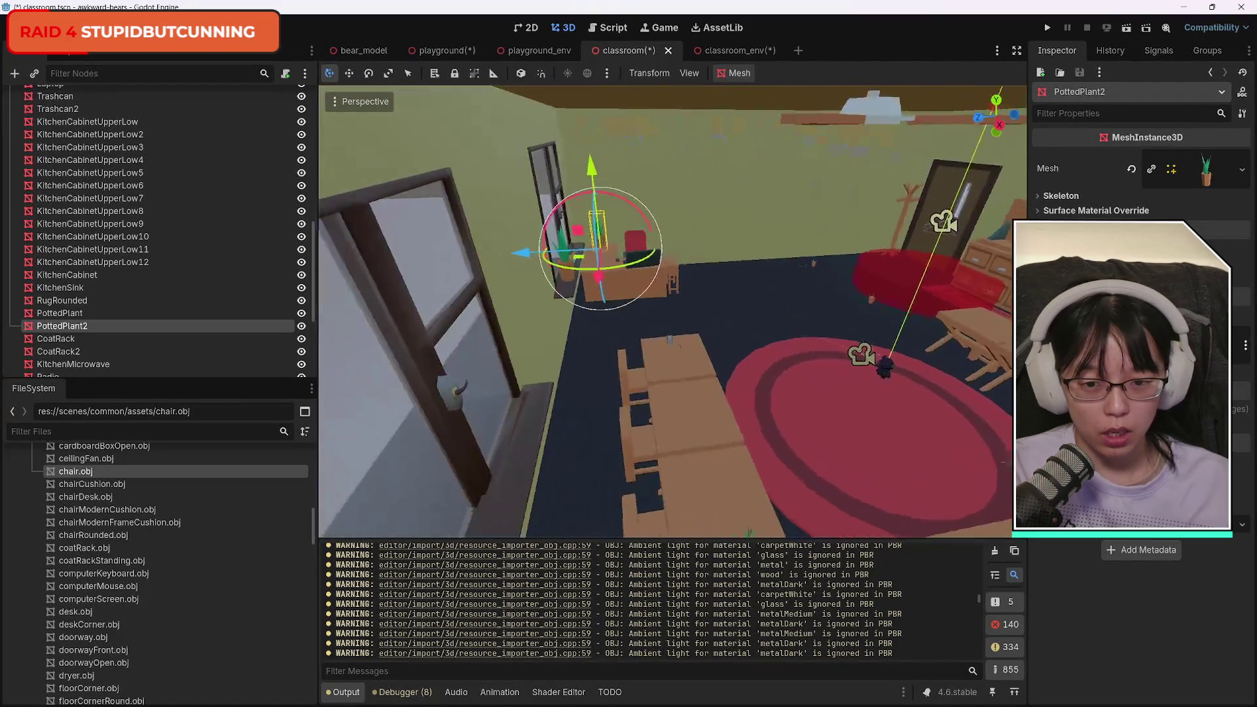
pyautogui.press('w')
pyautogui.press('s')
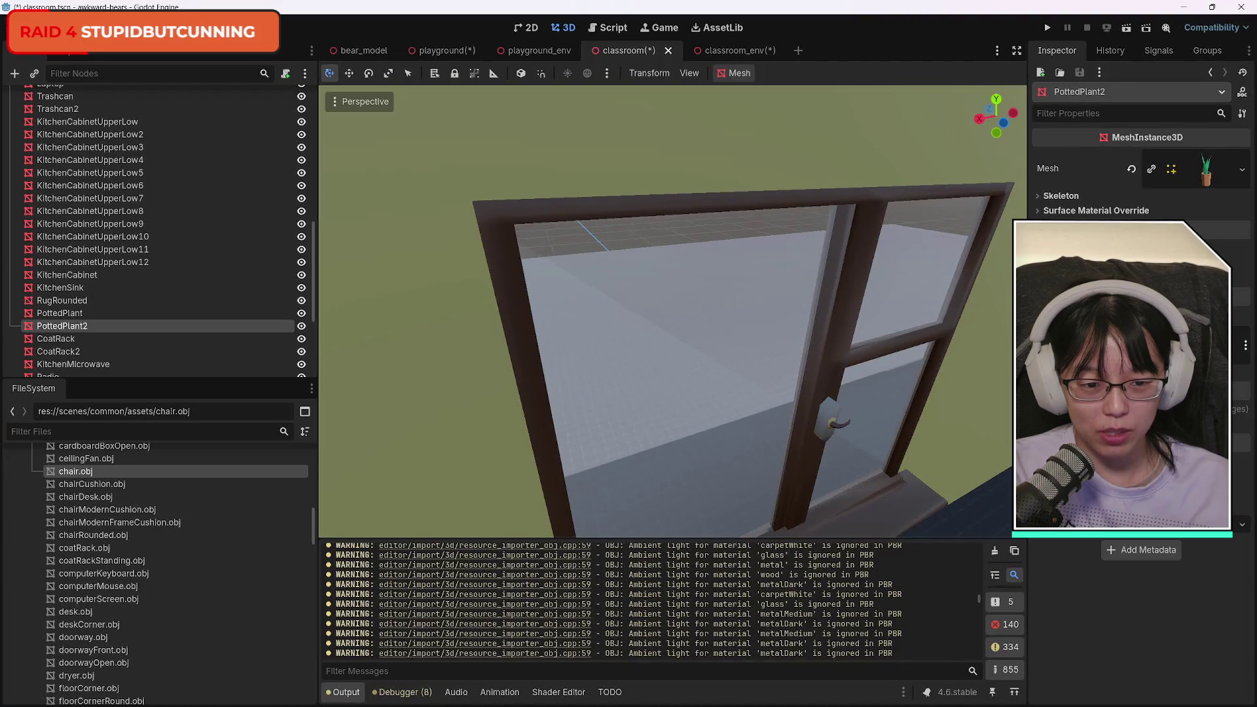
pyautogui.press('s')
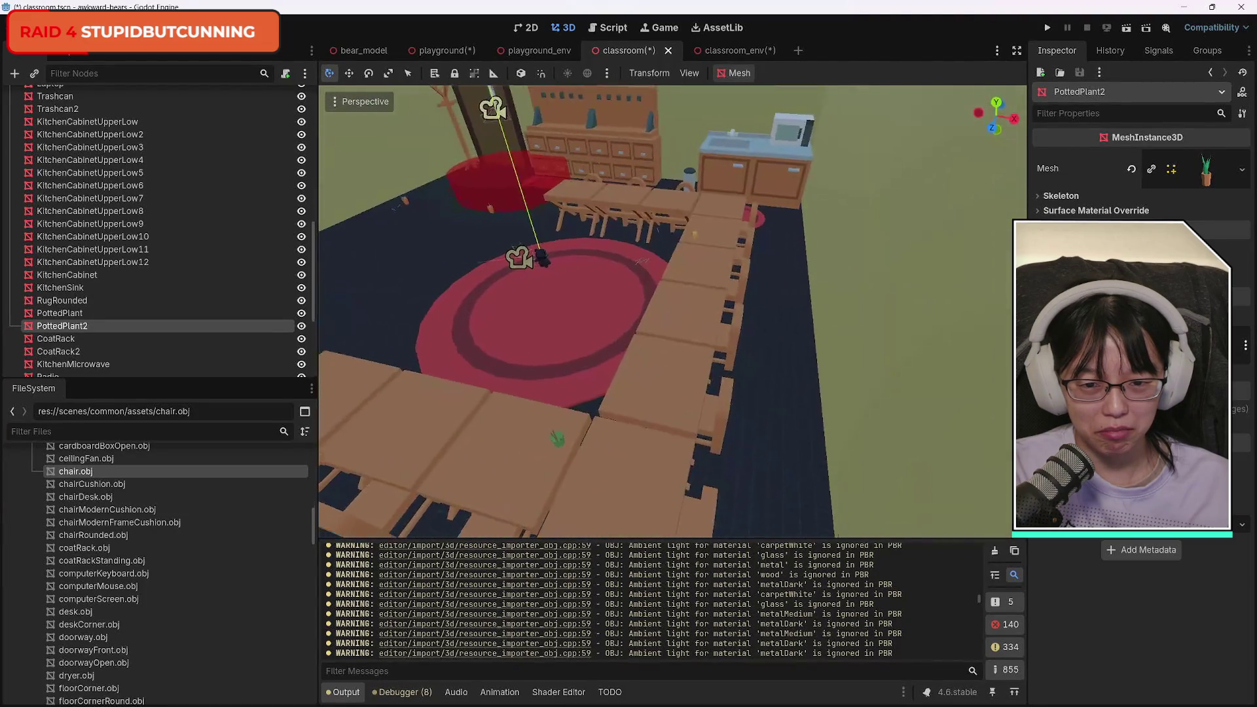
pyautogui.press('a')
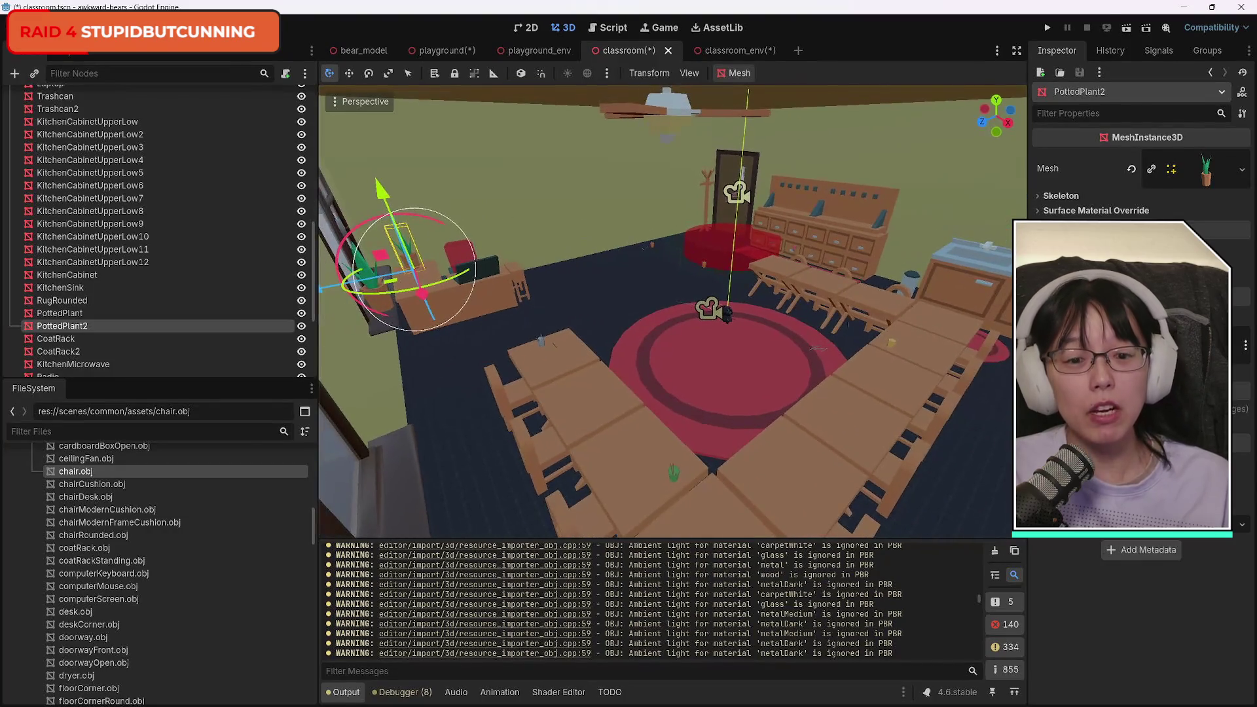
pyautogui.press('d')
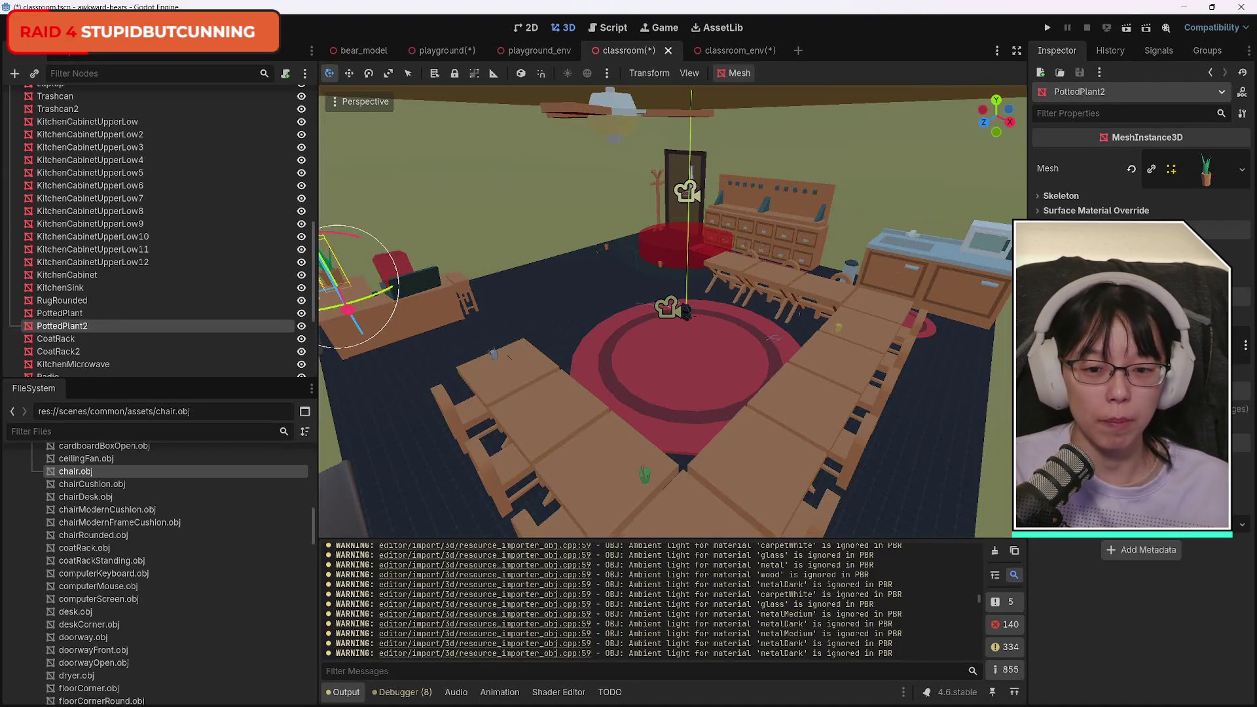
pyautogui.press('f')
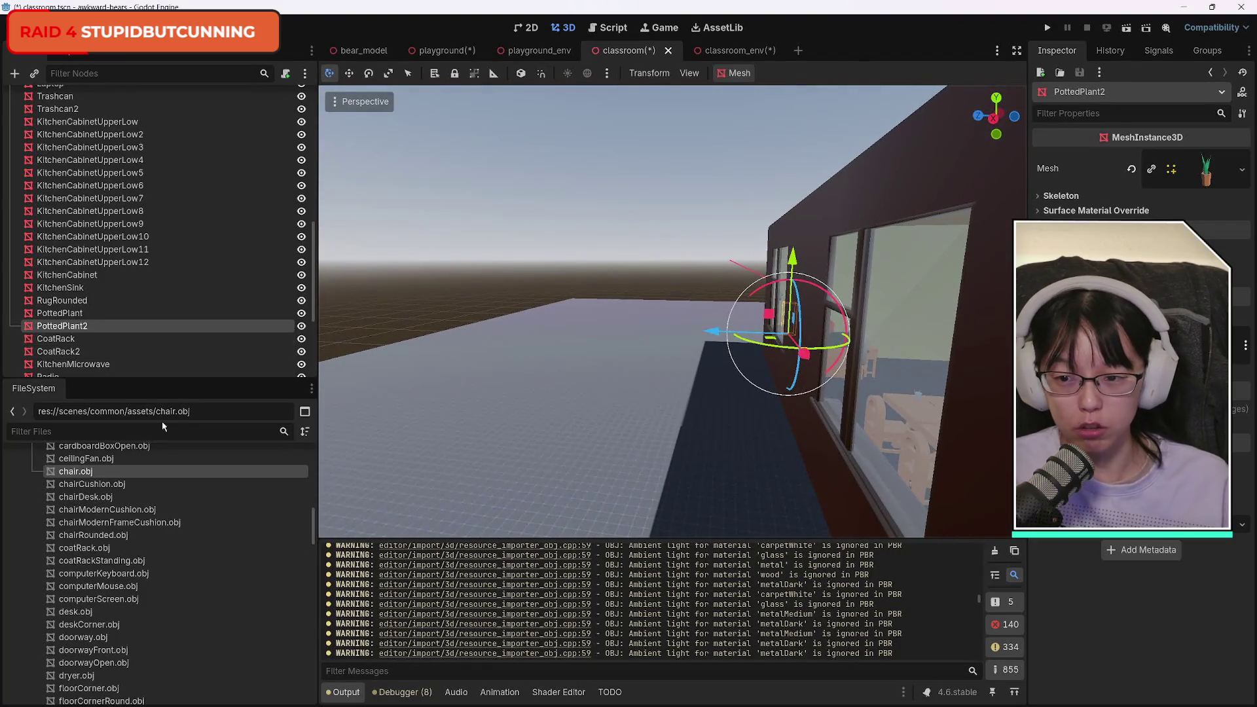
# Collapse common/assets, expand playground > assets > KenneyNatureKit, and switch to the playground scene.
pyautogui.scroll(-5, 248, 593)
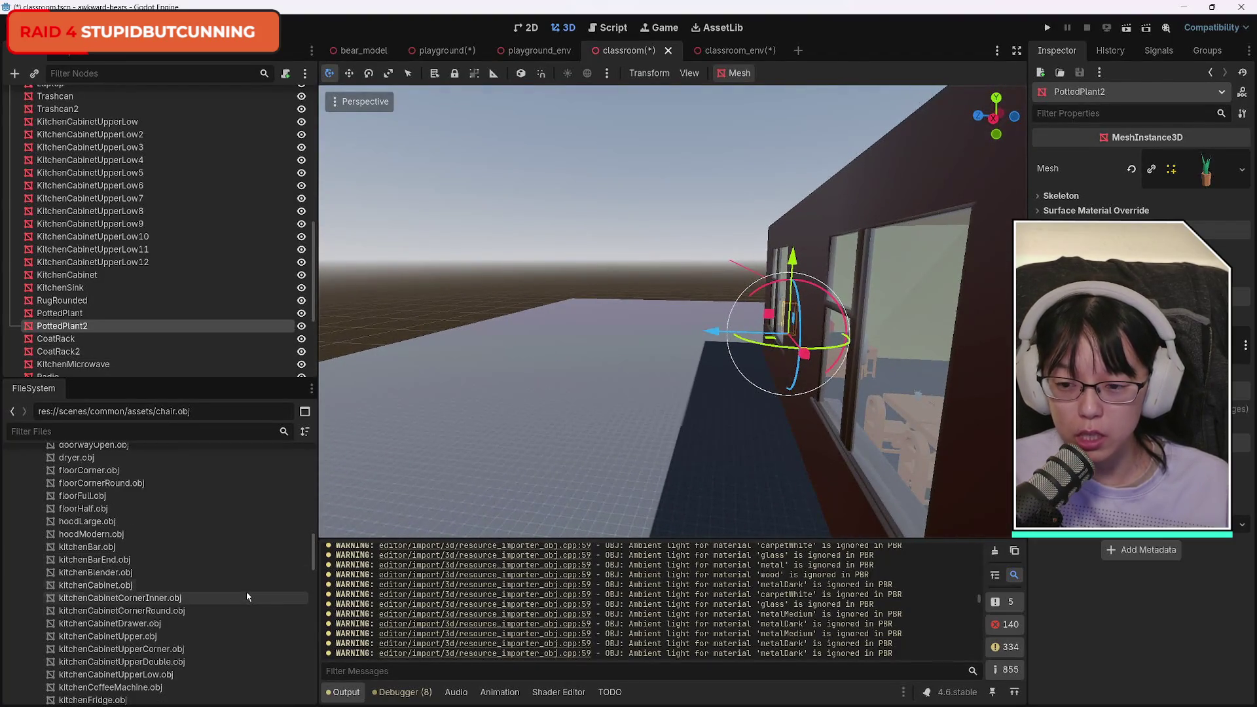
pyautogui.scroll(15, 247, 597)
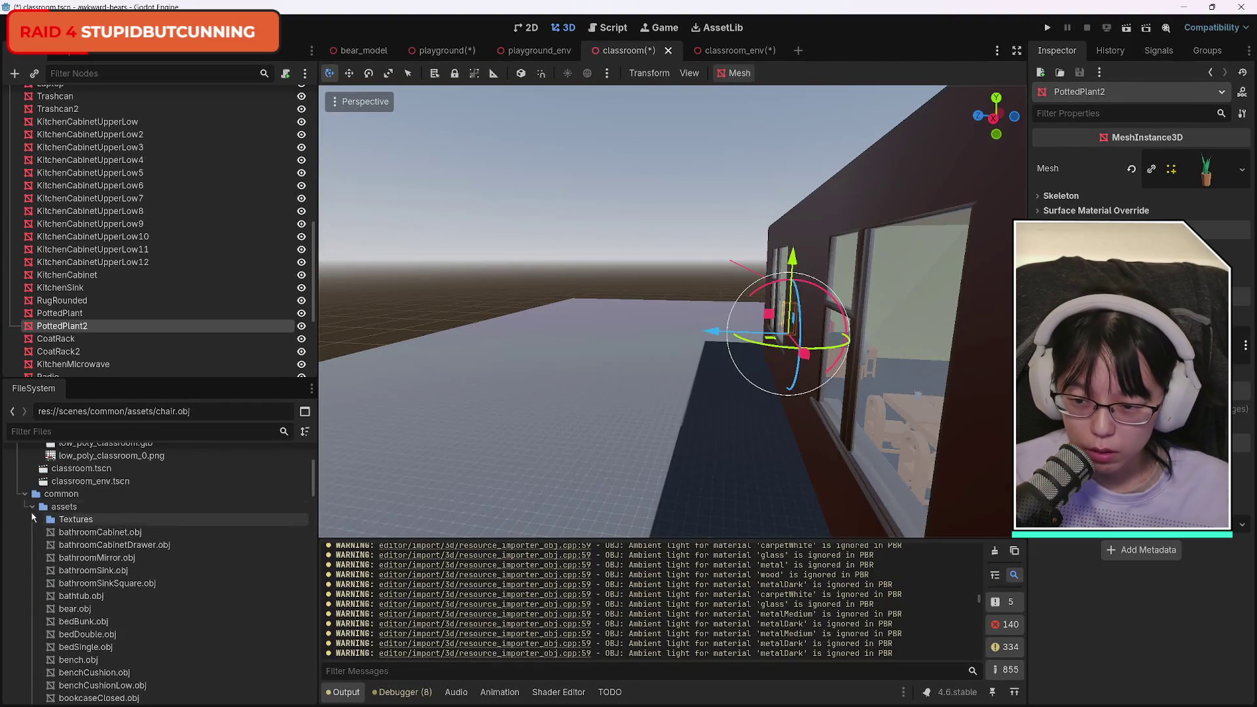
pyautogui.click(31, 512)
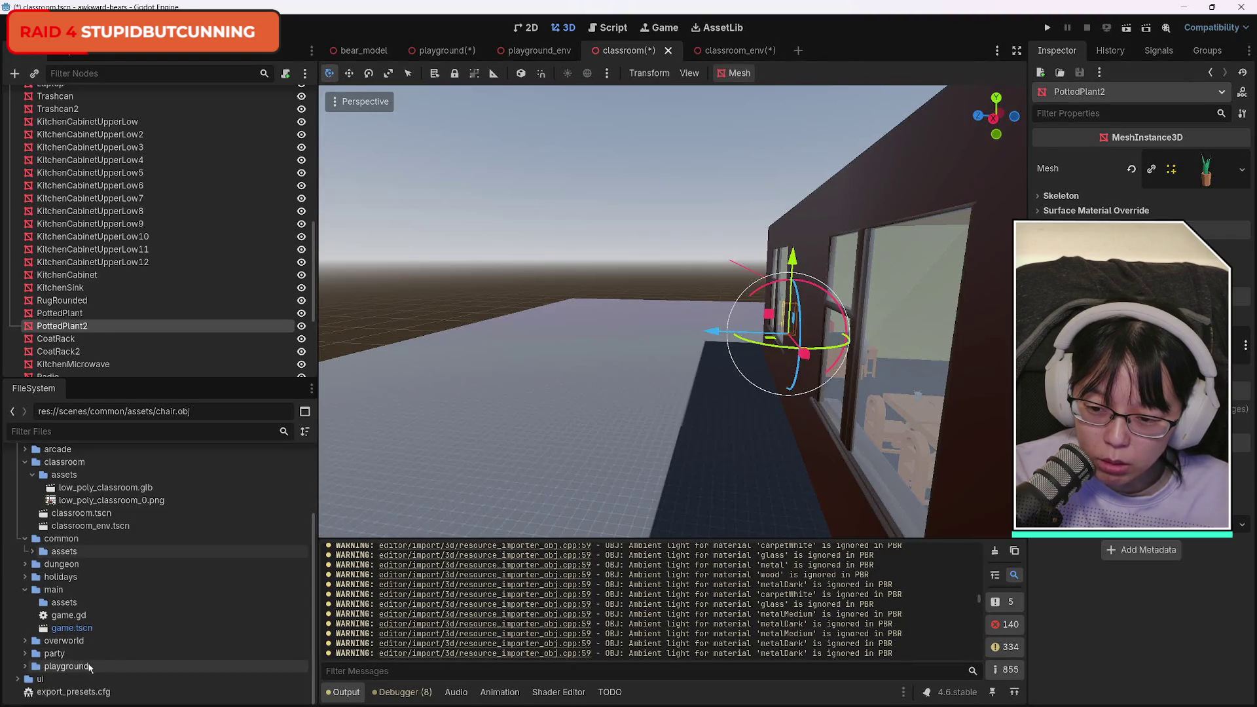
pyautogui.click(25, 666)
pyautogui.scroll(-5, 189, 655)
pyautogui.scroll(-3, 189, 655)
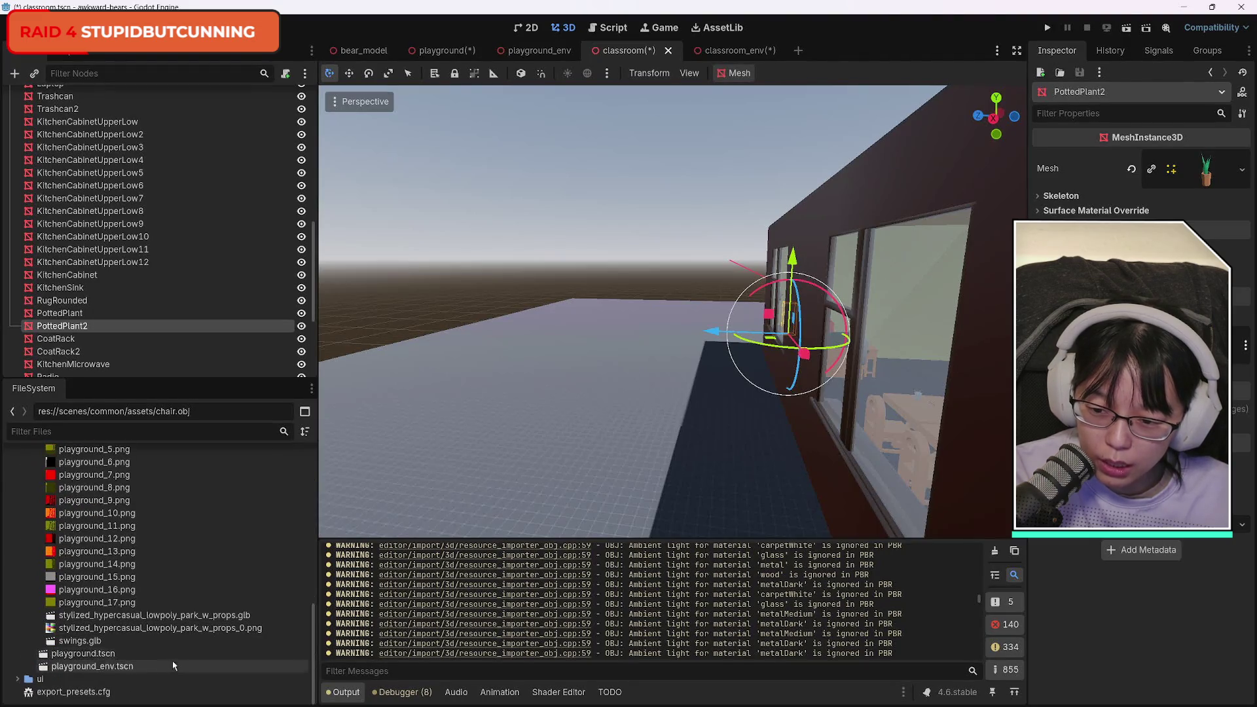
pyautogui.scroll(2, 113, 677)
pyautogui.scroll(2, 113, 677)
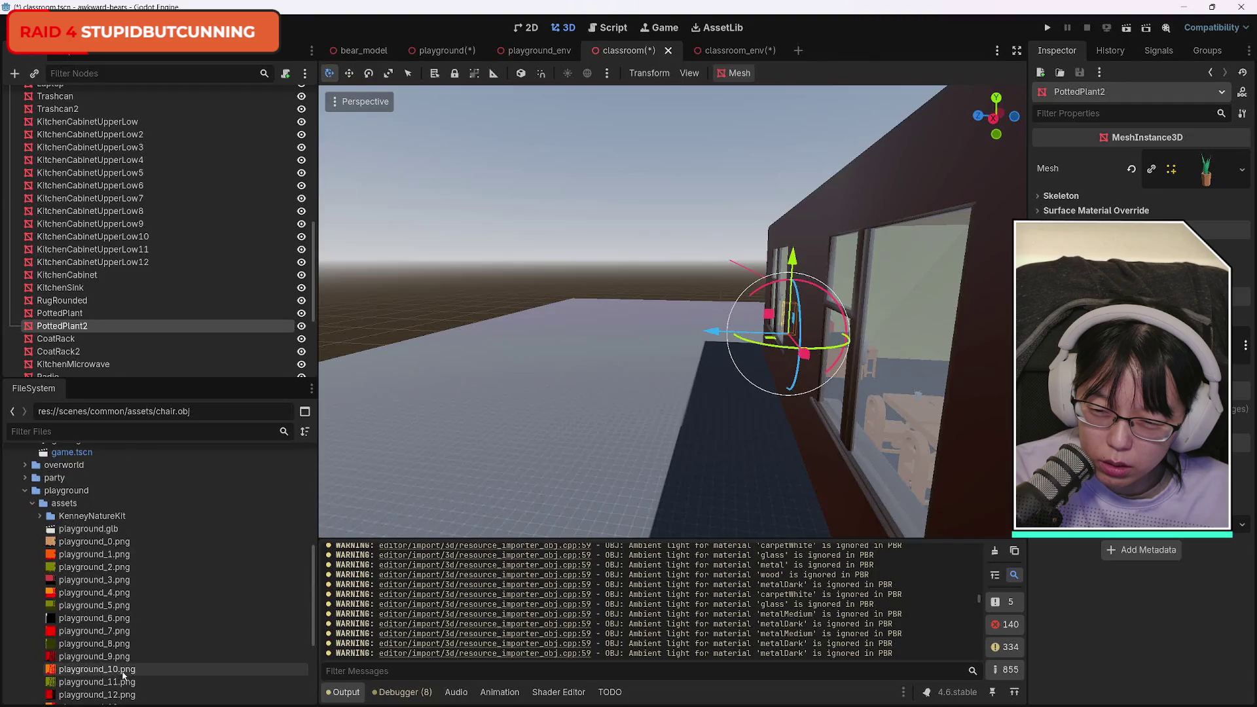
pyautogui.click(40, 516)
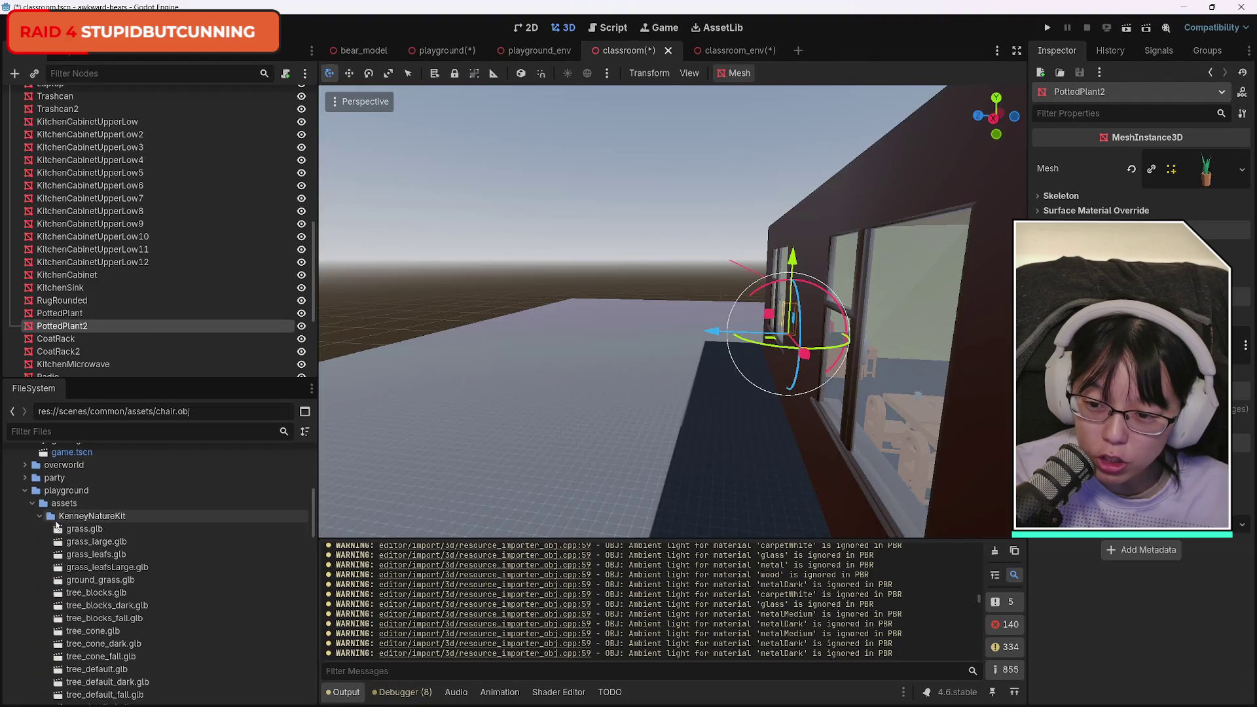
pyautogui.scroll(-3, 183, 623)
pyautogui.scroll(-3, 185, 624)
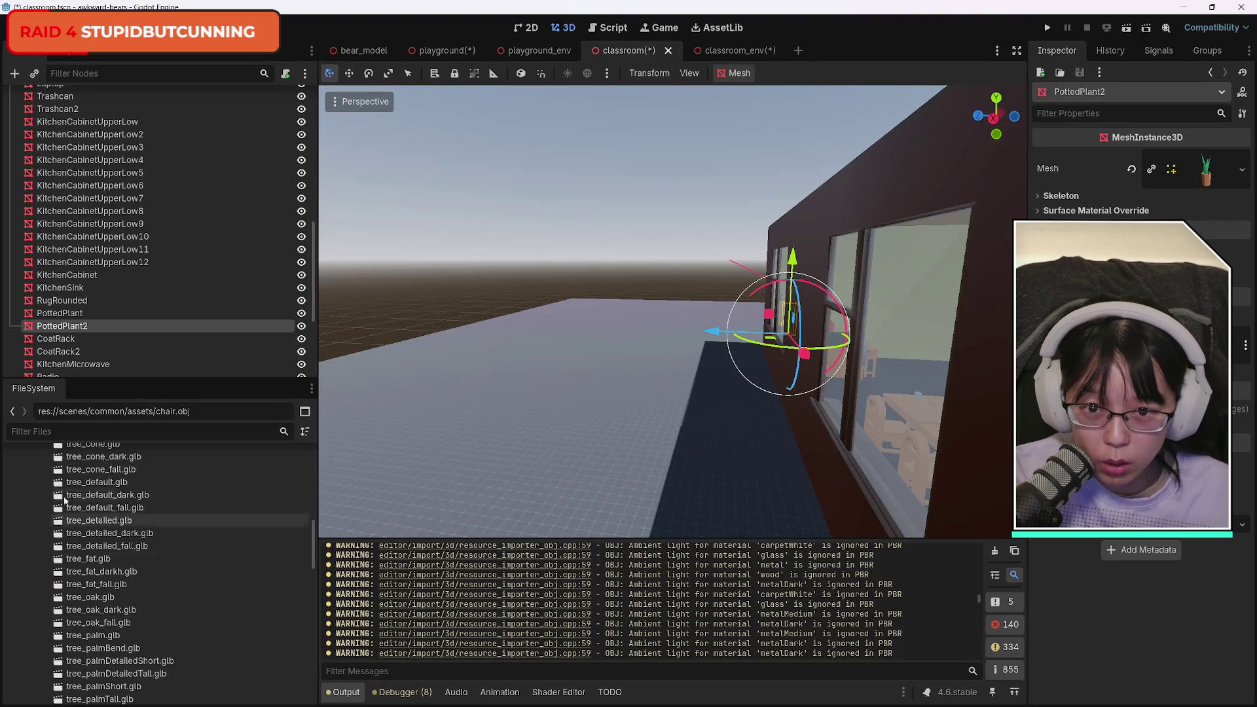
pyautogui.click(442, 50)
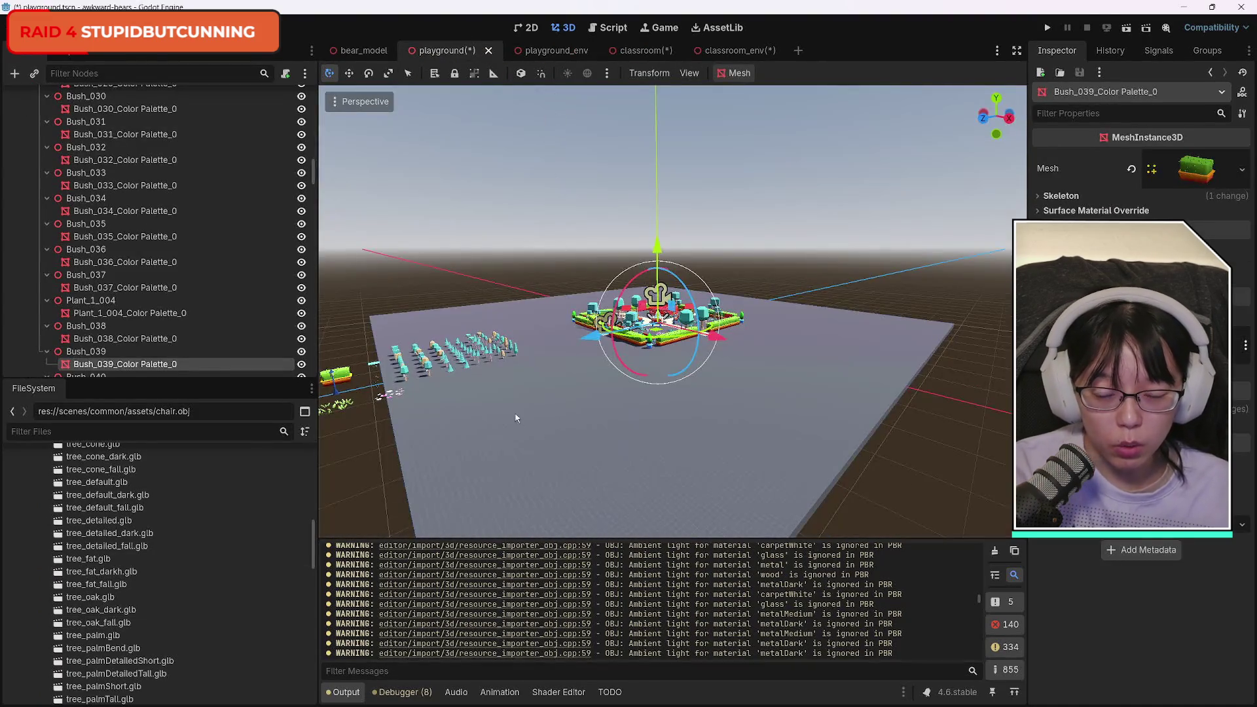
# Look around the playground trees, selecting tree_detailed_dark2 and then tree_thin2.
pyautogui.moveTo(516, 418)
pyautogui.mouseDown()
pyautogui.moveTo(397, 410)
pyautogui.moveTo(366, 393)
pyautogui.moveTo(365, 416)
pyautogui.moveTo(409, 410)
pyautogui.moveTo(338, 410)
pyautogui.moveTo(337, 432)
pyautogui.moveTo(298, 432)
pyautogui.moveTo(298, 380)
pyautogui.moveTo(282, 380)
pyautogui.moveTo(278, 439)
pyautogui.moveTo(341, 436)
pyautogui.mouseUp()
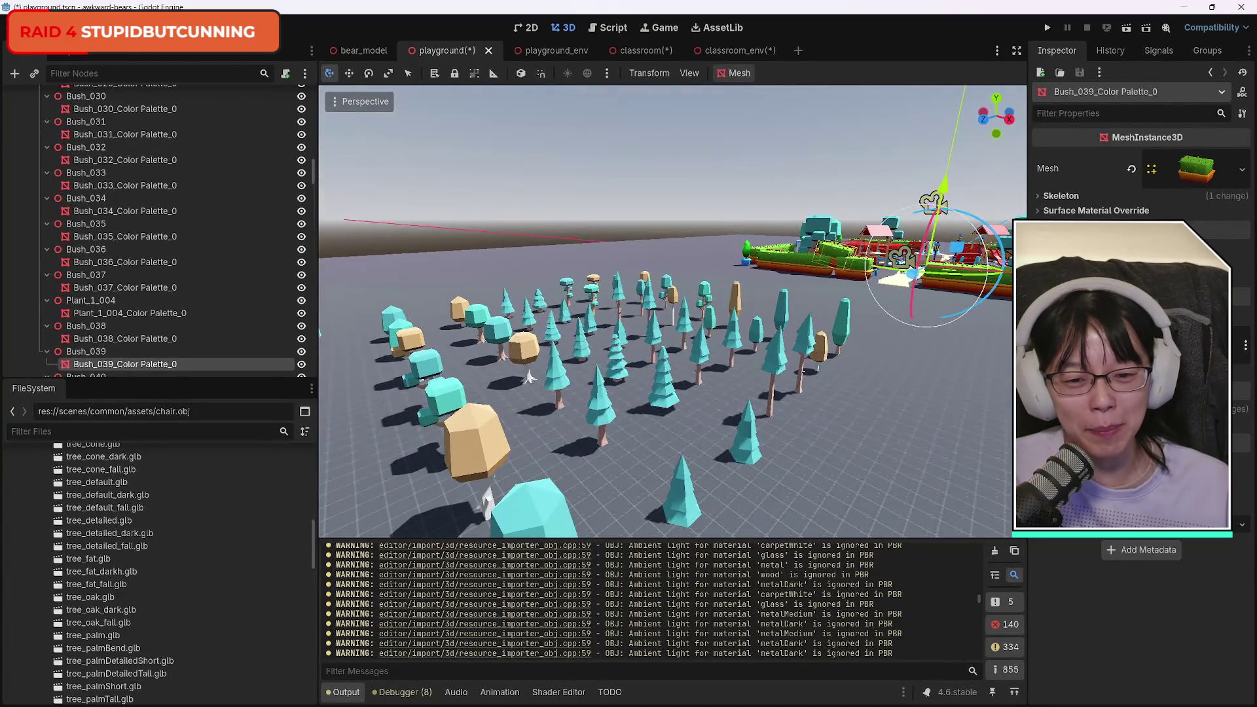
pyautogui.moveTo(341, 435)
pyautogui.mouseDown()
pyautogui.moveTo(315, 429)
pyautogui.moveTo(332, 424)
pyautogui.mouseUp()
pyautogui.moveTo(531, 361)
pyautogui.mouseDown()
pyautogui.moveTo(798, 373)
pyautogui.moveTo(655, 349)
pyautogui.moveTo(507, 361)
pyautogui.moveTo(483, 436)
pyautogui.moveTo(354, 504)
pyautogui.mouseUp()
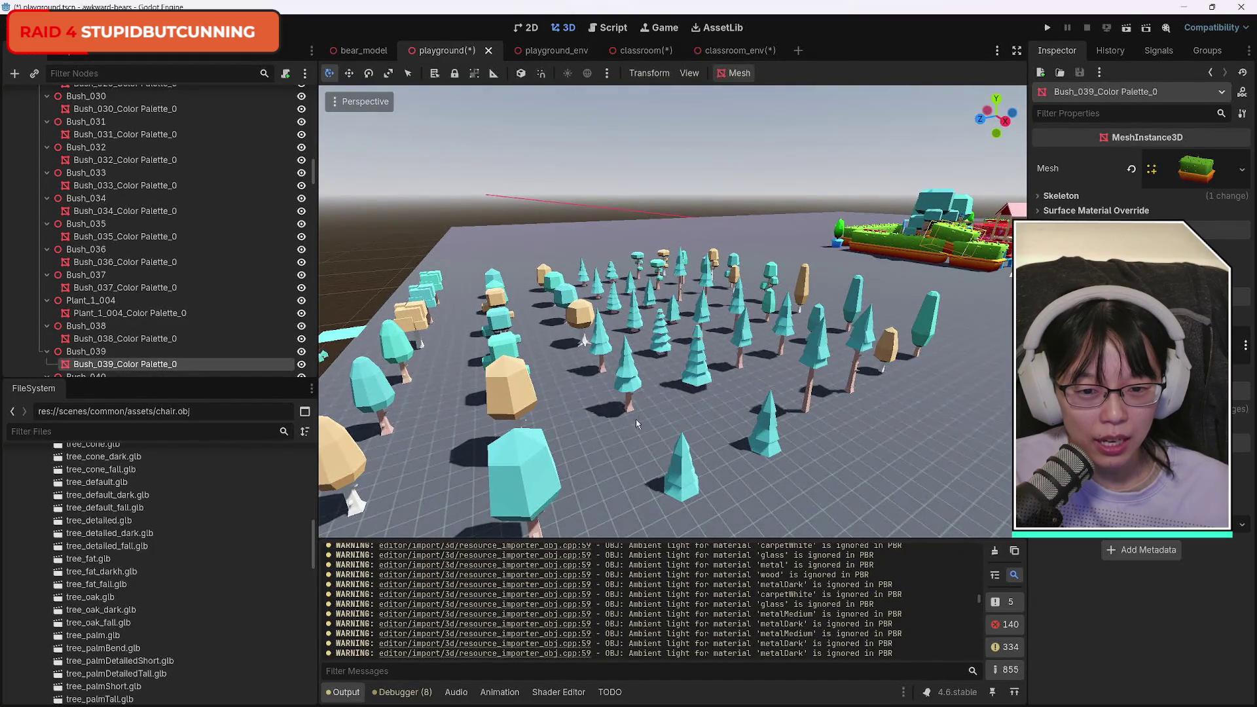
pyautogui.moveTo(638, 413)
pyautogui.mouseDown()
pyautogui.moveTo(537, 417)
pyautogui.moveTo(596, 419)
pyautogui.moveTo(603, 459)
pyautogui.mouseUp()
pyautogui.click(664, 369)
pyautogui.moveTo(709, 376)
pyautogui.mouseDown()
pyautogui.moveTo(615, 371)
pyautogui.moveTo(641, 361)
pyautogui.mouseUp()
pyautogui.click(746, 279)
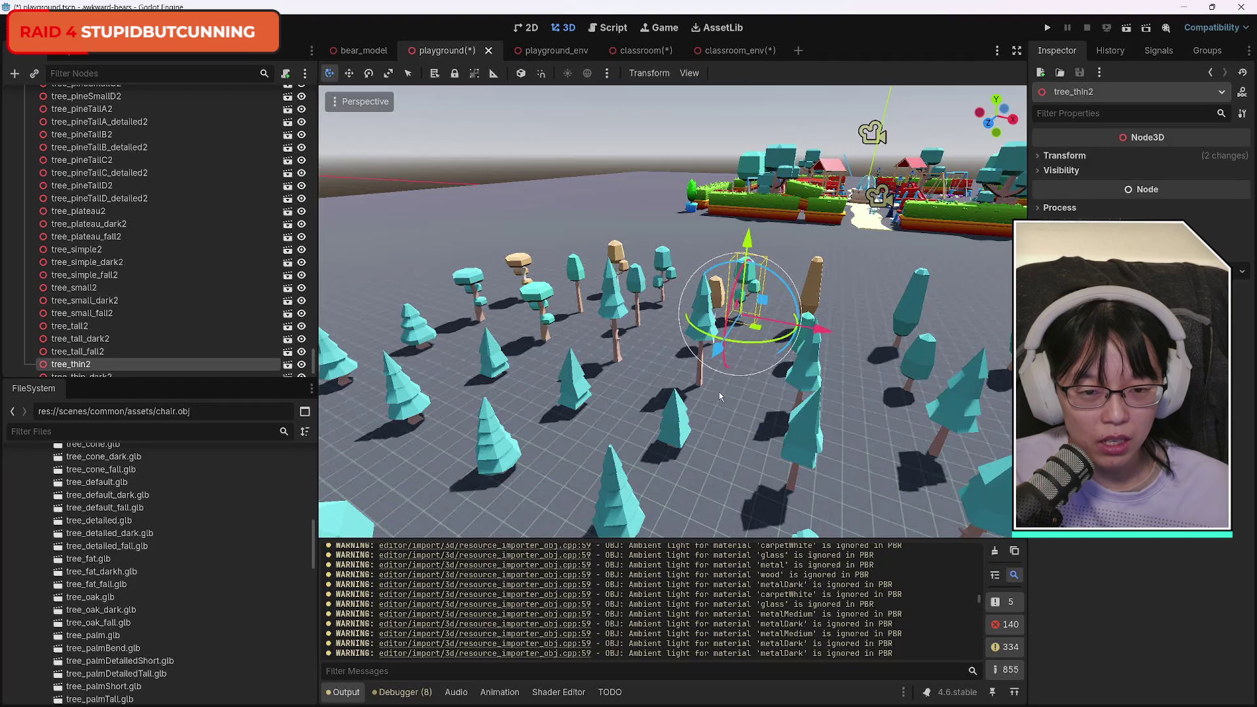
# Select tree_thin_dark2 and tree_thin2 in the viewport and fly down close at ground level.
pyautogui.moveTo(720, 396)
pyautogui.mouseDown()
pyautogui.moveTo(718, 327)
pyautogui.moveTo(719, 416)
pyautogui.mouseUp()
pyautogui.scroll(-5, 187, 622)
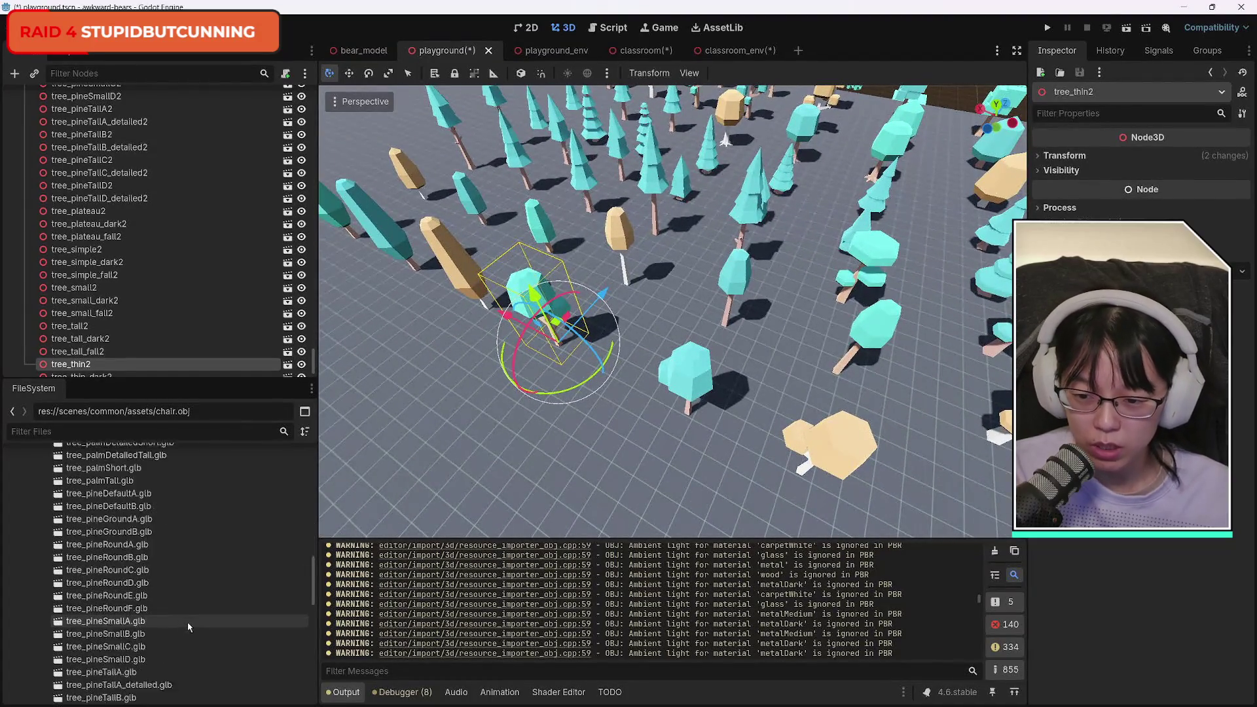
pyautogui.scroll(-10, 187, 622)
pyautogui.scroll(11, 194, 634)
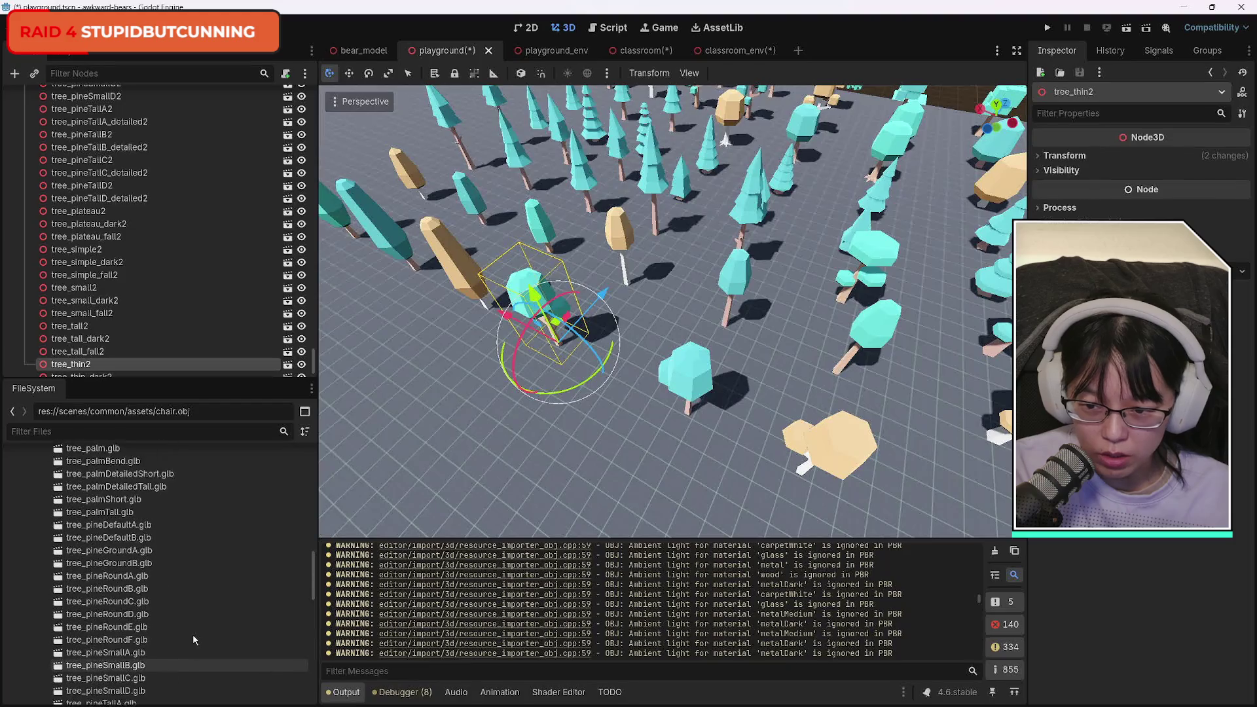
pyautogui.scroll(10, 192, 635)
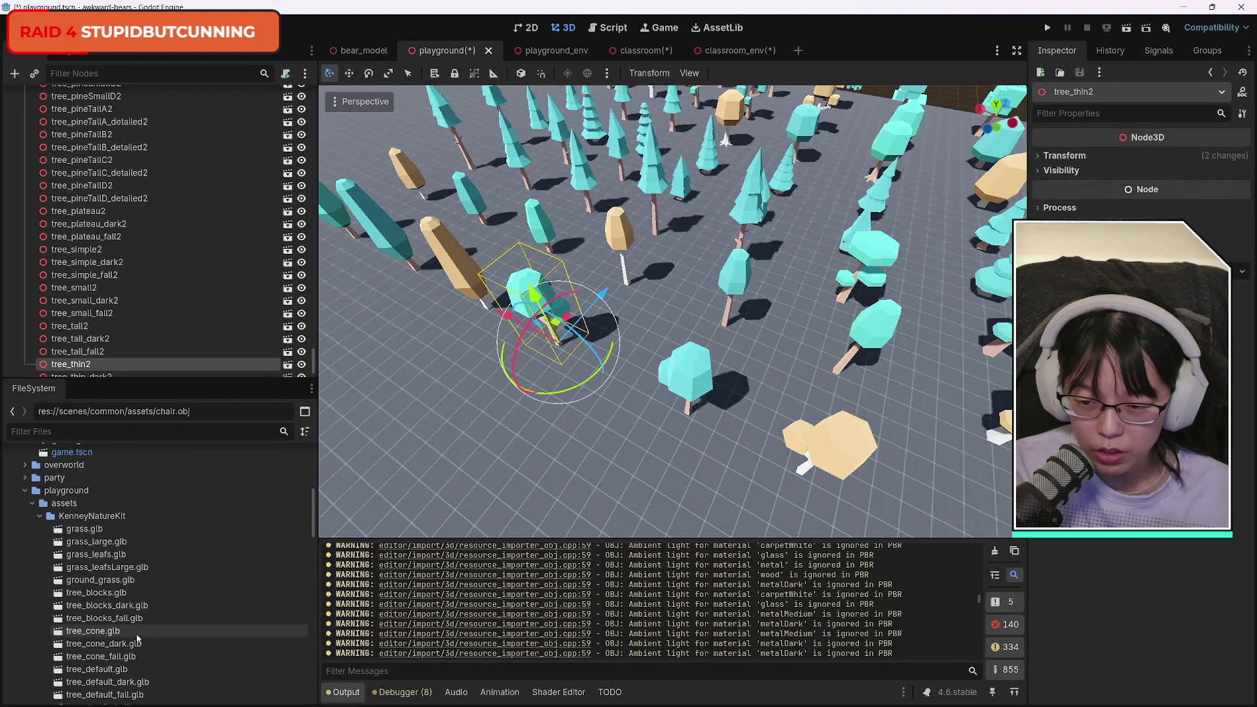
pyautogui.scroll(-2, 137, 638)
pyautogui.click(694, 392)
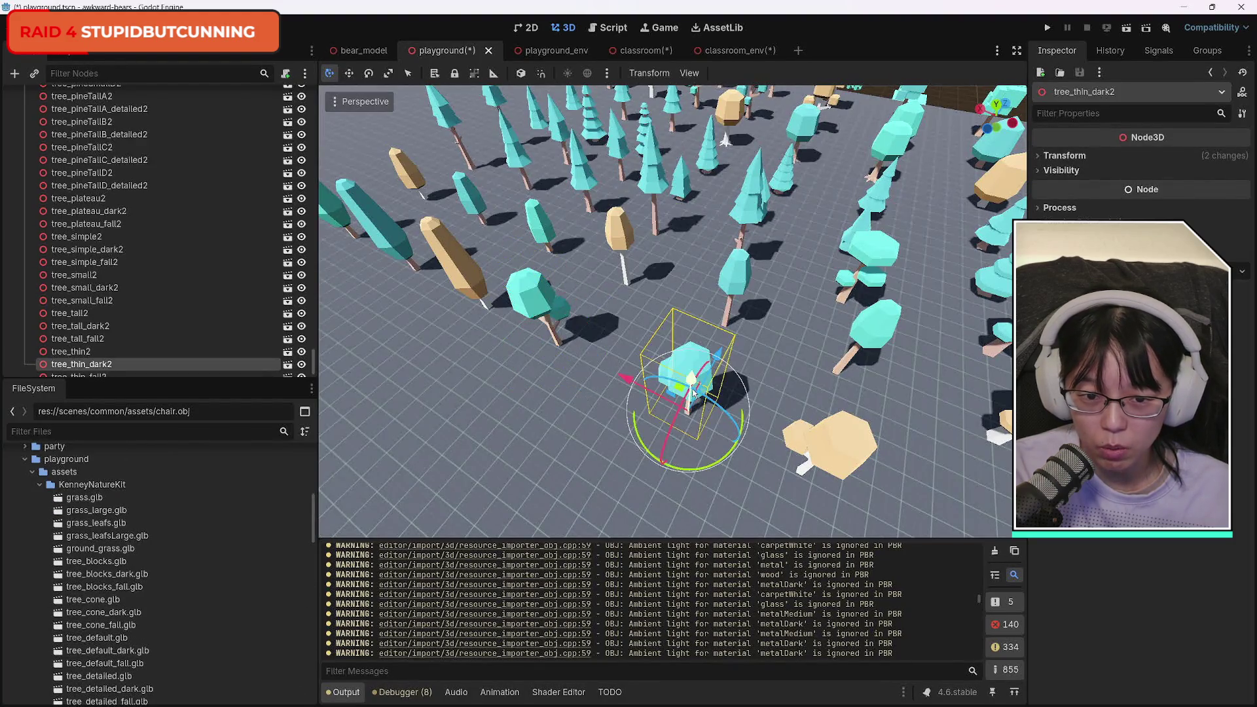
pyautogui.click(530, 307)
pyautogui.click(682, 356)
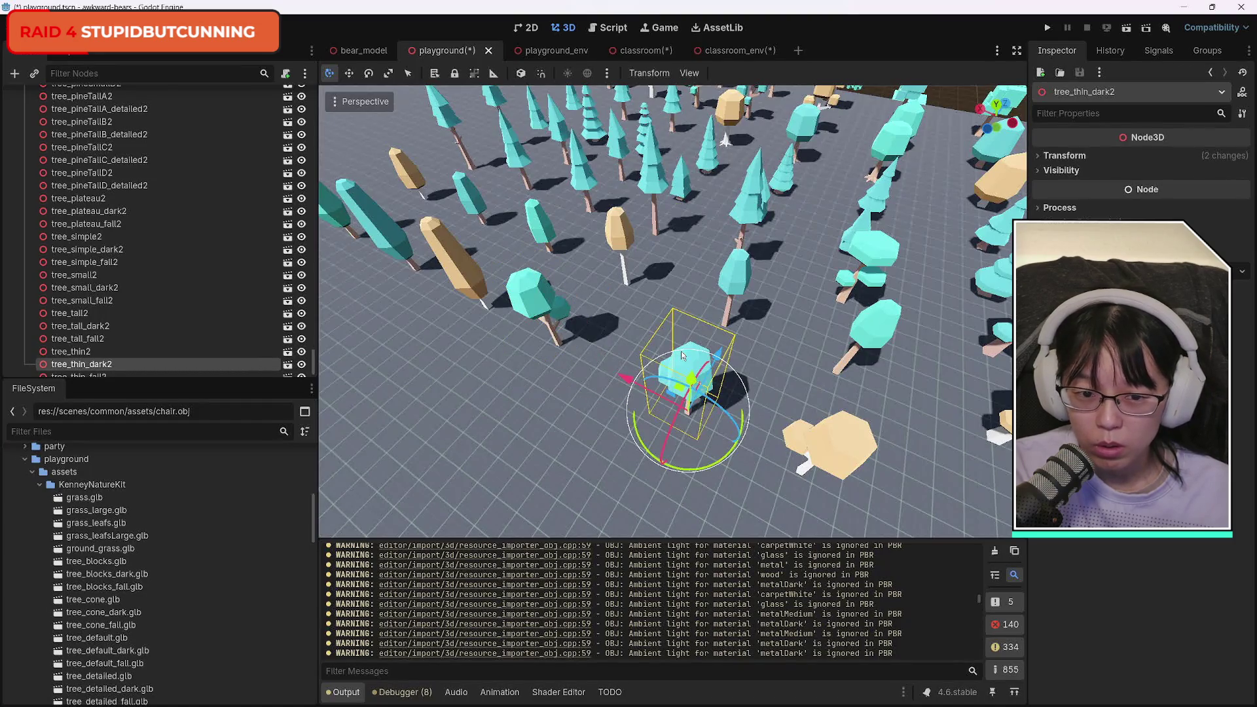
pyautogui.moveTo(536, 435); pyautogui.dragTo(540, 366)
pyautogui.moveTo(759, 265); pyautogui.dragTo(768, 265)
# Alternate selecting tree_thin2 and tree_thin_dark2 in the scene tree to compare them.
pyautogui.click(98, 352)
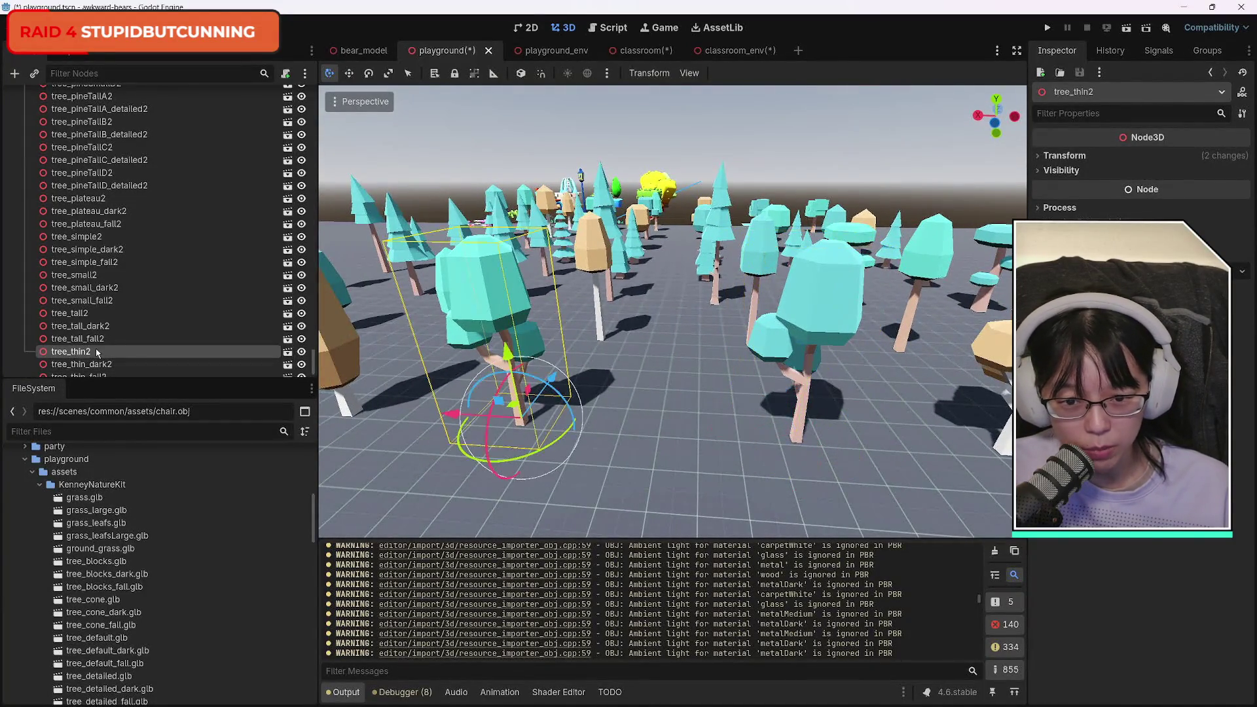
pyautogui.click(97, 365)
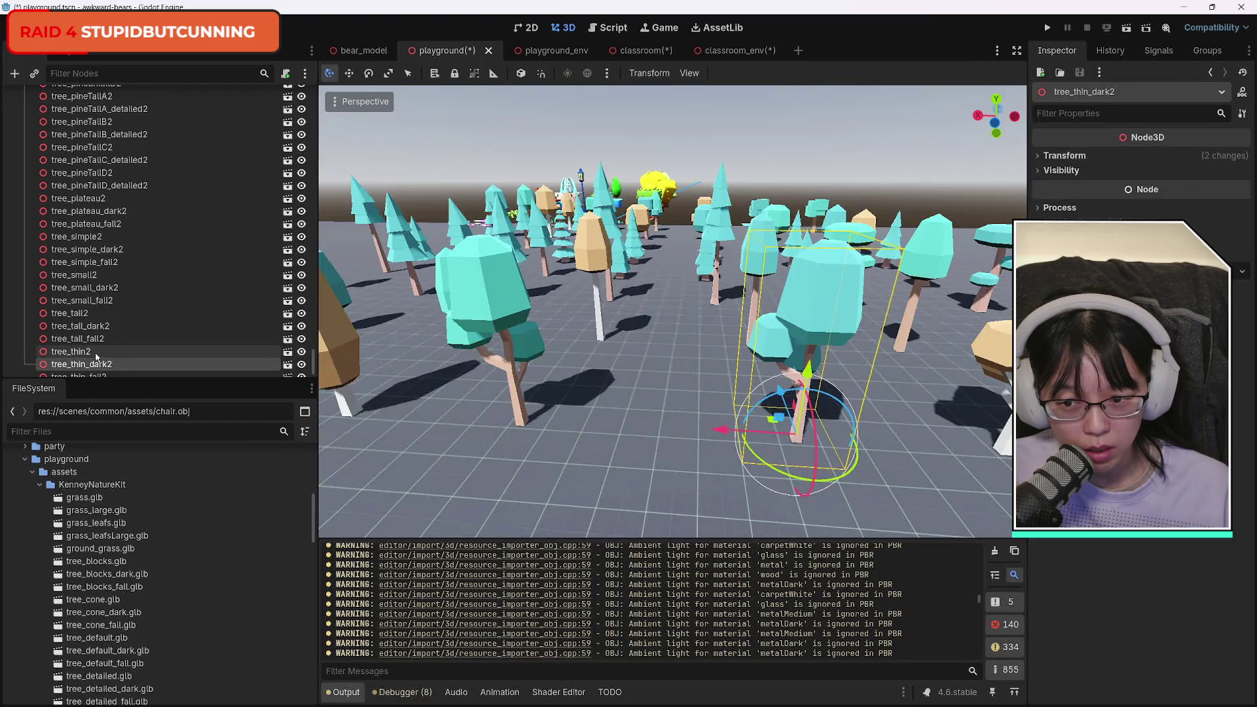
pyautogui.click(94, 354)
pyautogui.click(93, 364)
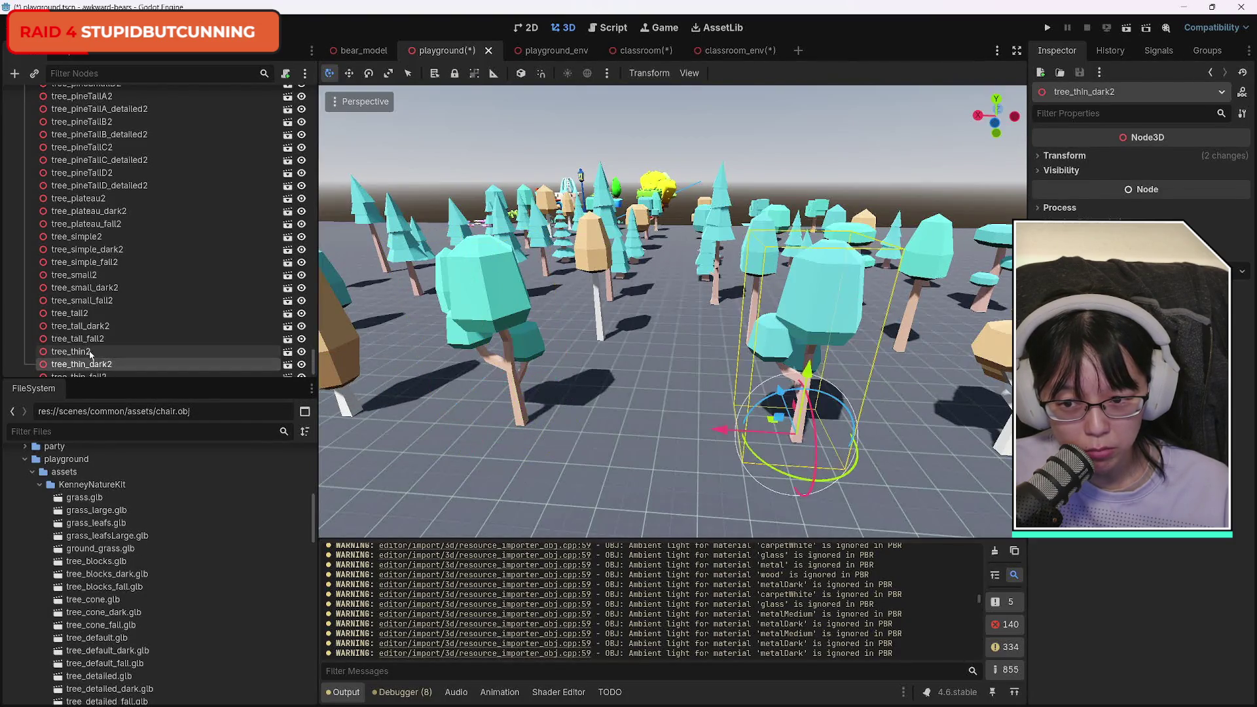
pyautogui.click(95, 353)
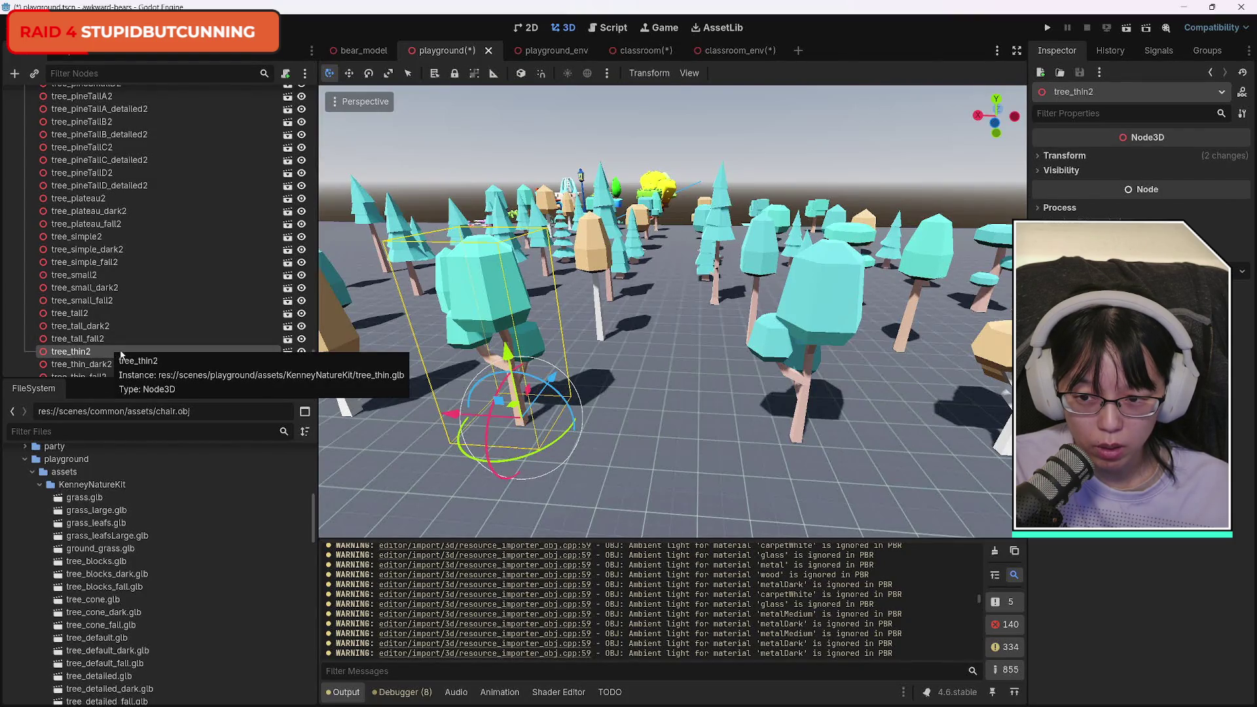
# Collapse the PlaygroundEnv node and switch to the classroom scene.
pyautogui.scroll(15, 159, 340)
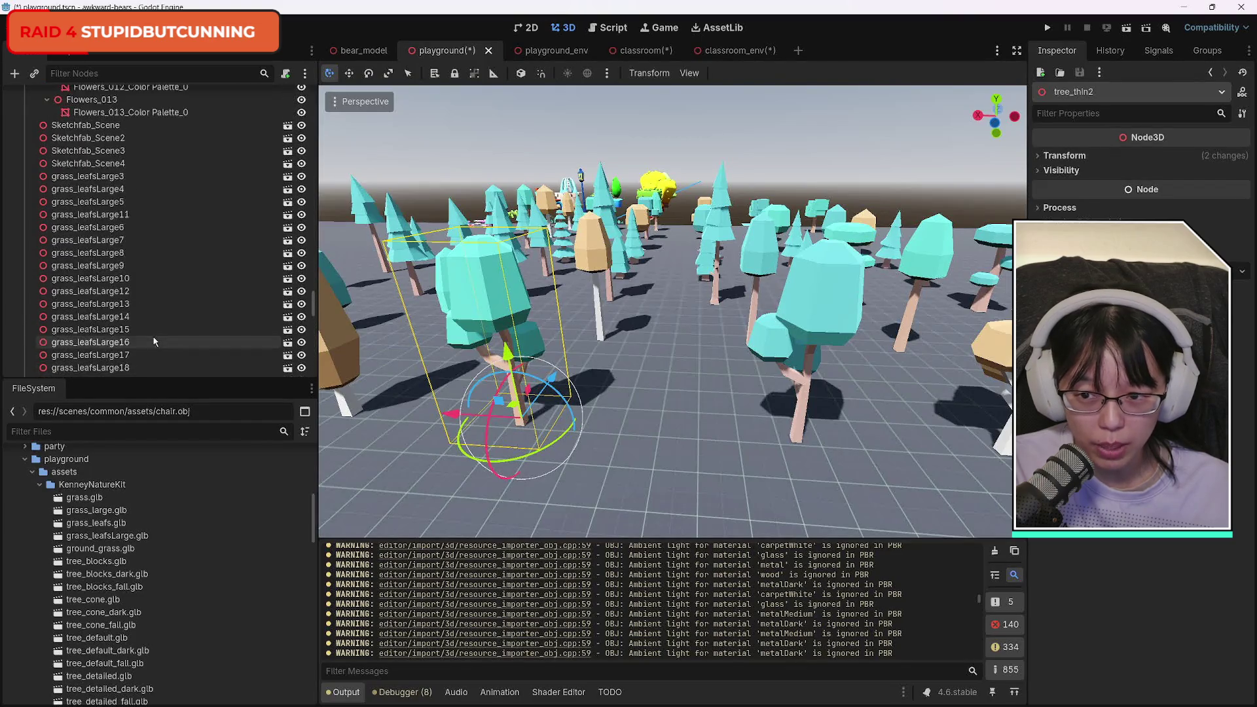
pyautogui.scroll(15, 148, 336)
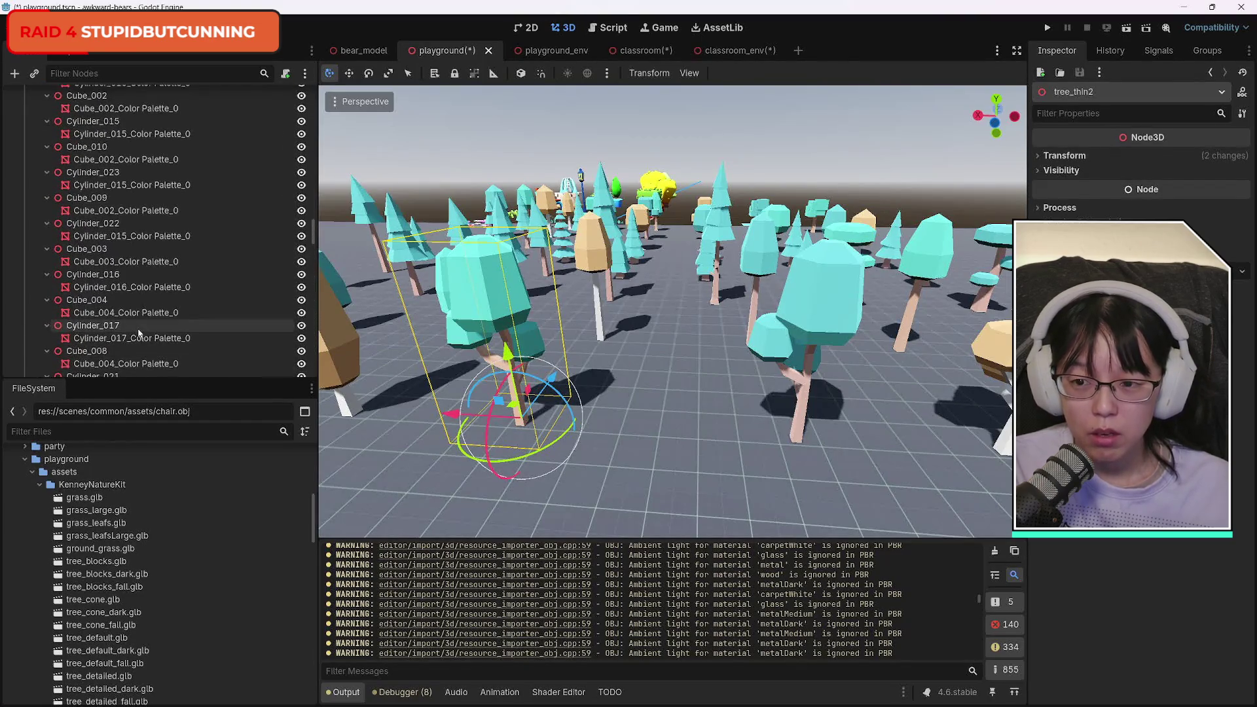
pyautogui.scroll(15, 141, 337)
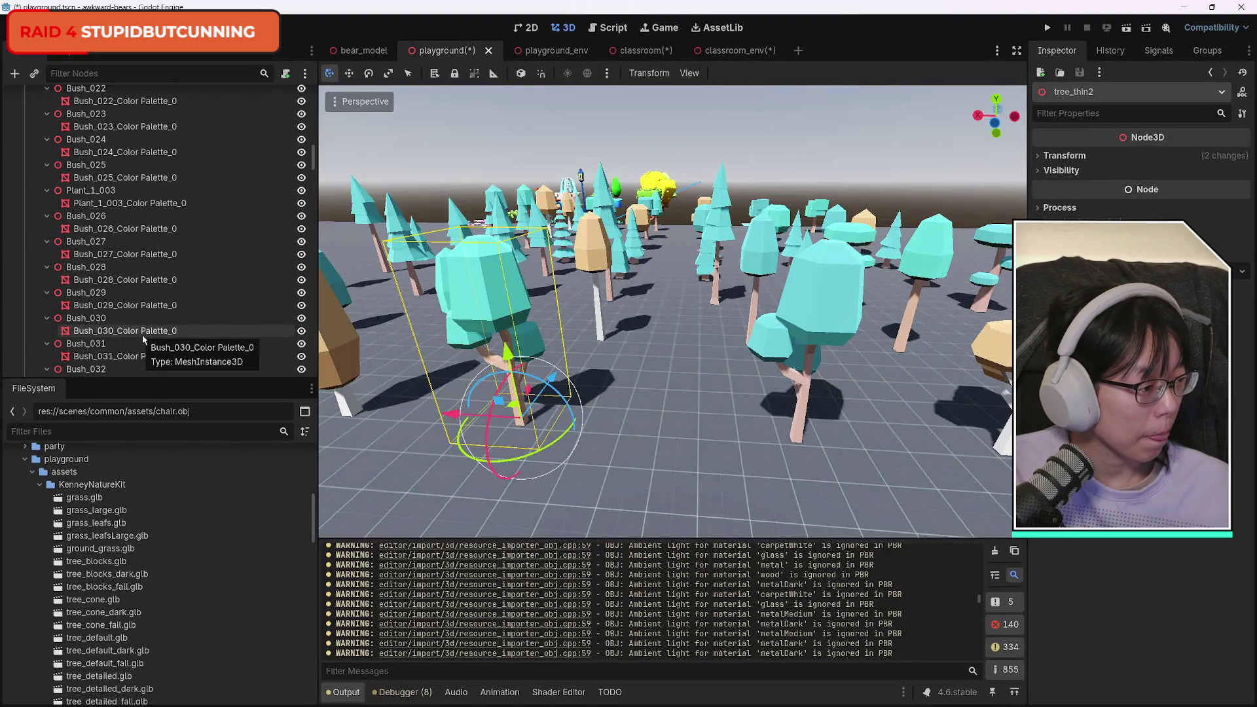
pyautogui.scroll(10, 143, 335)
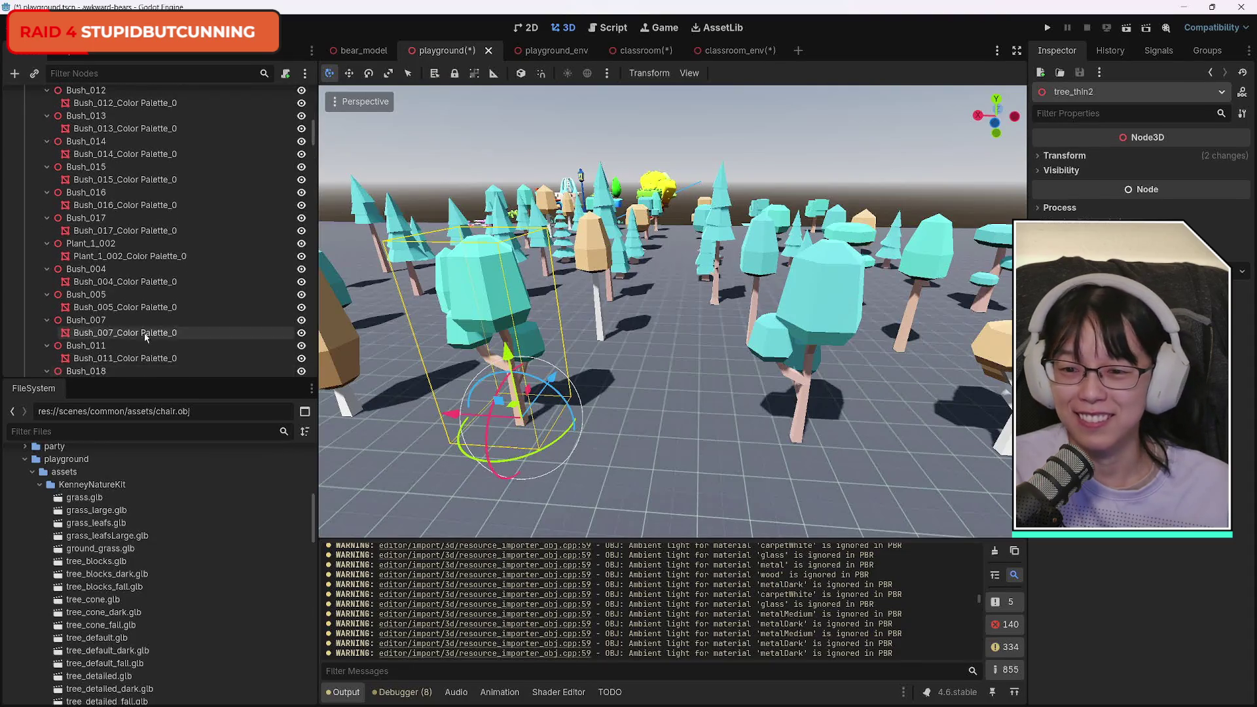
pyautogui.scroll(10, 139, 336)
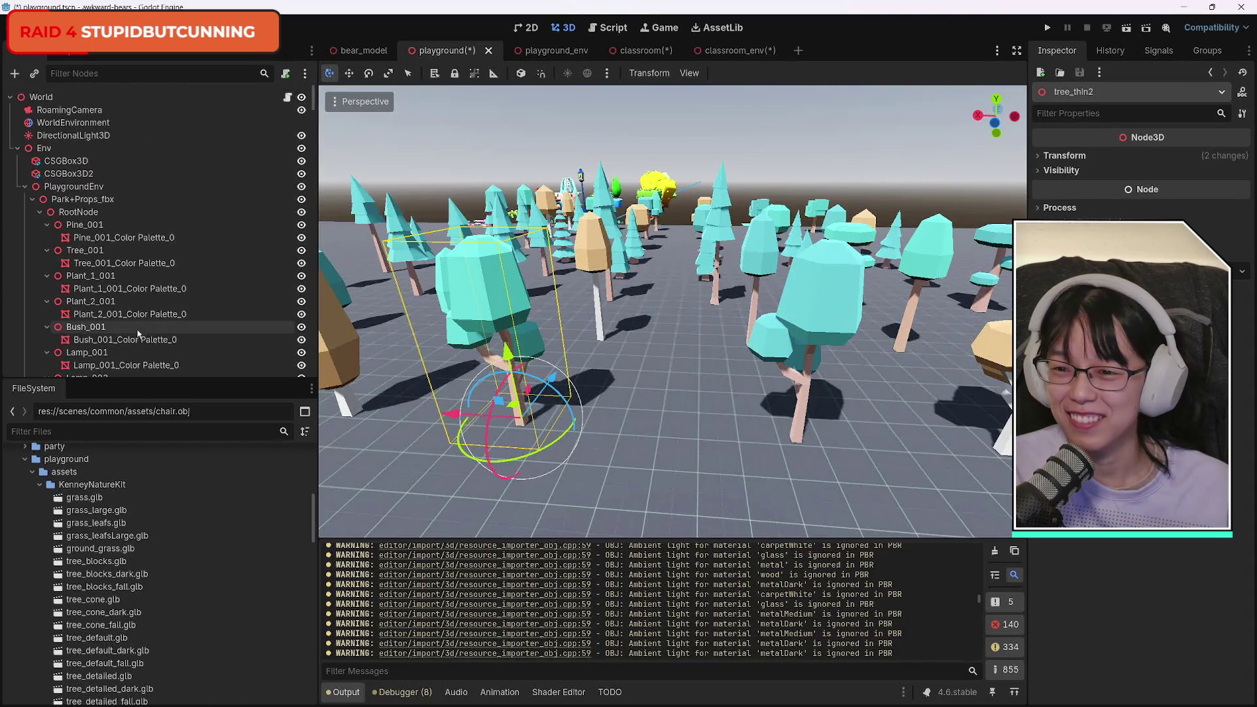
pyautogui.click(26, 188)
pyautogui.click(656, 52)
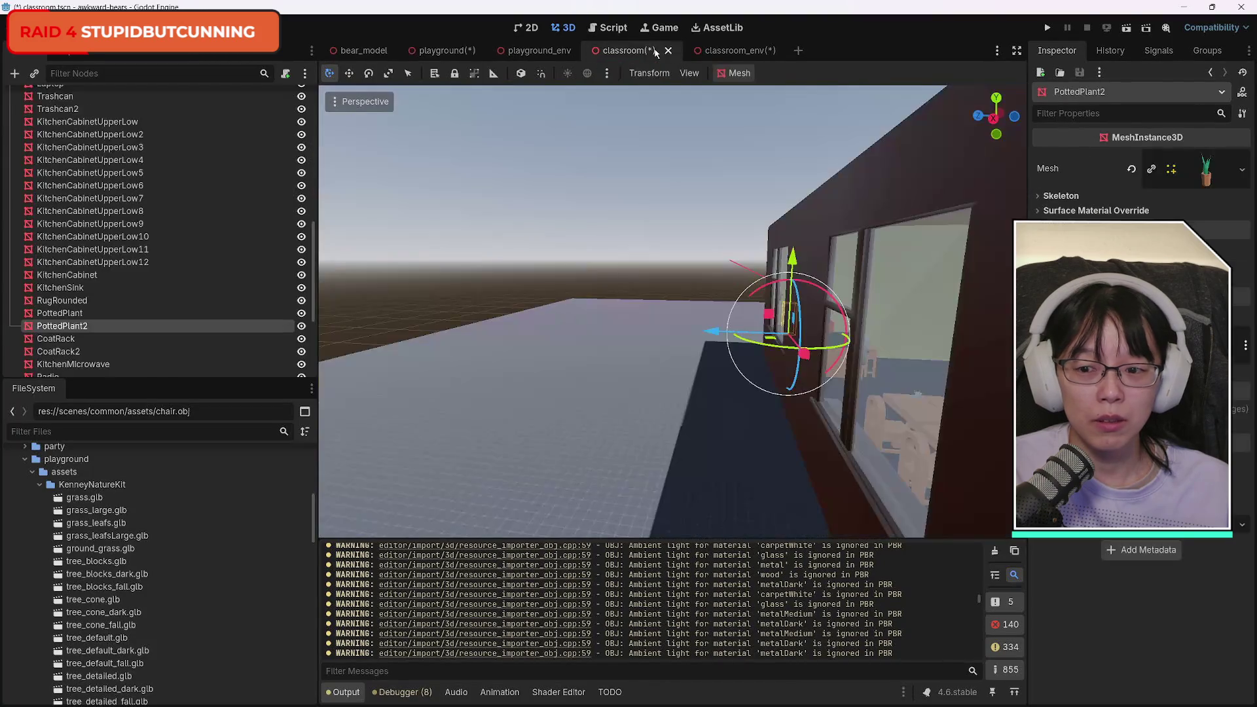
# Paste tree_thin2 under the LowPoly ClassRoom node, frame it, and slide it along Z.
pyautogui.scroll(6, 136, 308)
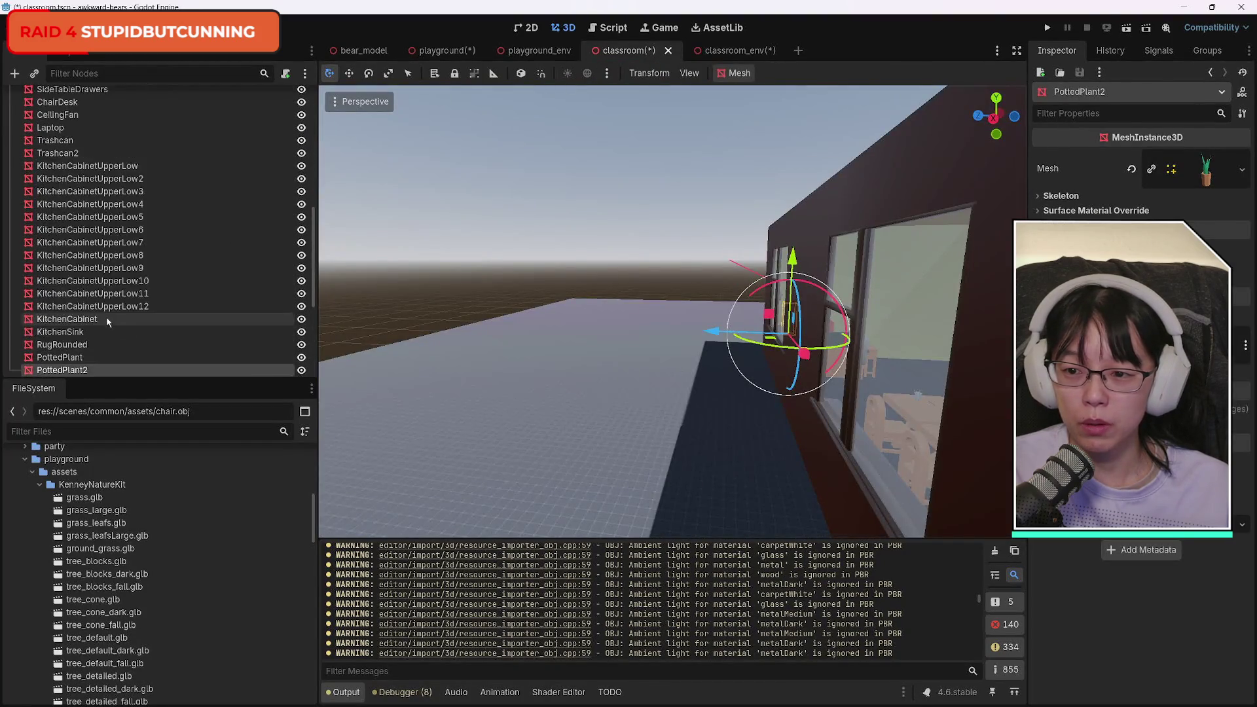
pyautogui.scroll(5, 115, 321)
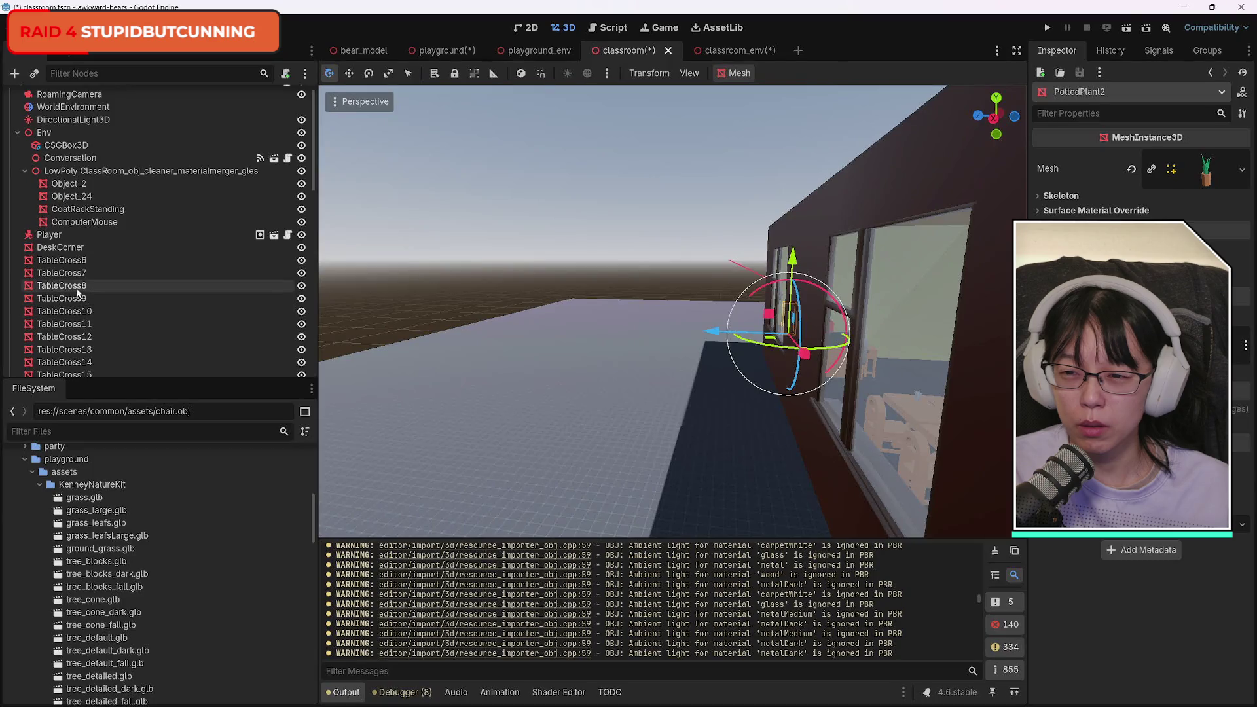
pyautogui.click(87, 176)
pyautogui.hotkey('ctrl', 'v')
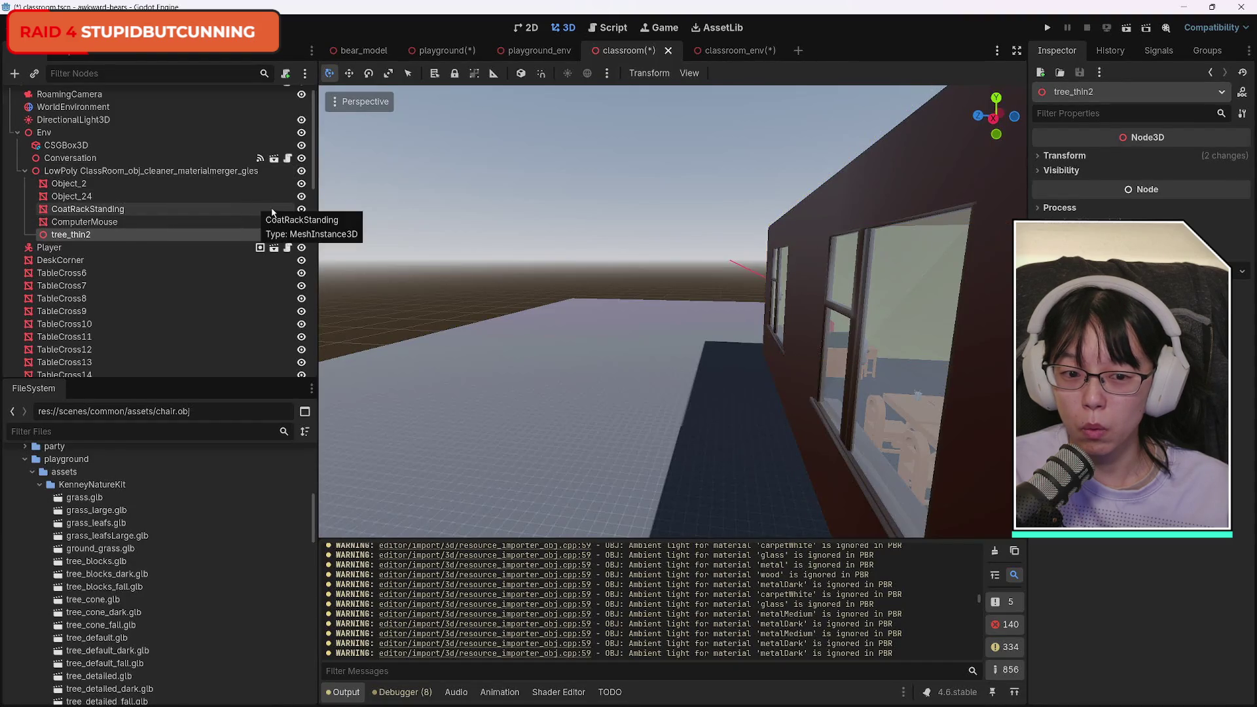
pyautogui.press('f')
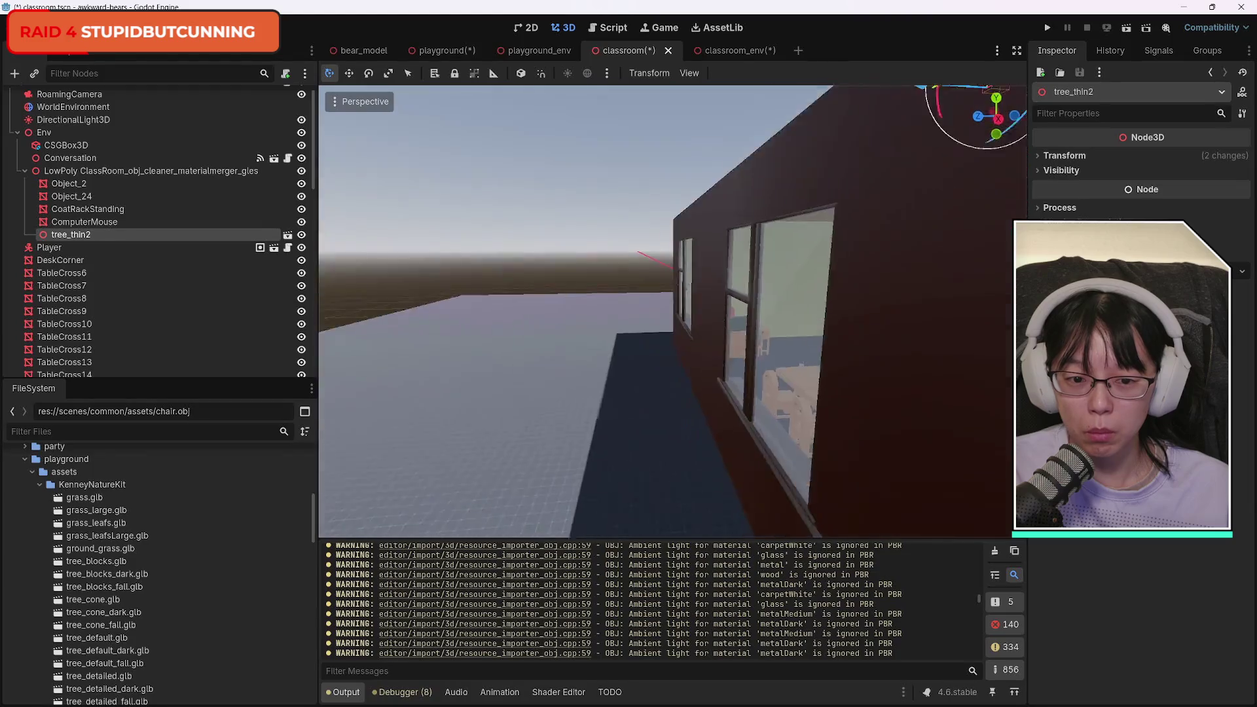
pyautogui.moveTo(617, 245)
pyautogui.mouseDown()
pyautogui.moveTo(498, 197)
pyautogui.moveTo(485, 209)
pyautogui.mouseUp()
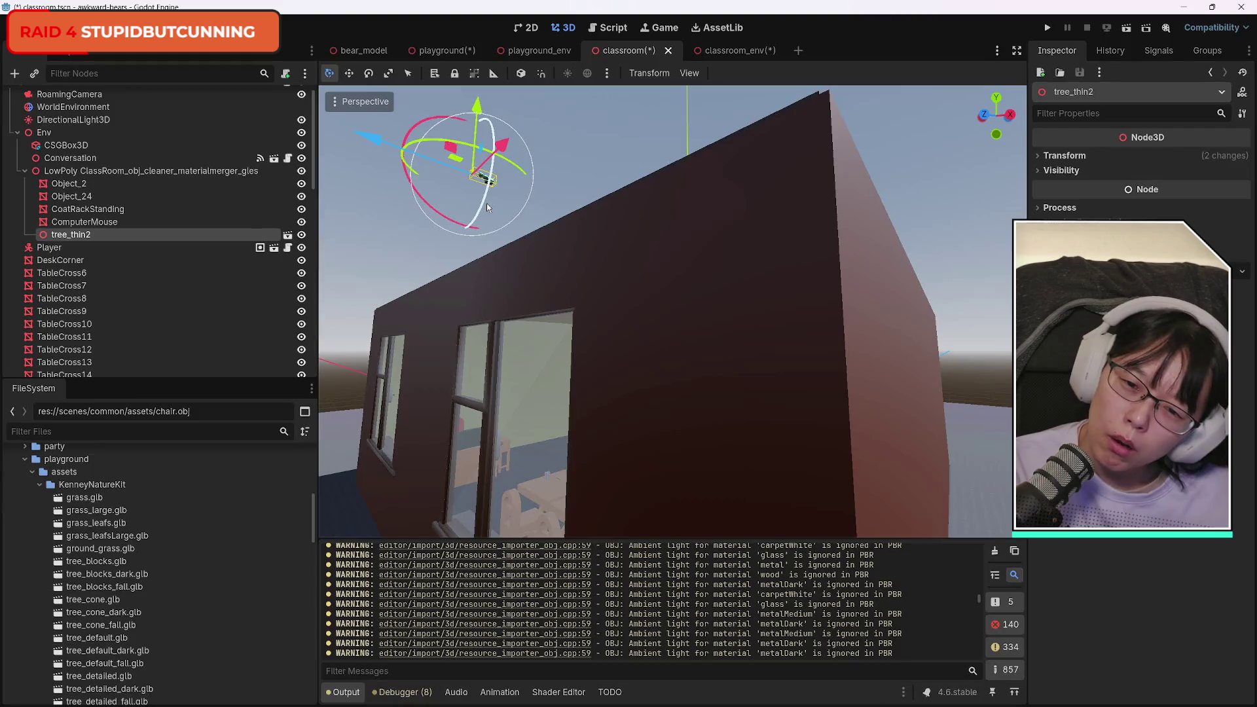
# Try rotating the tree, restore its orientation, lower it along Y, then switch to the browser.
pyautogui.click(368, 73)
pyautogui.moveTo(405, 156); pyautogui.dragTo(466, 234)
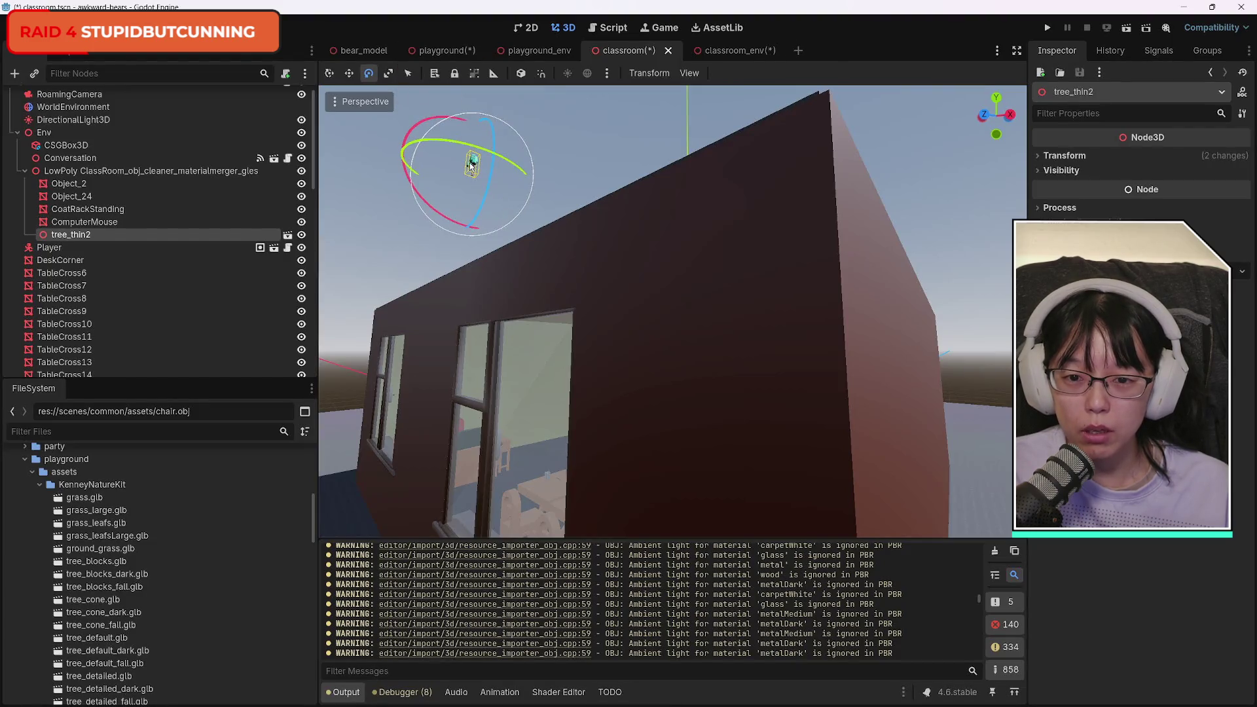
pyautogui.moveTo(471, 167)
pyautogui.mouseDown()
pyautogui.moveTo(451, 164)
pyautogui.moveTo(474, 165)
pyautogui.mouseUp()
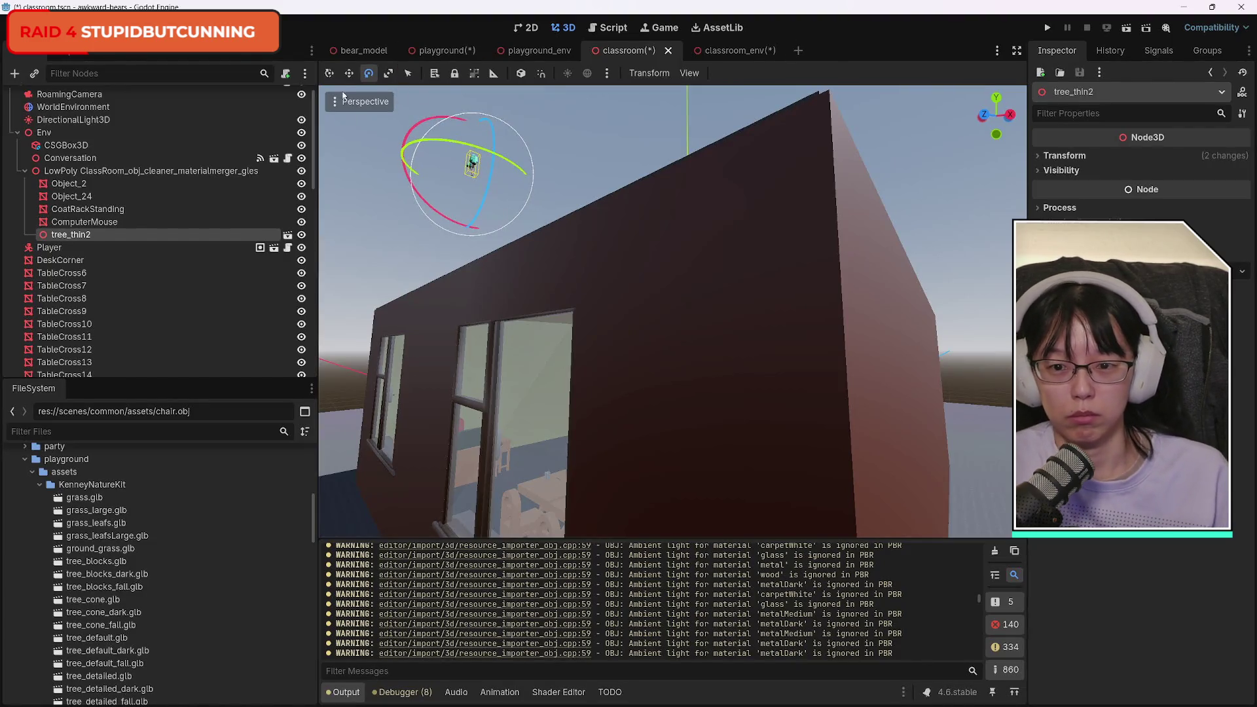
pyautogui.click(332, 75)
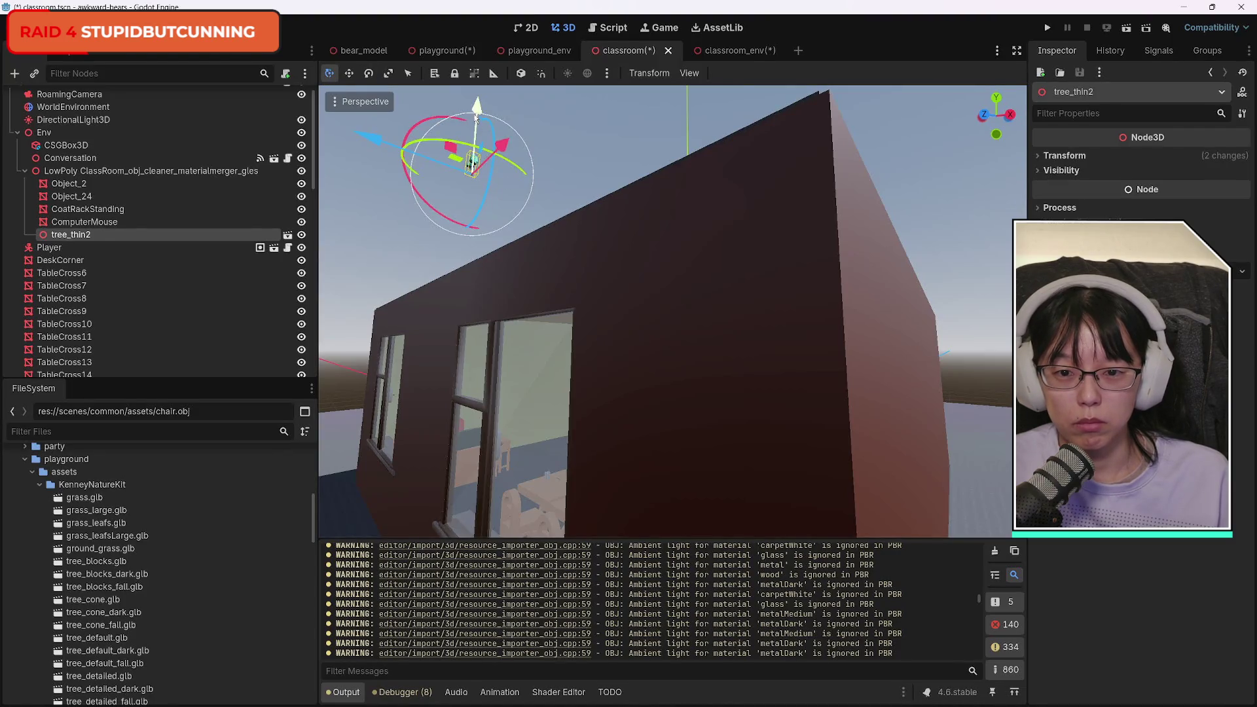
pyautogui.moveTo(476, 119)
pyautogui.mouseDown()
pyautogui.moveTo(433, 458)
pyautogui.moveTo(411, 439)
pyautogui.moveTo(419, 446)
pyautogui.mouseUp()
pyautogui.scroll(-5, 502, 451)
pyautogui.moveTo(507, 347)
pyautogui.mouseDown()
pyautogui.moveTo(524, 458)
pyautogui.moveTo(569, 557)
pyautogui.mouseUp()
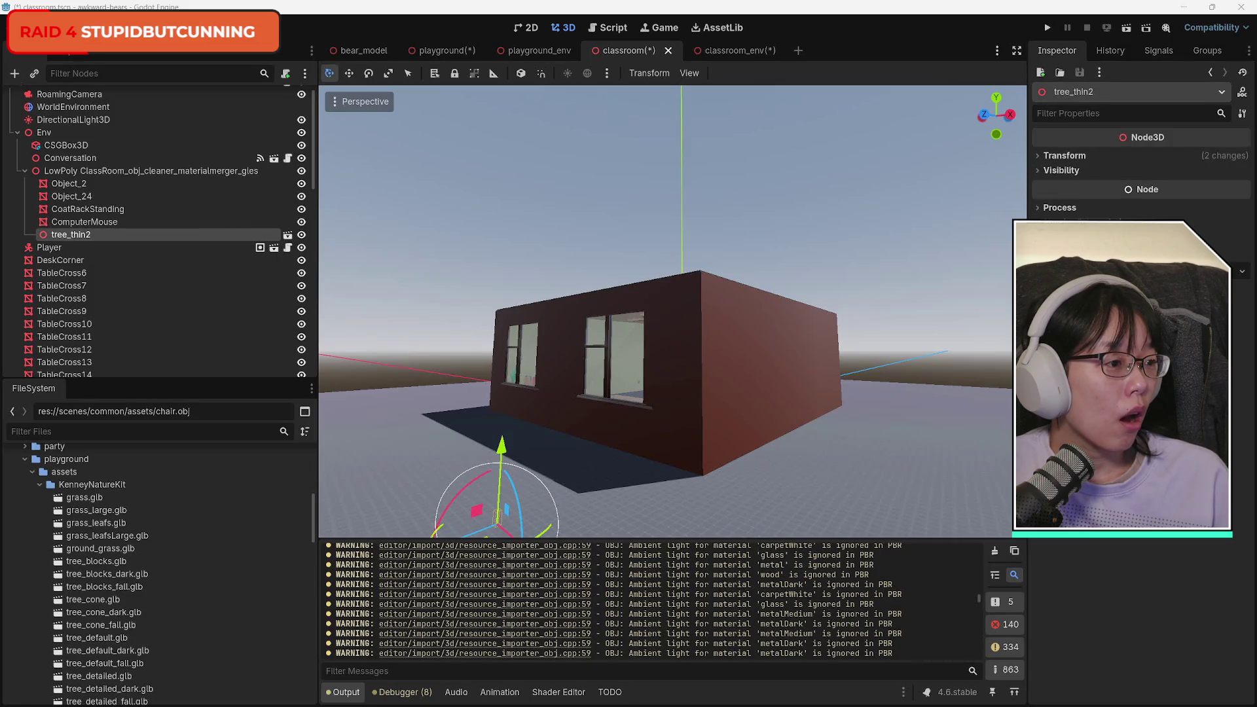
pyautogui.hotkey('alt', 'Tab')
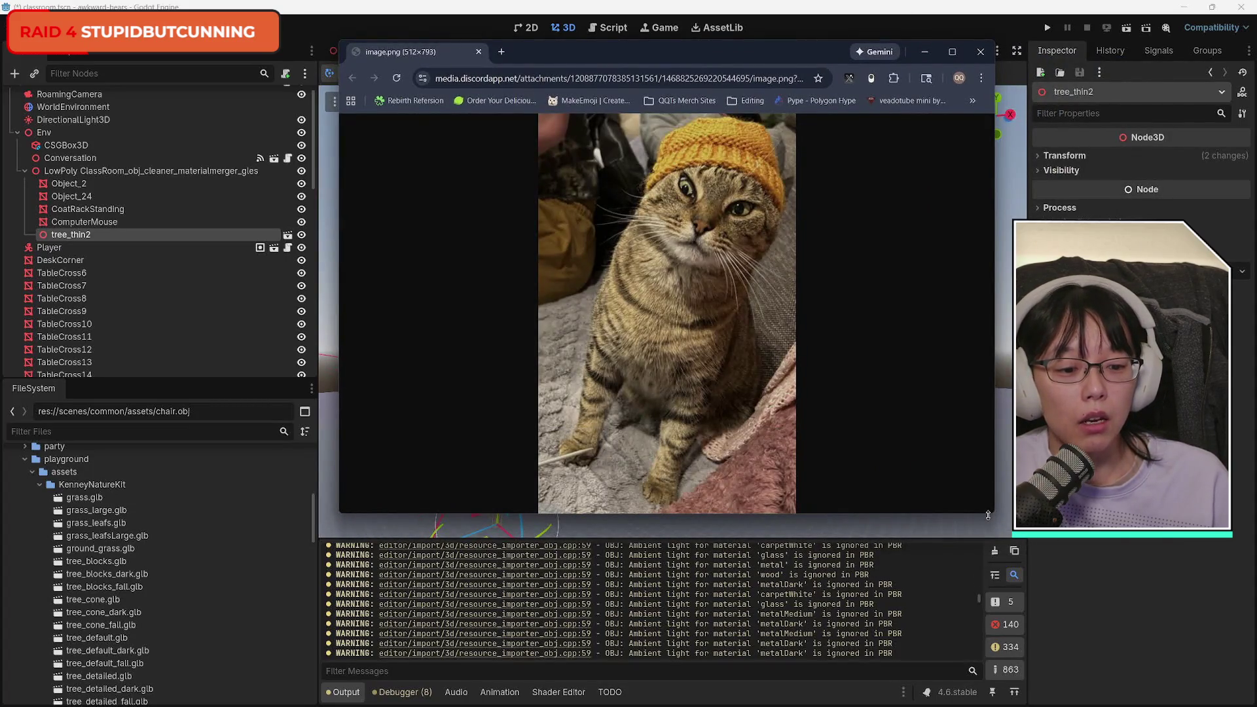
# Slightly resize the Chrome cat-picture window, then close it.
pyautogui.moveTo(988, 516); pyautogui.dragTo(990, 519)
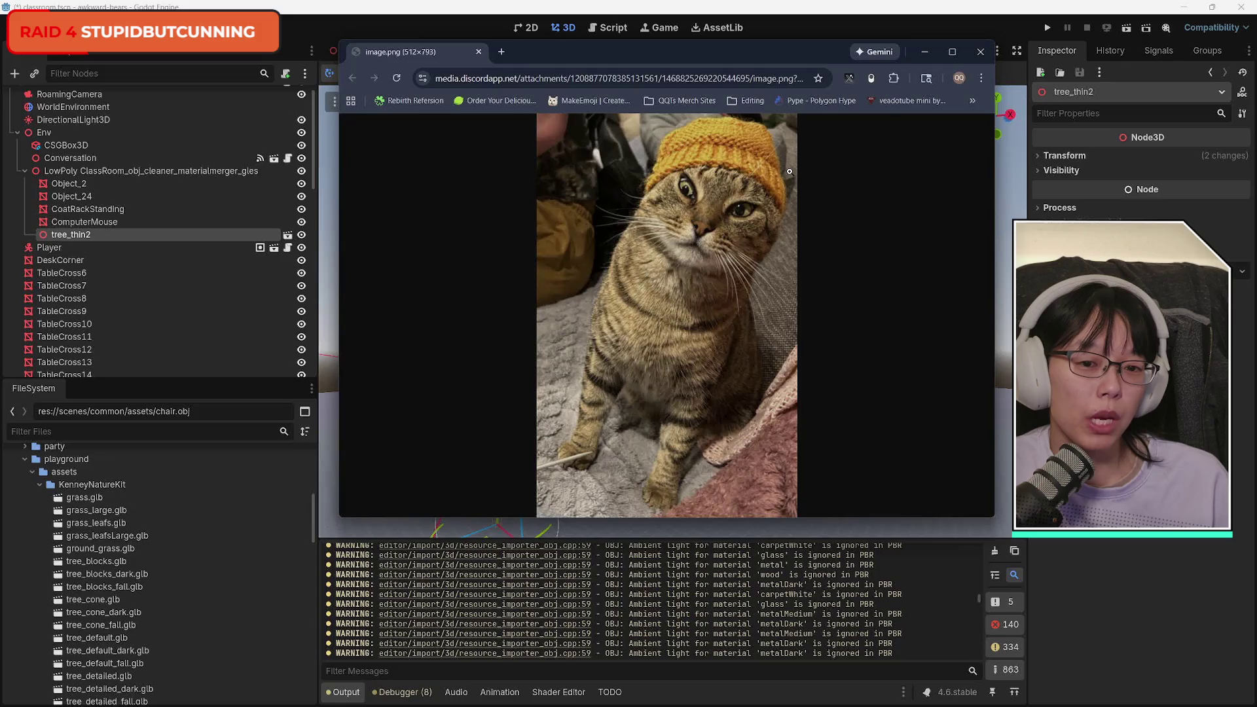
pyautogui.click(981, 52)
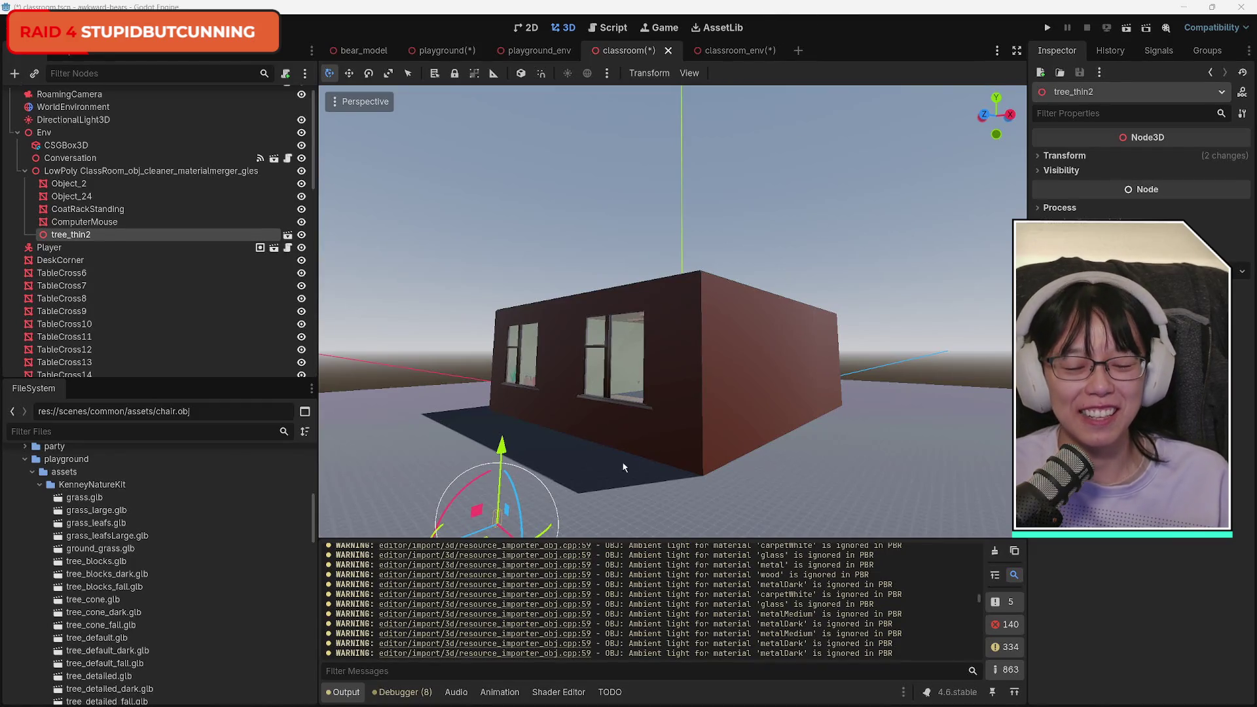
# Raise tree_thin2 about 8.6 m and set its Y position to -24.877, outside the classroom's brick wall.
pyautogui.moveTo(573, 521); pyautogui.dragTo(709, 441)
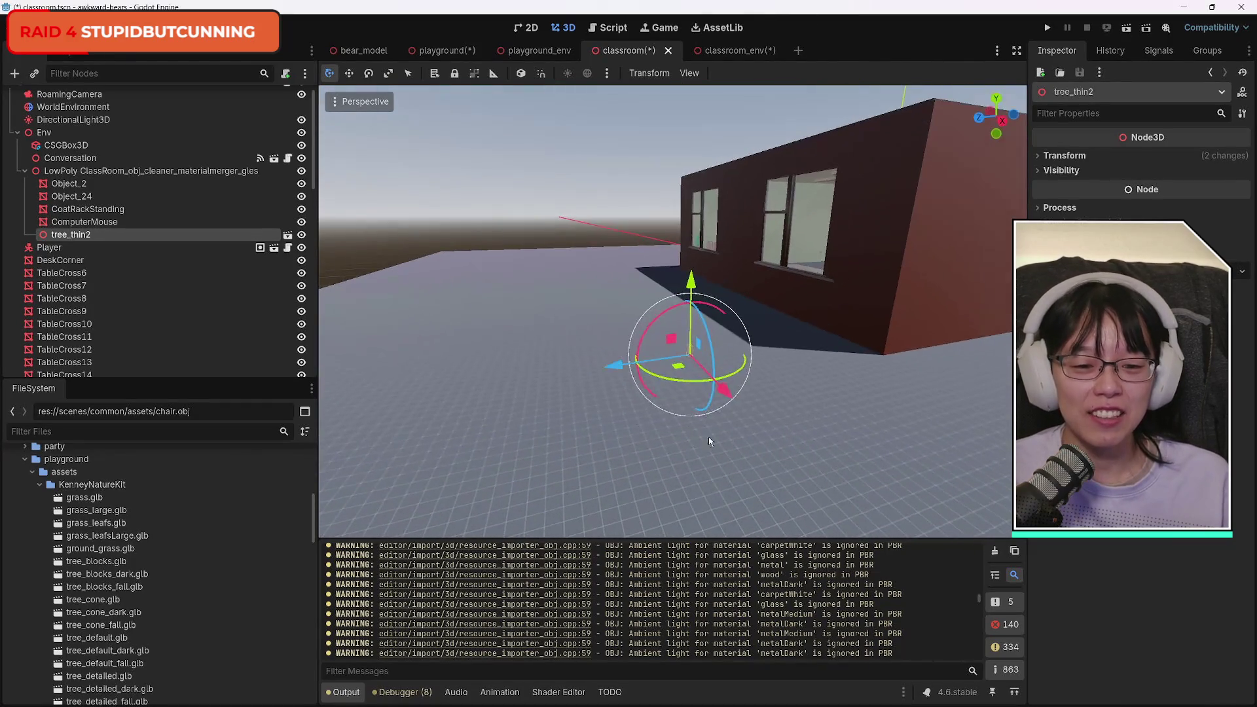
pyautogui.moveTo(616, 372); pyautogui.dragTo(760, 369)
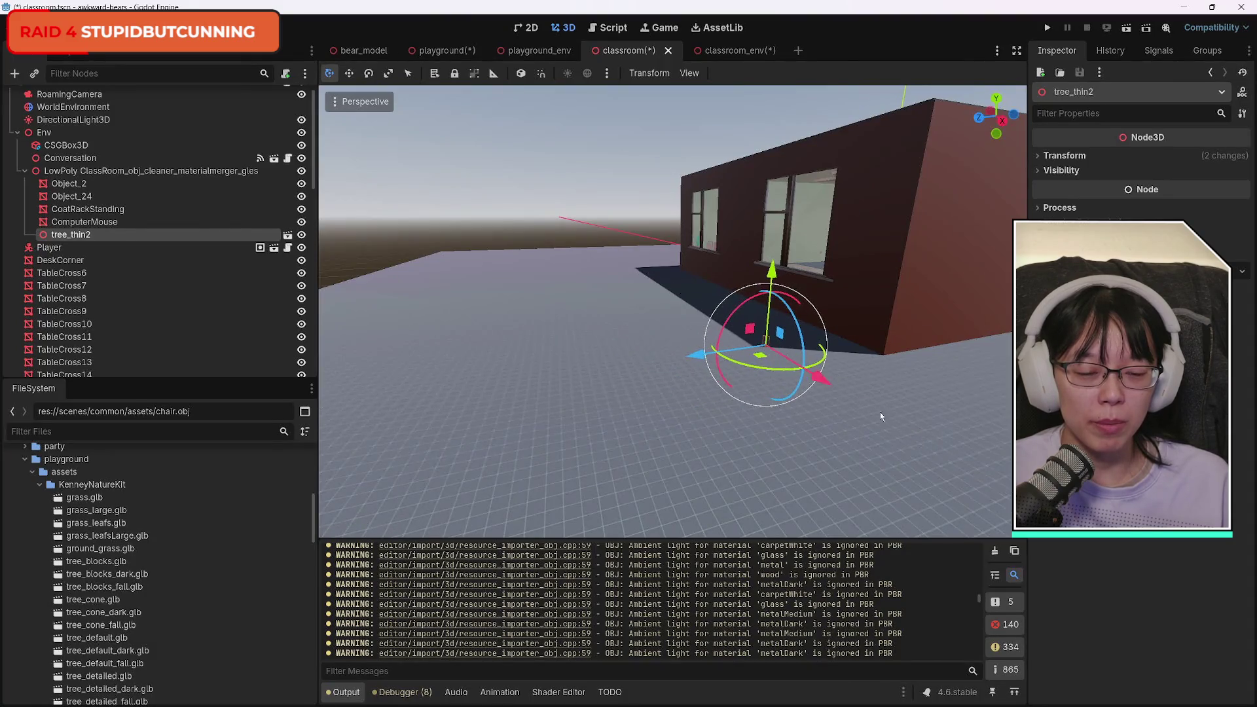
pyautogui.moveTo(880, 411)
pyautogui.mouseDown()
pyautogui.moveTo(799, 403)
pyautogui.moveTo(884, 414)
pyautogui.mouseUp()
pyautogui.moveTo(736, 387)
pyautogui.mouseDown()
pyautogui.moveTo(681, 308)
pyautogui.moveTo(670, 128)
pyautogui.moveTo(685, 190)
pyautogui.moveTo(681, 288)
pyautogui.moveTo(667, 196)
pyautogui.mouseUp()
pyautogui.moveTo(702, 340)
pyautogui.mouseDown()
pyautogui.moveTo(655, 366)
pyautogui.moveTo(714, 347)
pyautogui.moveTo(675, 327)
pyautogui.moveTo(602, 196)
pyautogui.moveTo(580, 226)
pyautogui.moveTo(586, 271)
pyautogui.moveTo(584, 233)
pyautogui.mouseUp()
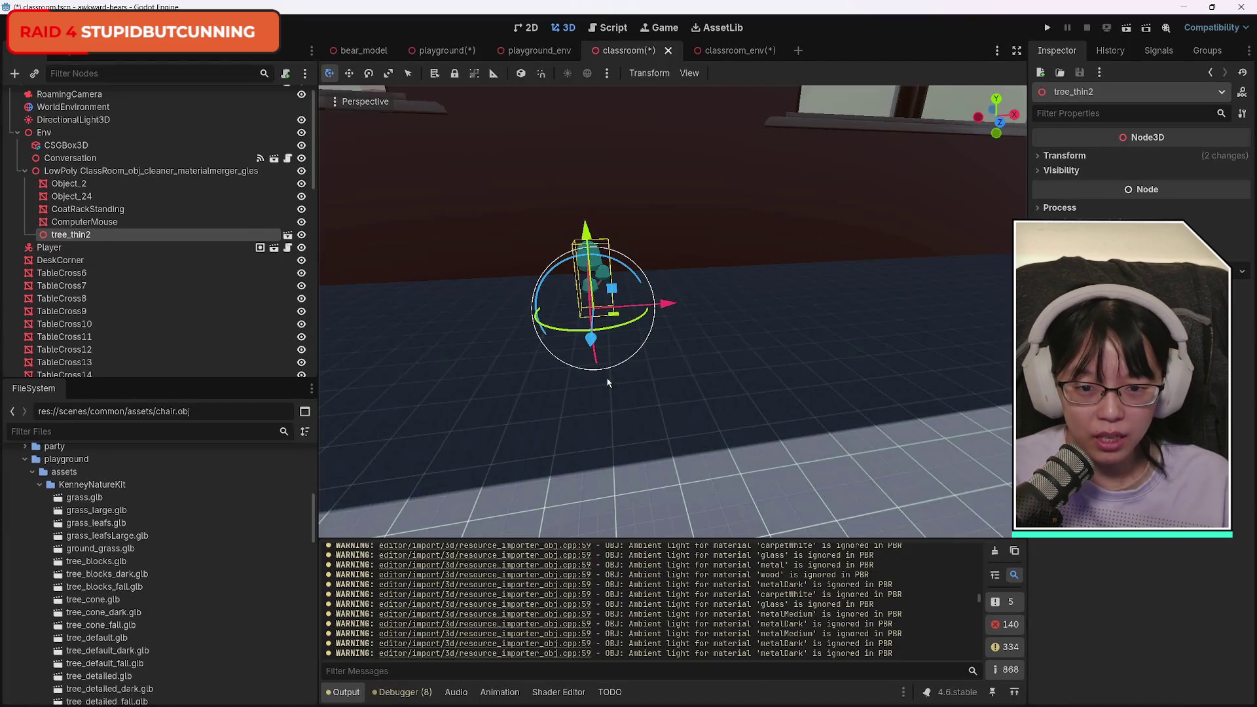
pyautogui.moveTo(608, 383)
pyautogui.mouseDown()
pyautogui.moveTo(576, 354)
pyautogui.moveTo(602, 380)
pyautogui.moveTo(631, 372)
pyautogui.mouseUp()
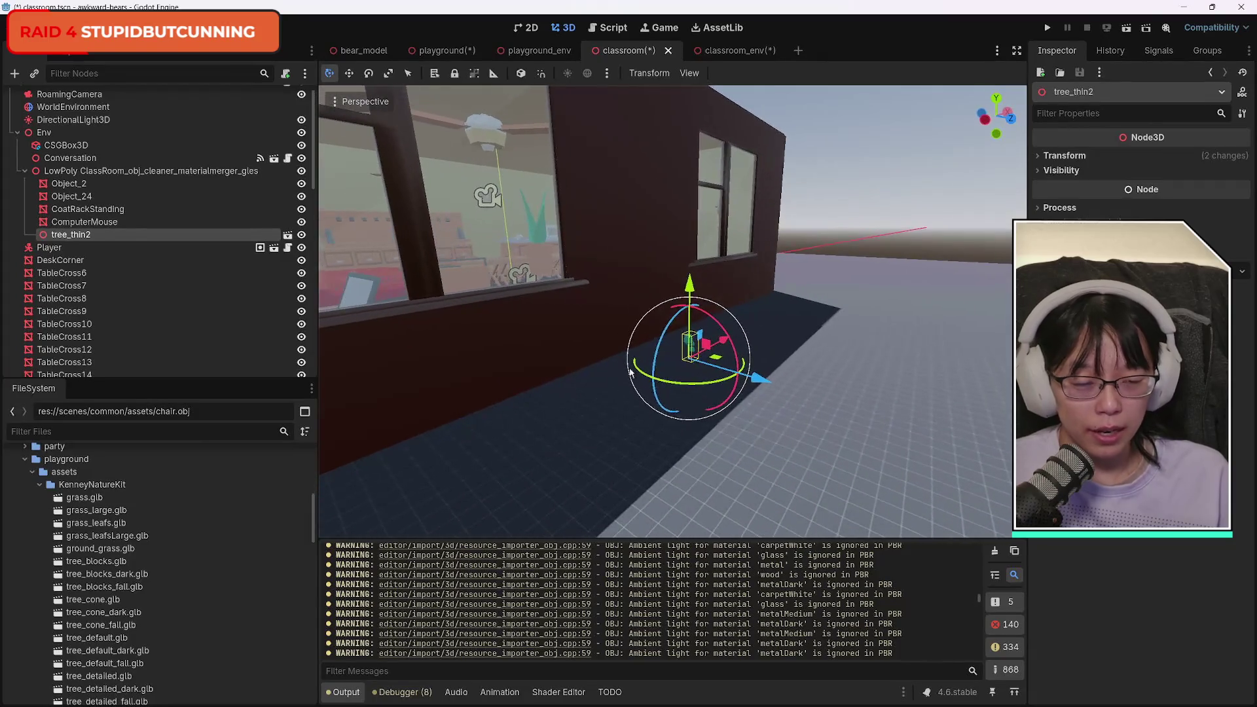
pyautogui.click(1044, 157)
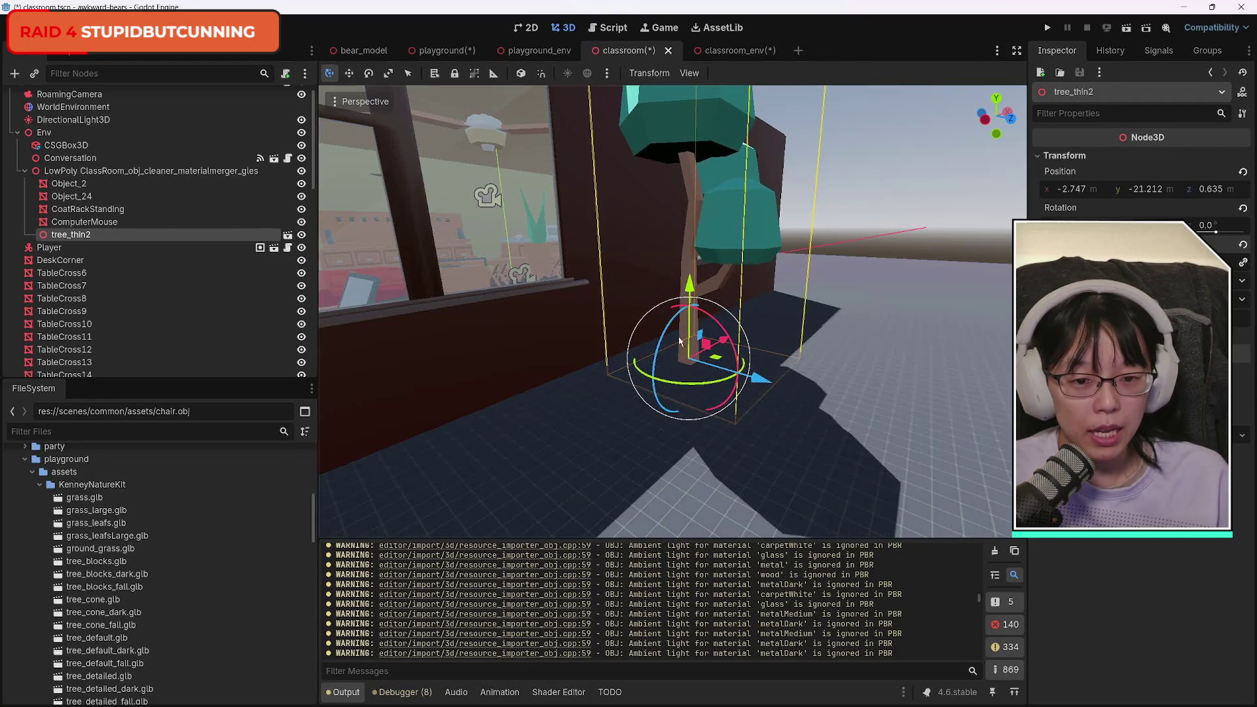
pyautogui.moveTo(773, 381); pyautogui.dragTo(850, 391)
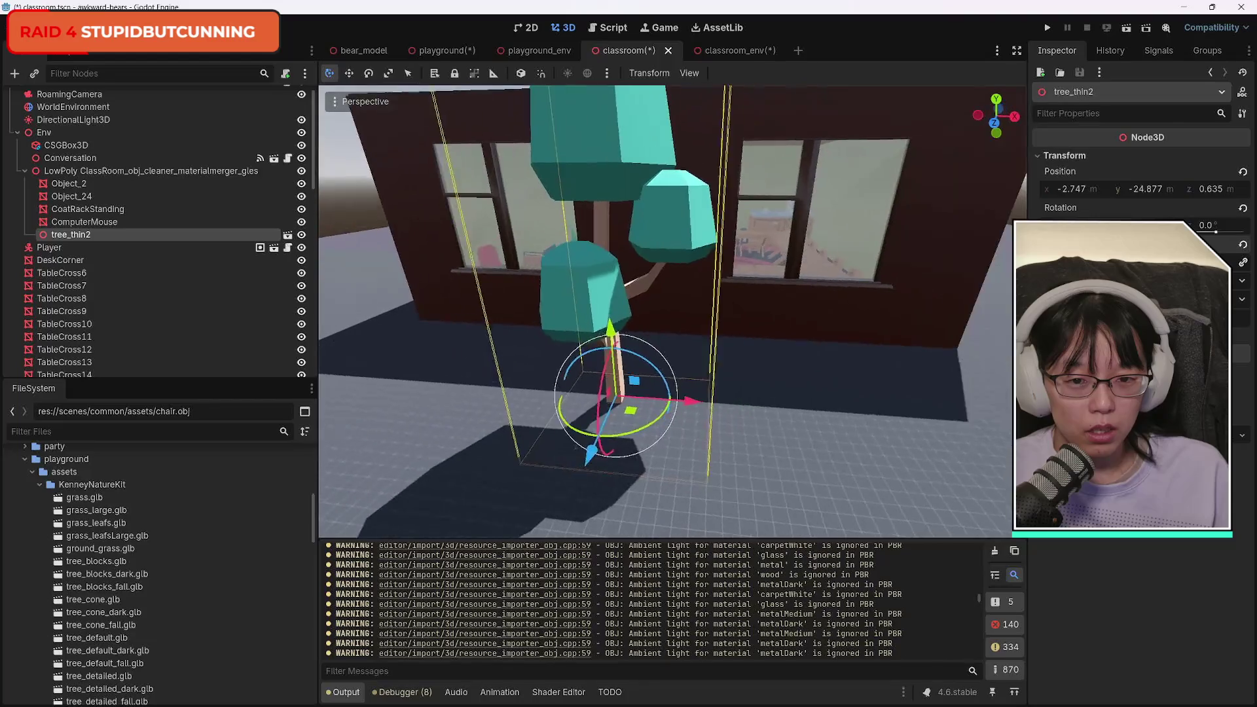
pyautogui.press('w')
pyautogui.click(98, 260)
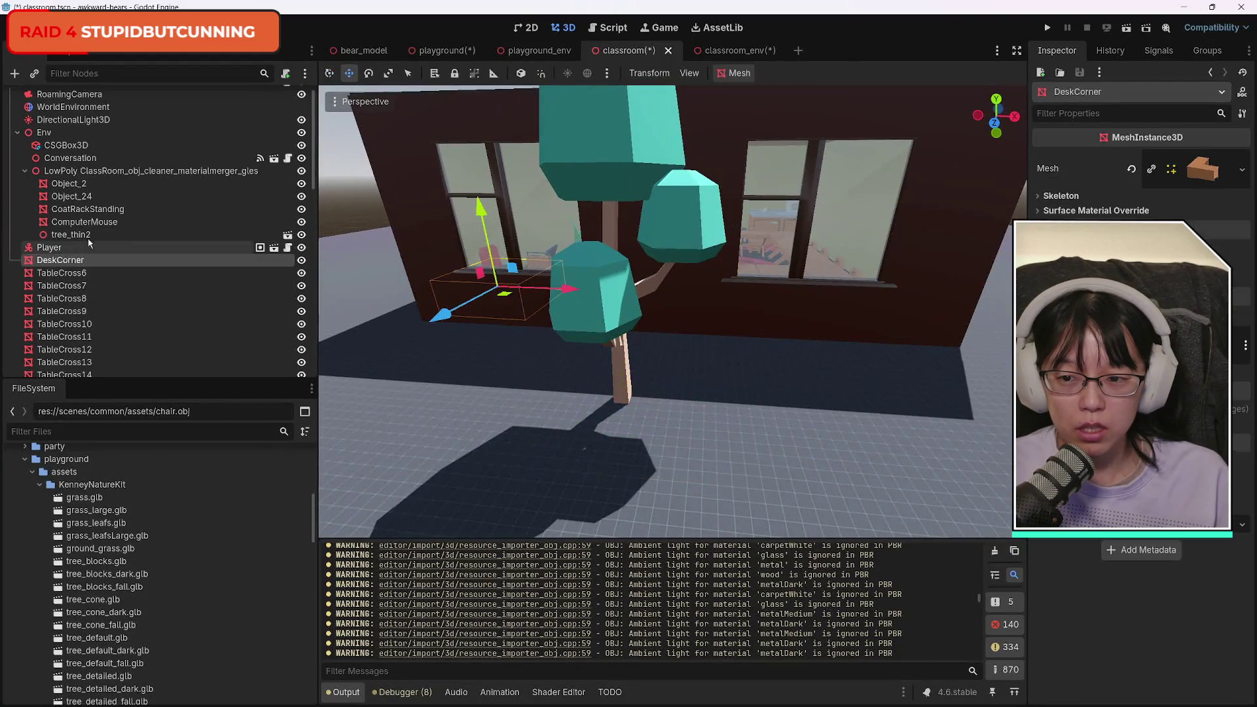
# Duplicate tree_thin2, shift the copy right and turn it around its vertical axis.
pyautogui.click(70, 234)
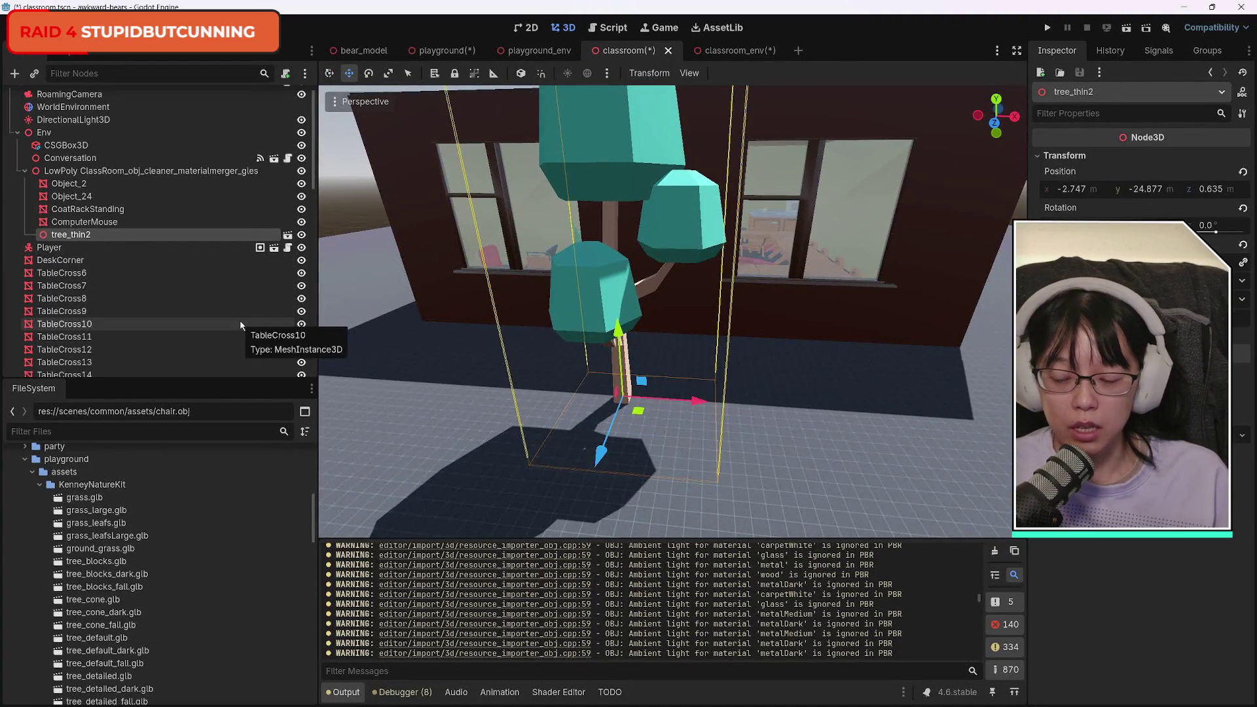
pyautogui.hotkey('ctrl', 'd')
pyautogui.moveTo(695, 400); pyautogui.dragTo(846, 410)
pyautogui.click(370, 73)
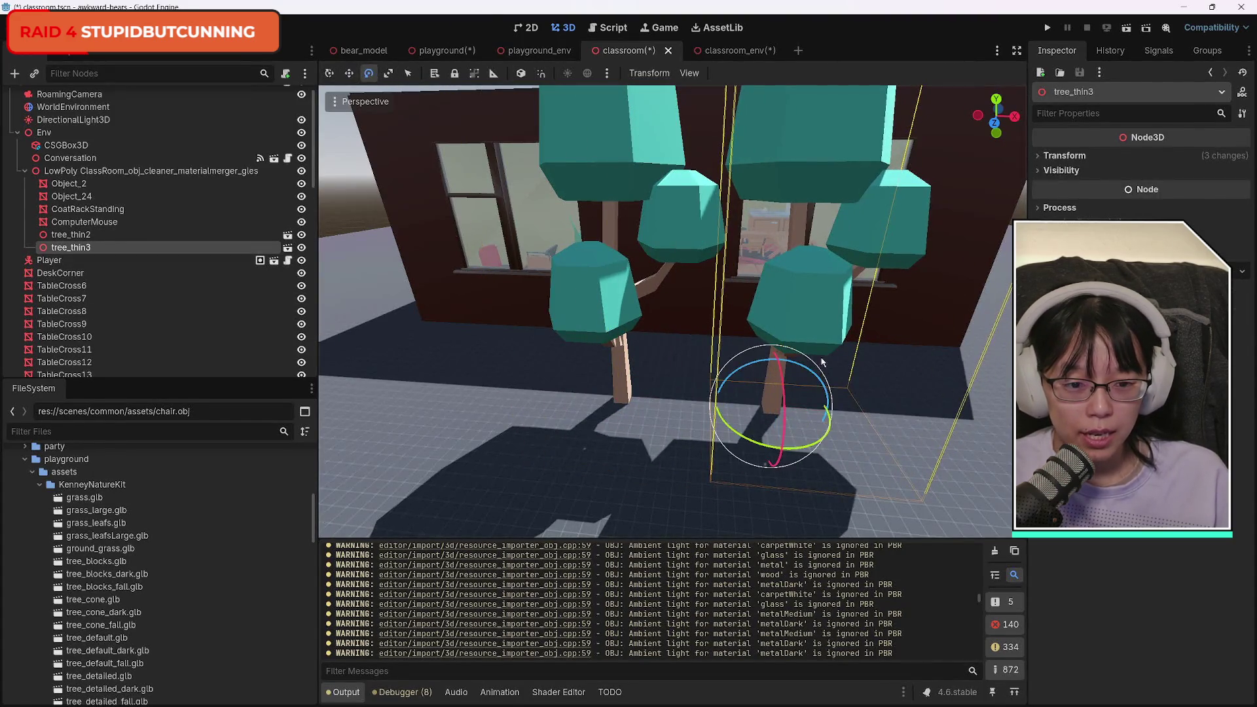
pyautogui.moveTo(758, 444); pyautogui.dragTo(1010, 368)
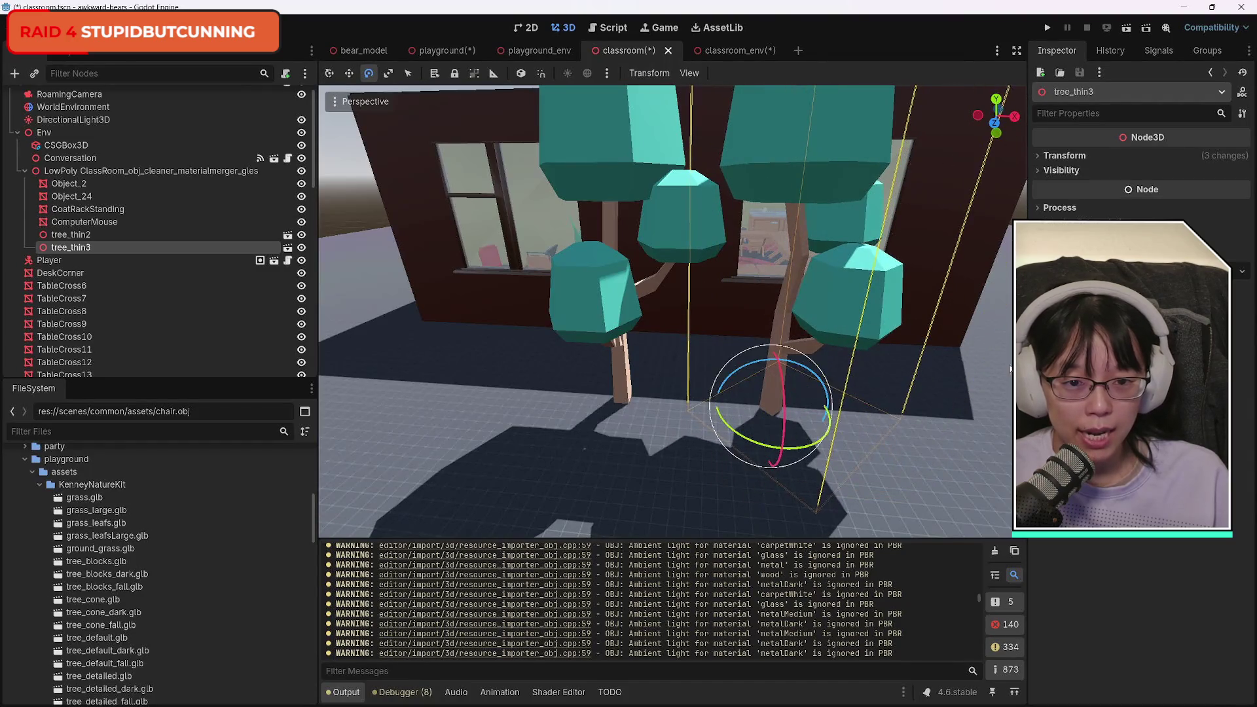
# Duplicate both trees together and slide the two copies to the left.
pyautogui.keyDown('ctrl'); pyautogui.click(164, 235); pyautogui.keyUp('ctrl')
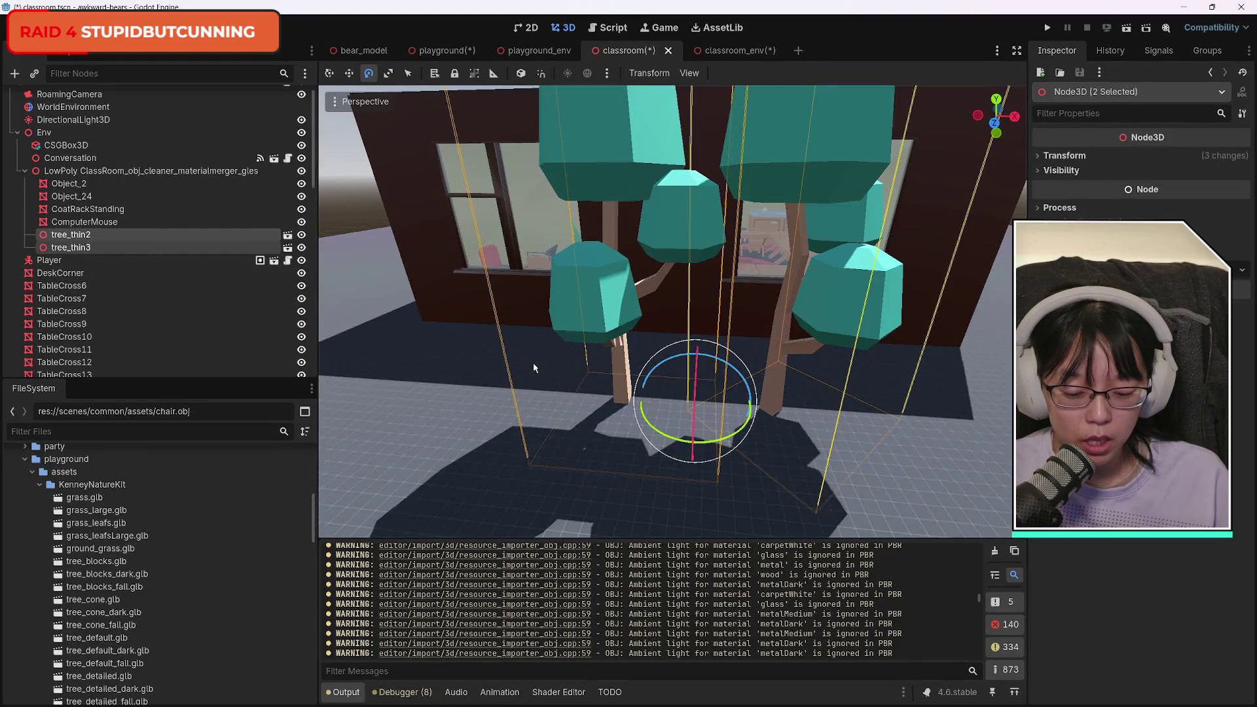
pyautogui.hotkey('ctrl', 'd')
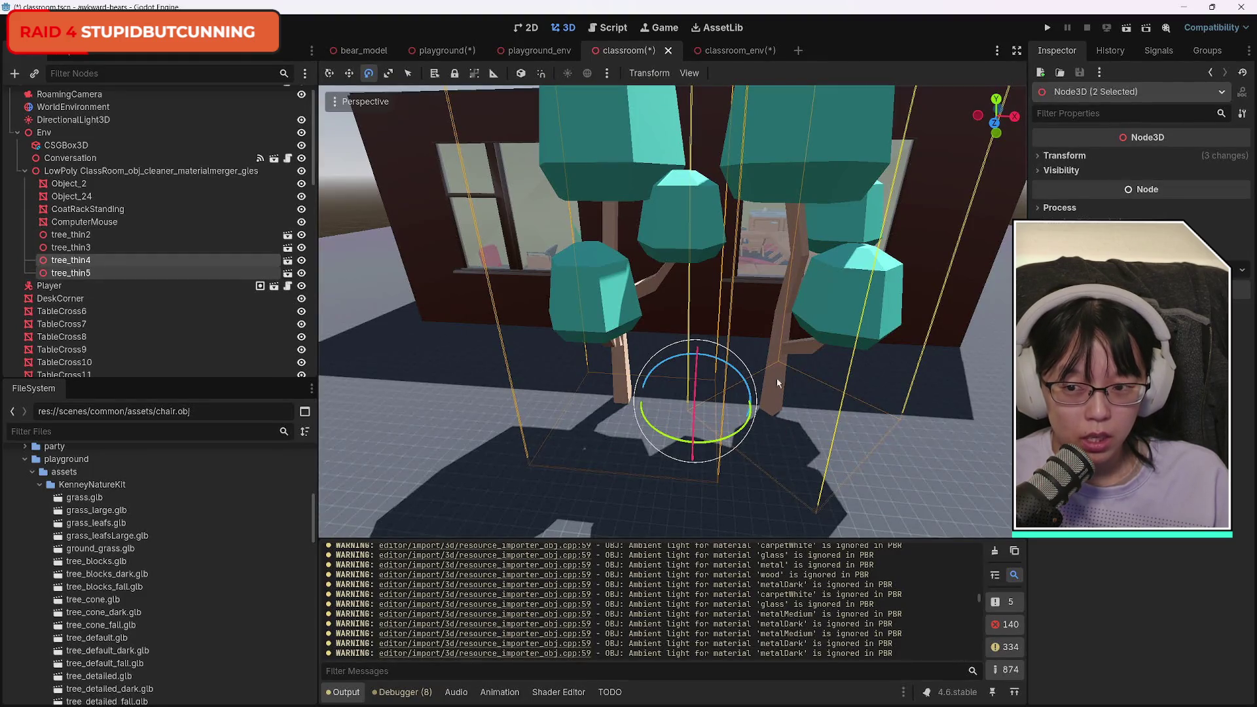
pyautogui.click(330, 74)
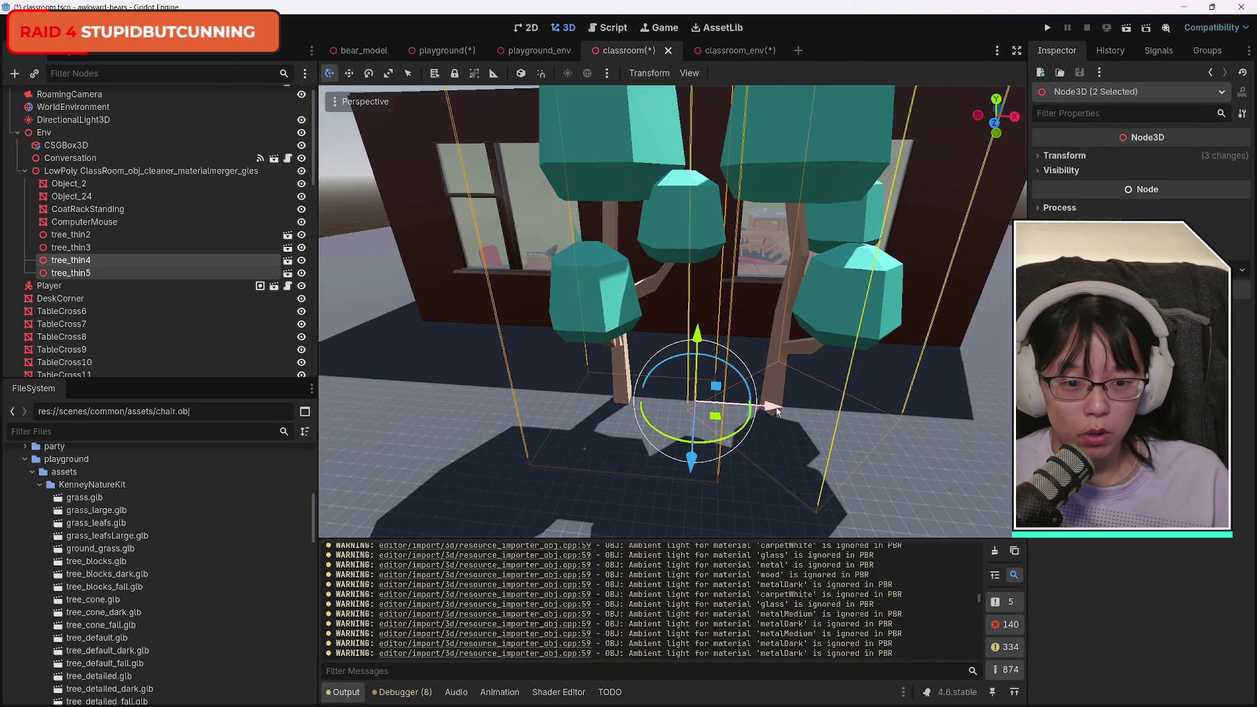
pyautogui.moveTo(777, 410)
pyautogui.mouseDown()
pyautogui.moveTo(481, 410)
pyautogui.moveTo(507, 409)
pyautogui.mouseUp()
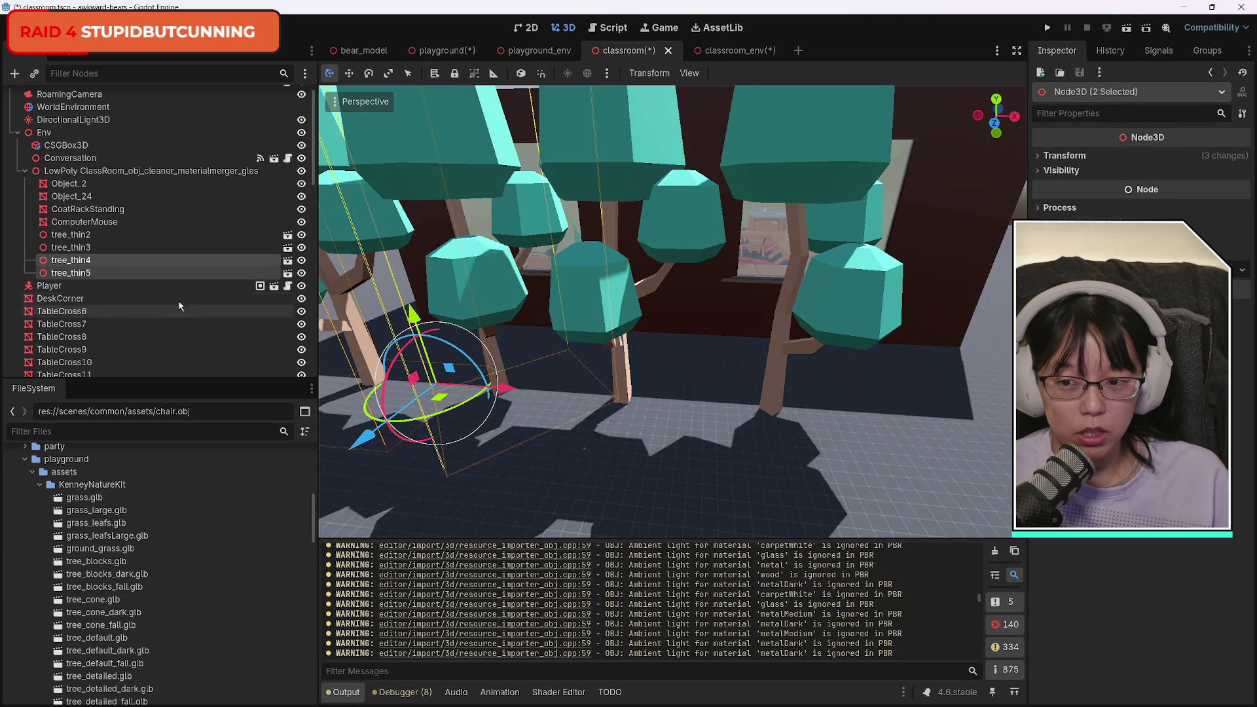
# Rotate tree_thin4, and turn tree_thin5 about 44 degrees.
pyautogui.click(72, 260)
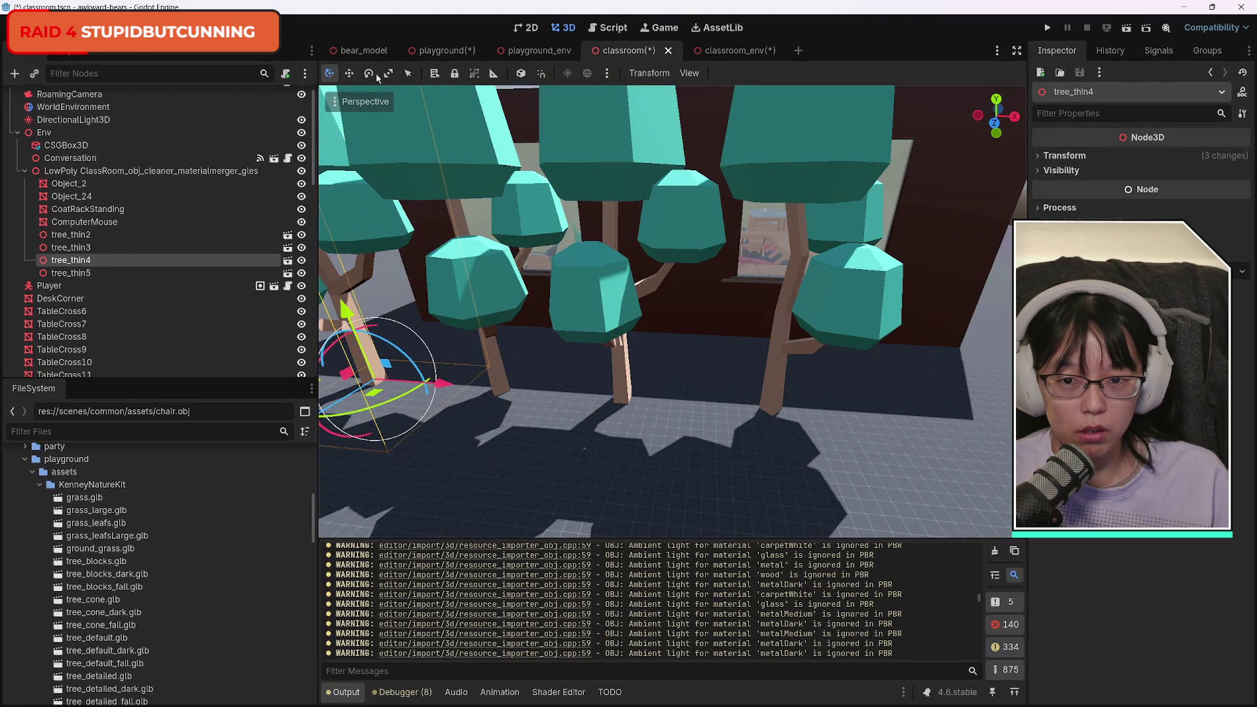
pyautogui.press('e')
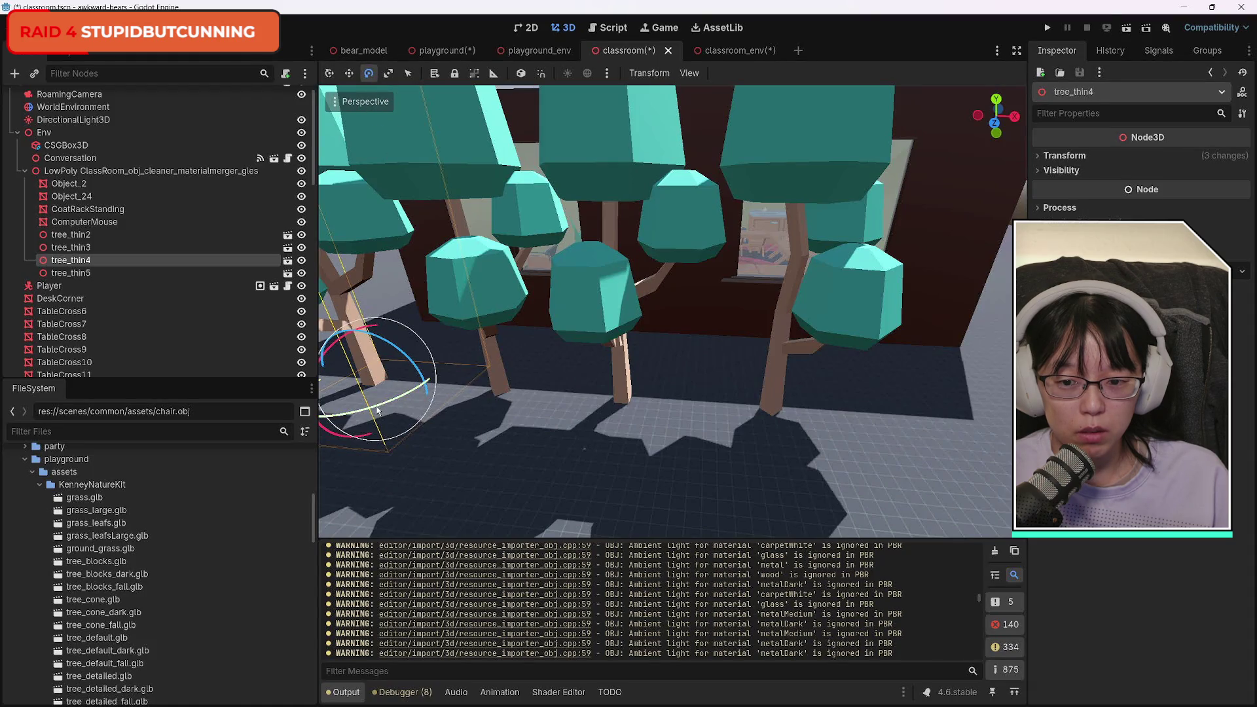
pyautogui.moveTo(377, 410)
pyautogui.mouseDown()
pyautogui.moveTo(412, 399)
pyautogui.moveTo(432, 367)
pyautogui.mouseUp()
pyautogui.click(470, 138)
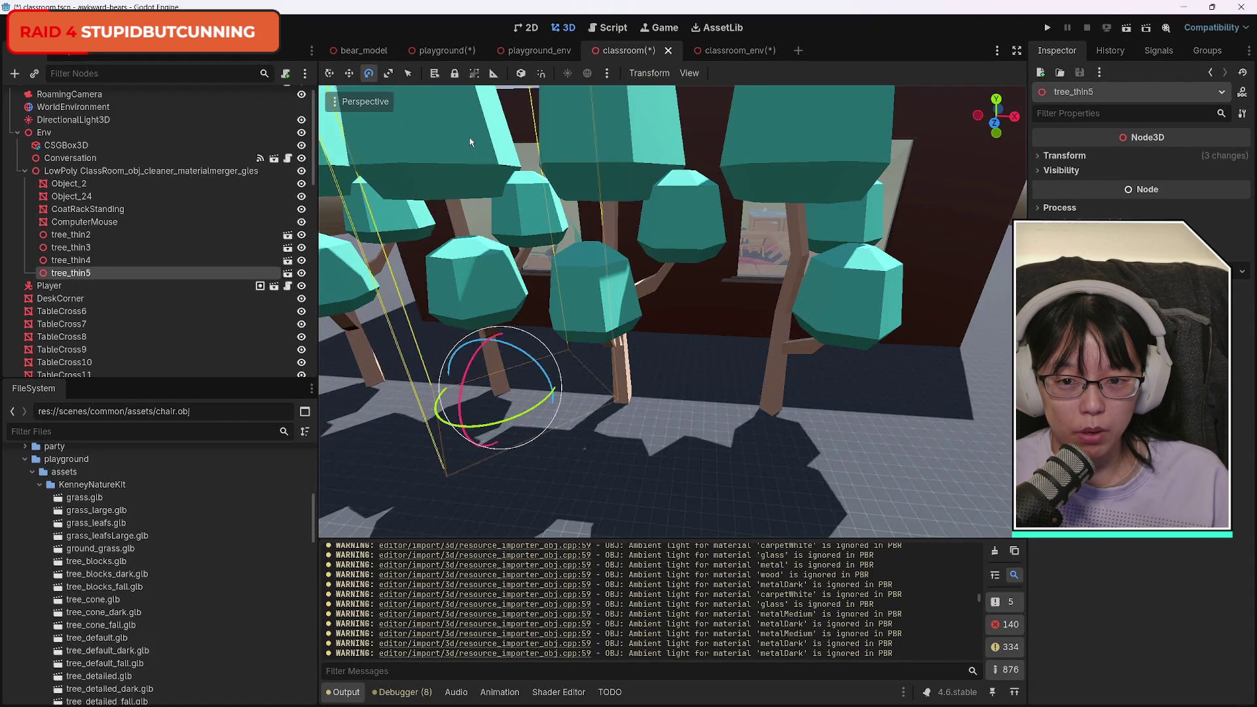
pyautogui.moveTo(515, 417); pyautogui.dragTo(583, 415)
# Duplicate tree_thin4 as tree_thin6, move it left and rotate it about 55 degrees.
pyautogui.click(573, 439)
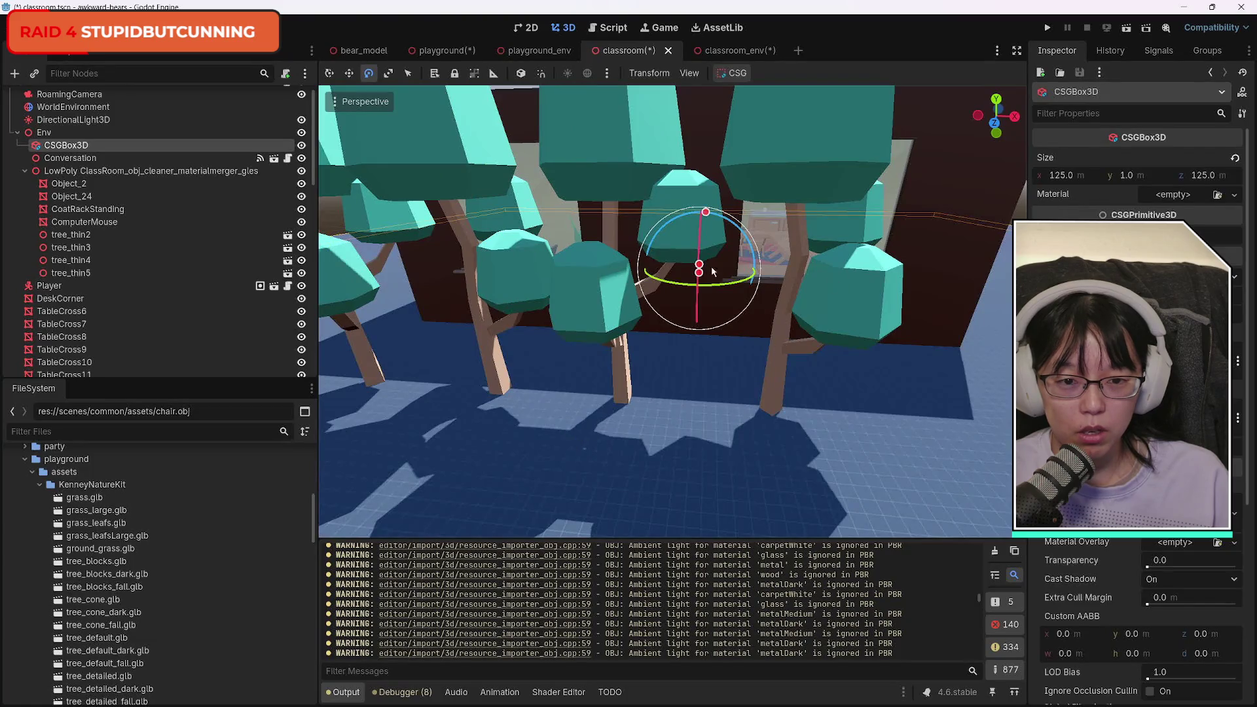
pyautogui.moveTo(1000, 108)
pyautogui.mouseDown()
pyautogui.moveTo(865, 108)
pyautogui.moveTo(822, 138)
pyautogui.mouseUp()
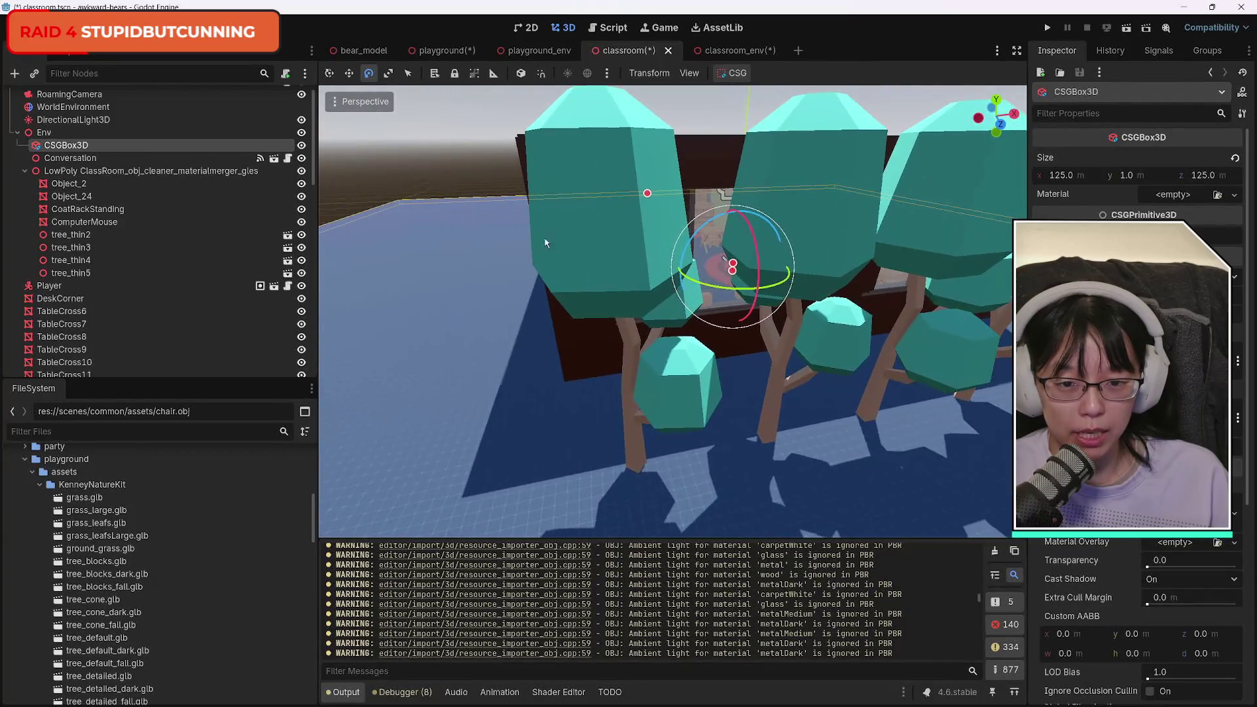
pyautogui.click(629, 366)
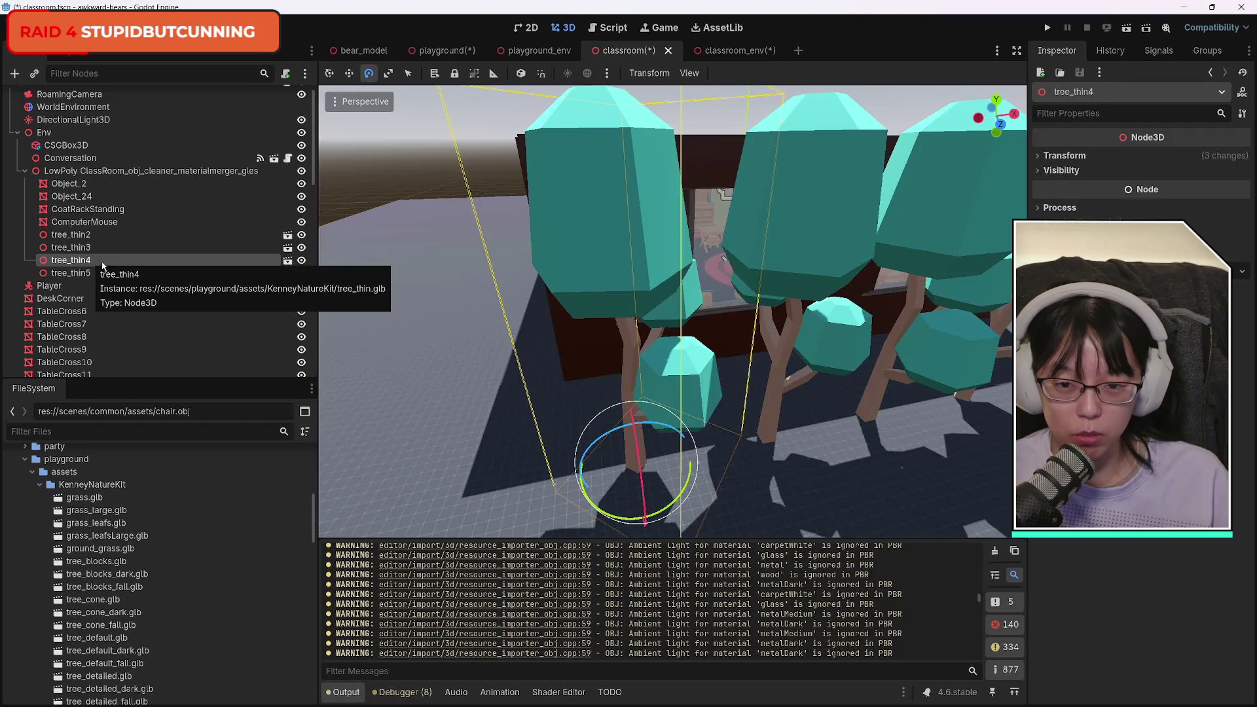
pyautogui.hotkey('ctrl', 'd')
pyautogui.press('q')
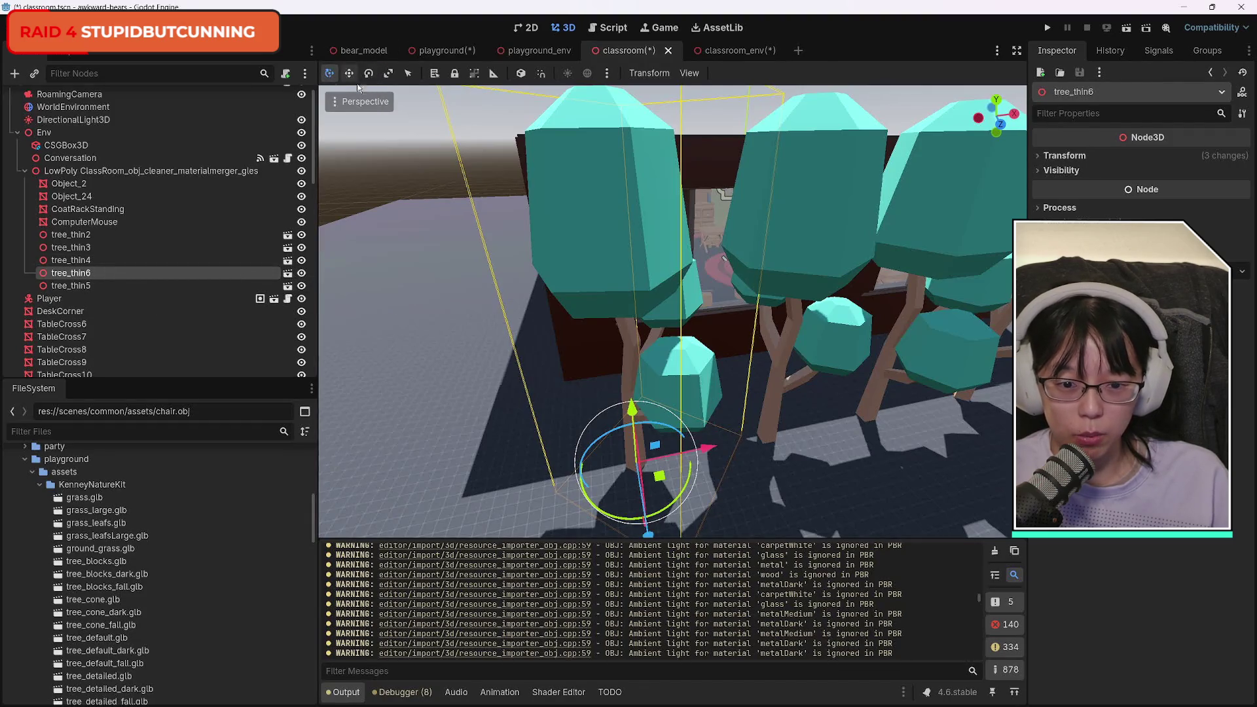
pyautogui.moveTo(713, 447); pyautogui.dragTo(563, 414)
pyautogui.click(370, 74)
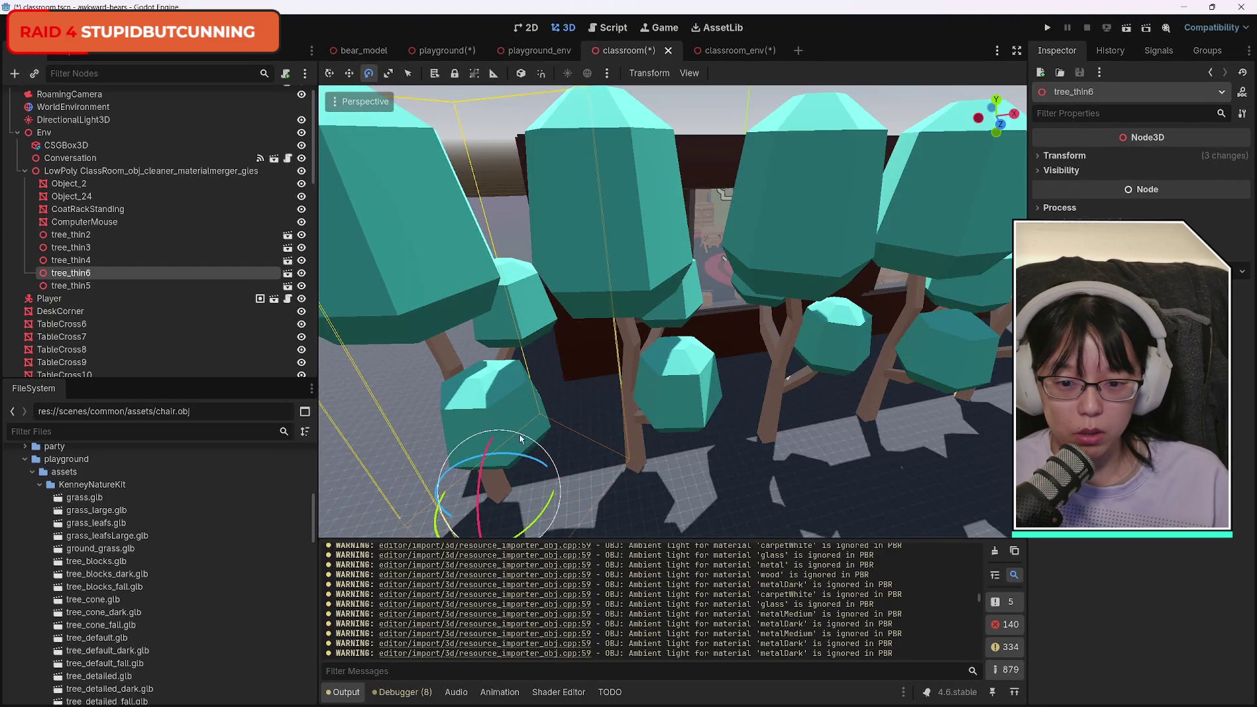
pyautogui.click(544, 518)
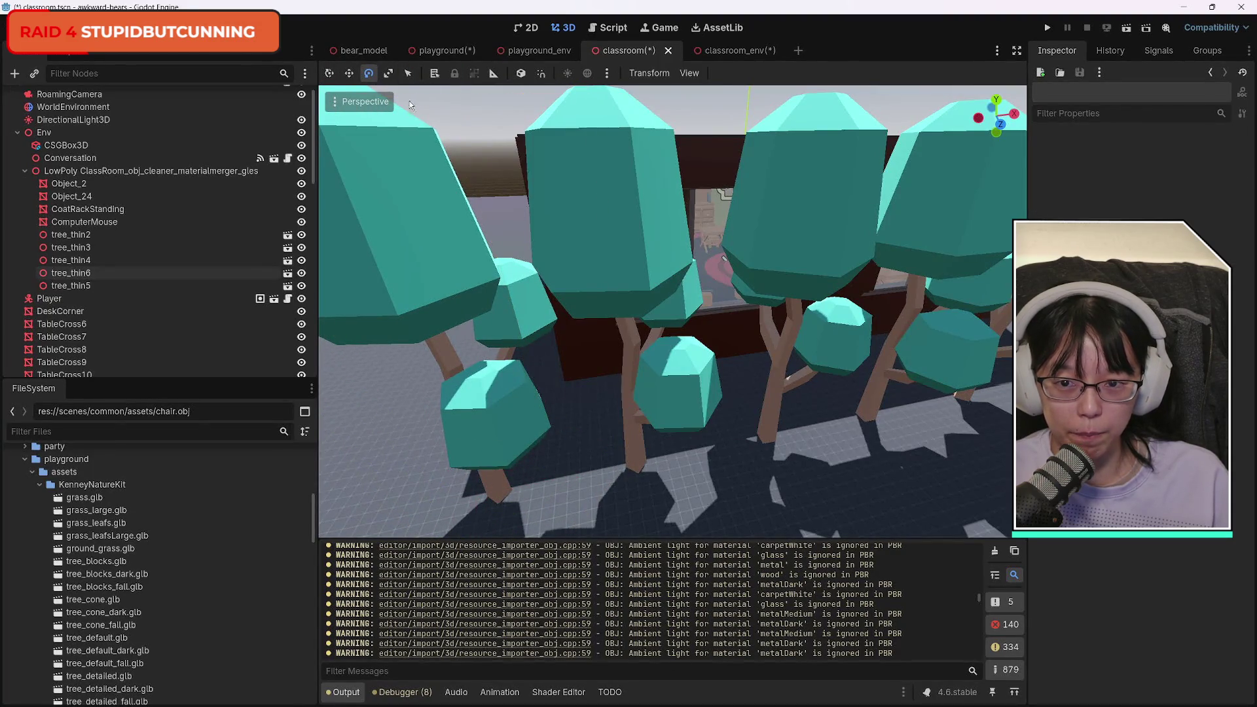
pyautogui.click(403, 253)
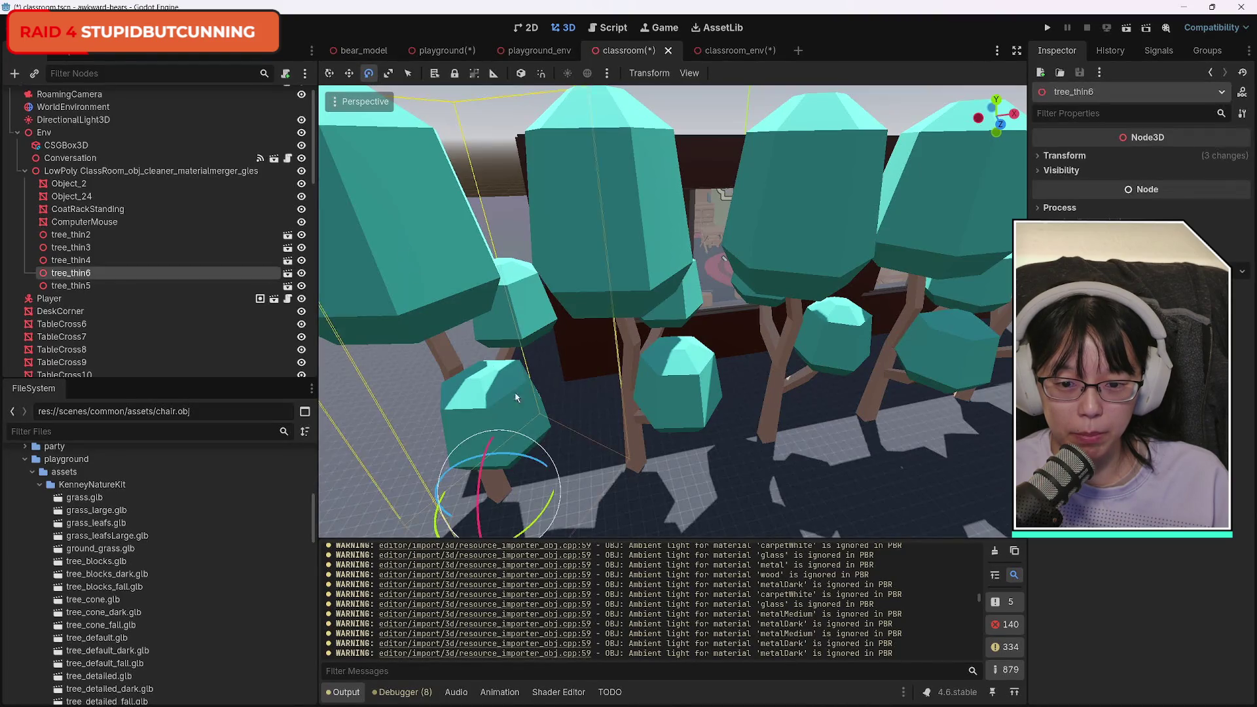
pyautogui.moveTo(540, 521); pyautogui.dragTo(645, 425)
# Duplicate tree_thin6 as tree_thin7, slide it left and rotate it about 36 degrees.
pyautogui.click(640, 234)
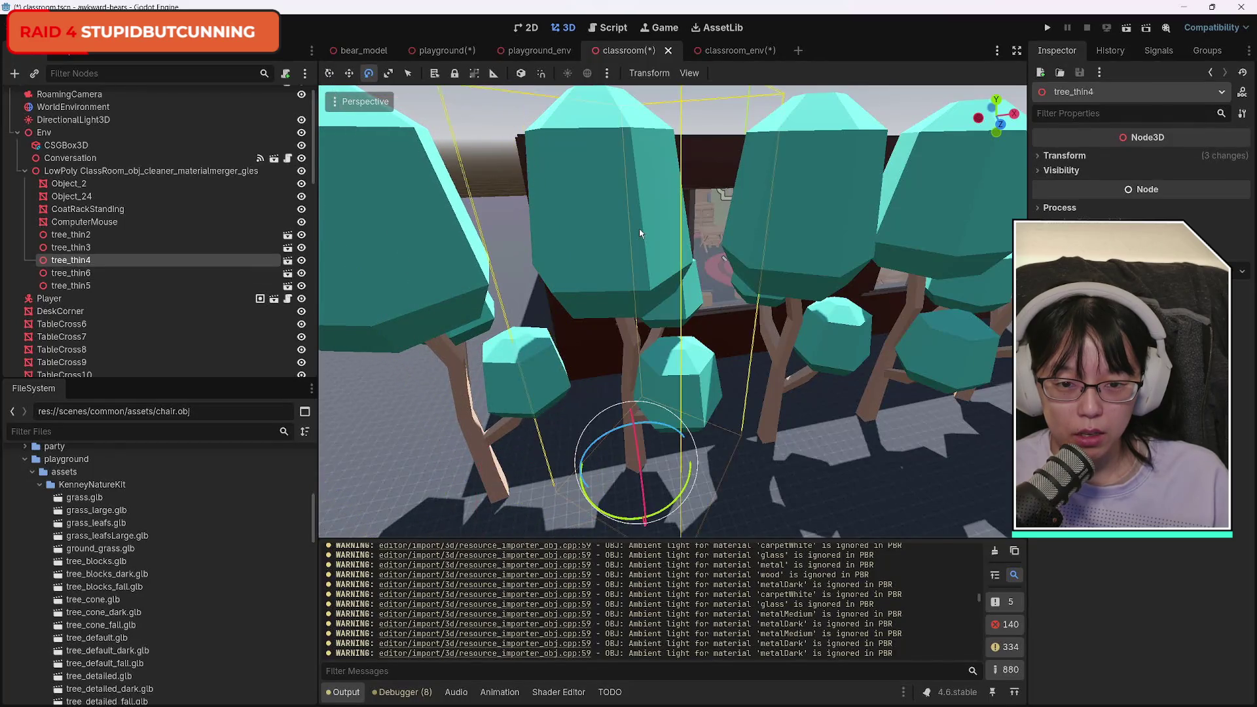
pyautogui.keyDown('shift'); pyautogui.click(384, 268); pyautogui.keyUp('shift')
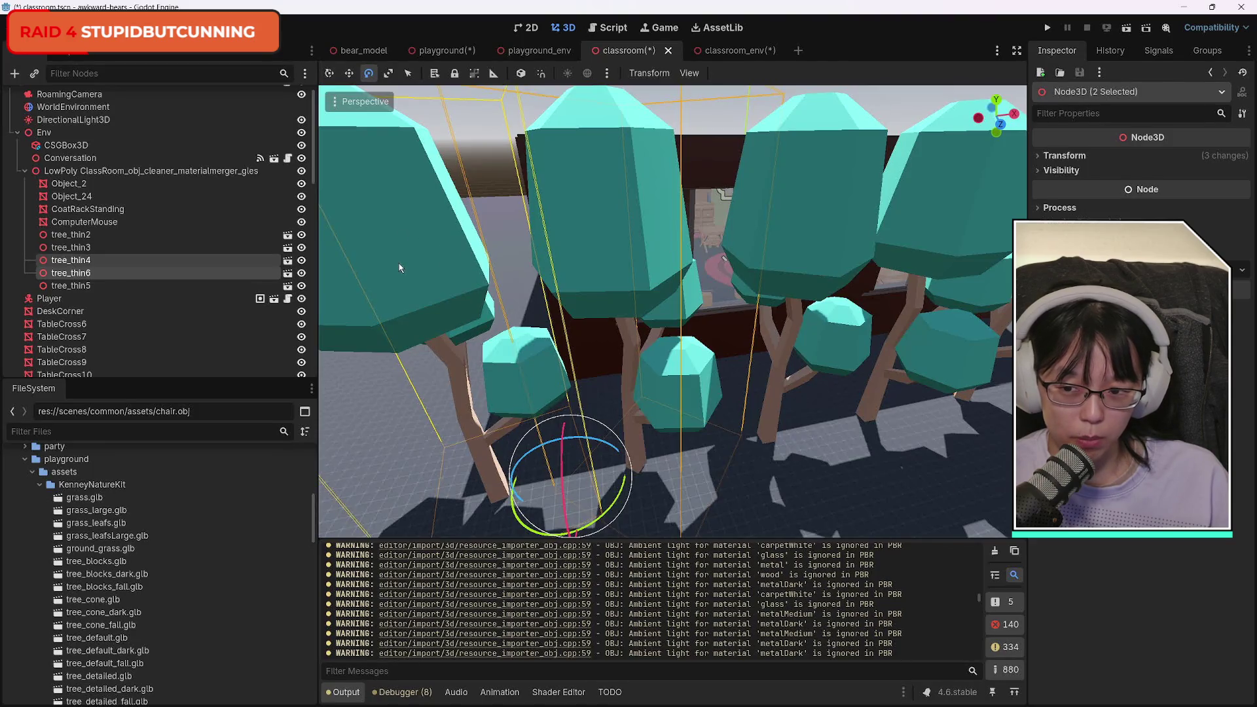
pyautogui.keyDown('ctrl'); pyautogui.click(80, 261); pyautogui.keyUp('ctrl')
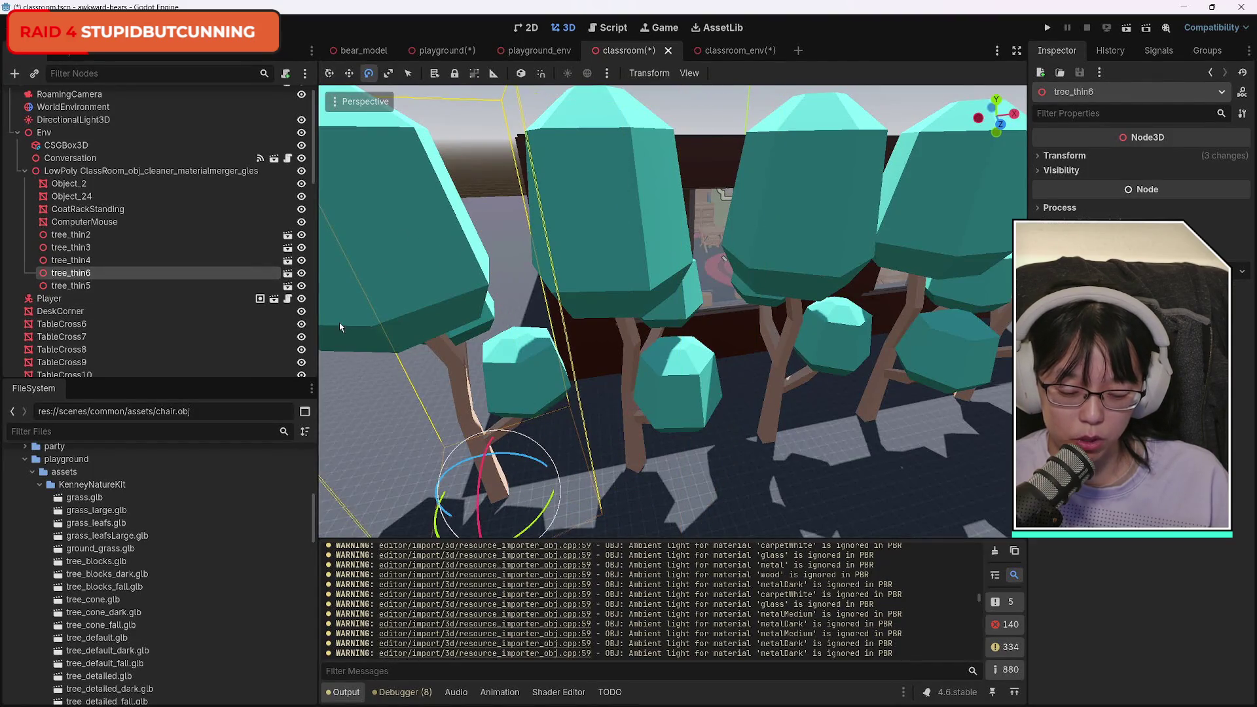
pyautogui.hotkey('ctrl', 'd')
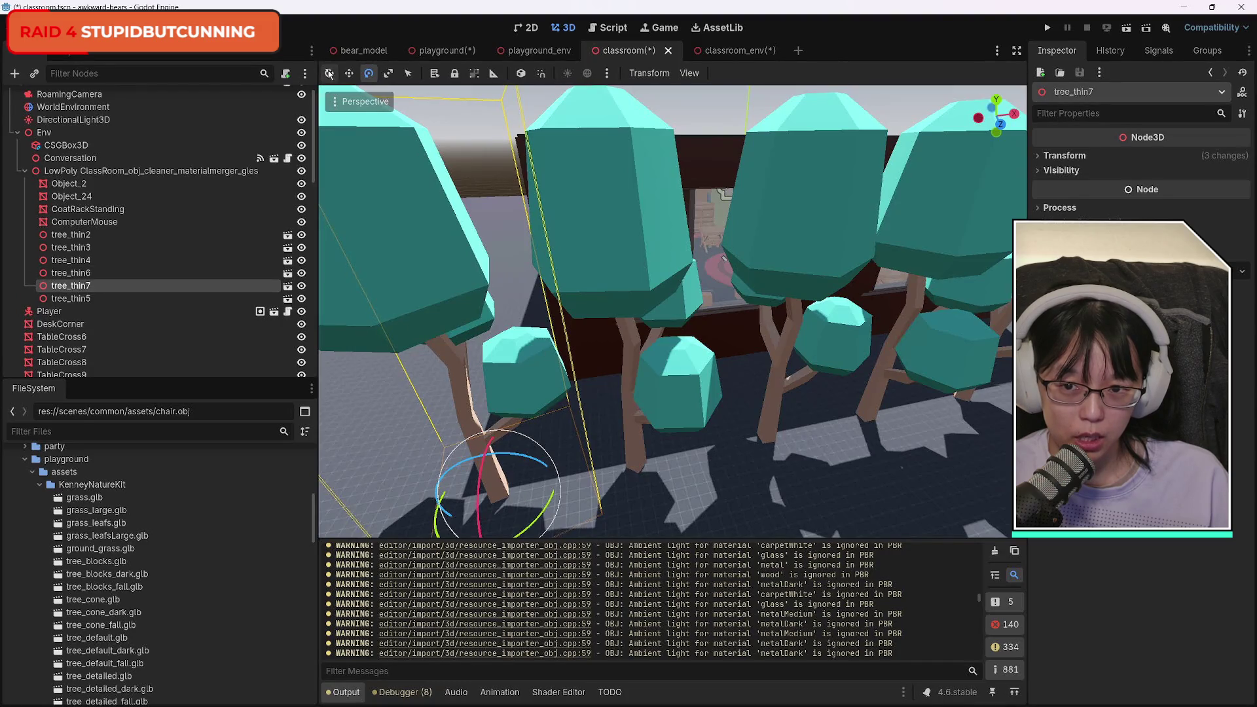
pyautogui.click(330, 74)
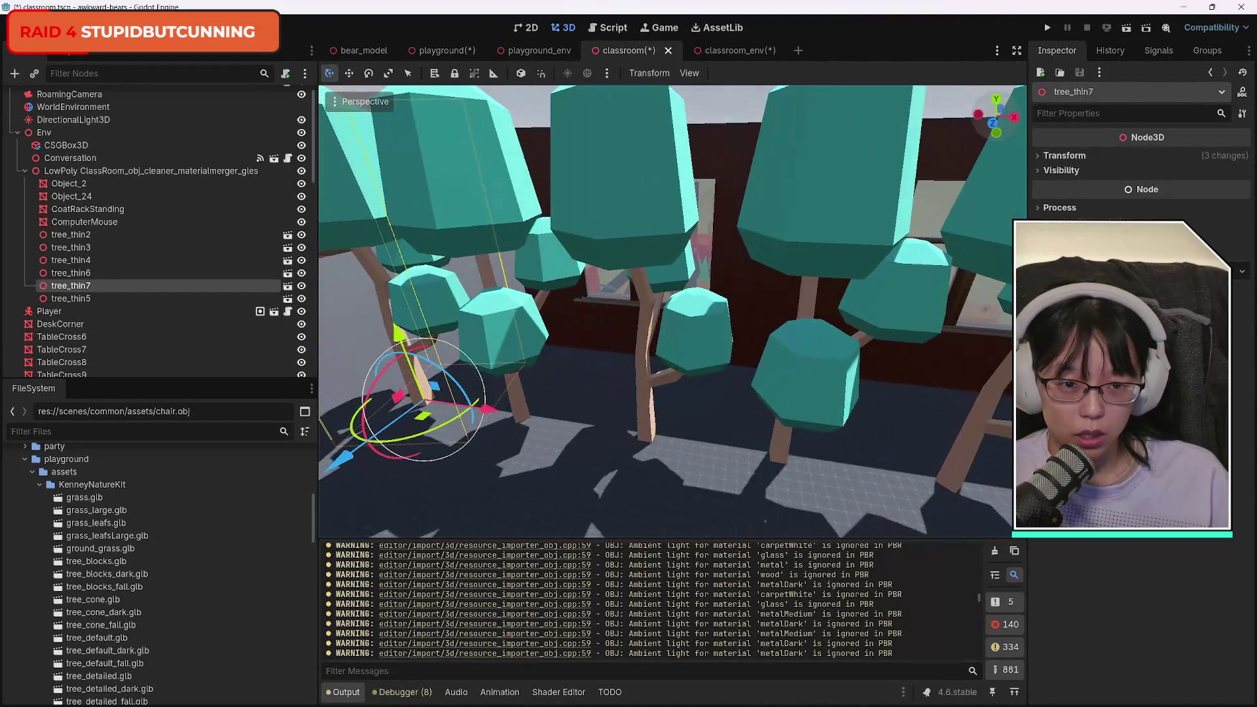
pyautogui.press('w')
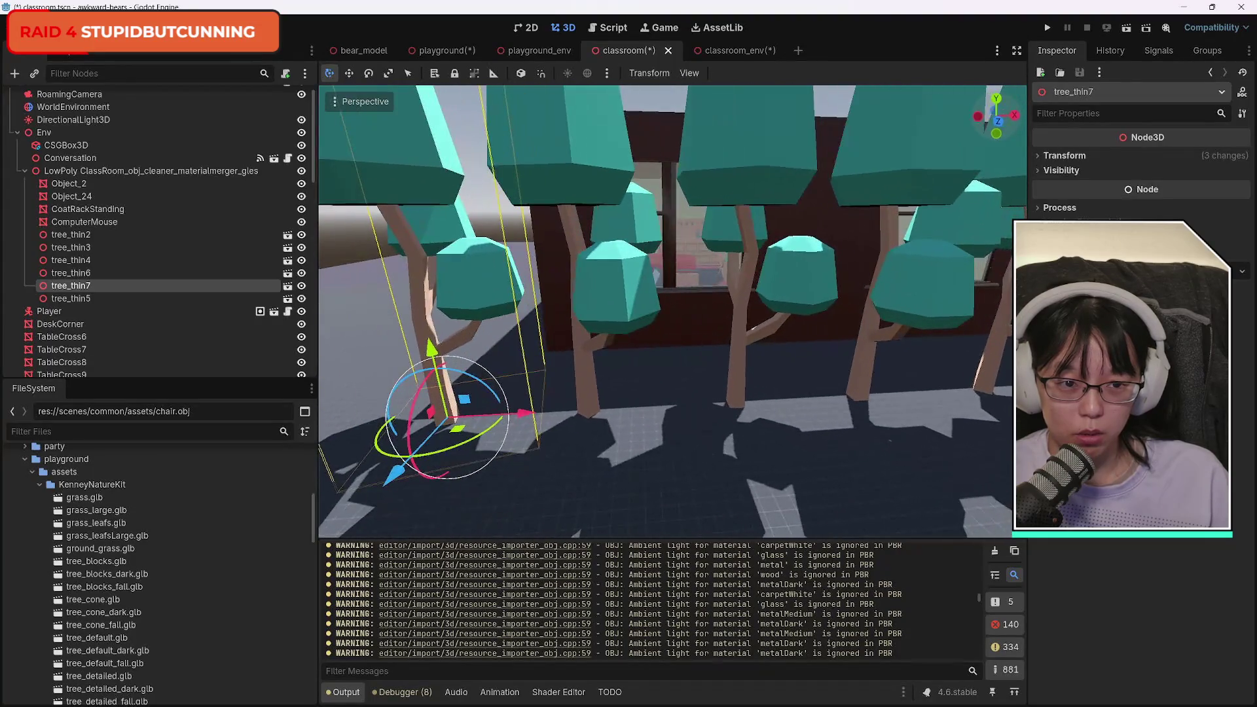
pyautogui.press('w')
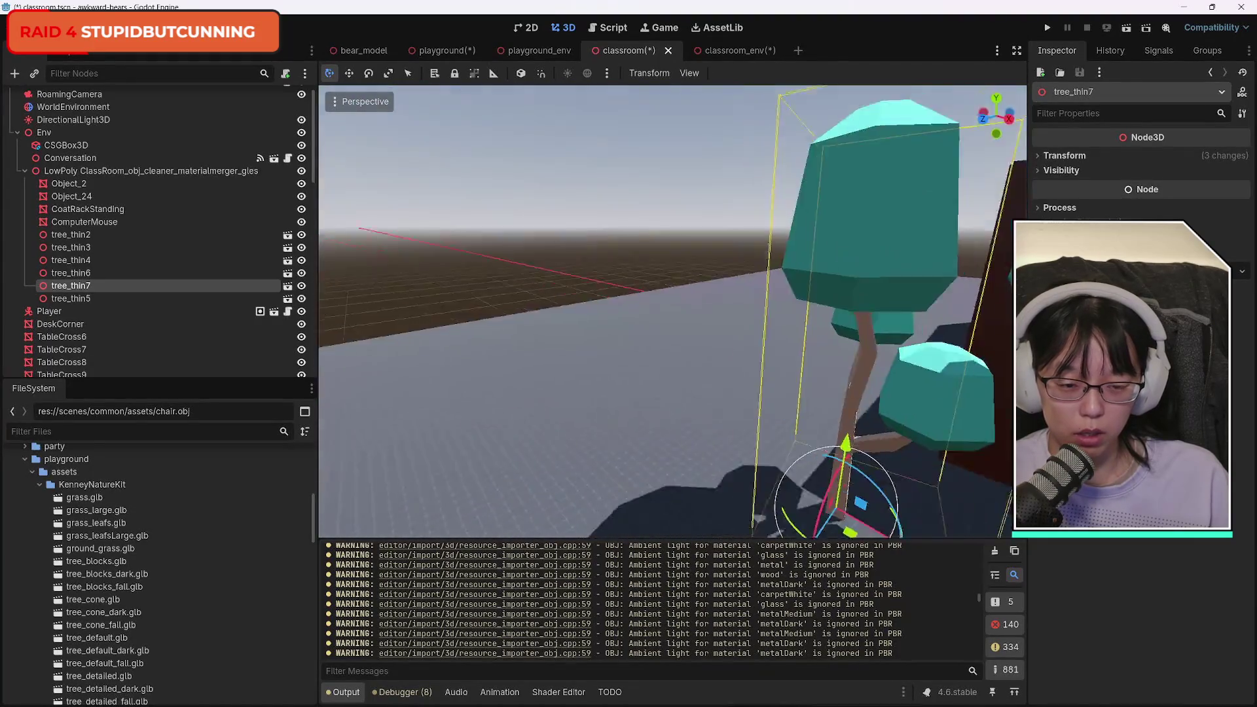
pyautogui.moveTo(720, 366)
pyautogui.mouseDown()
pyautogui.moveTo(609, 393)
pyautogui.moveTo(618, 385)
pyautogui.mouseUp()
pyautogui.click(369, 73)
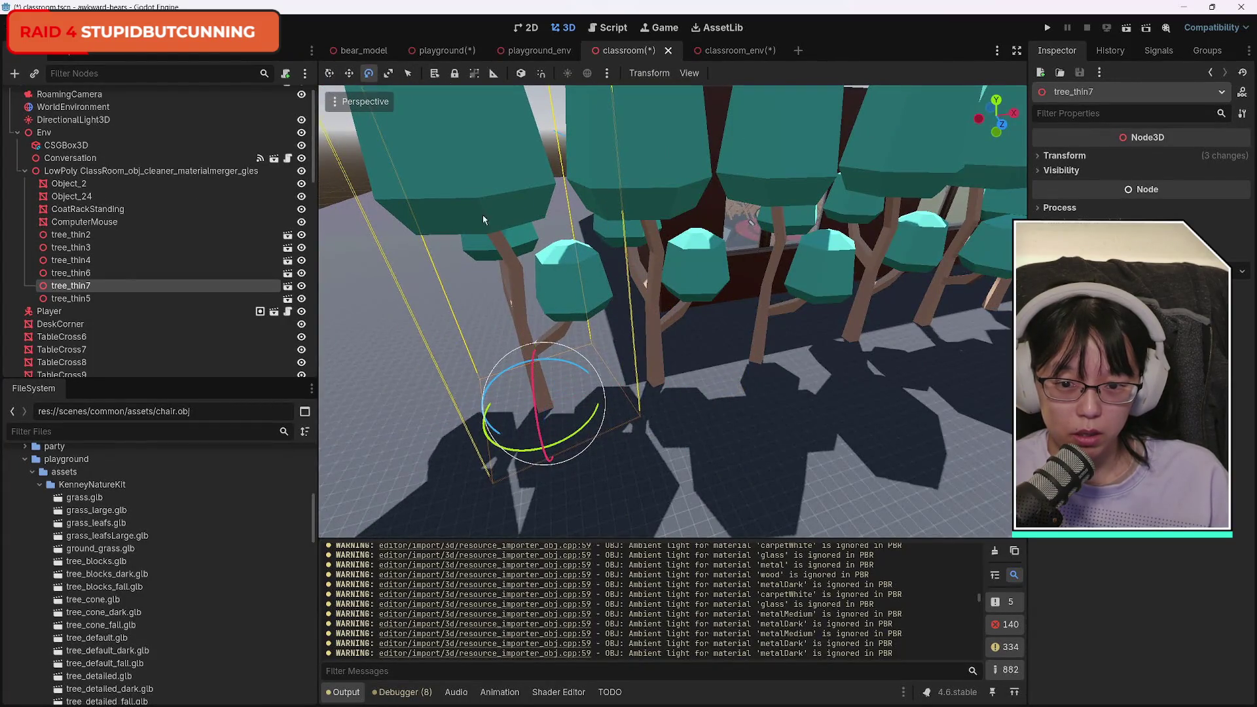
pyautogui.moveTo(500, 451)
pyautogui.mouseDown()
pyautogui.moveTo(583, 443)
pyautogui.moveTo(533, 435)
pyautogui.moveTo(536, 452)
pyautogui.mouseUp()
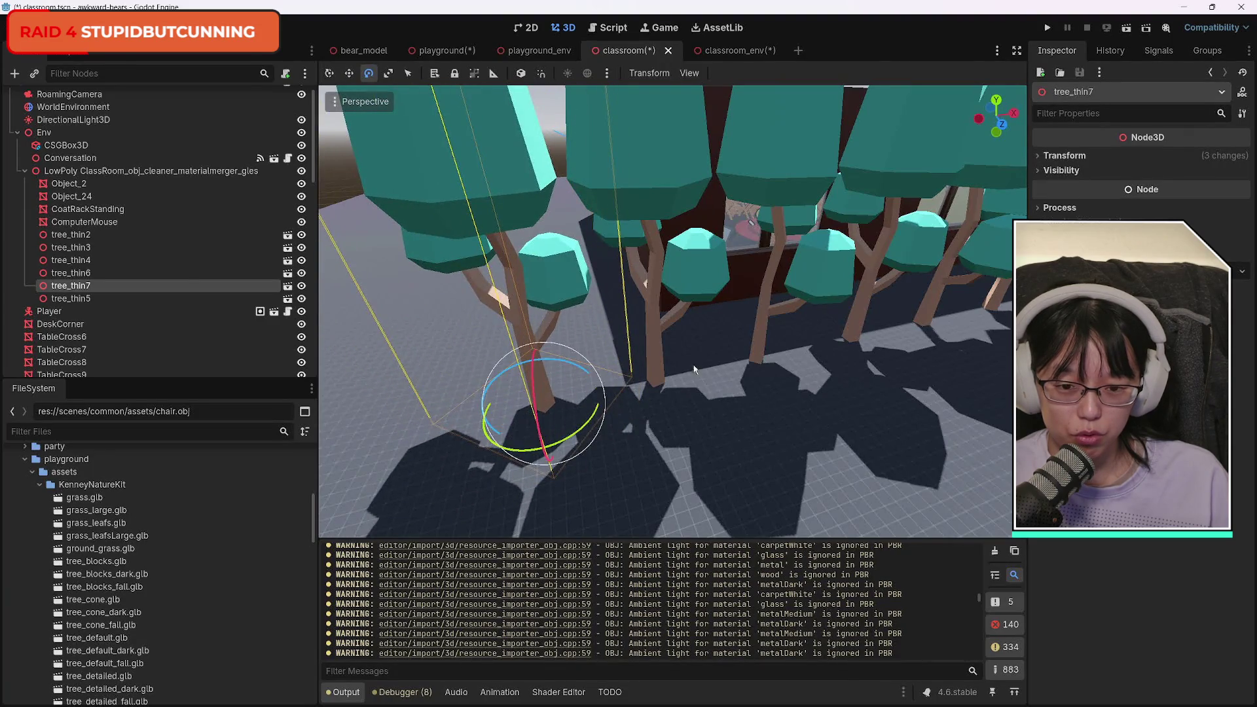
# Duplicate tree_thin2, tree_thin3 and tree_thin5 and move the copies further right along X.
pyautogui.hotkey('shift', 'f')
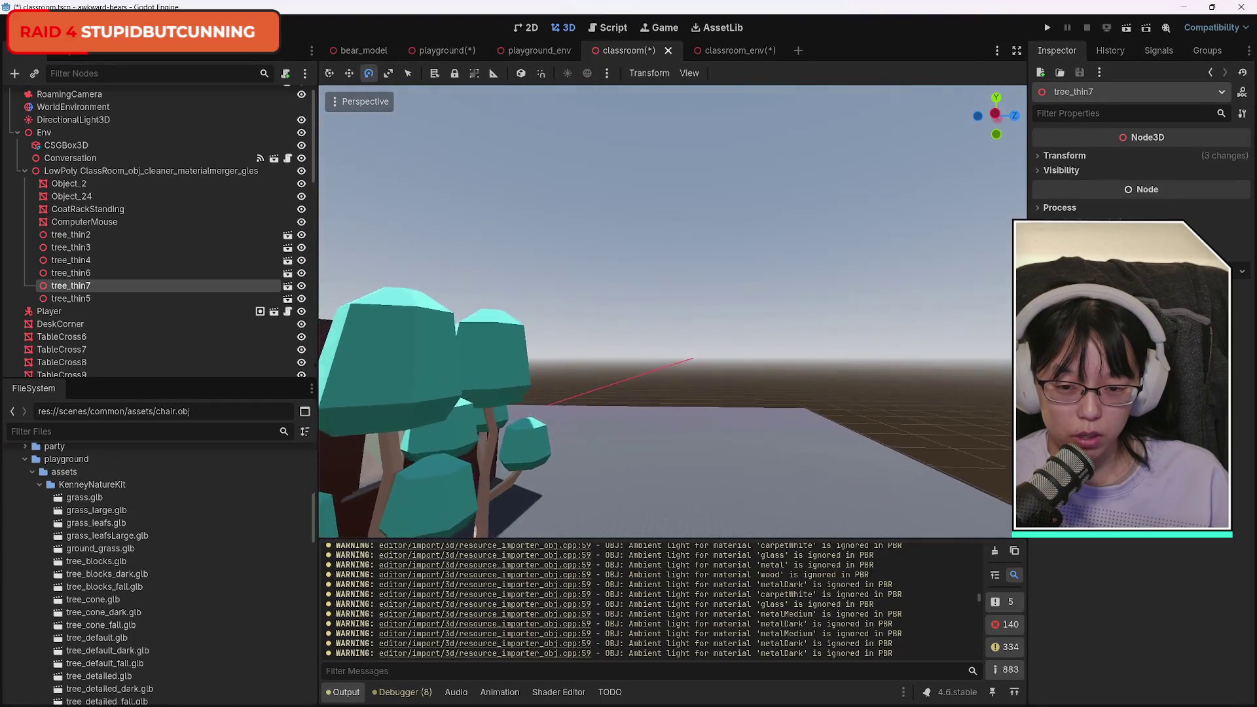
pyautogui.press('s')
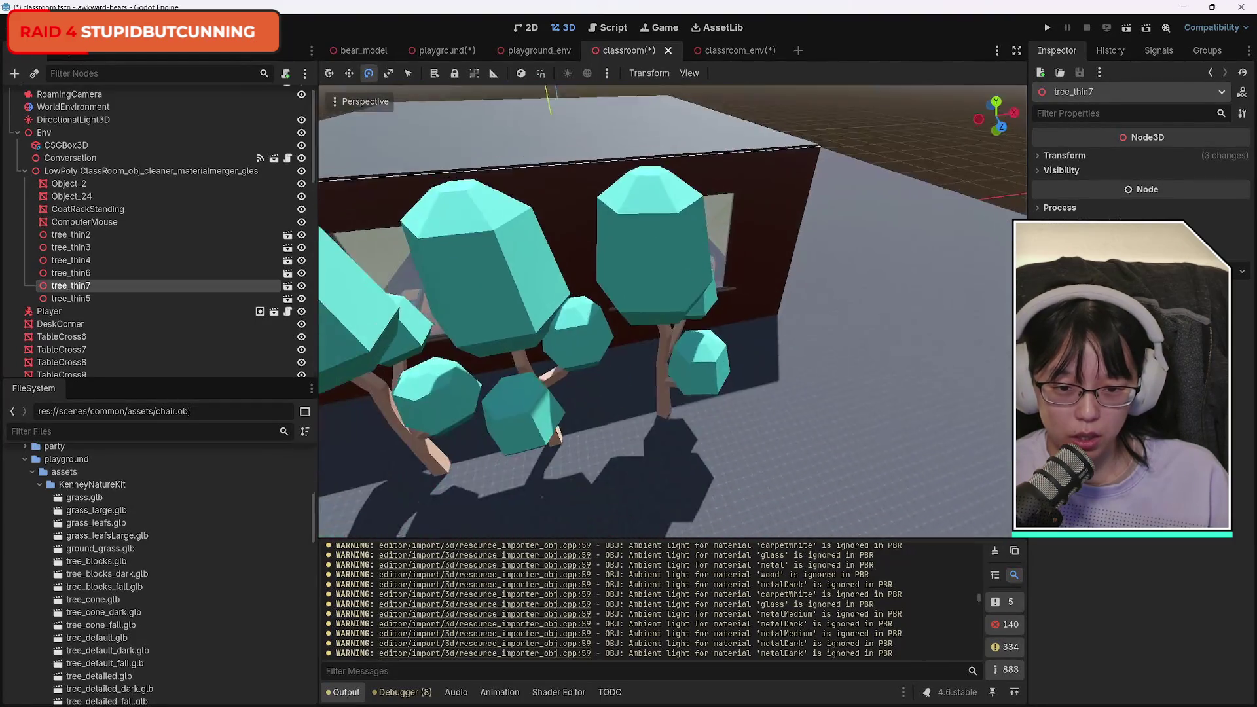
pyautogui.press('d')
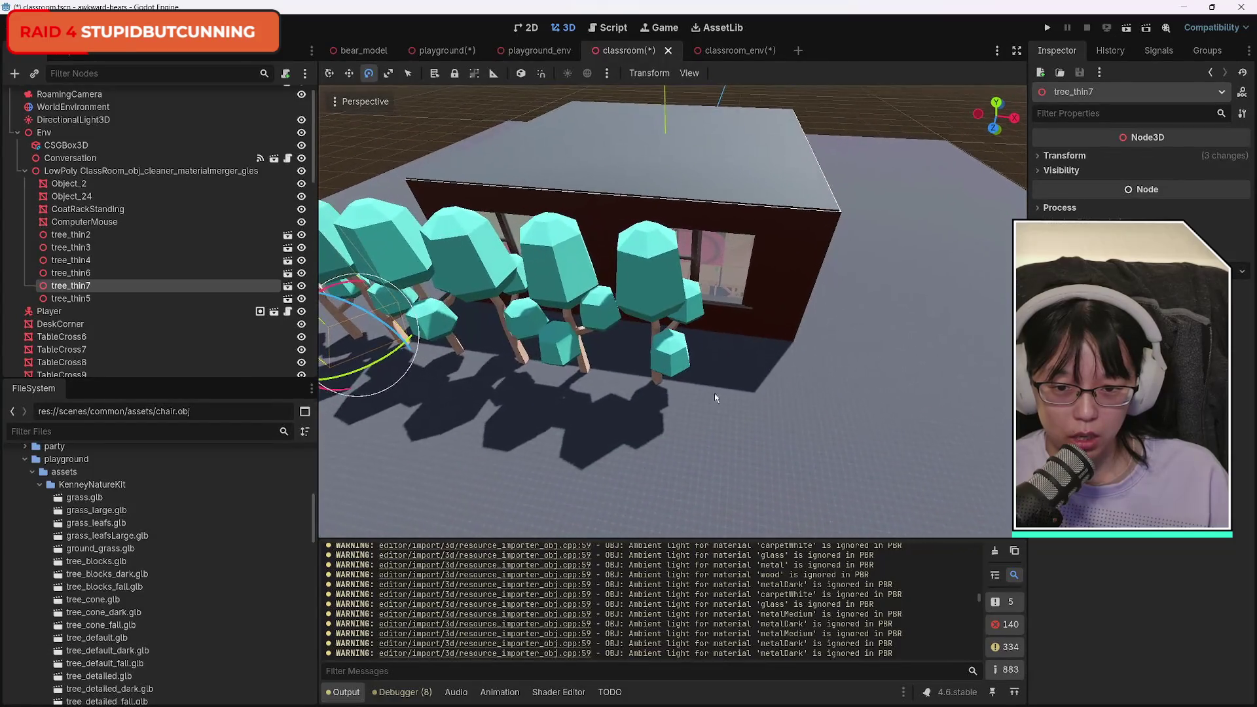
pyautogui.click(564, 265)
pyautogui.keyDown('shift'); pyautogui.click(459, 249); pyautogui.keyUp('shift')
pyautogui.keyDown('shift'); pyautogui.click(648, 255); pyautogui.keyUp('shift')
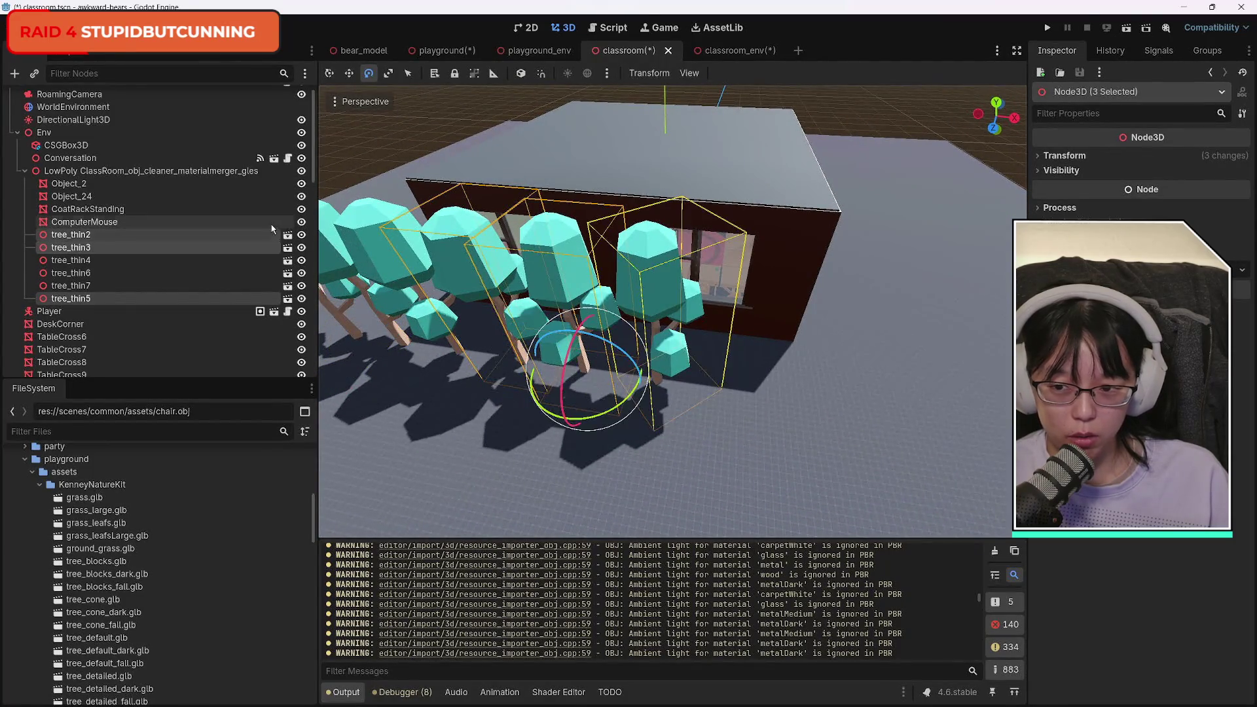
pyautogui.hotkey('ctrl', 'd')
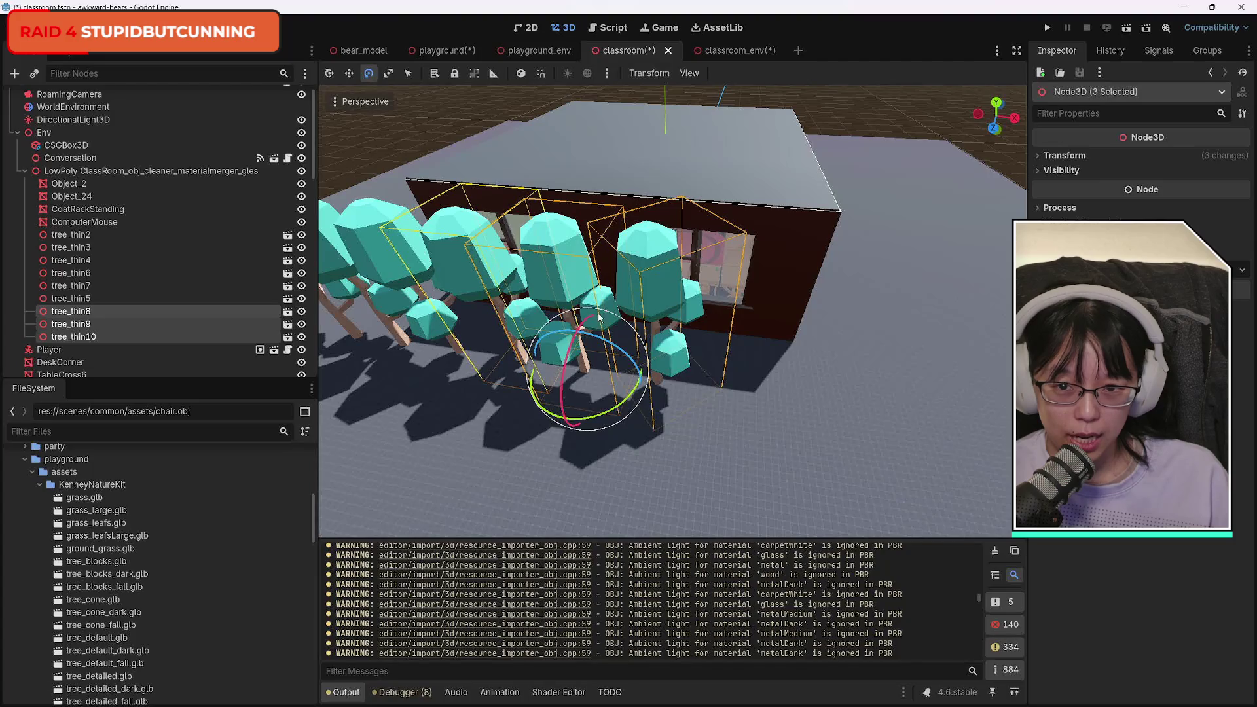
pyautogui.click(329, 72)
pyautogui.moveTo(662, 380)
pyautogui.mouseDown()
pyautogui.moveTo(910, 412)
pyautogui.moveTo(898, 402)
pyautogui.mouseUp()
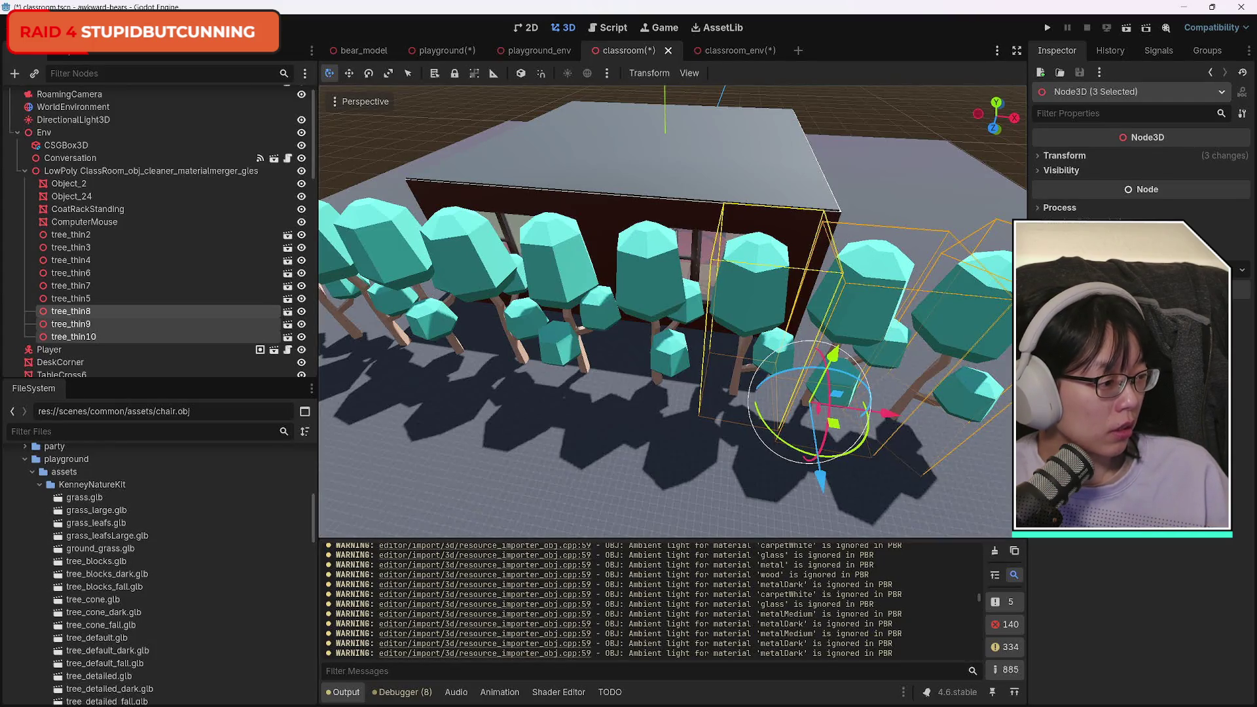
pyautogui.click(382, 158)
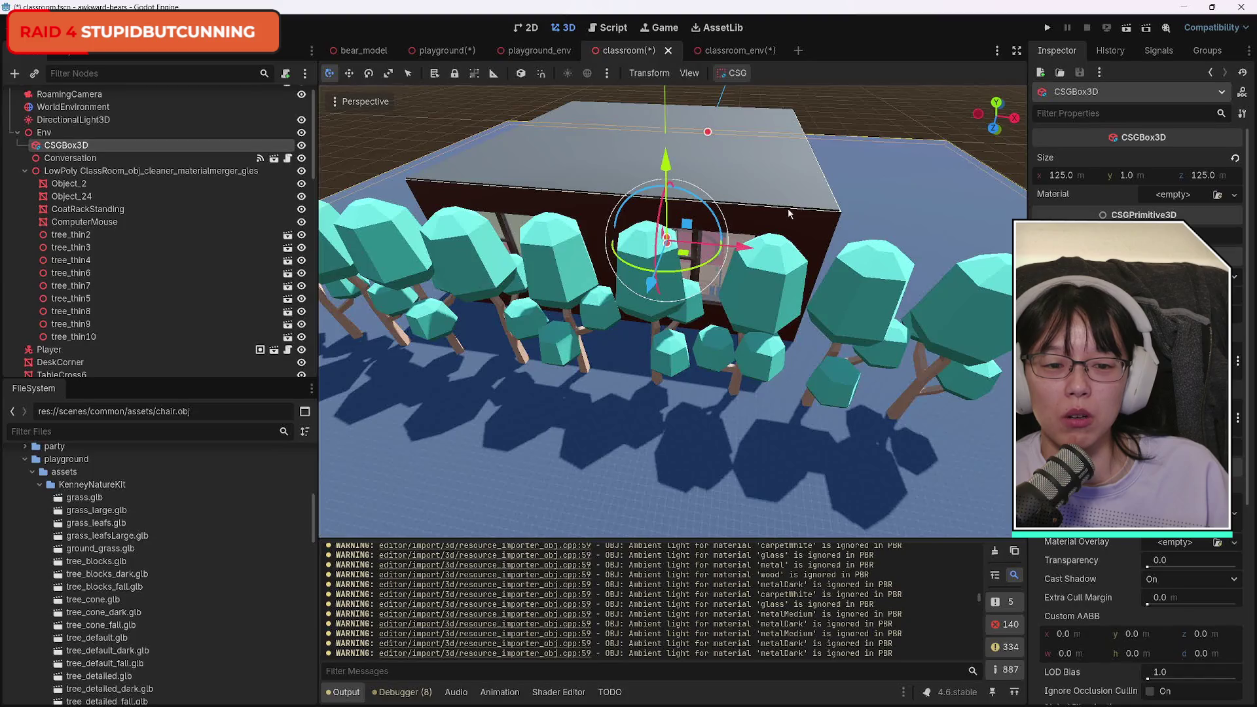
# Save the classroom scene, fly toward the tables and cabinet, and select the Object_24 room mesh.
pyautogui.scroll(-2, 790, 213)
pyautogui.hotkey('ctrl', 's')
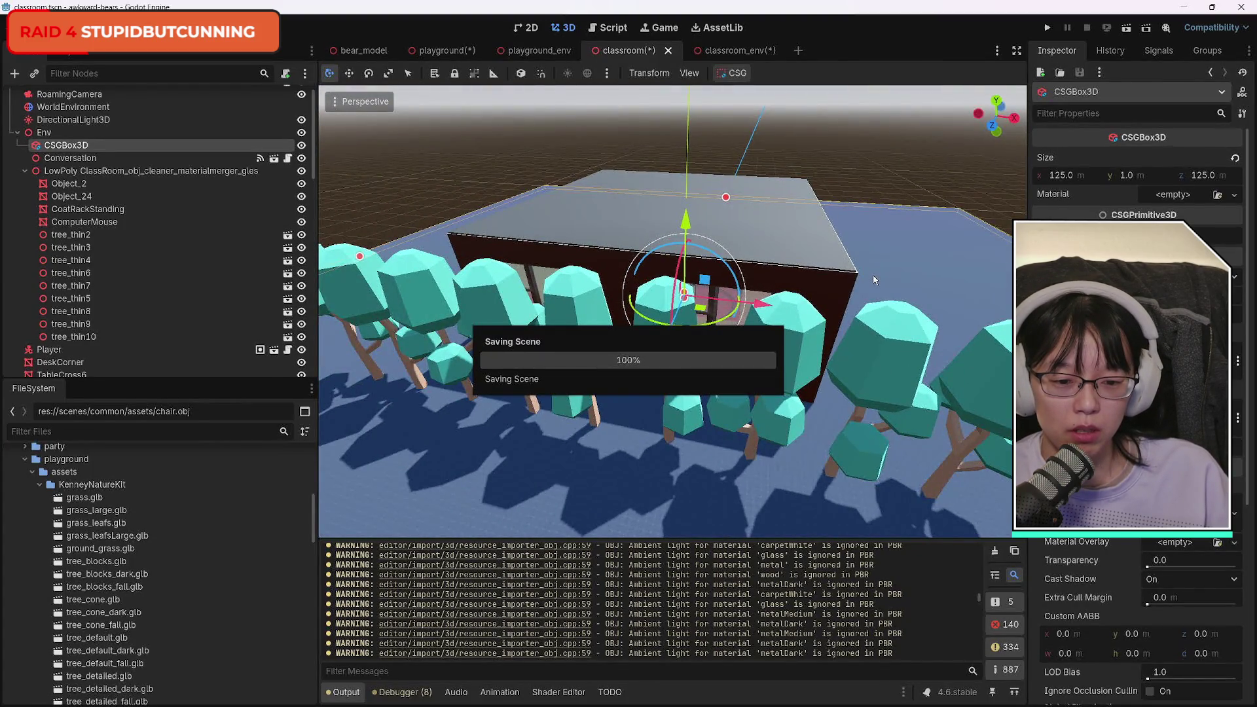
pyautogui.scroll(5, 871, 275)
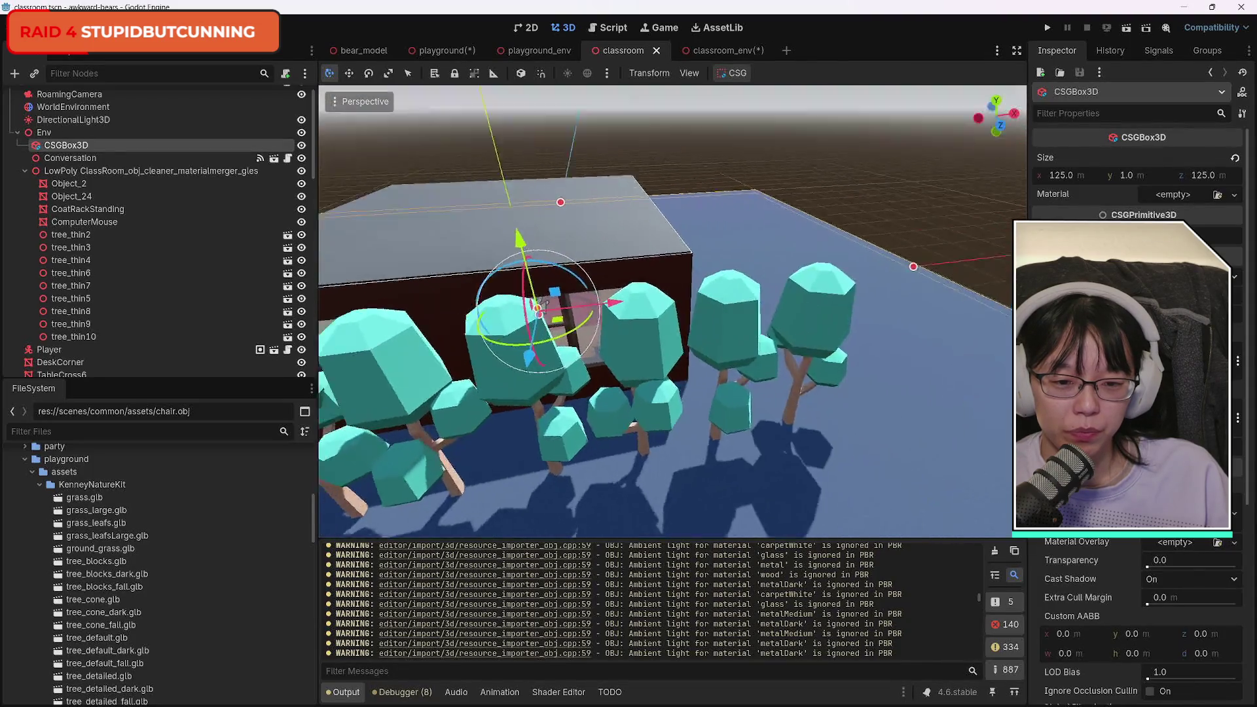
pyautogui.scroll(10, 672, 311)
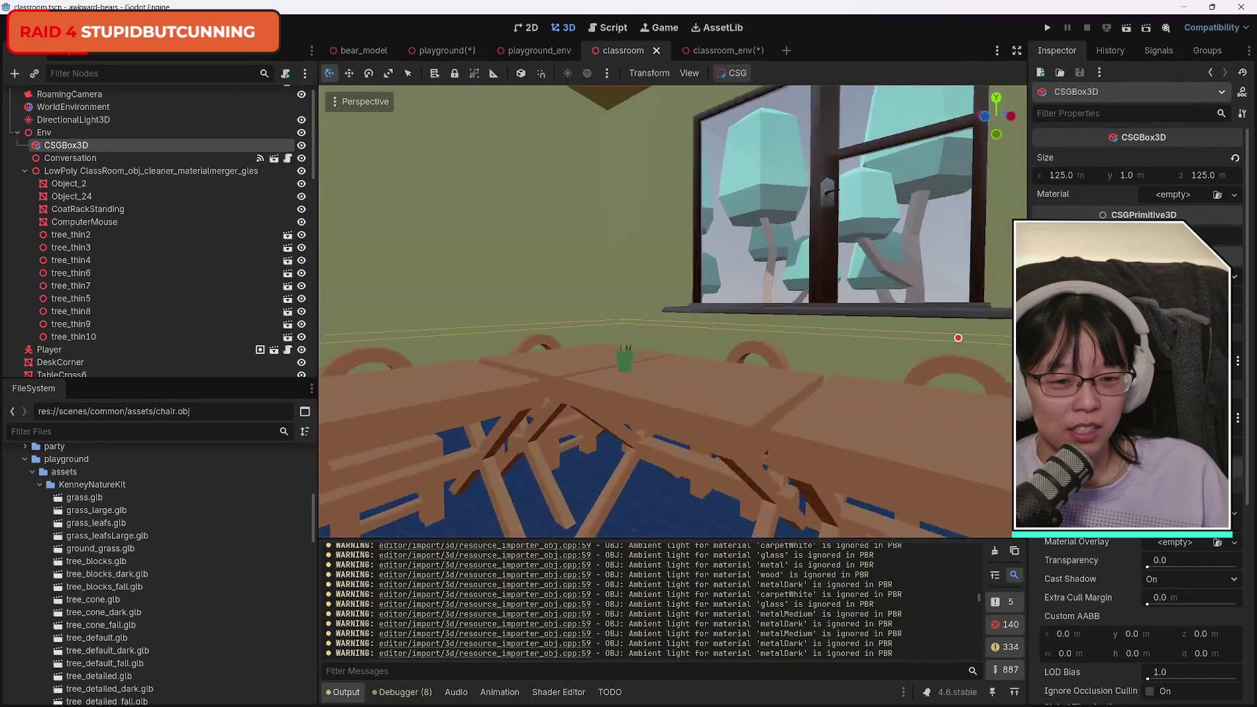
pyautogui.press('w')
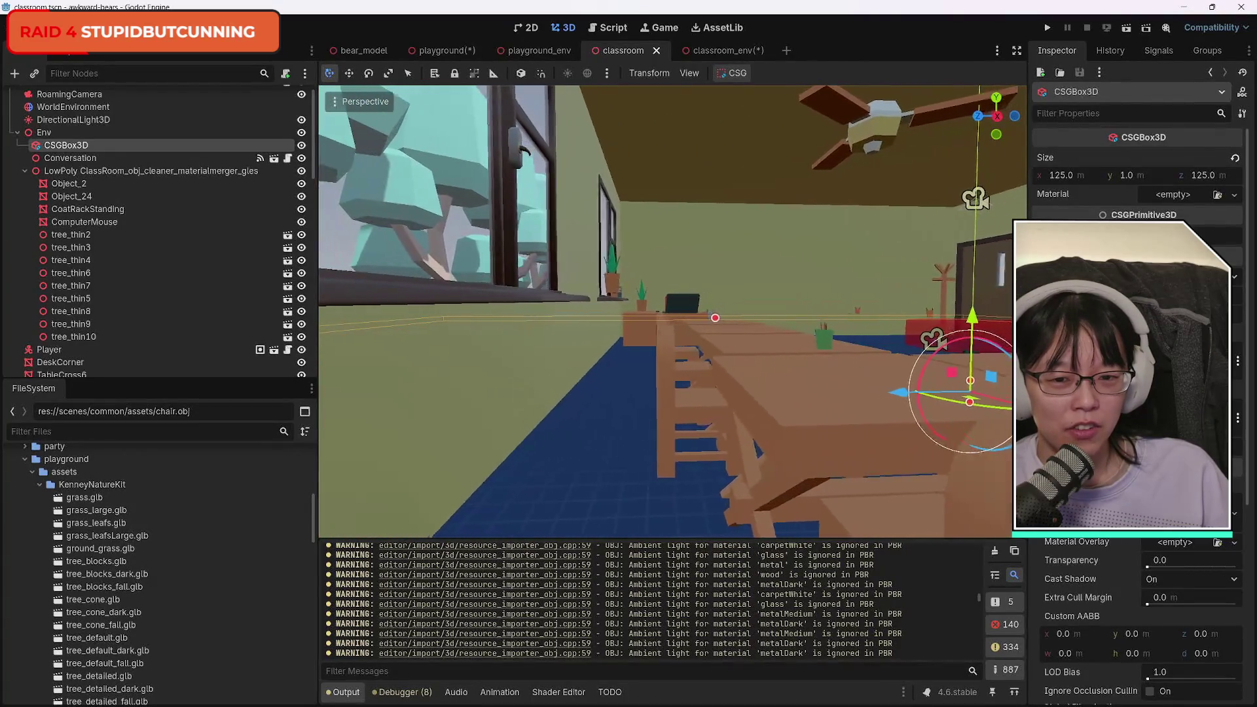
pyautogui.press('w')
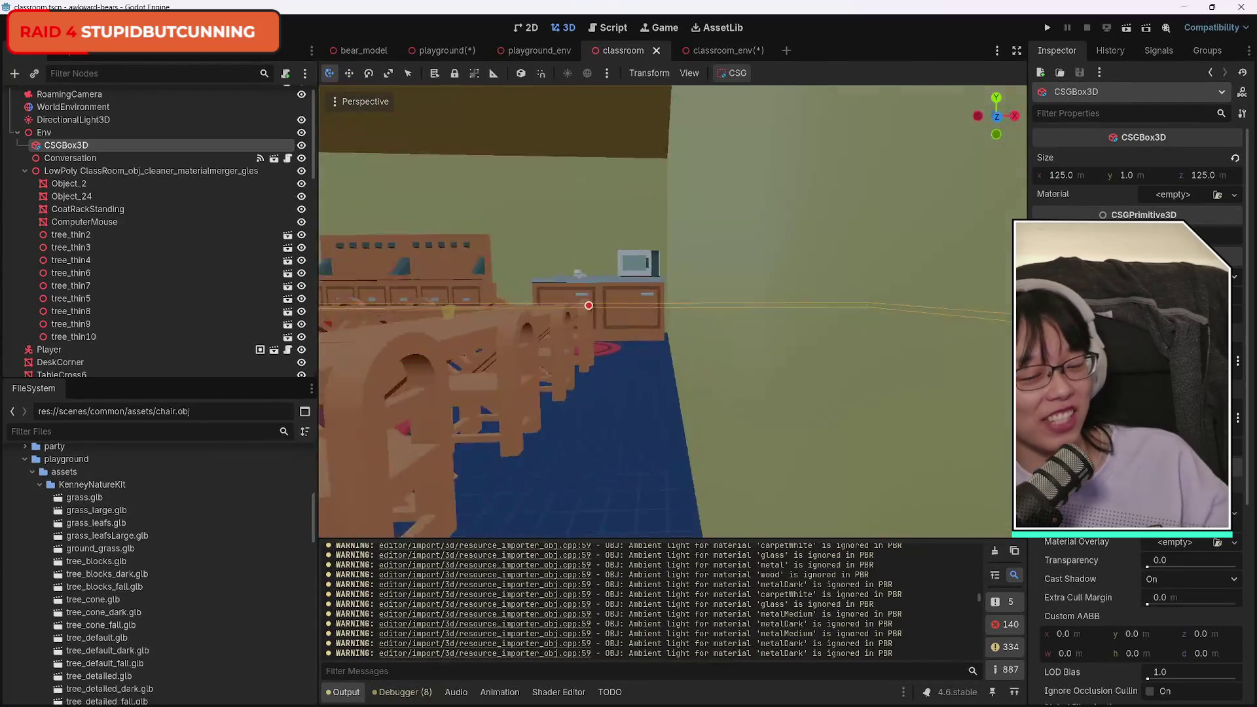
pyautogui.press('a')
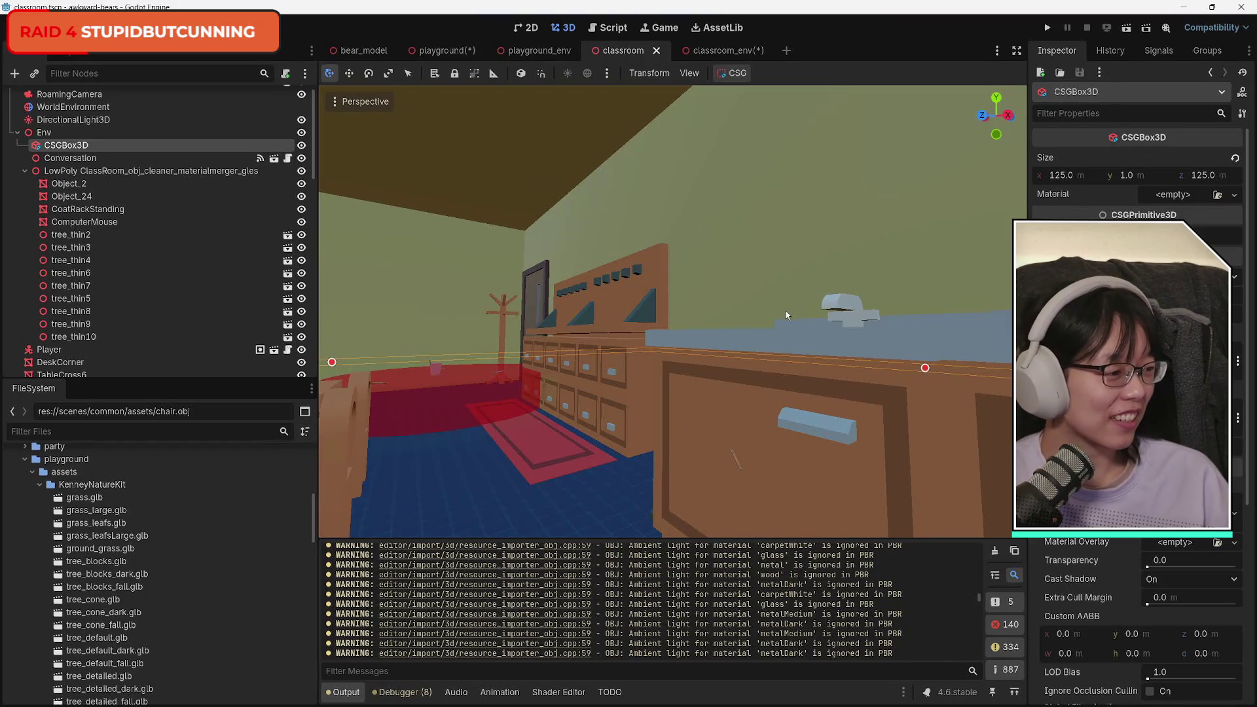
pyautogui.click(405, 334)
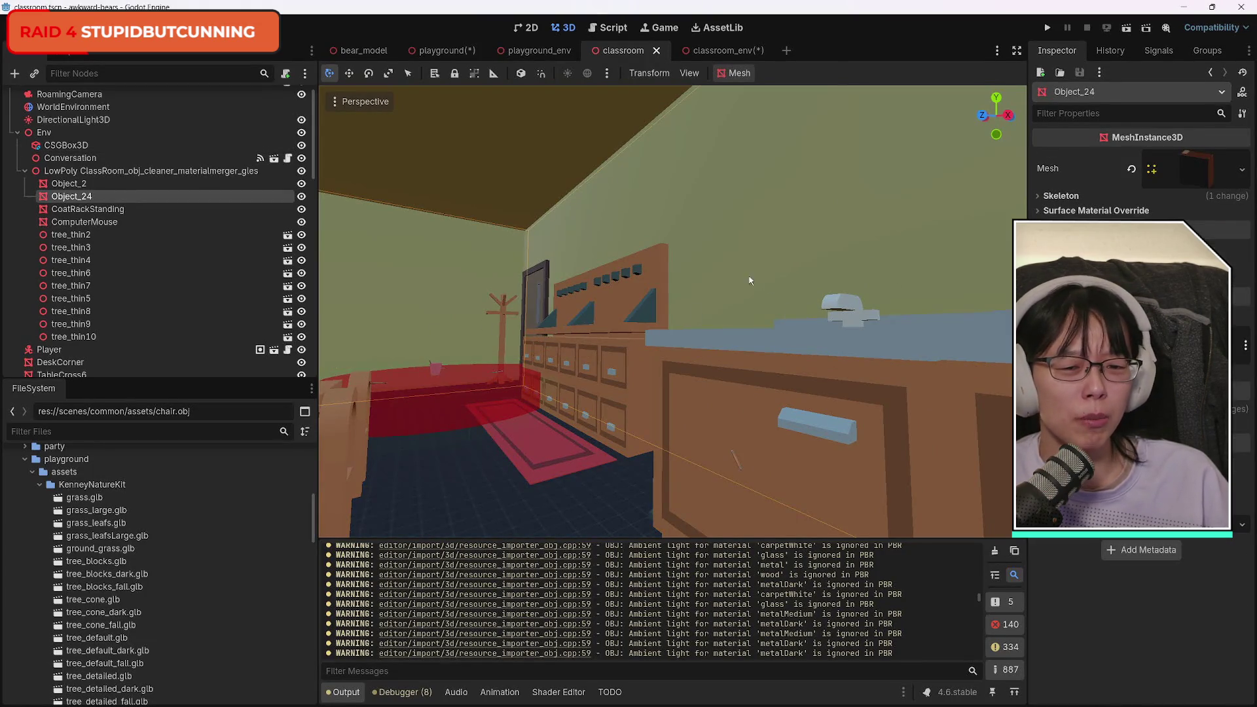
# Survey the classroom from above and toward the windowed wall, then save the scene again.
pyautogui.press('w')
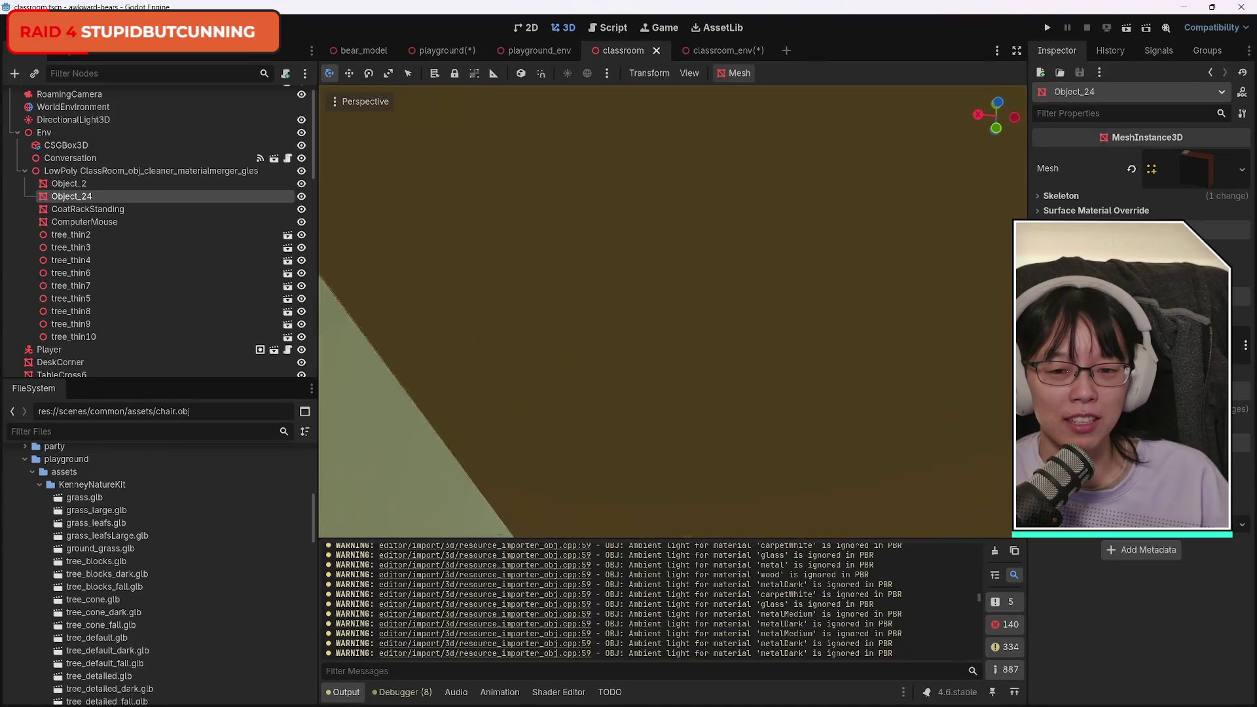
pyautogui.press('s')
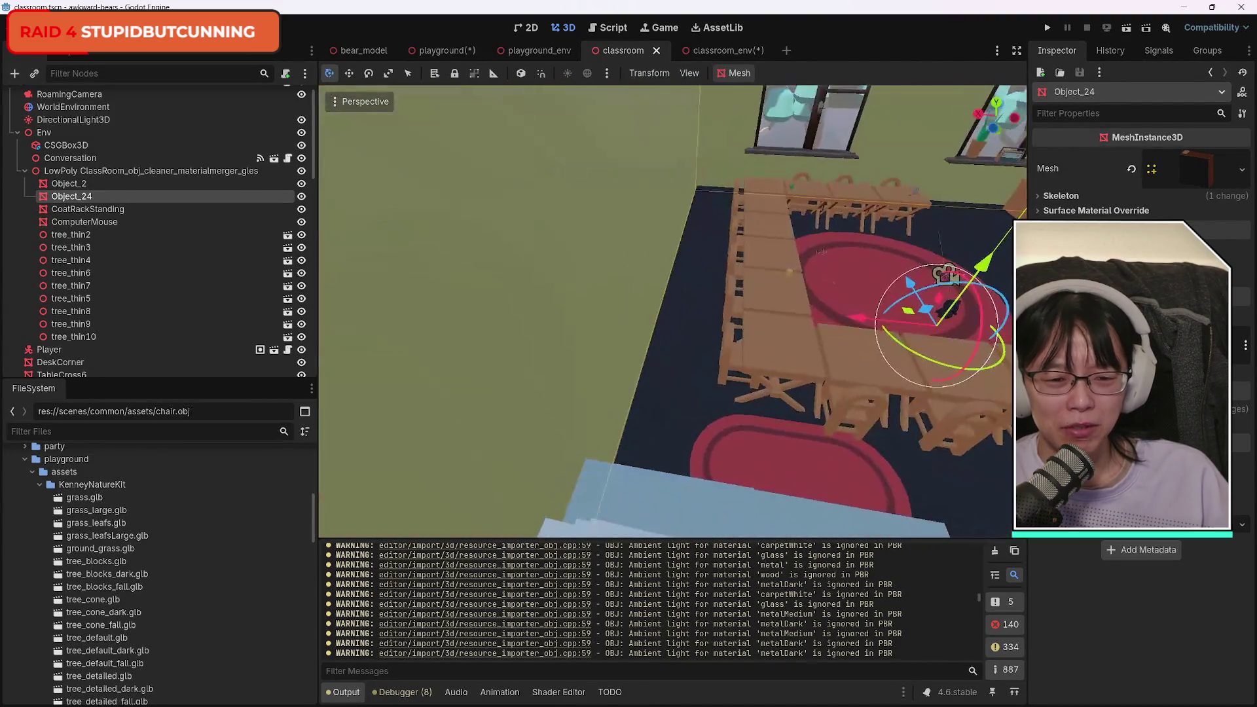
pyautogui.press('w')
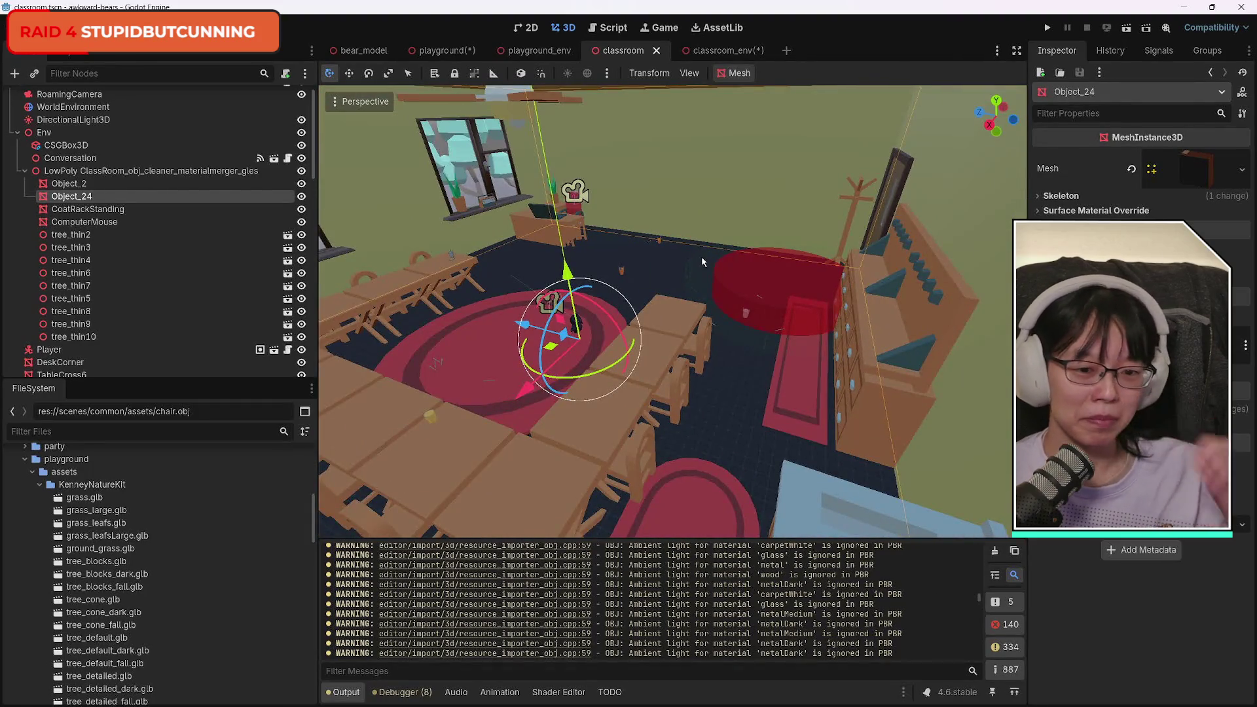
pyautogui.press('s')
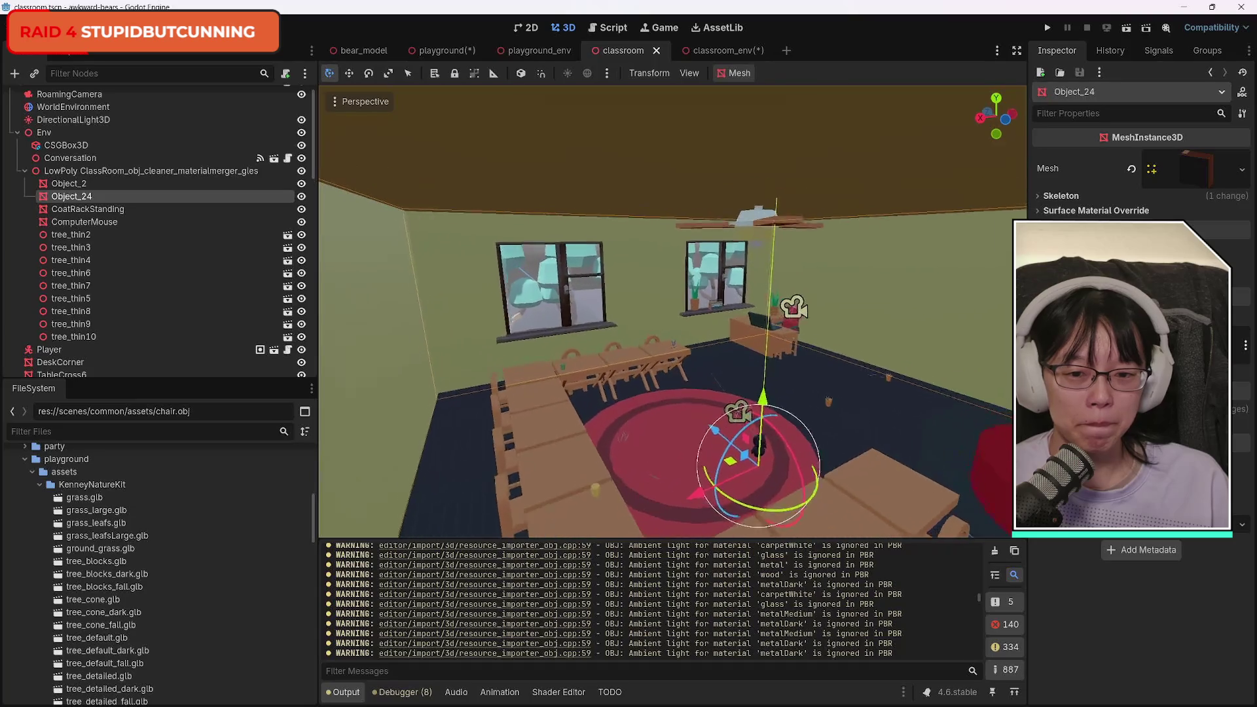
pyautogui.hotkey('ctrl', 's')
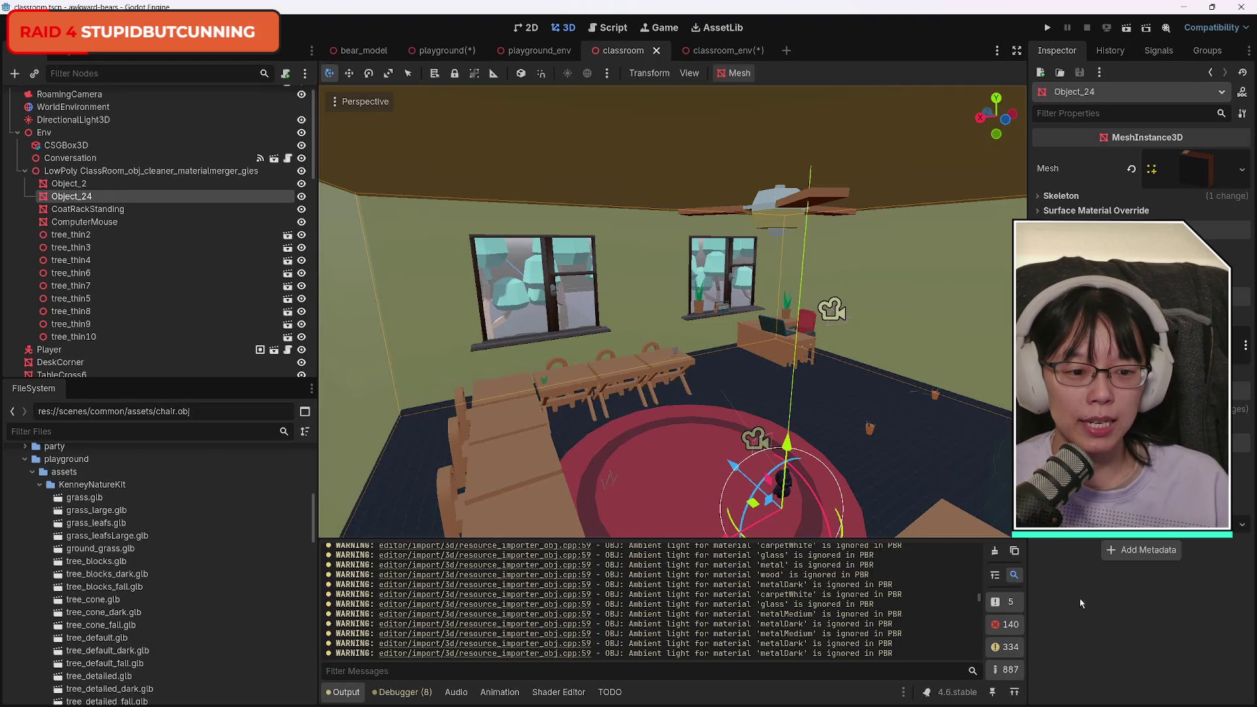
pyautogui.moveTo(193, 704)
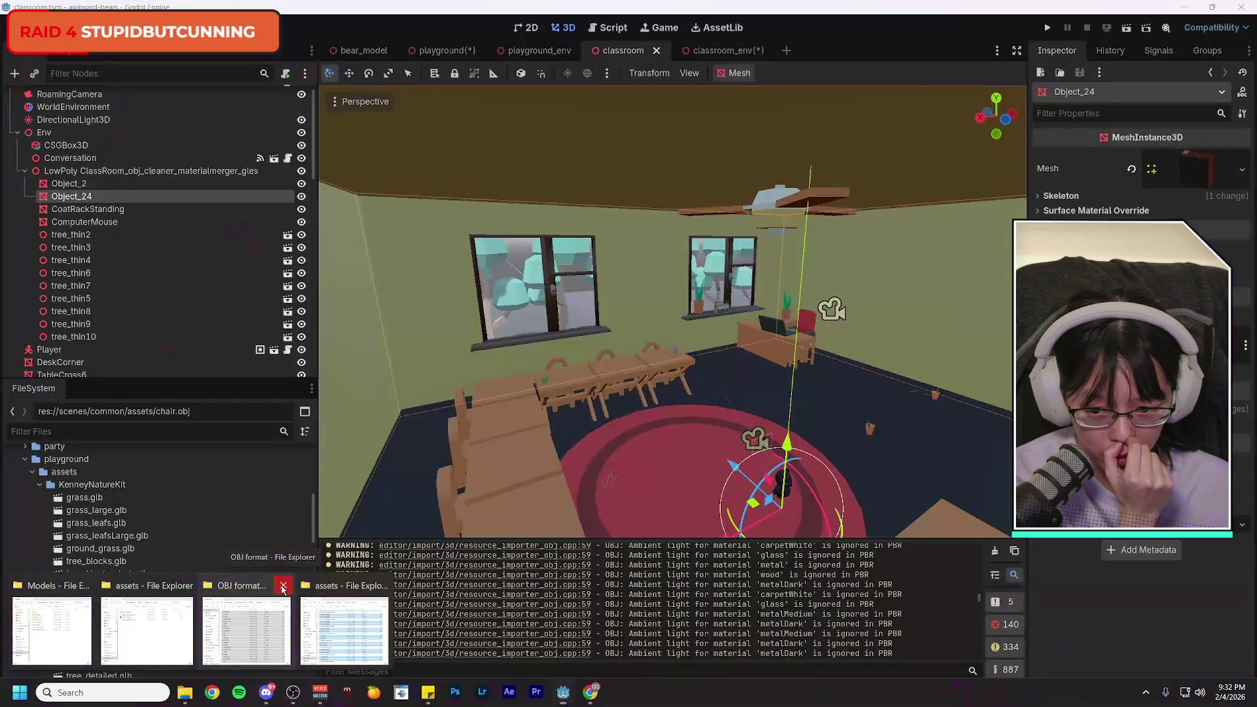
# Close the OBJ and assets Explorer windows, open Models' Lvl 2 - Classroom folder, and start Windows search.
pyautogui.click(282, 585)
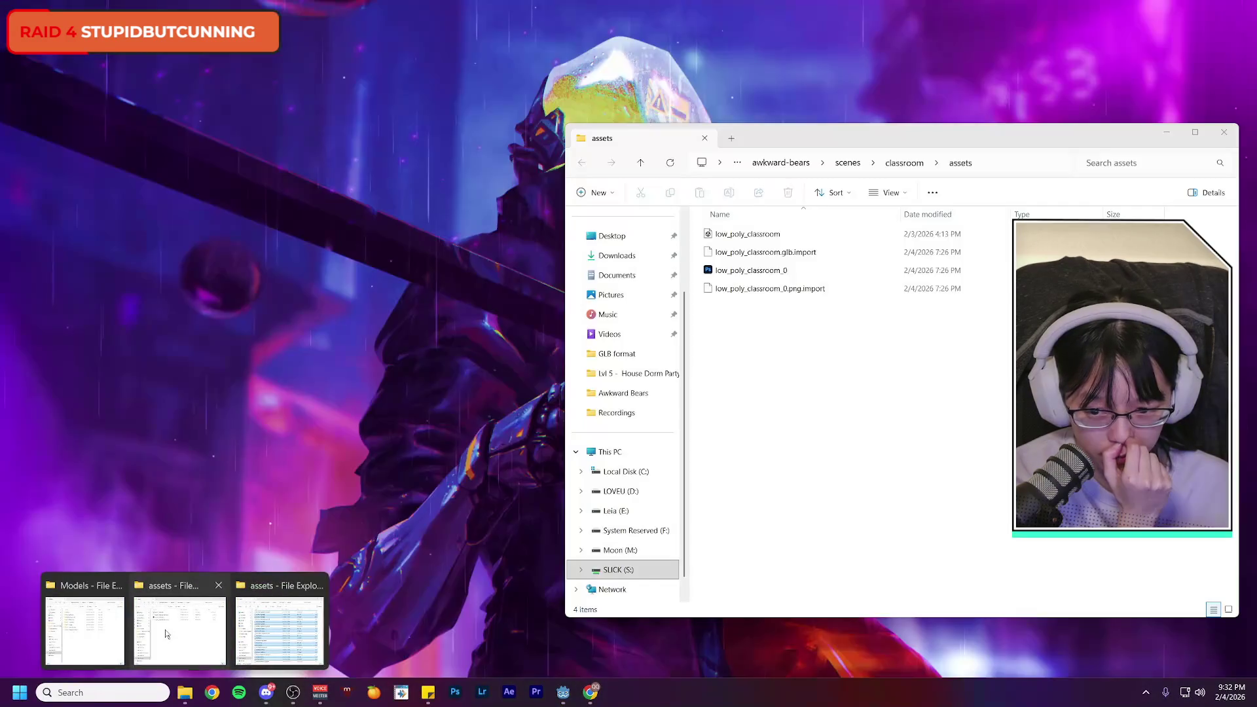
pyautogui.click(219, 585)
pyautogui.click(85, 628)
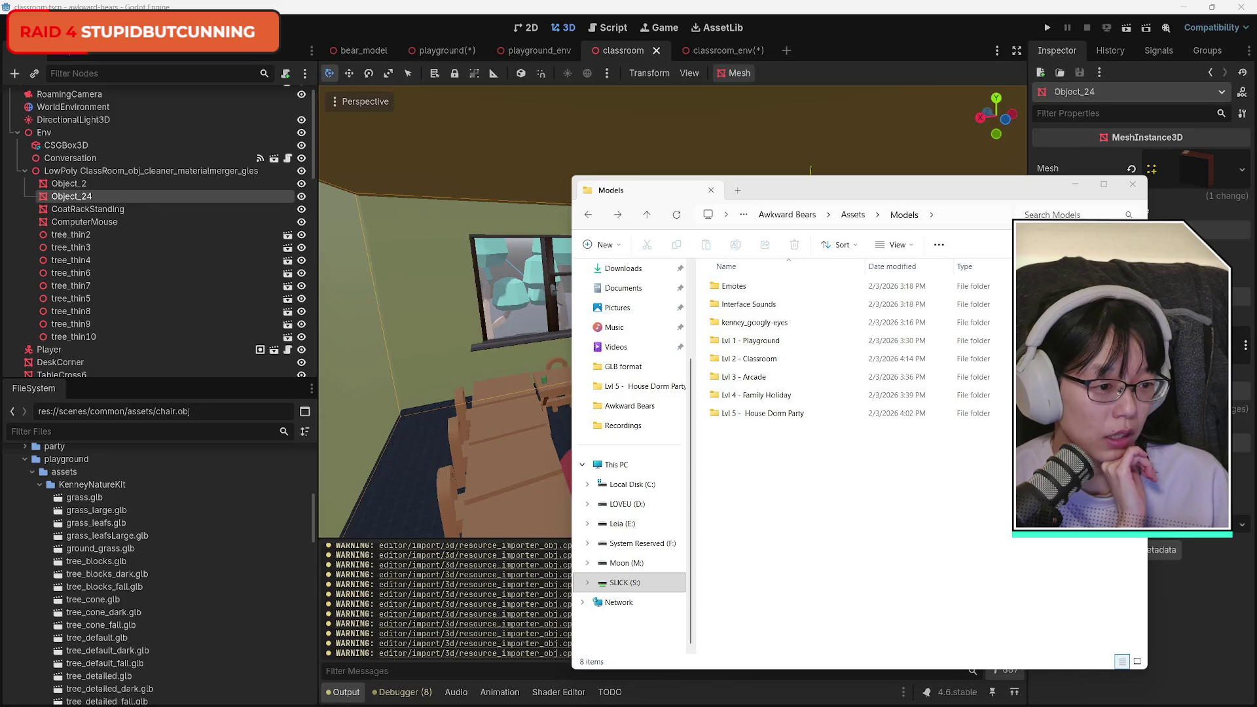
pyautogui.moveTo(1004, 194)
pyautogui.mouseDown()
pyautogui.moveTo(1098, 173)
pyautogui.moveTo(1106, 106)
pyautogui.moveTo(1100, 117)
pyautogui.mouseUp()
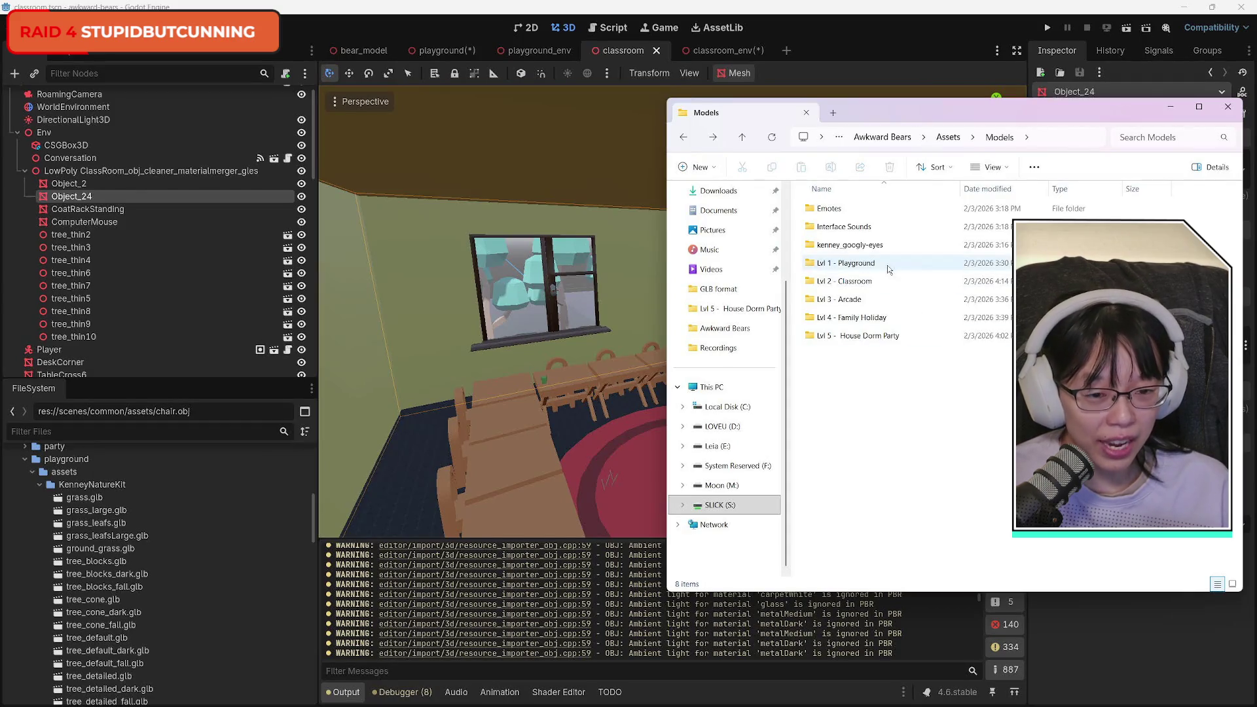
pyautogui.doubleClick(891, 282)
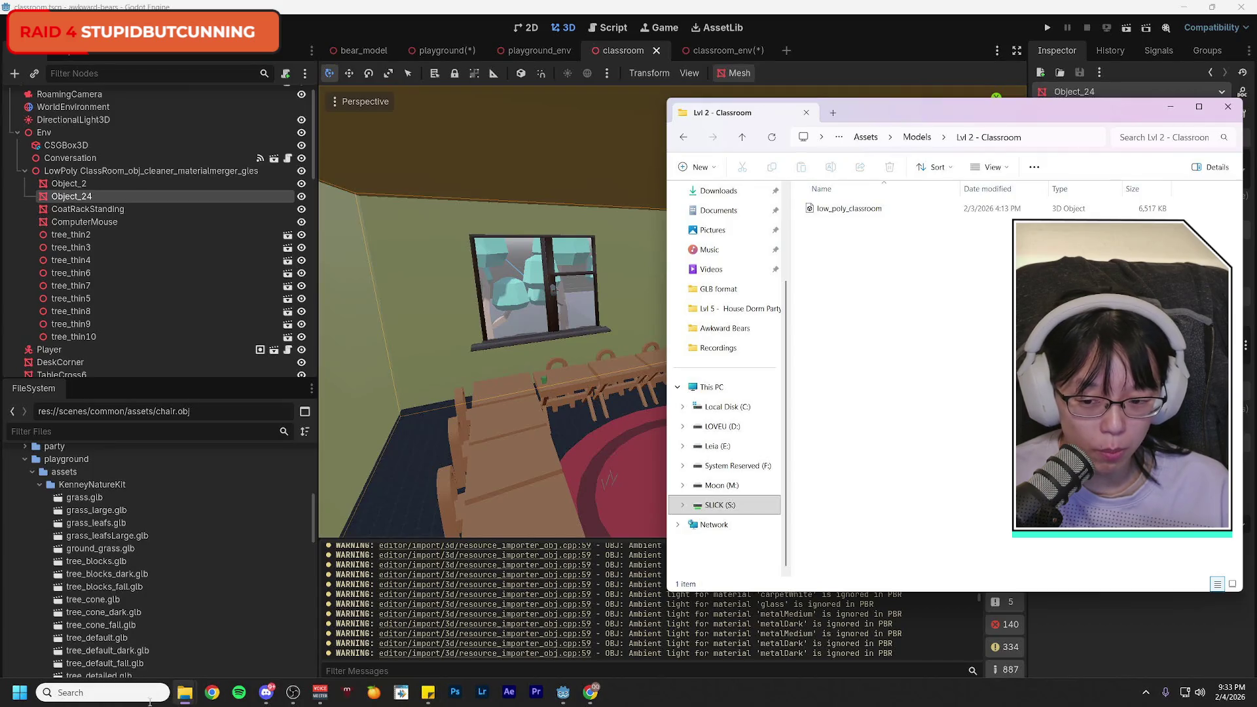
pyautogui.click(149, 700)
# Launch Blender 4.2 from a Windows search for 'blender'.
pyautogui.write('blender')
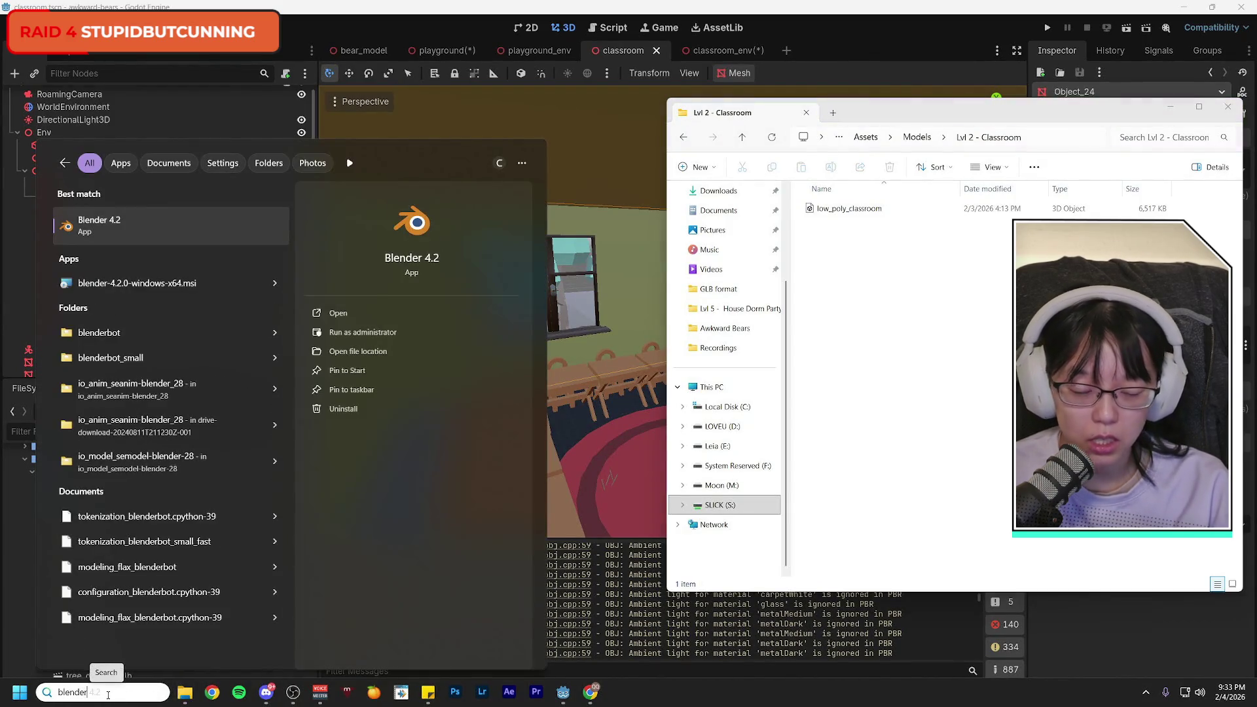
pyautogui.press('Escape')
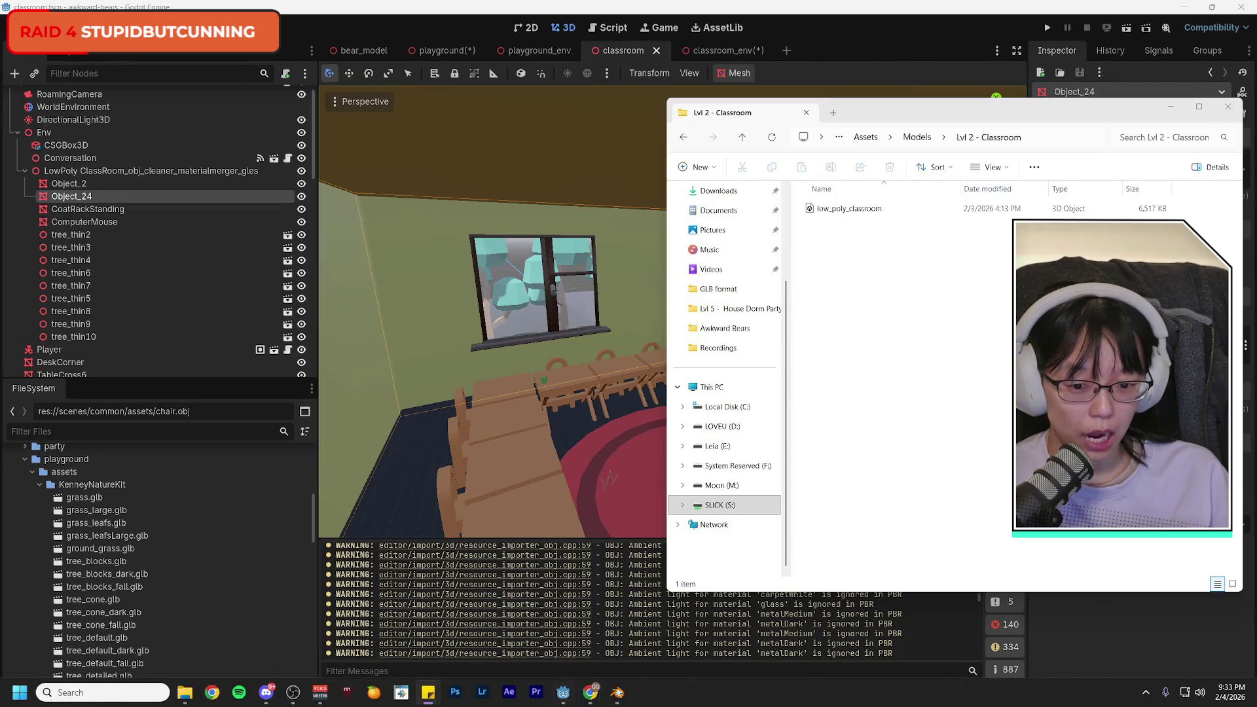
pyautogui.click(621, 699)
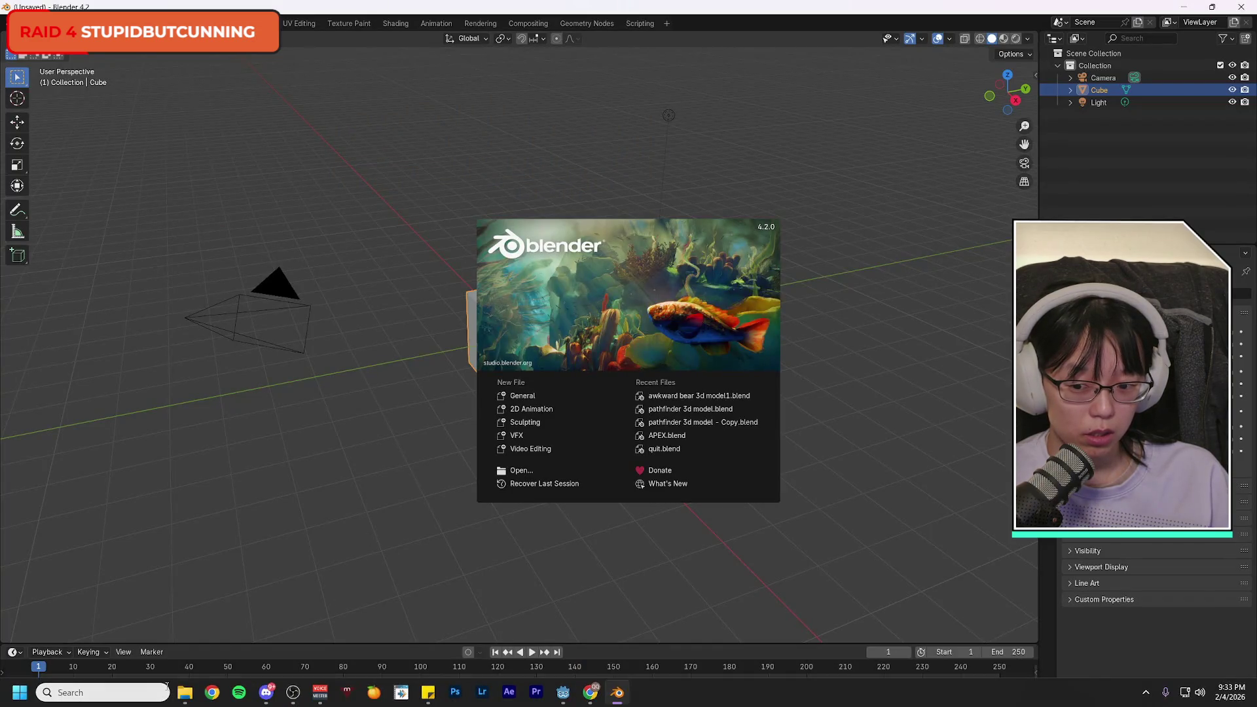
# Drag low_poly_classroom from the Lvl 2 - Classroom folder into Blender's viewport to import it.
pyautogui.moveTo(184, 698)
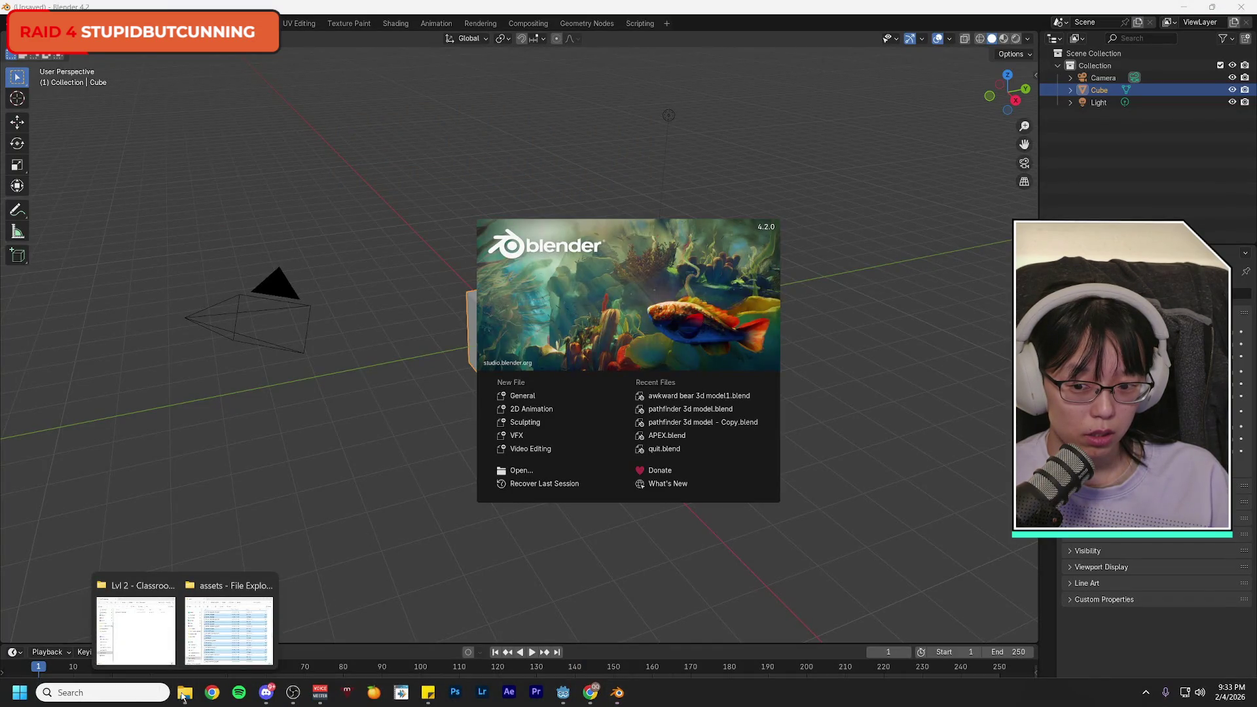
pyautogui.click(136, 629)
pyautogui.click(866, 211)
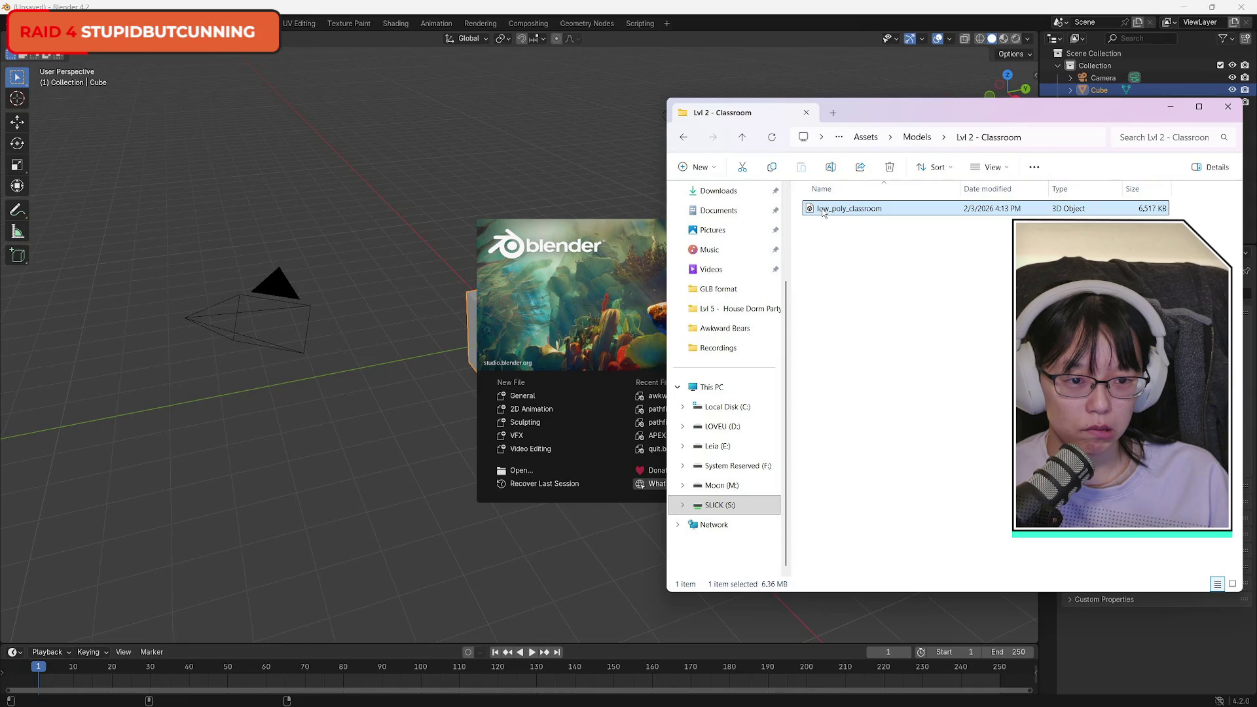
pyautogui.keyDown('ctrl'); pyautogui.click(860, 213); pyautogui.keyUp('ctrl')
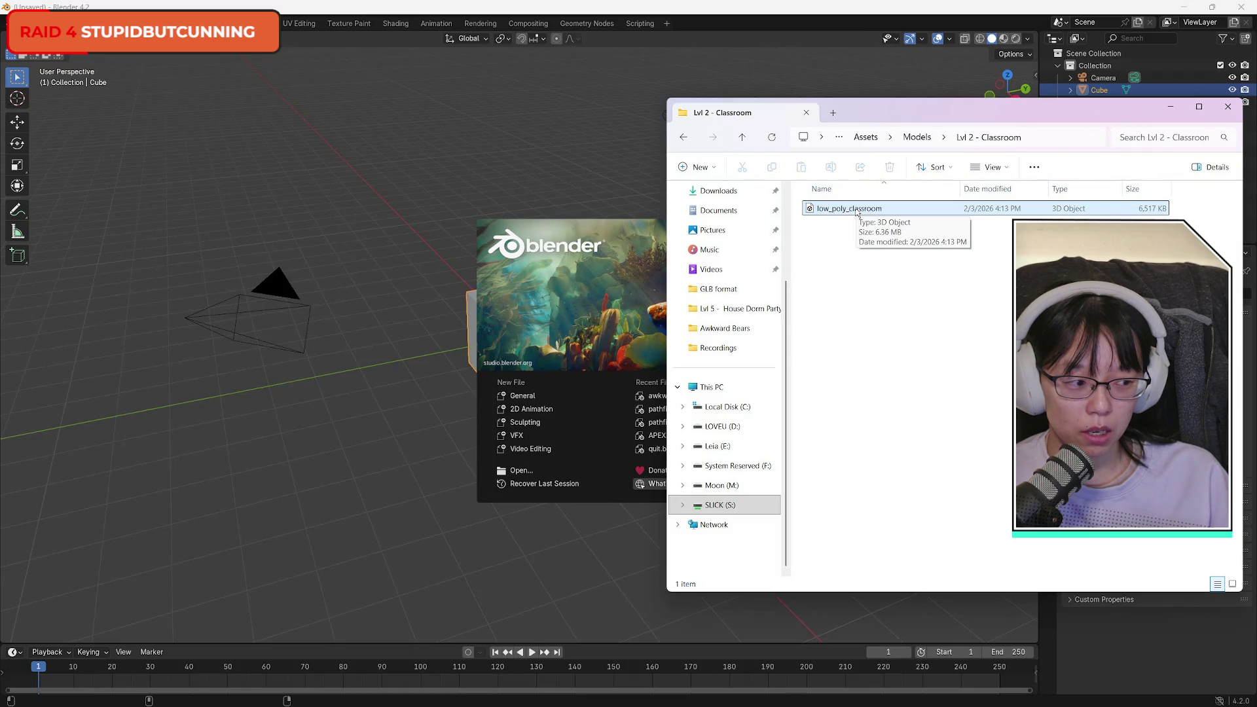
pyautogui.click(857, 213)
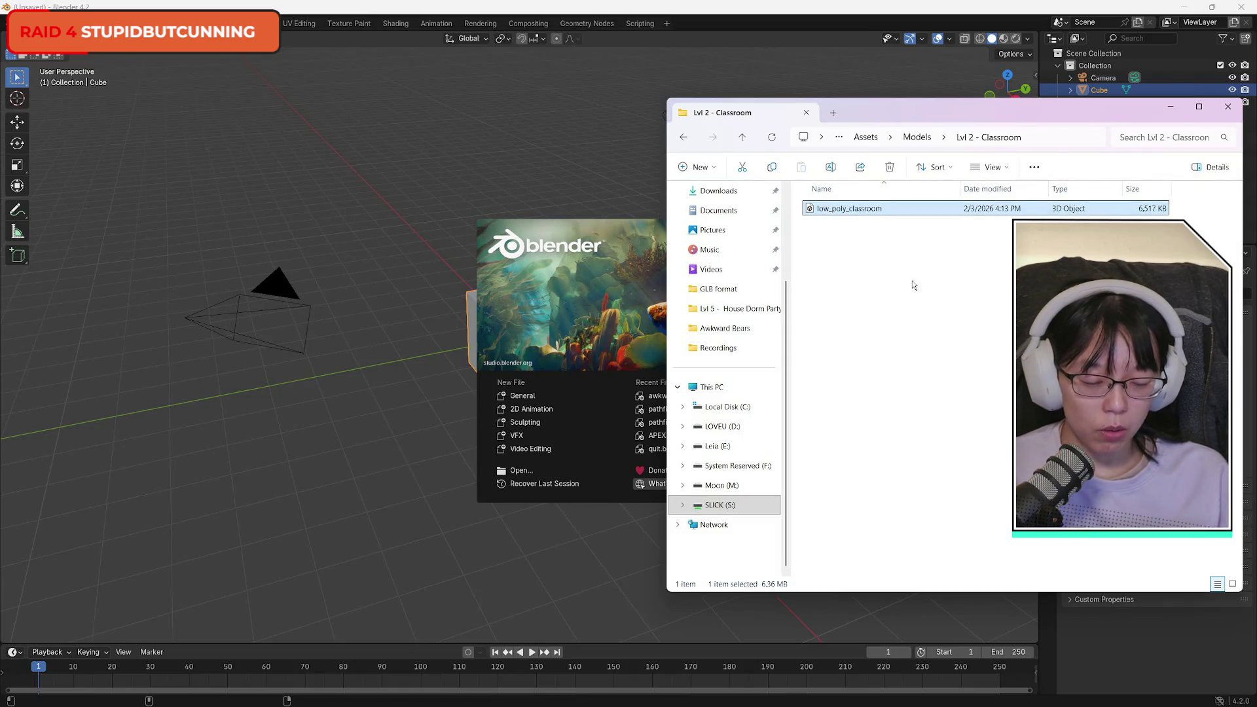
pyautogui.moveTo(537, 196); pyautogui.dragTo(533, 195)
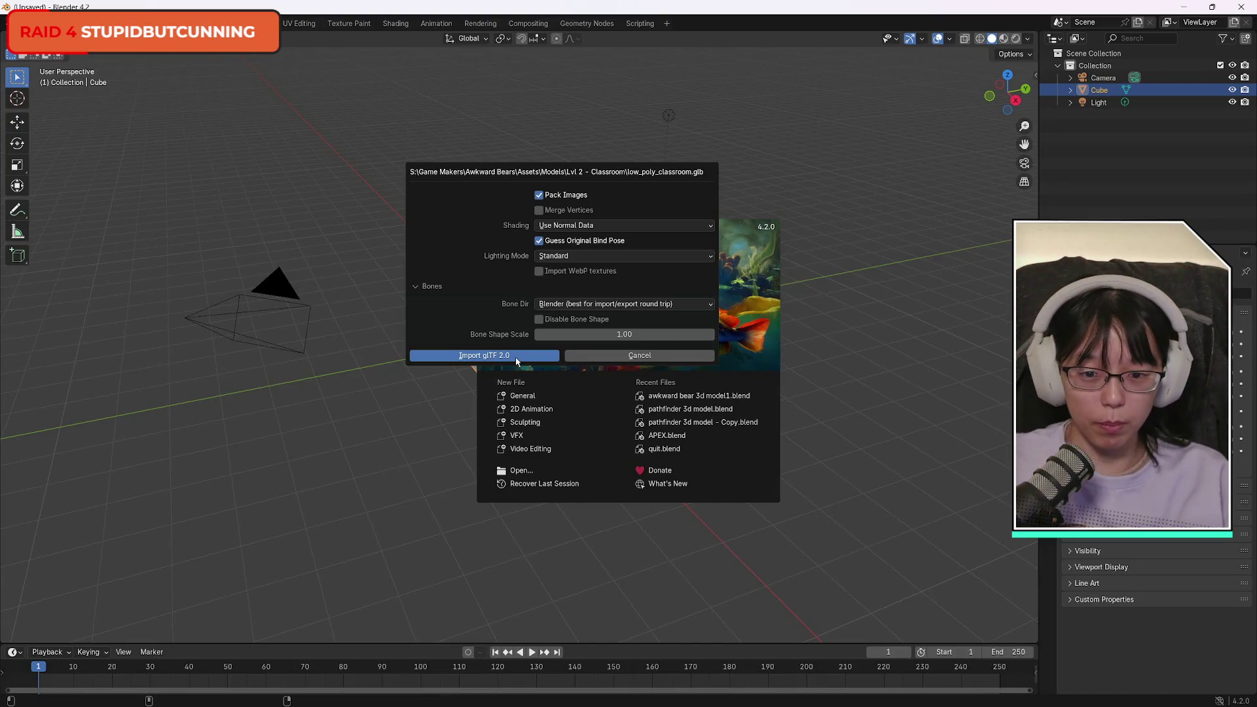
# Confirm the classroom glTF import and make a duplicate shifted along the X axis.
pyautogui.click(516, 360)
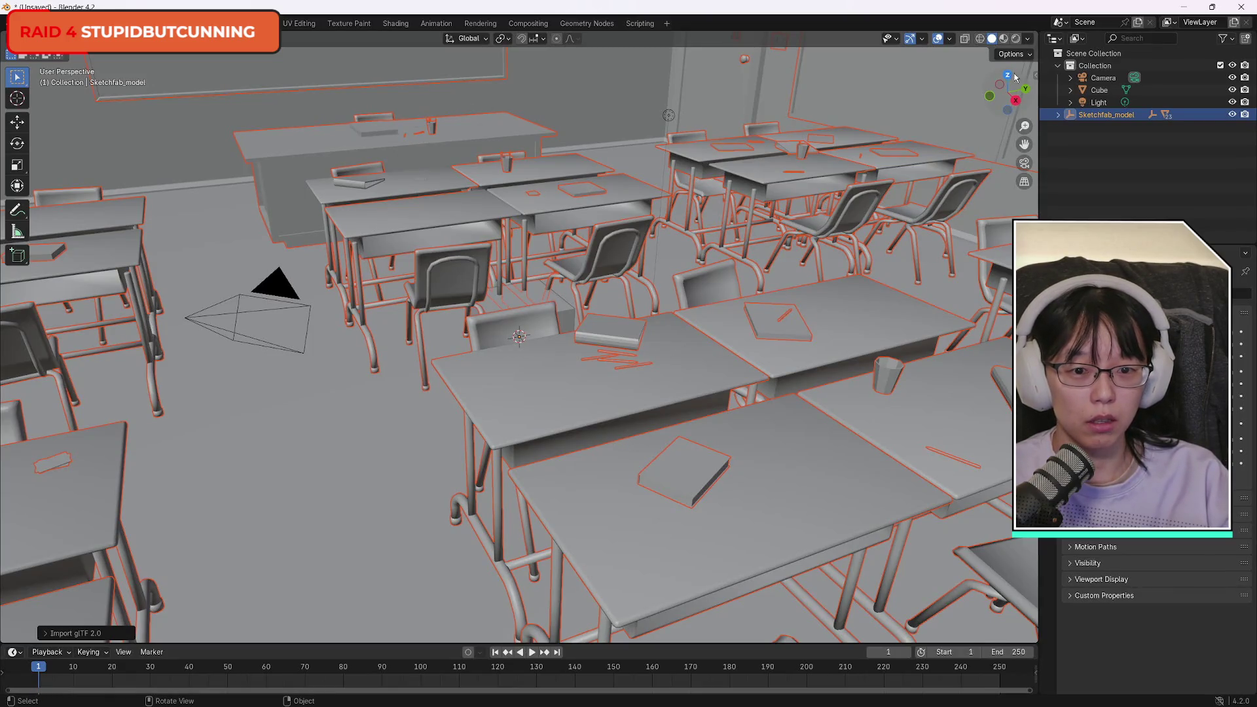
pyautogui.moveTo(1016, 78); pyautogui.dragTo(1006, 80)
pyautogui.rightClick(620, 196)
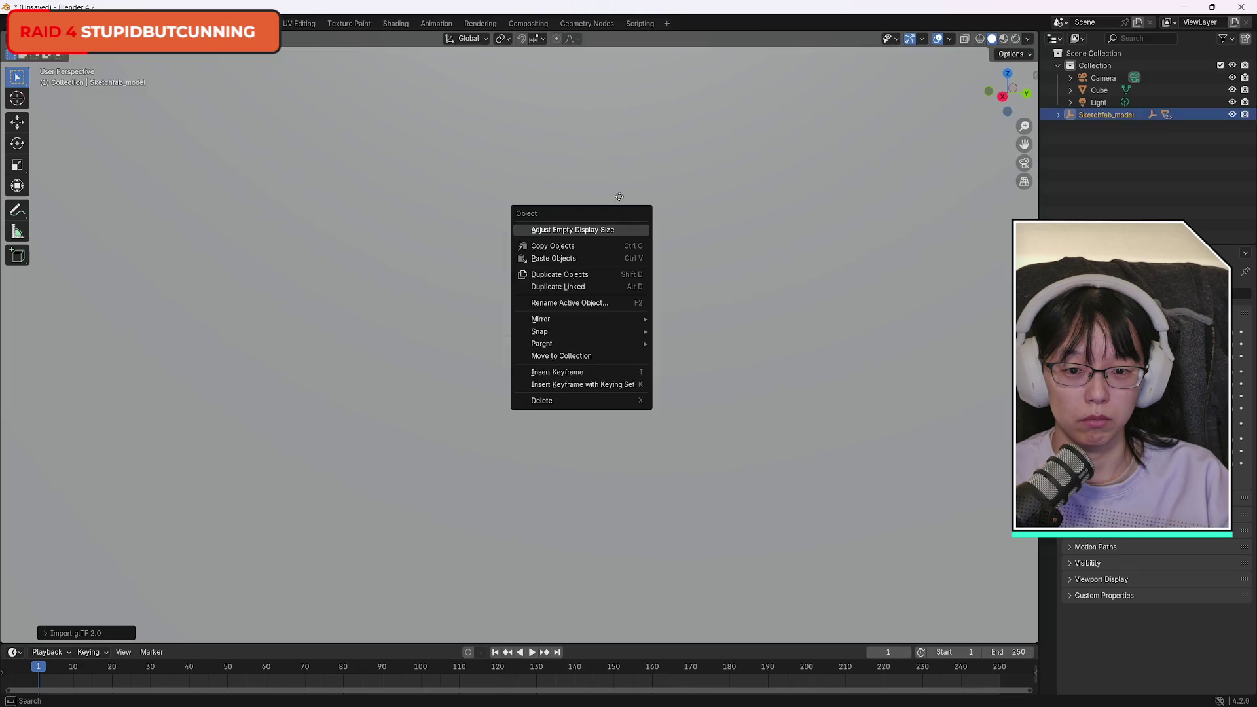
pyautogui.hotkey('shift', 'd')
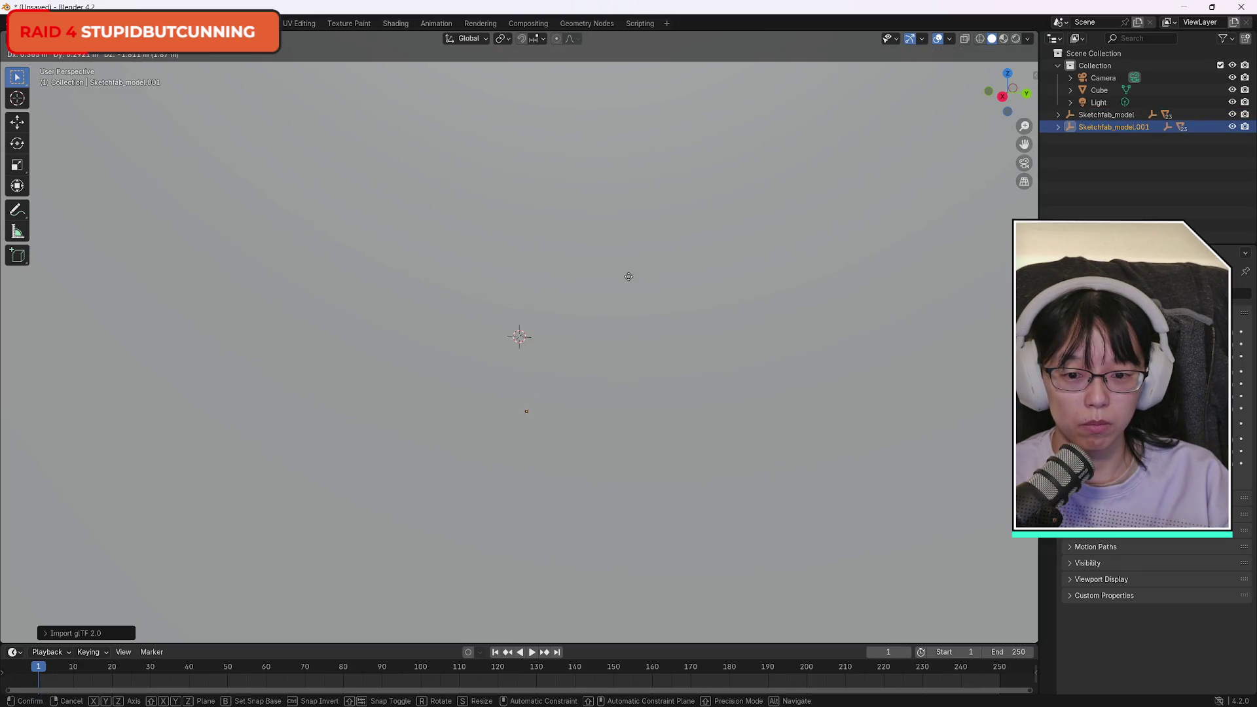
pyautogui.press('x')
pyautogui.click(897, 230)
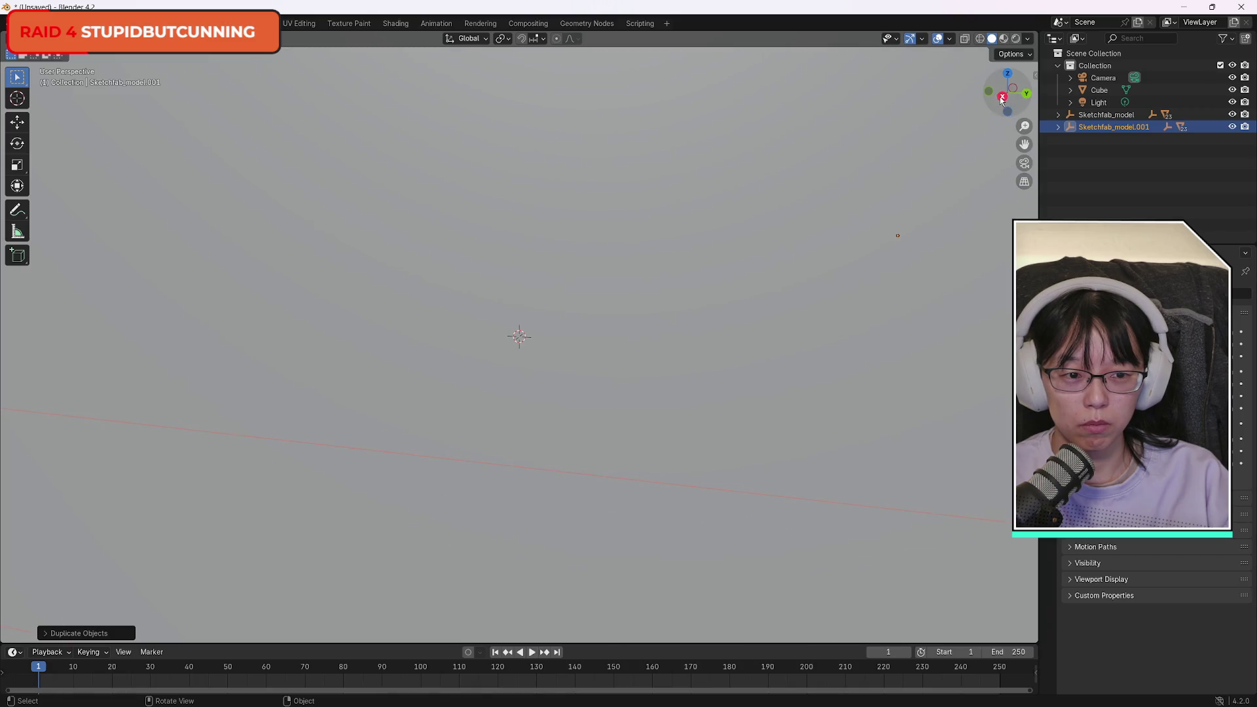
# In top view, delete the duplicate Sketchfab_model.001 and deselect the original Sketchfab_model.
pyautogui.click(1002, 99)
pyautogui.click(1009, 76)
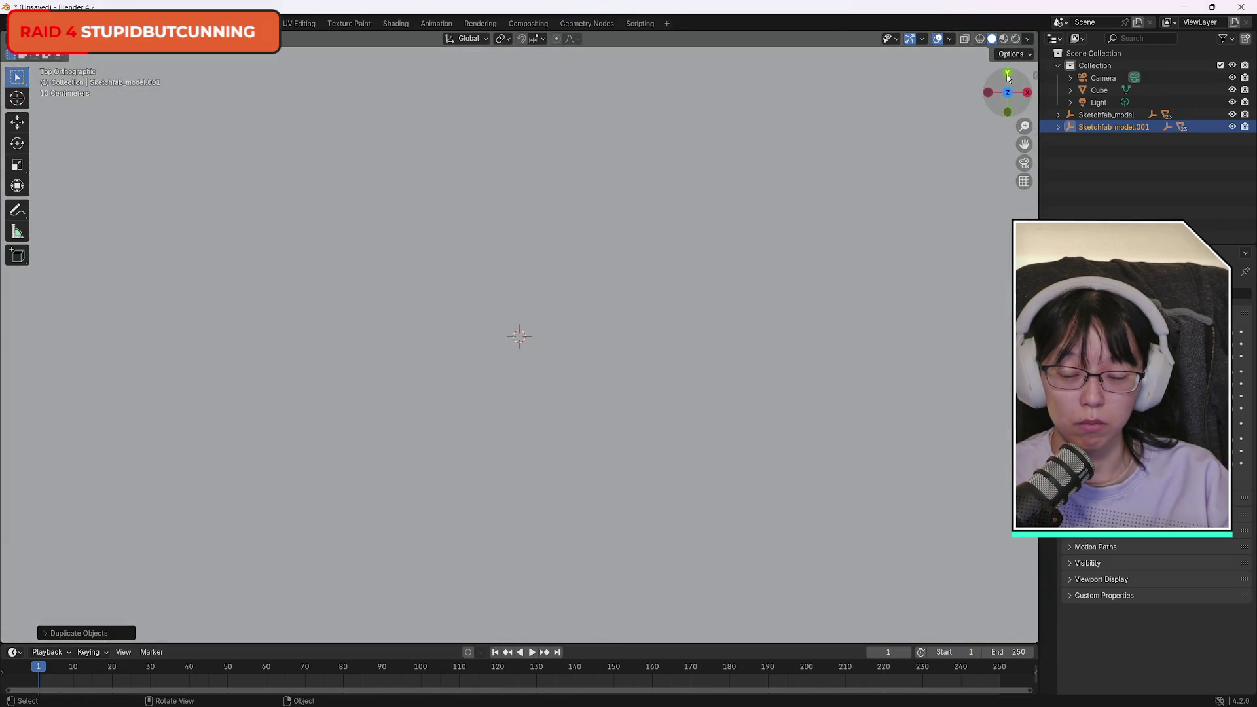
pyautogui.rightClick(645, 340)
pyautogui.press('Escape')
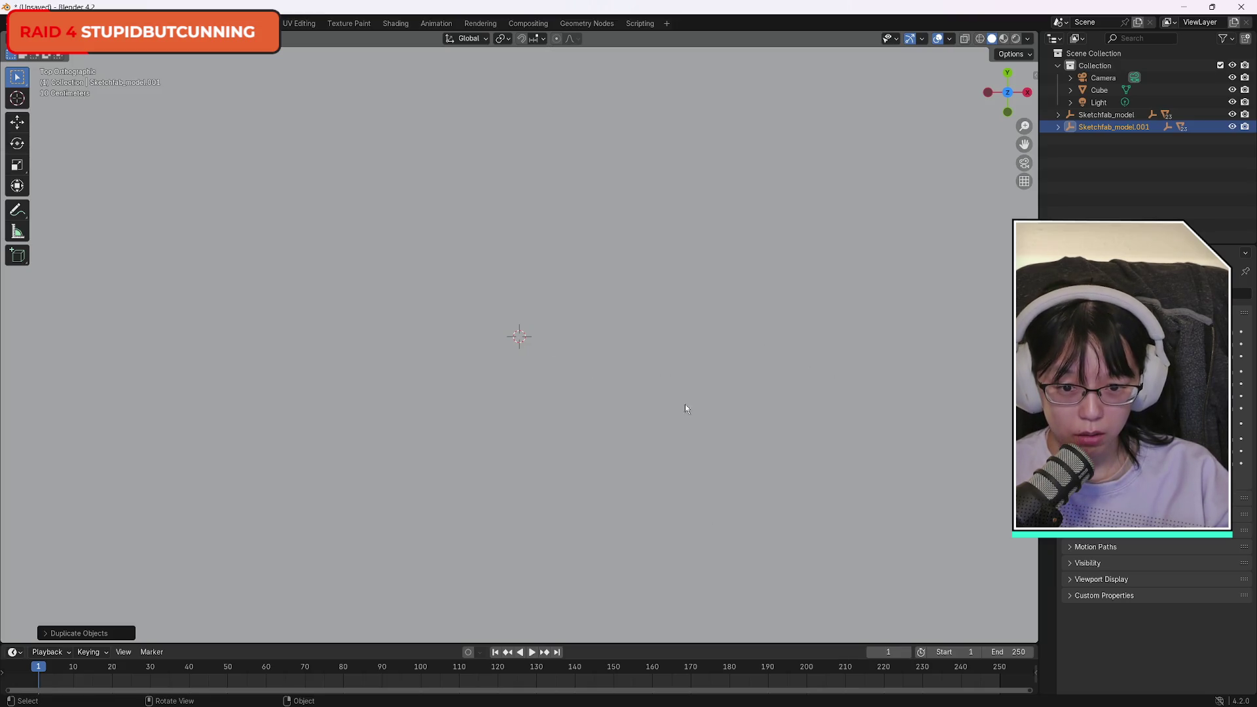
pyautogui.scroll(-6, 654, 348)
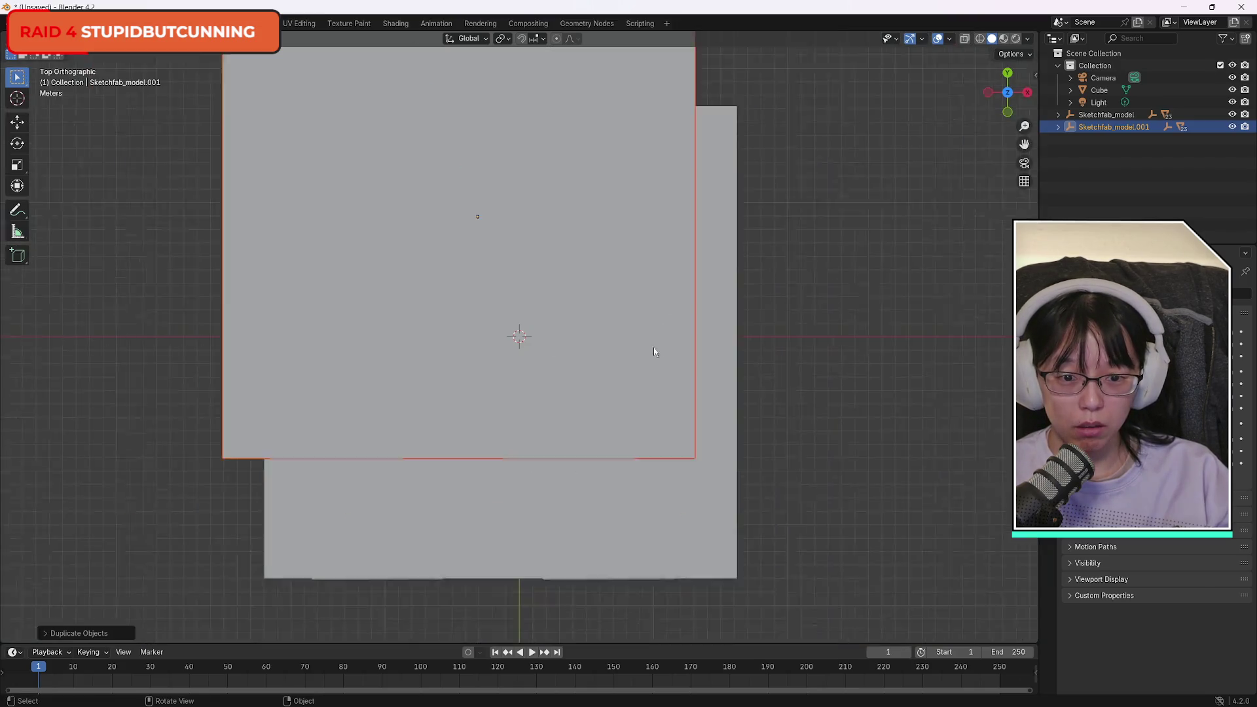
pyautogui.scroll(6, 538, 377)
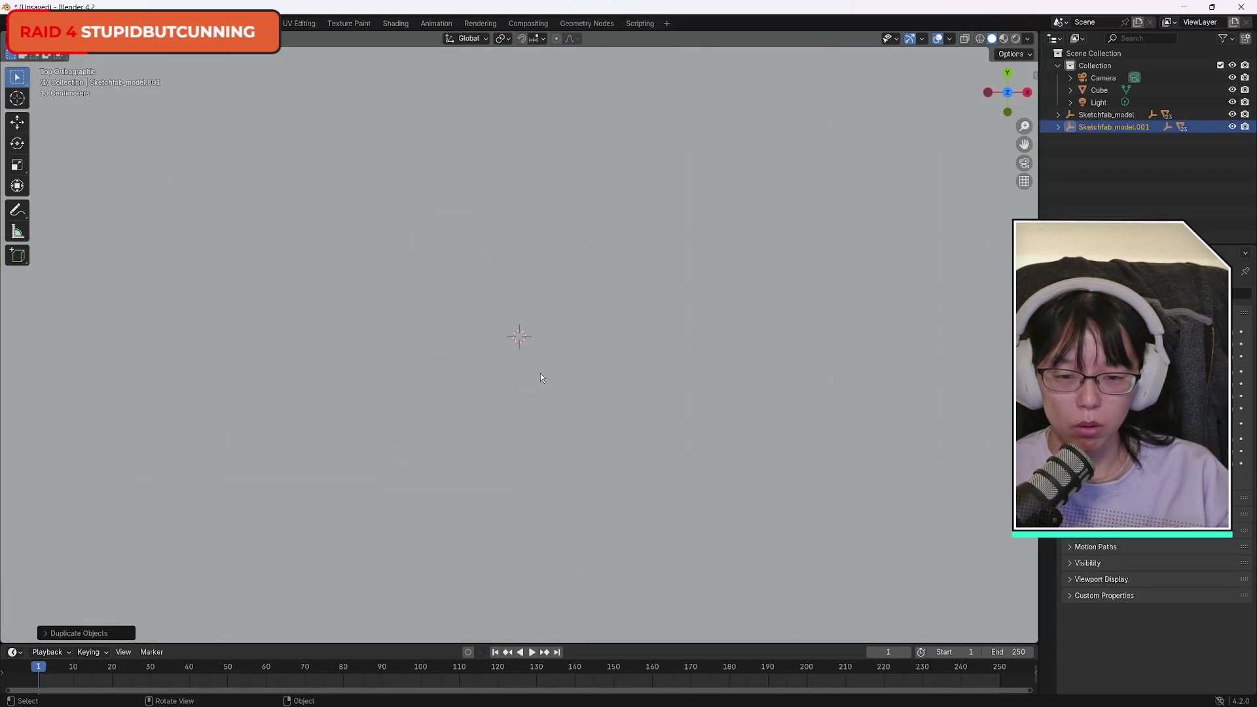
pyautogui.scroll(-3, 547, 373)
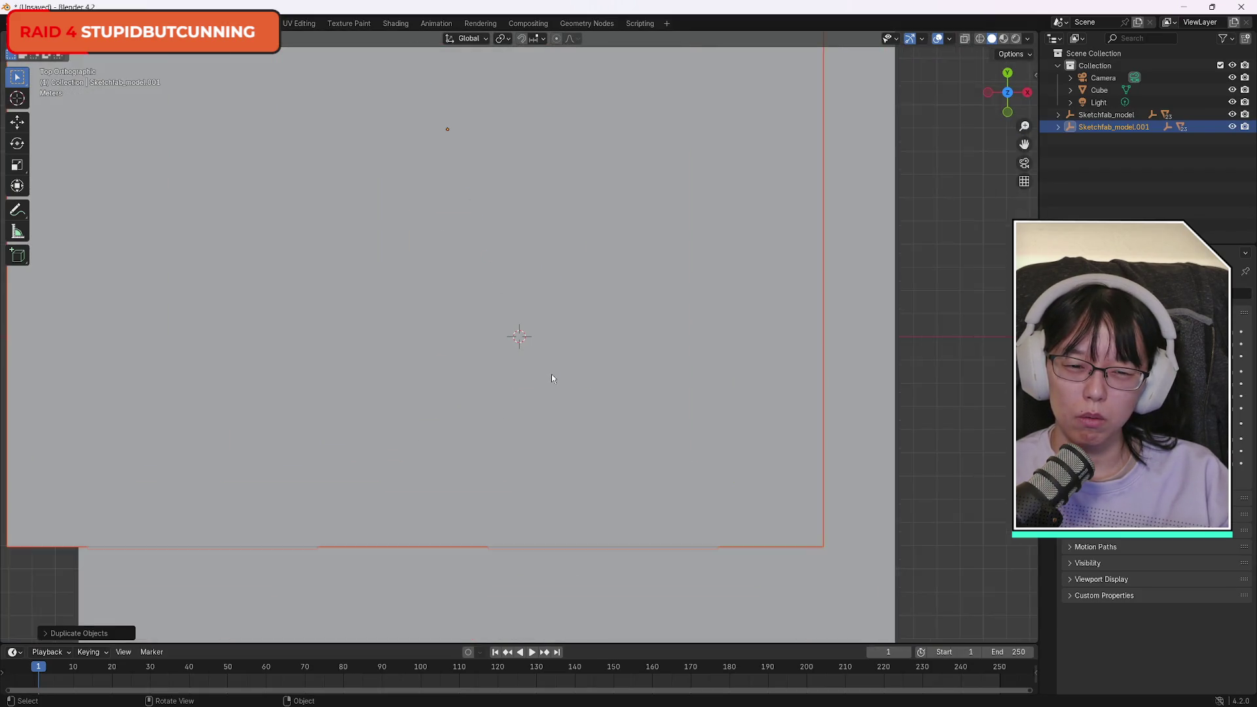
pyautogui.scroll(-5, 552, 377)
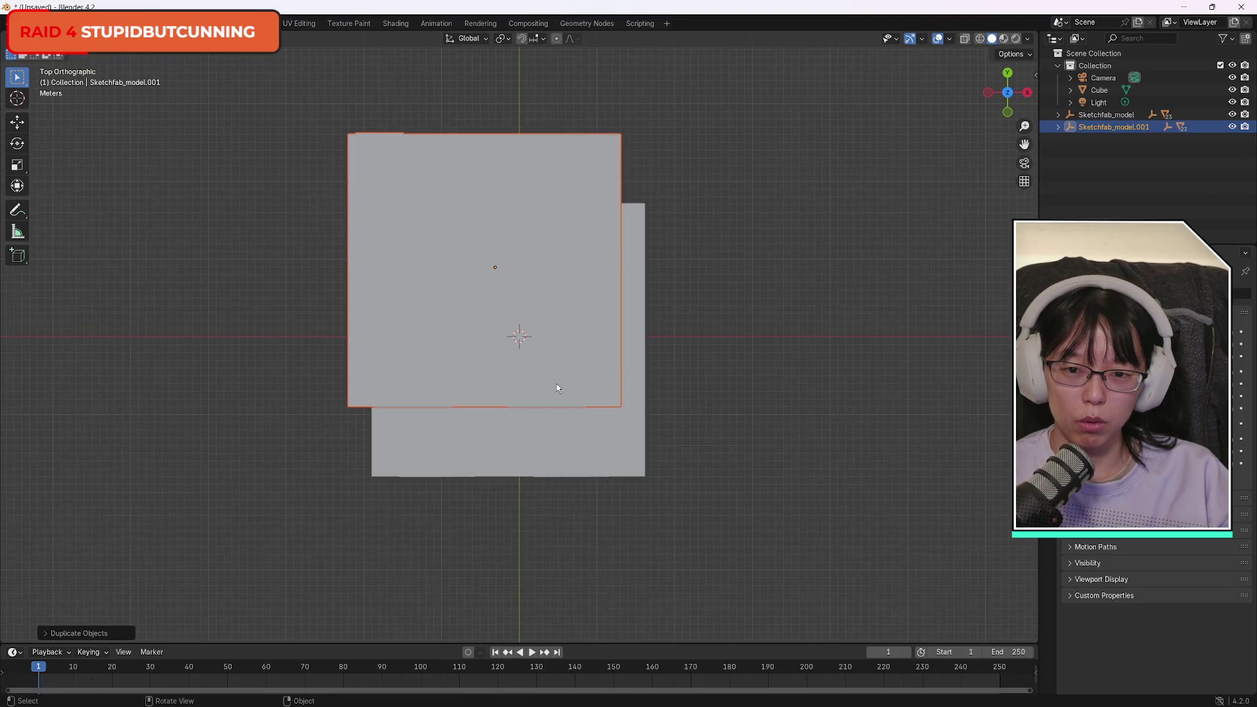
pyautogui.press('Delete')
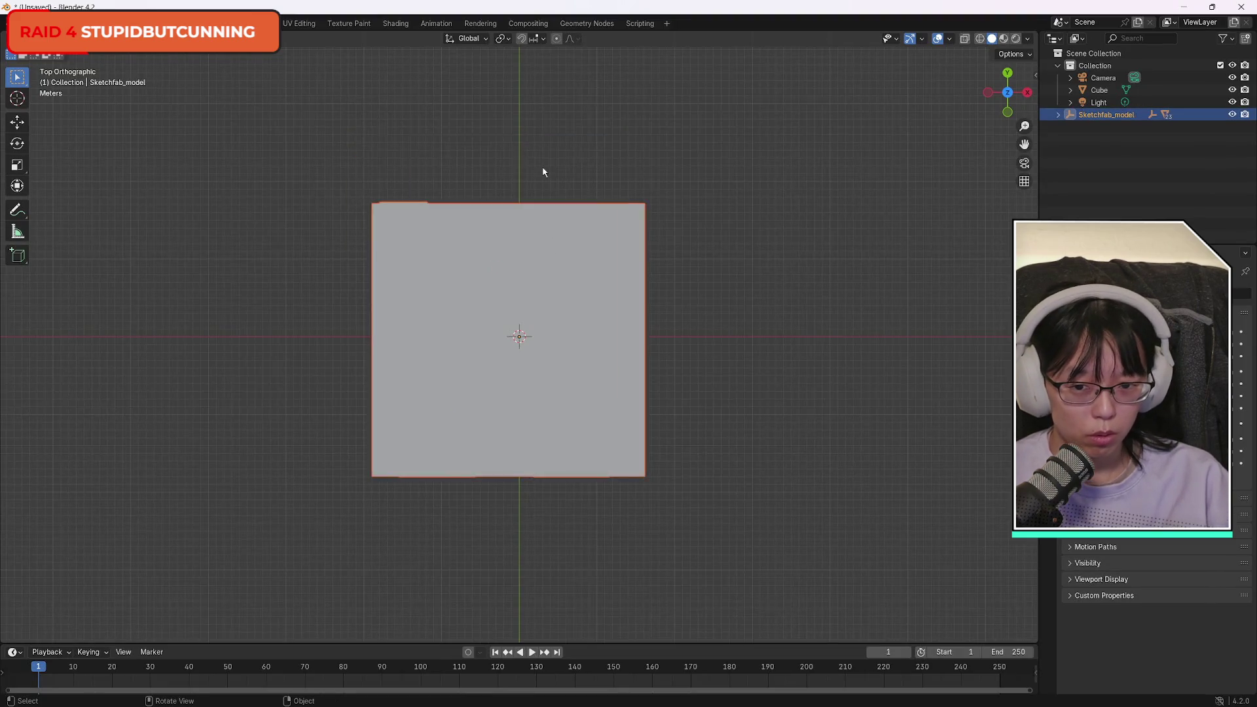
pyautogui.click(703, 387)
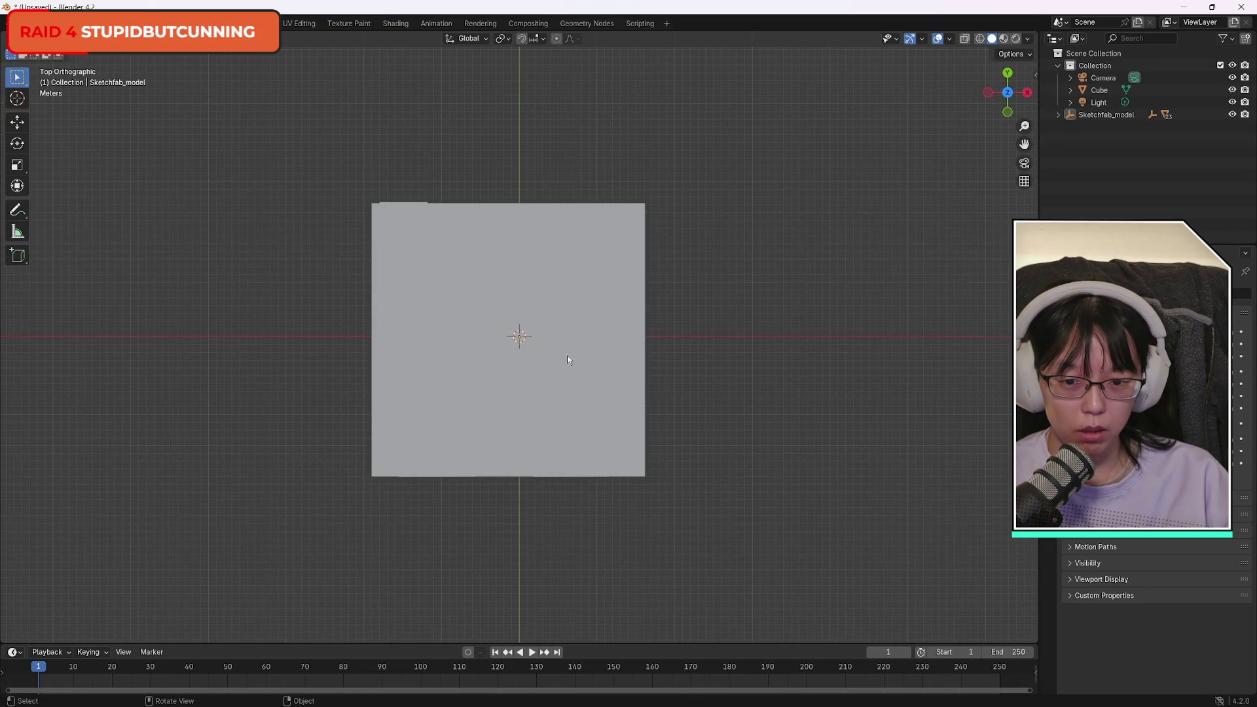
pyautogui.scroll(6, 518, 378)
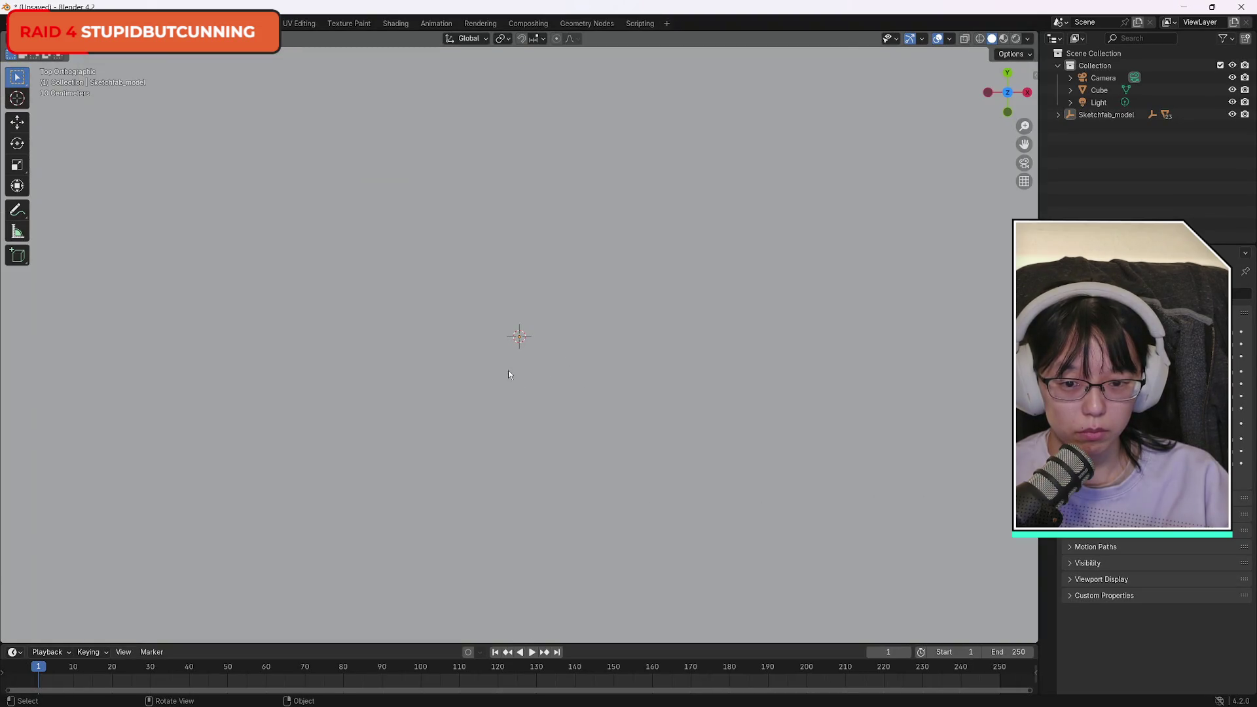
# View the classroom model from the back, then flip to look from underneath.
pyautogui.scroll(2, 514, 378)
pyautogui.scroll(2, 522, 368)
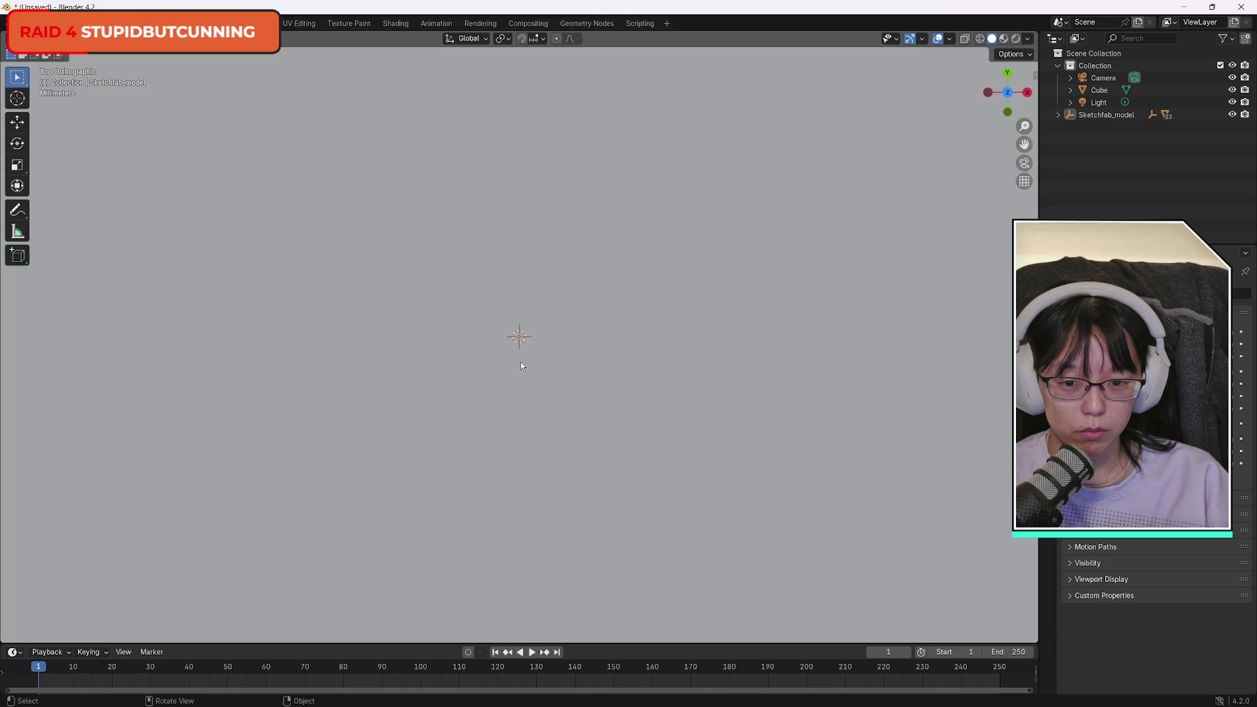
pyautogui.click(1009, 74)
pyautogui.click(1008, 111)
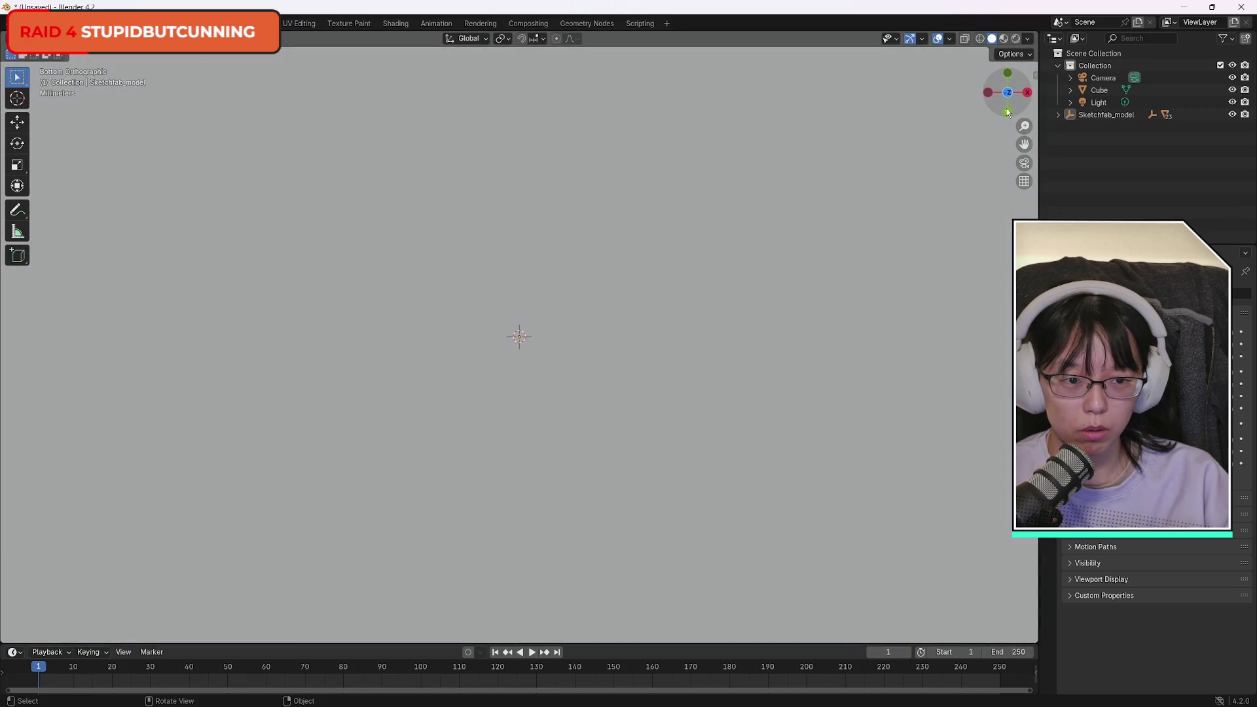
pyautogui.scroll(-8, 588, 332)
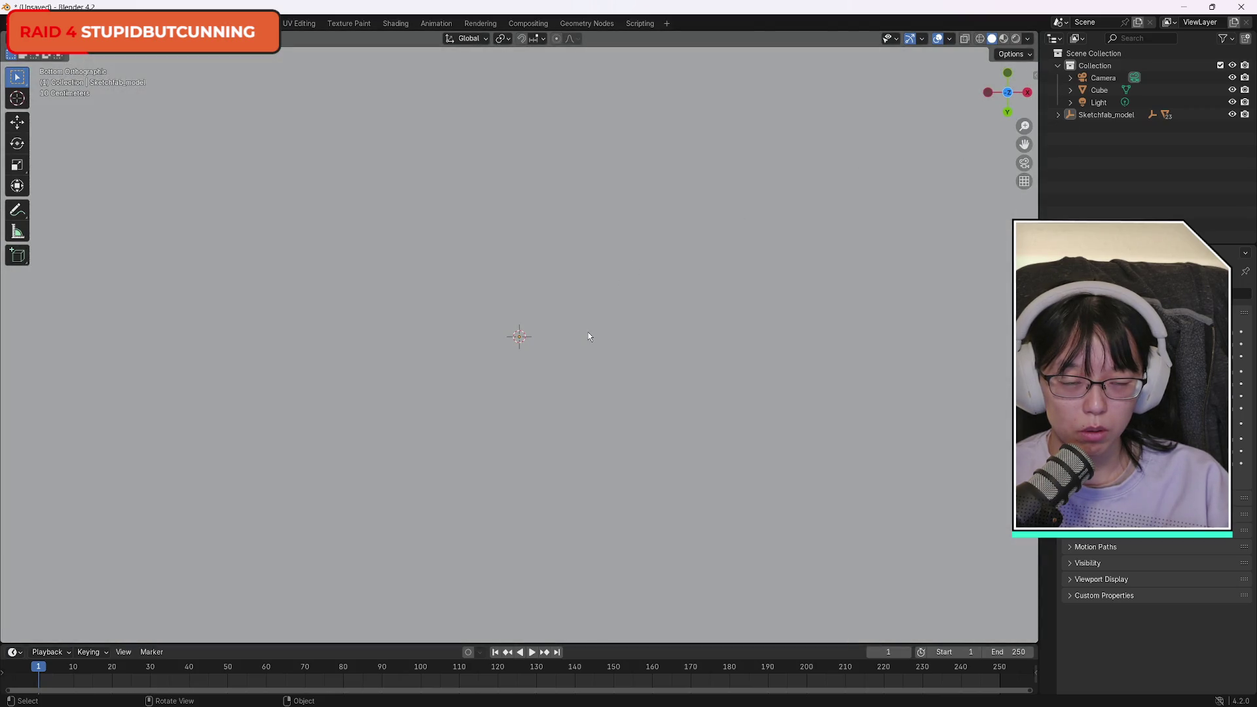
pyautogui.scroll(2, 603, 334)
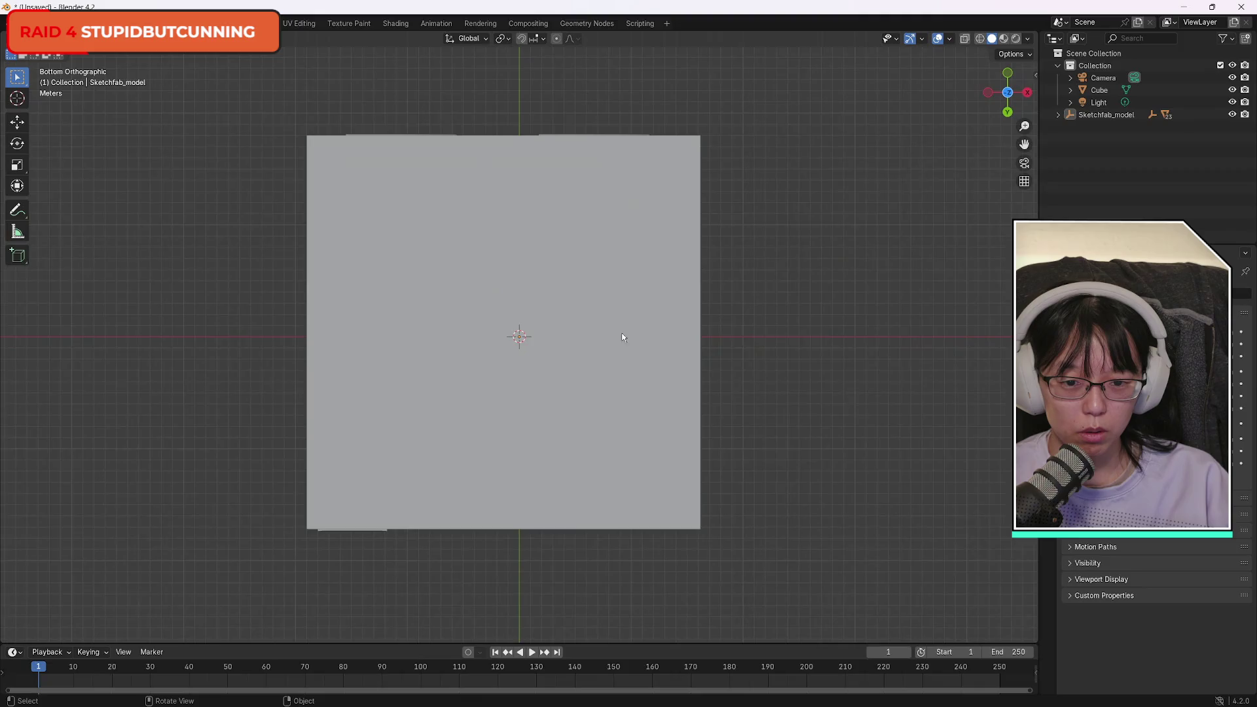
pyautogui.rightClick(741, 347)
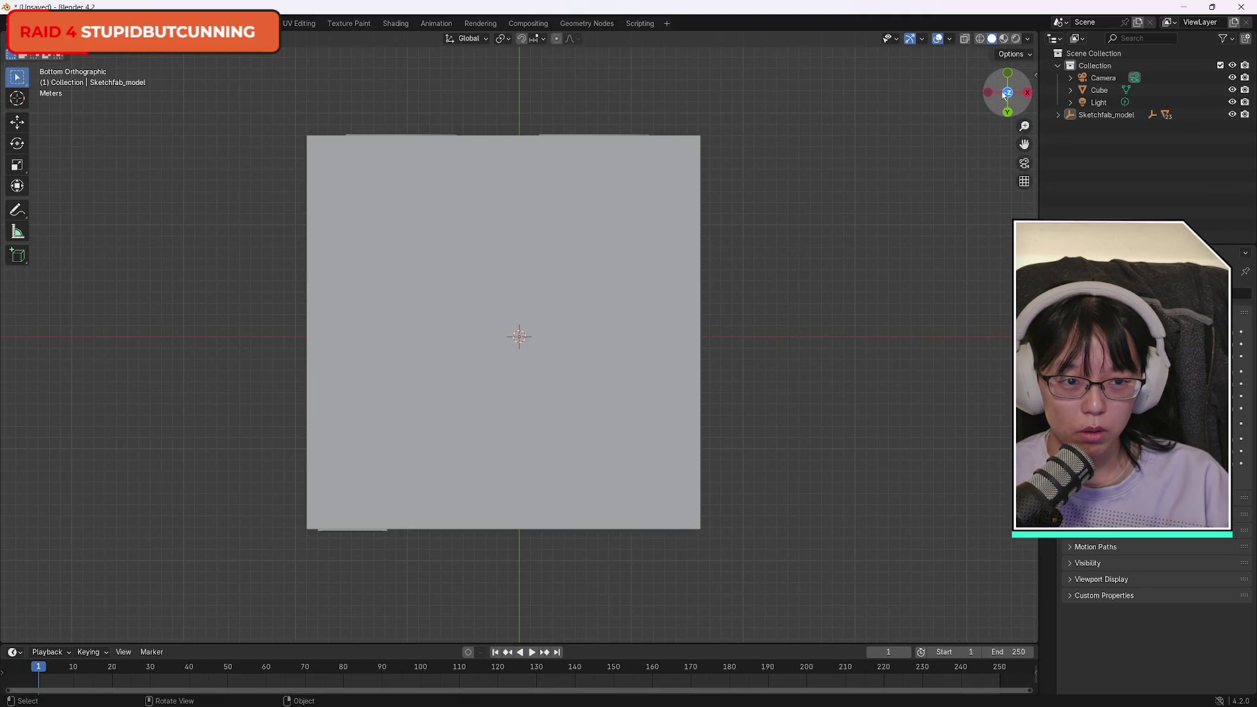
# Orbit to the side of the two-window wall and box-select the model, camera, cube and light.
pyautogui.moveTo(1005, 95)
pyautogui.mouseDown()
pyautogui.moveTo(1028, 97)
pyautogui.moveTo(1015, 72)
pyautogui.moveTo(1007, 87)
pyautogui.moveTo(1021, 95)
pyautogui.mouseUp()
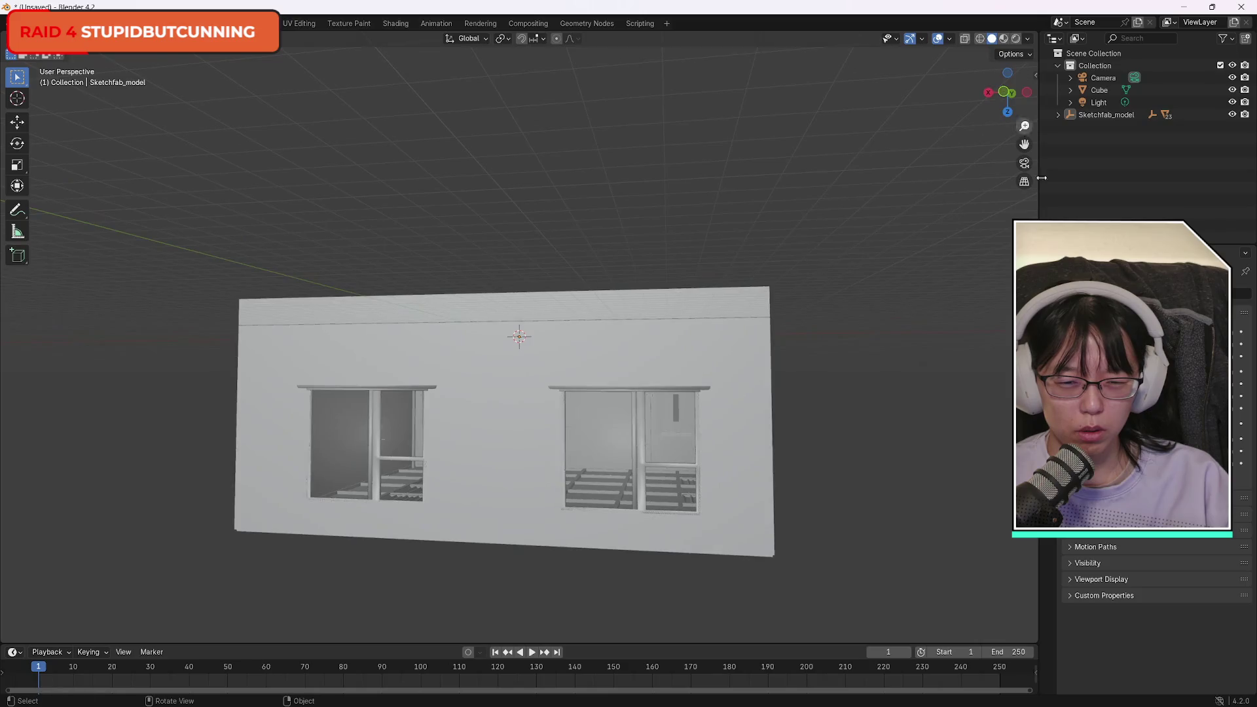
pyautogui.scroll(6, 689, 493)
pyautogui.scroll(-5, 689, 493)
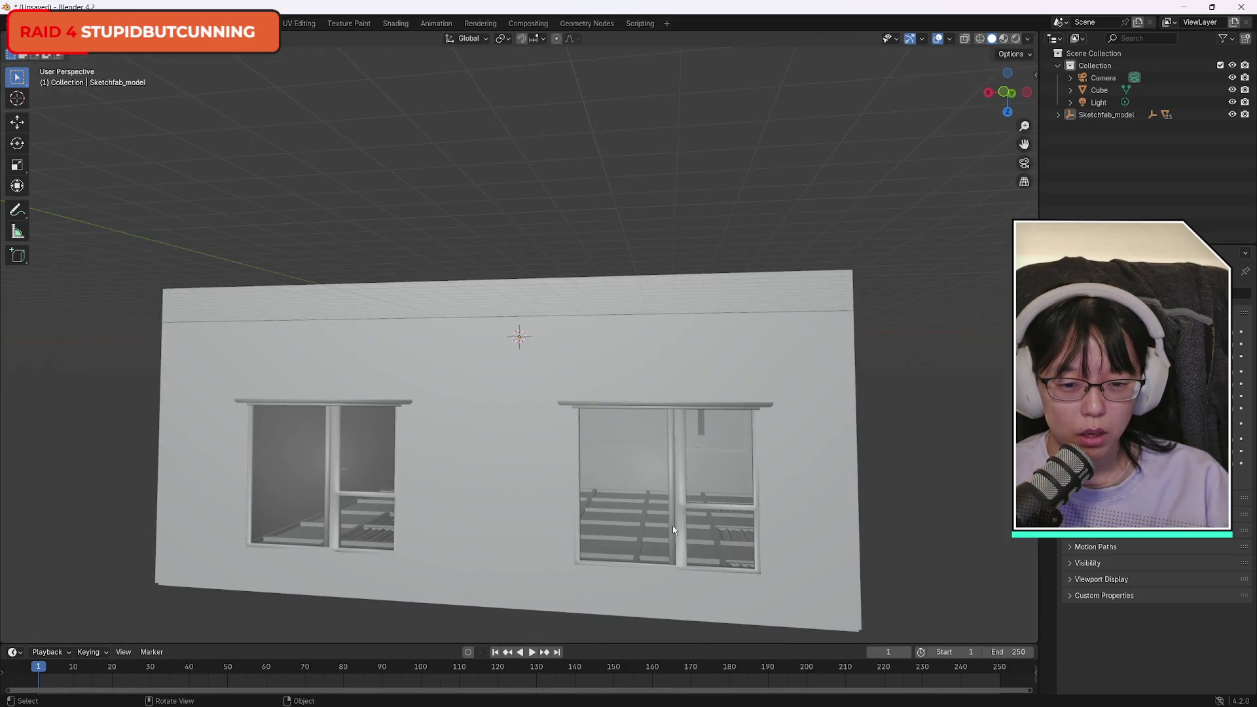
pyautogui.scroll(6, 668, 531)
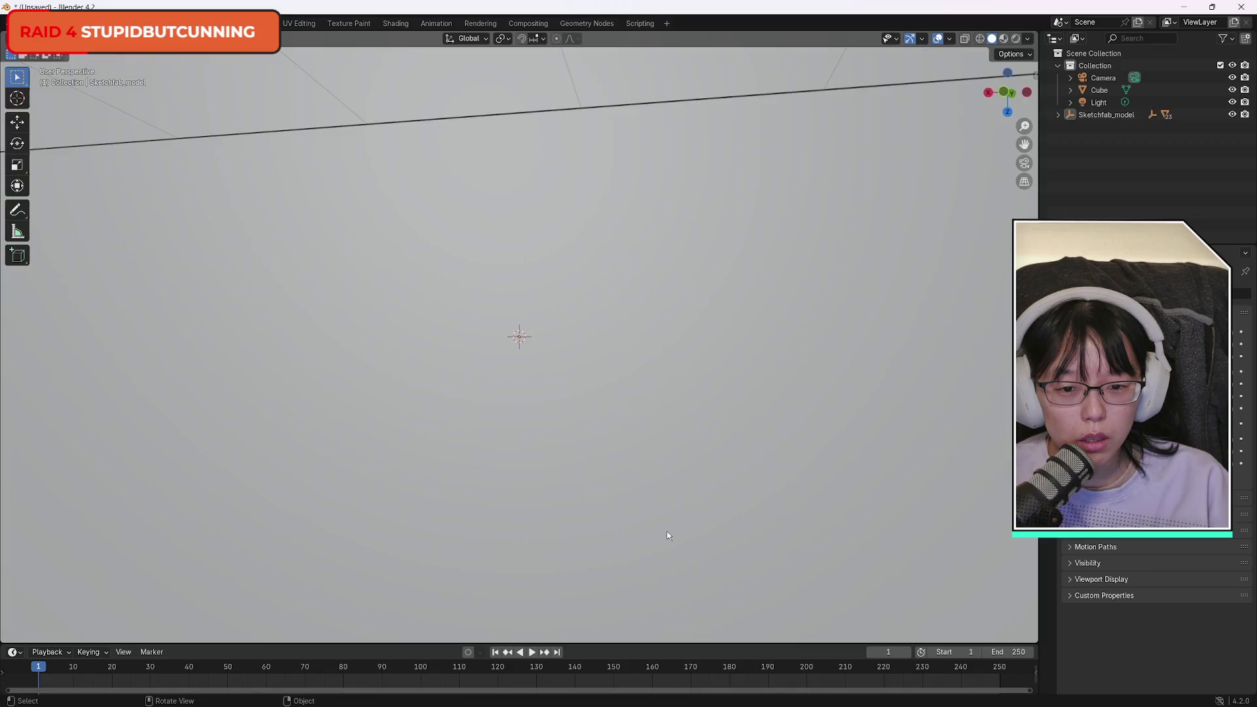
pyautogui.scroll(3, 669, 534)
pyautogui.scroll(3, 672, 535)
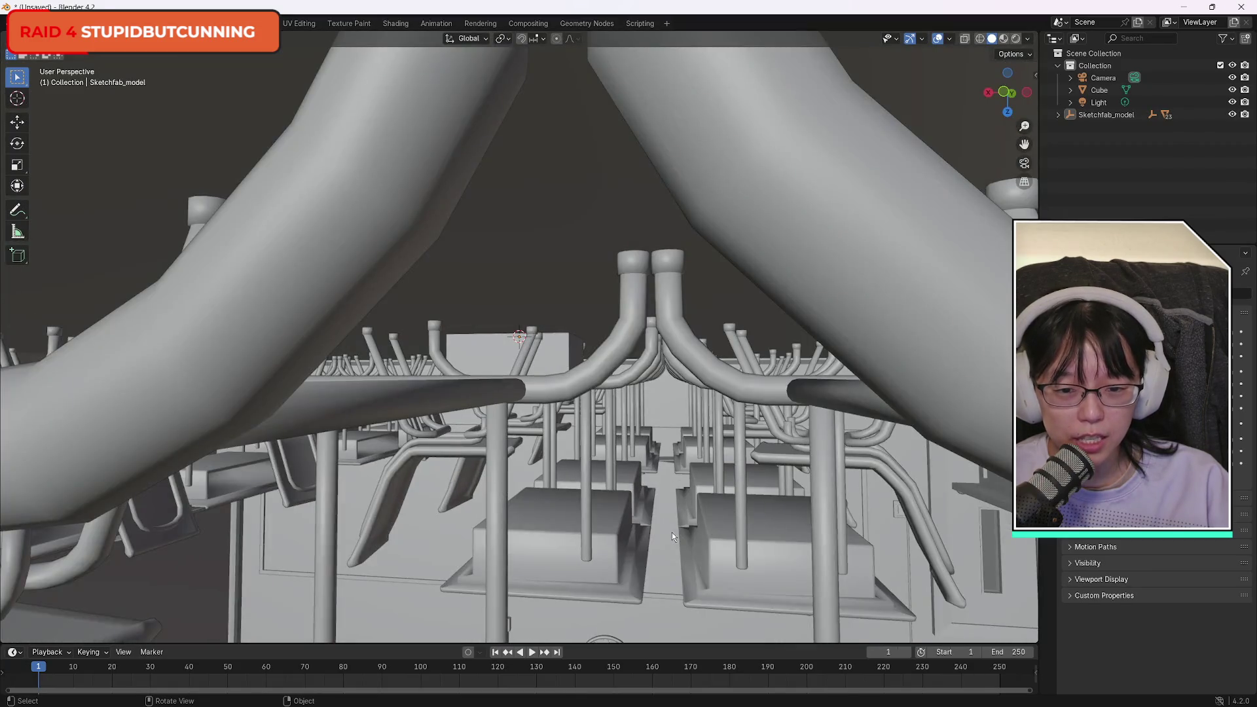
pyautogui.scroll(-10, 675, 536)
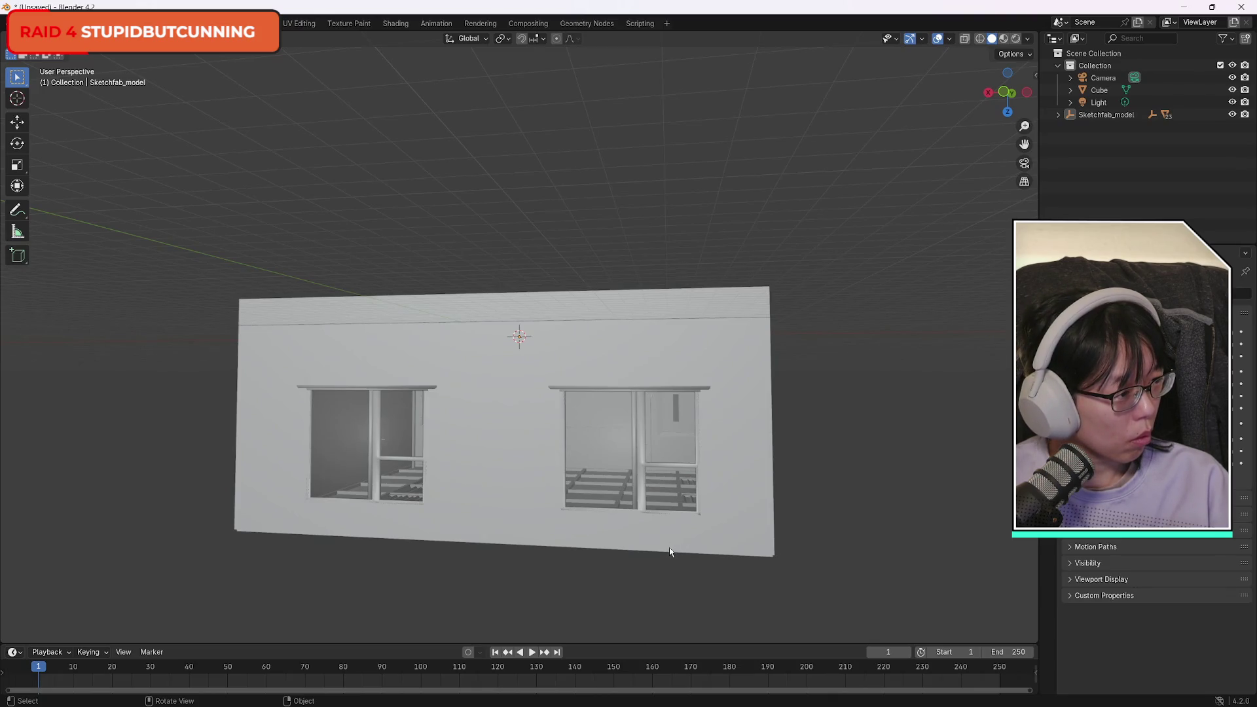
pyautogui.moveTo(195, 267)
pyautogui.mouseDown()
pyautogui.moveTo(786, 455)
pyautogui.moveTo(851, 619)
pyautogui.mouseUp()
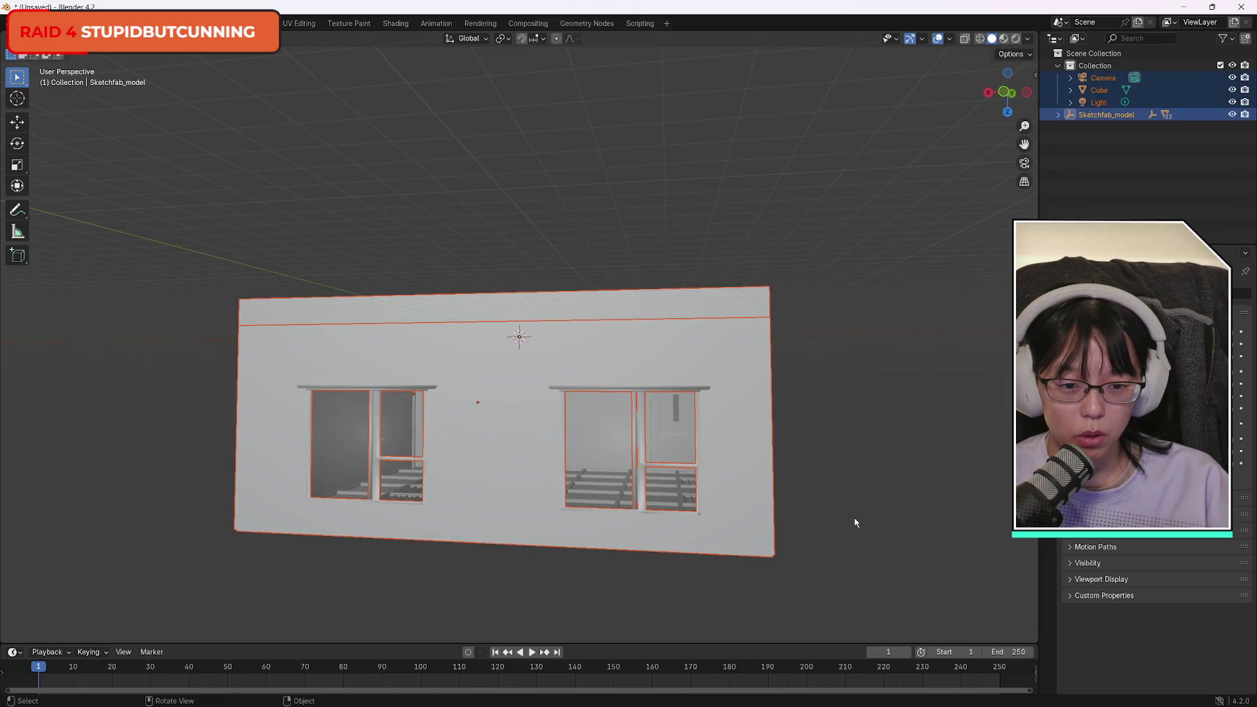
# Rotate the selected objects about -148 degrees with the Rotate tool.
pyautogui.scroll(-7, 968, 501)
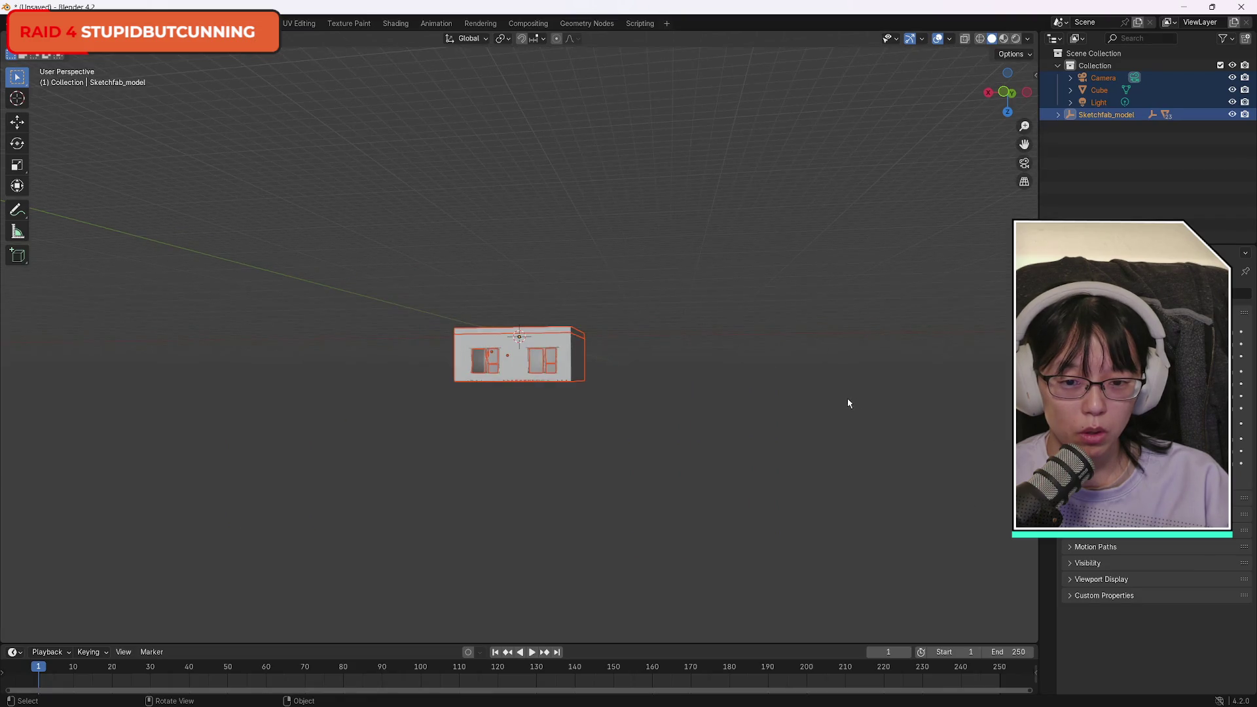
pyautogui.scroll(10, 827, 401)
pyautogui.scroll(-4, 826, 401)
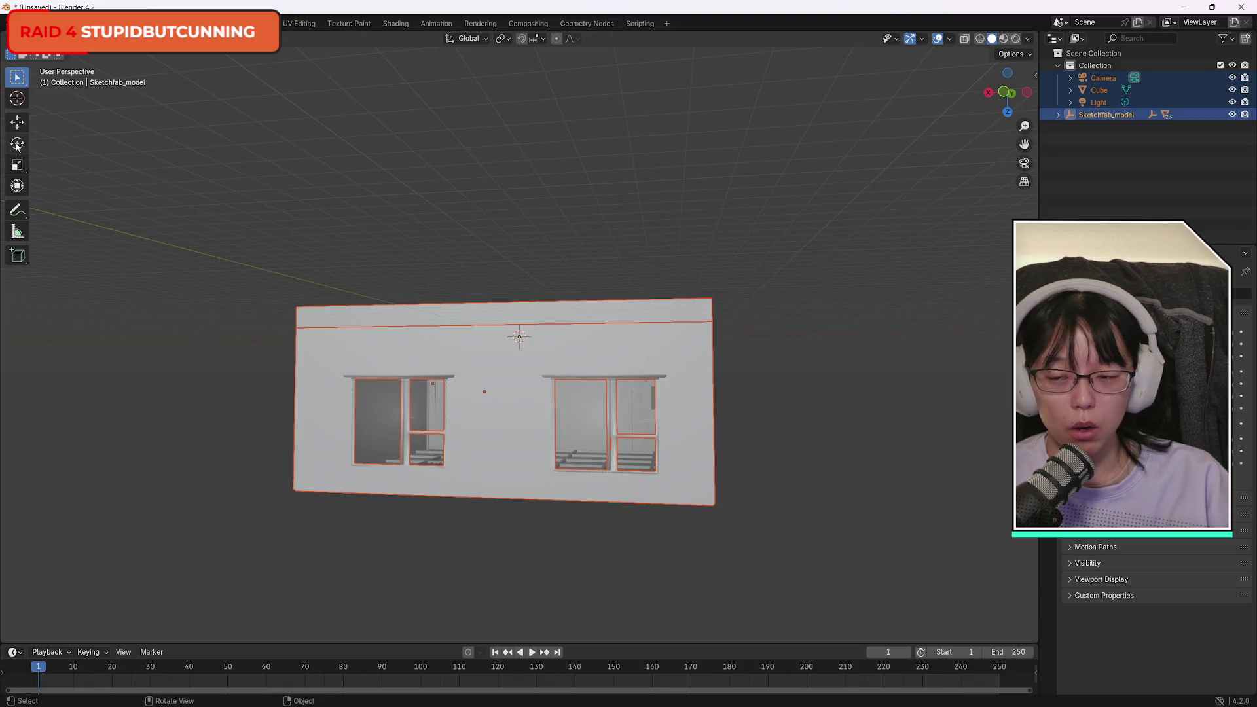
pyautogui.click(17, 143)
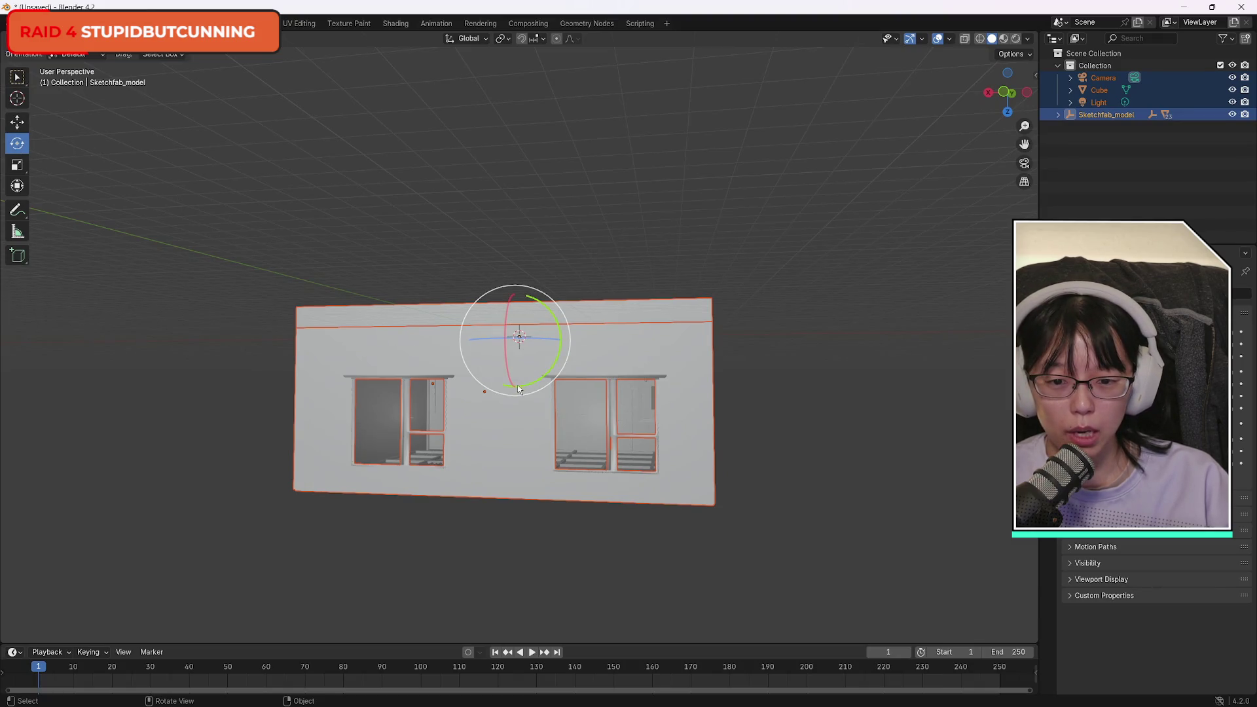
pyautogui.moveTo(516, 389)
pyautogui.mouseDown()
pyautogui.moveTo(497, 399)
pyautogui.moveTo(460, 310)
pyautogui.moveTo(464, 283)
pyautogui.moveTo(421, 286)
pyautogui.moveTo(421, 301)
pyautogui.mouseUp()
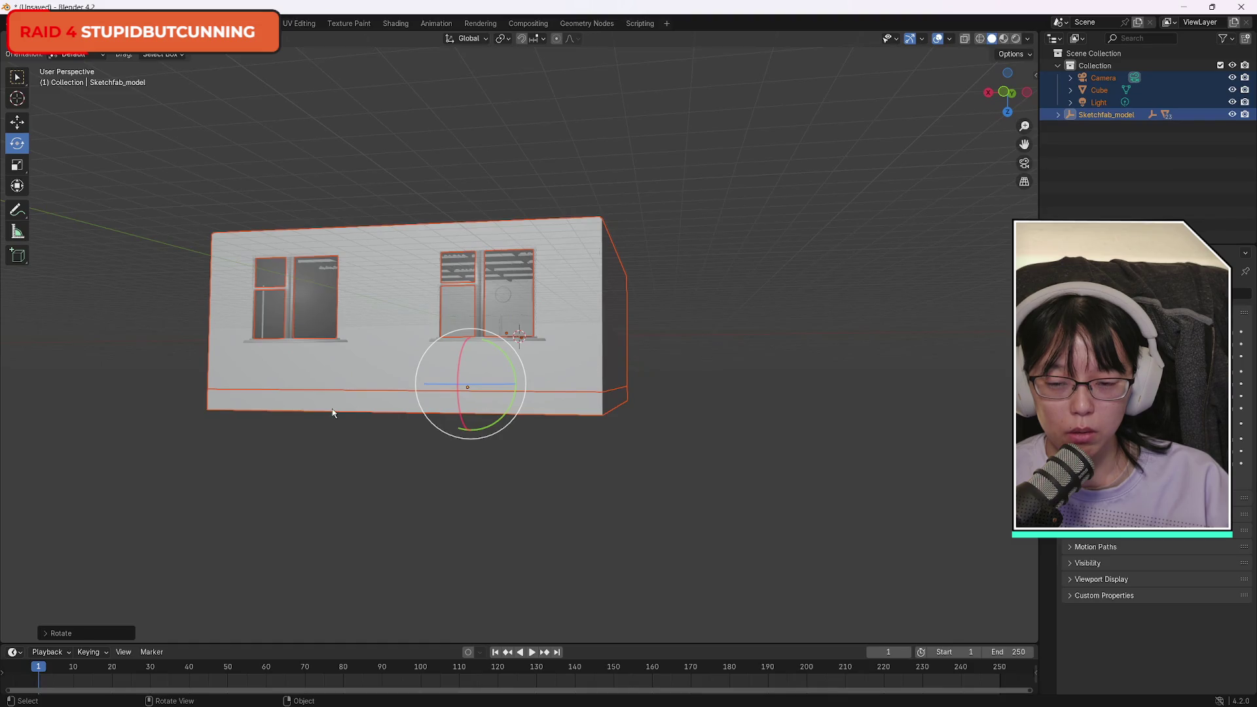
# Scale the selection to about 0.537 with S, then deselect the house.
pyautogui.moveTo(1009, 92); pyautogui.dragTo(829, 139)
pyautogui.press('s')
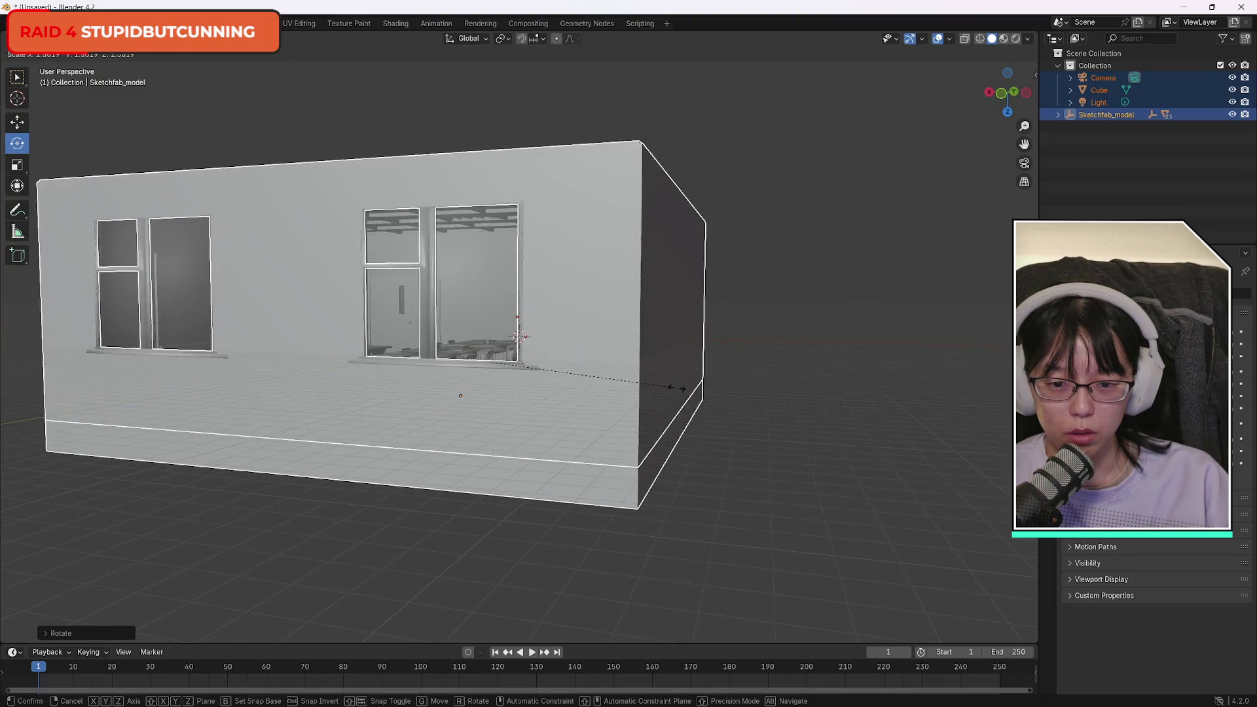
pyautogui.click(677, 389)
pyautogui.click(351, 537)
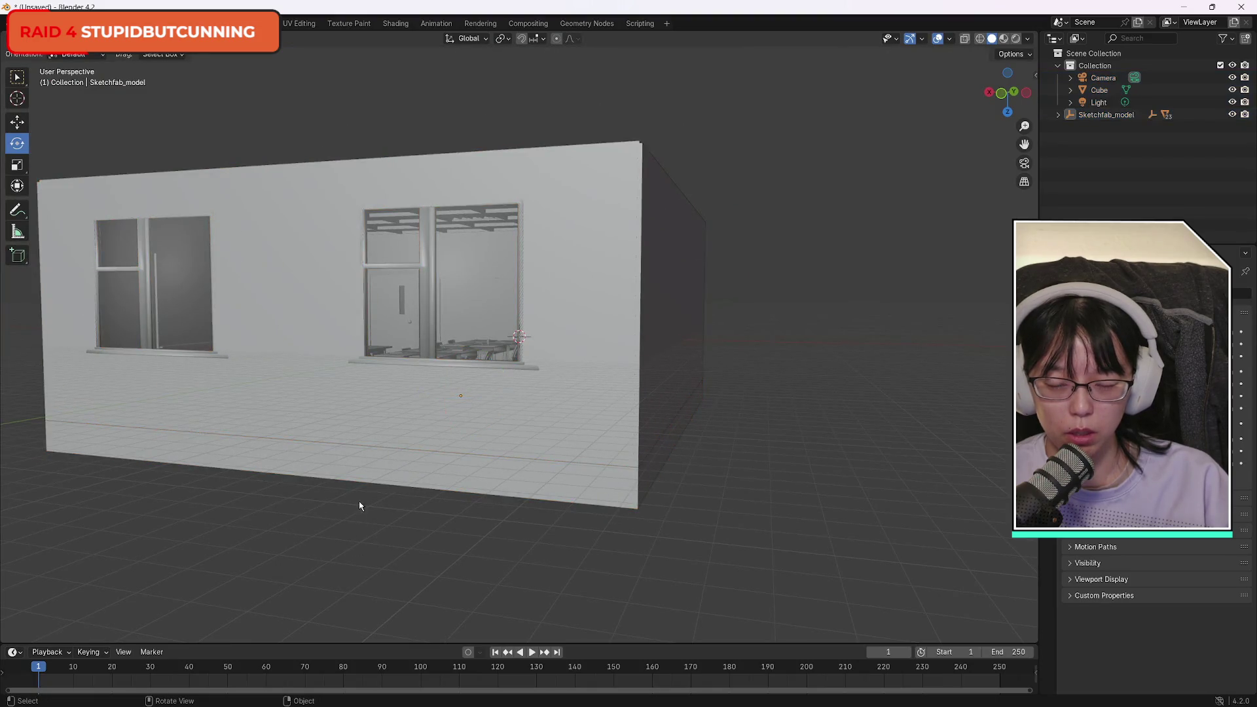
pyautogui.click(257, 334)
pyautogui.click(851, 408)
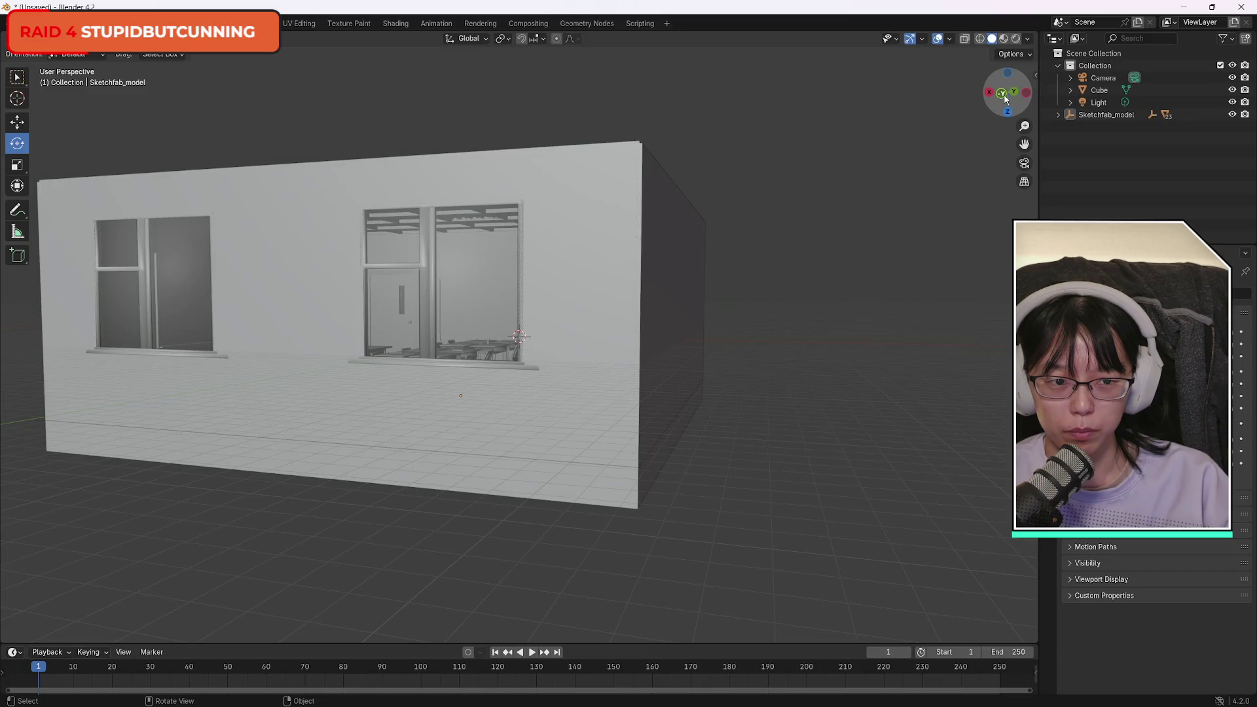
# Select Object_23 with the whiteboard, then undo back to the scene's previous transform.
pyautogui.moveTo(1008, 92); pyautogui.dragTo(649, 181)
pyautogui.scroll(-5, 414, 333)
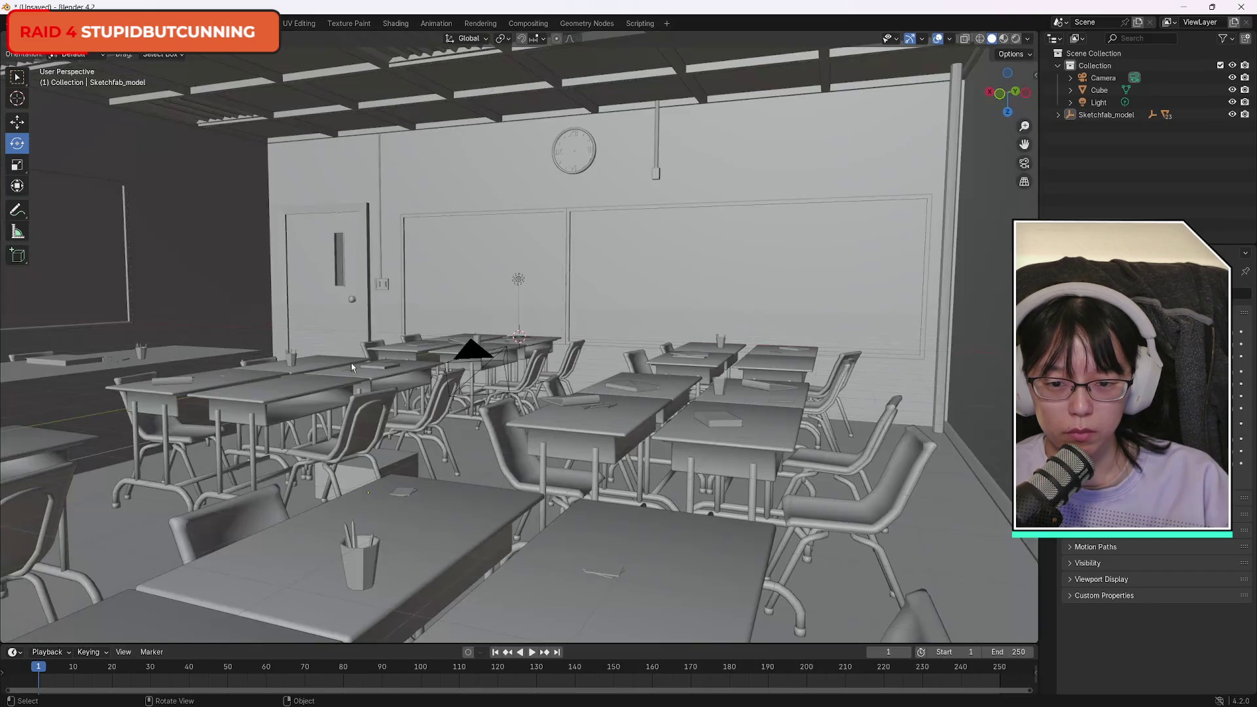
pyautogui.click(504, 270)
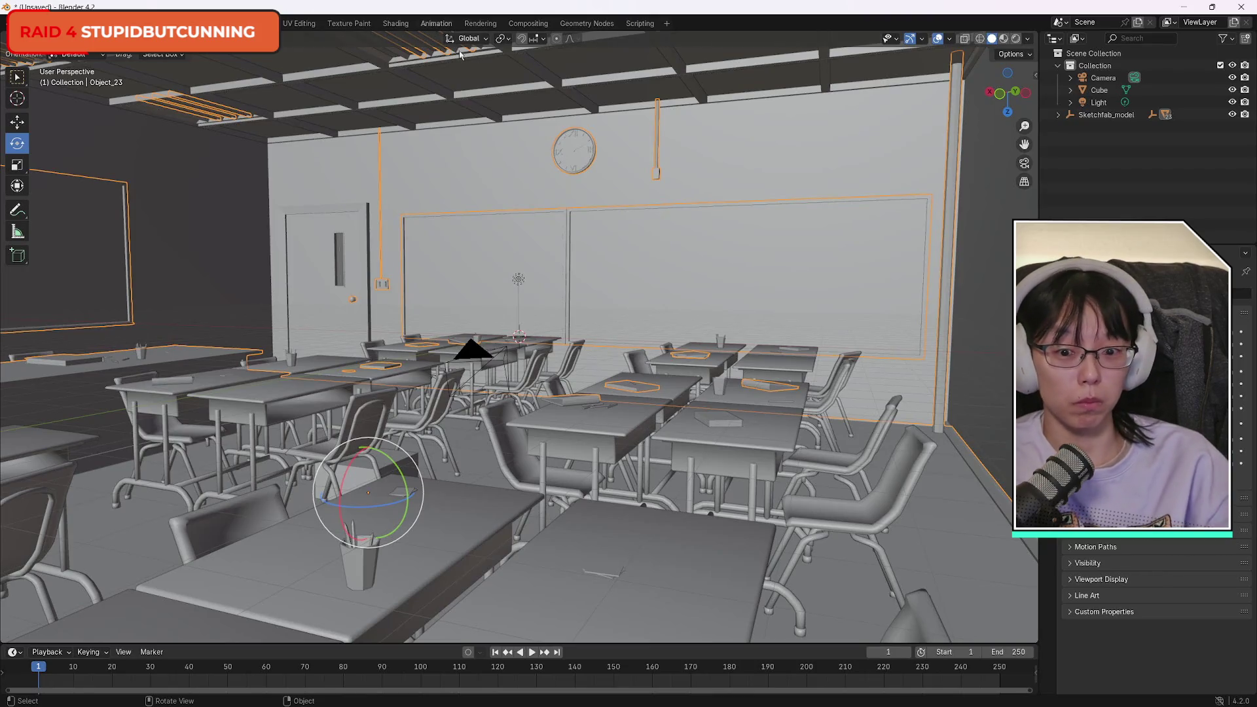
pyautogui.hotkey('ctrl', 'z')
pyautogui.hotkey('ctrl', 'shift', 'z')
pyautogui.hotkey('ctrl', 'z')
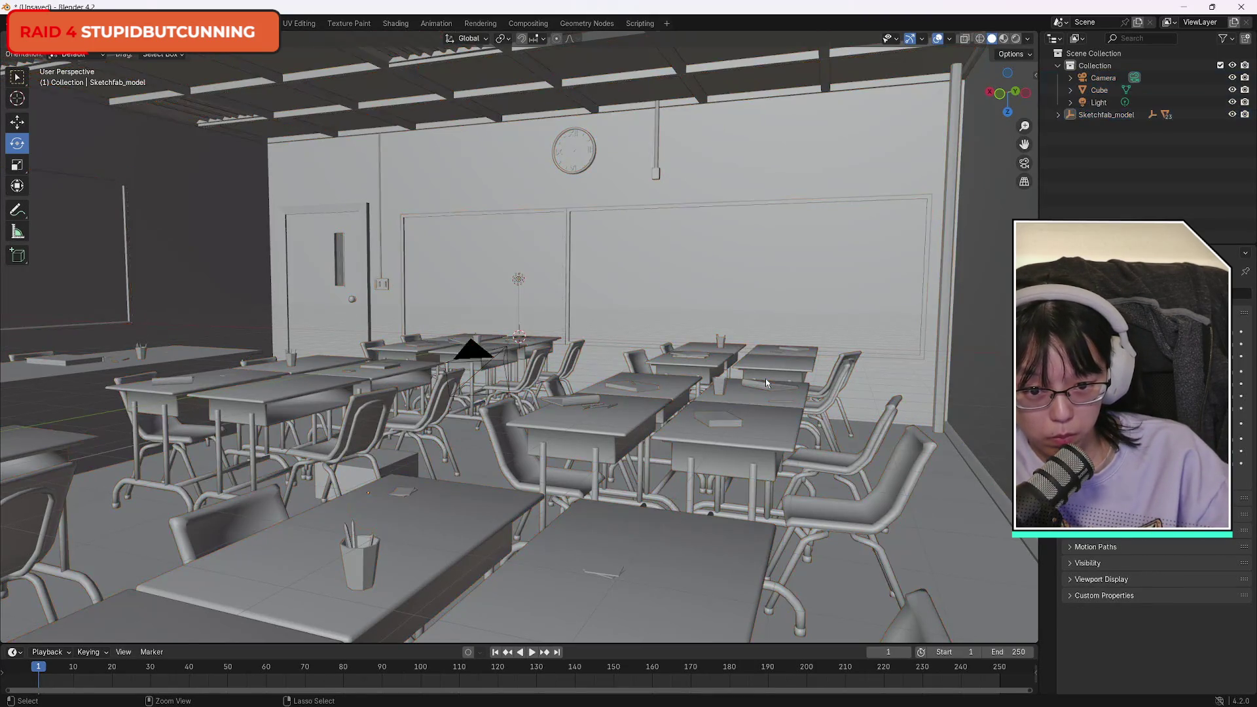
pyautogui.hotkey('ctrl', 'shift', 'z')
pyautogui.hotkey('ctrl', 'shift', 'z')
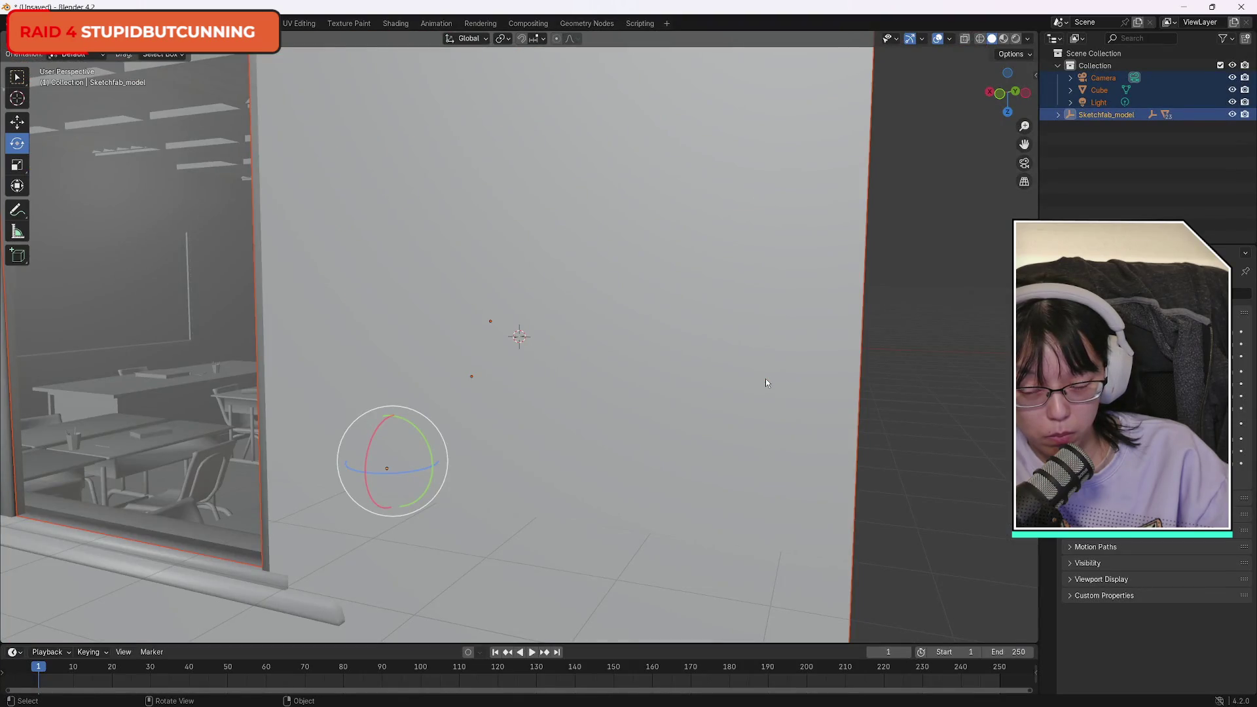
pyautogui.hotkey('ctrl', 'z')
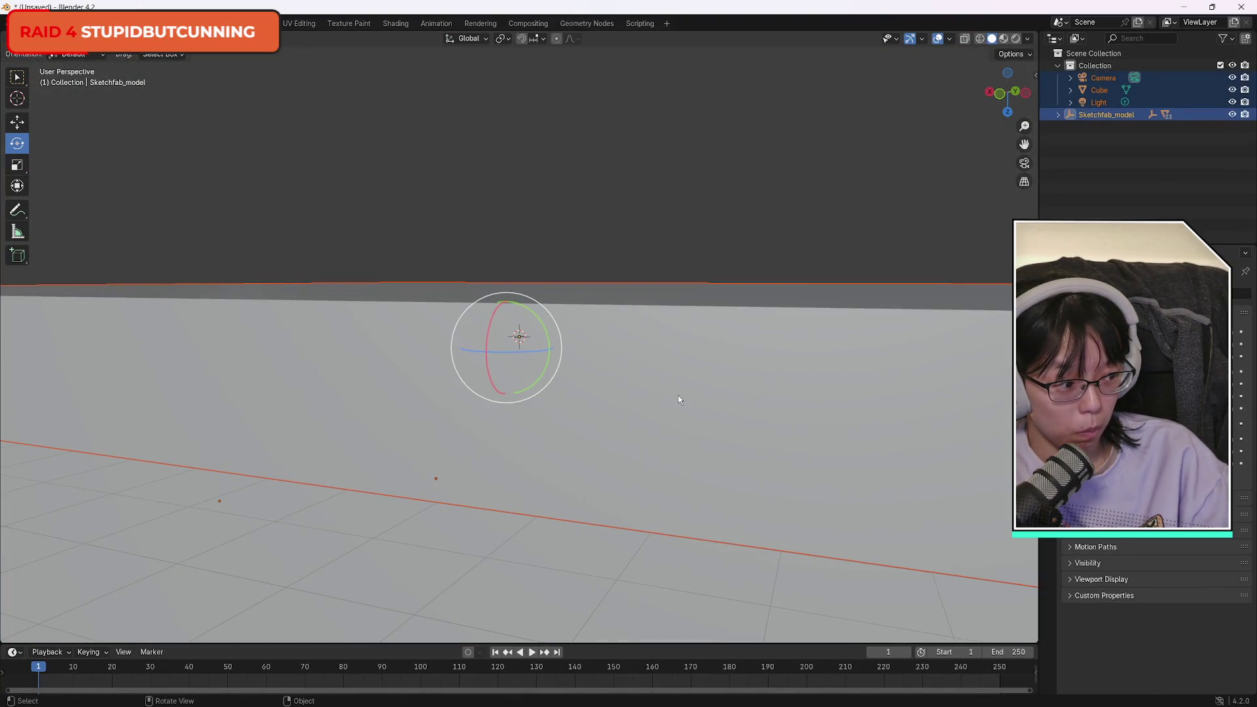
# Deselect all objects and orbit and zoom around the room.
pyautogui.click(773, 186)
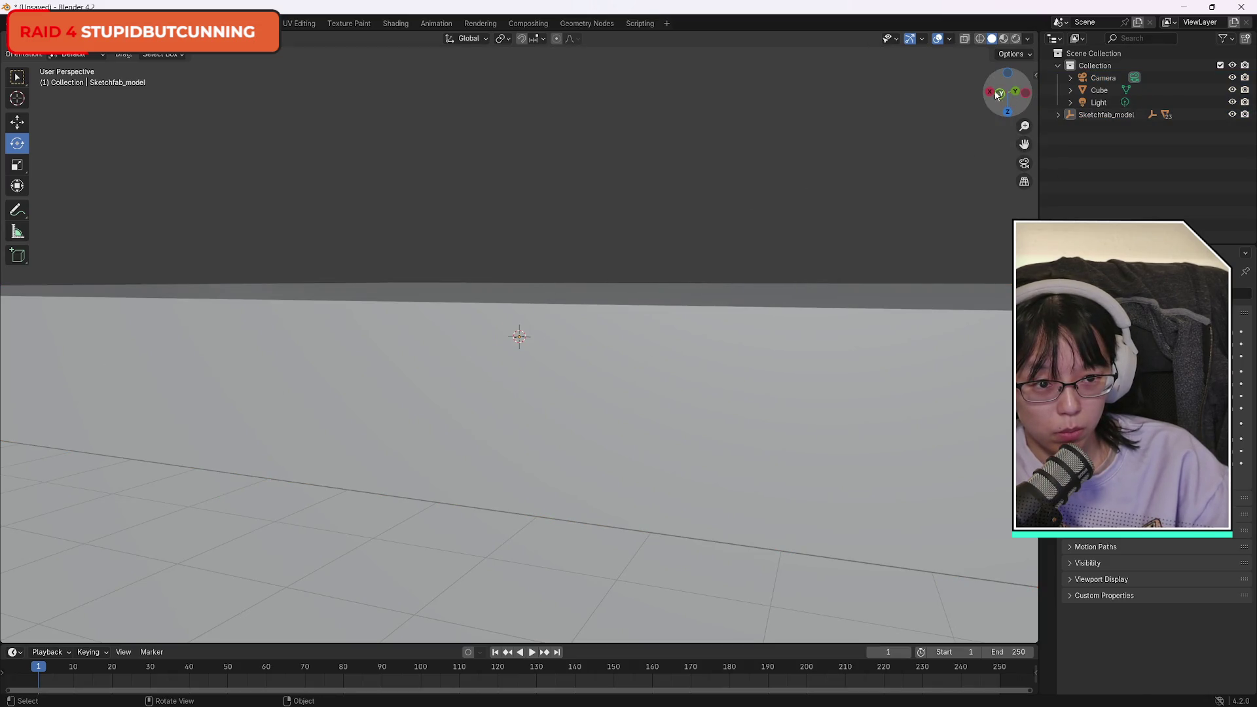
pyautogui.moveTo(999, 97); pyautogui.dragTo(1002, 138)
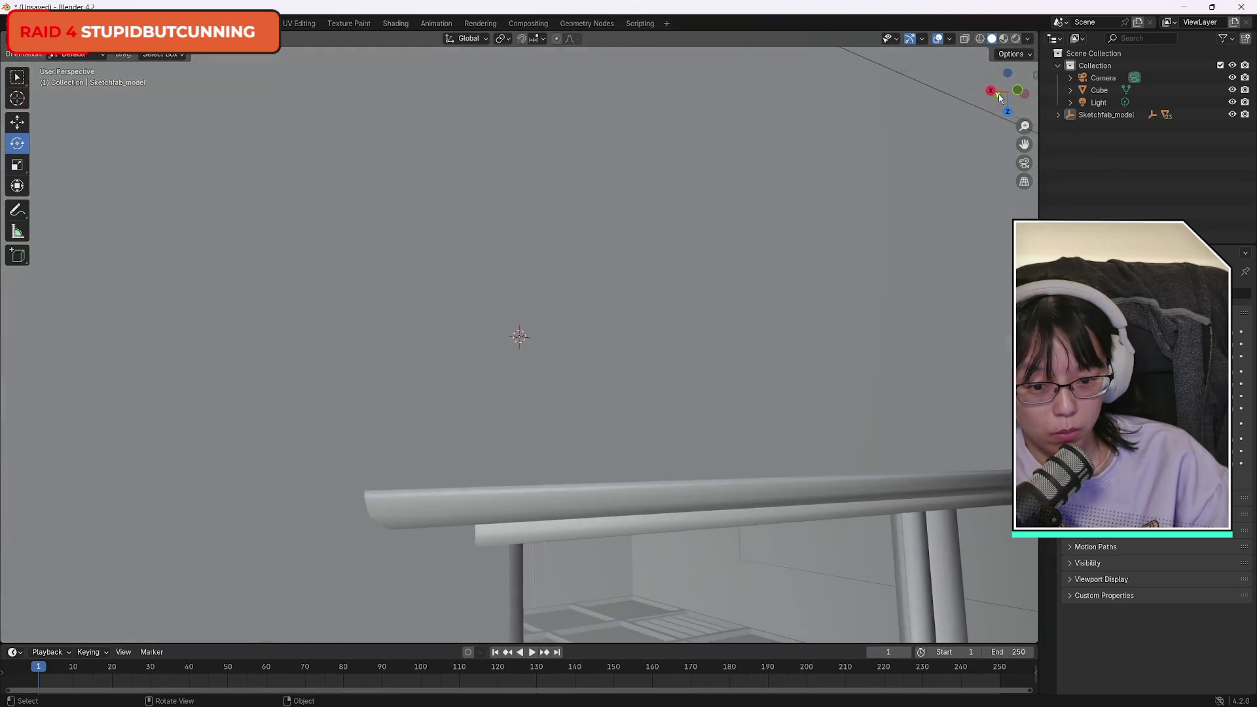
pyautogui.scroll(-5, 601, 473)
pyautogui.scroll(5, 614, 518)
pyautogui.scroll(-5, 622, 550)
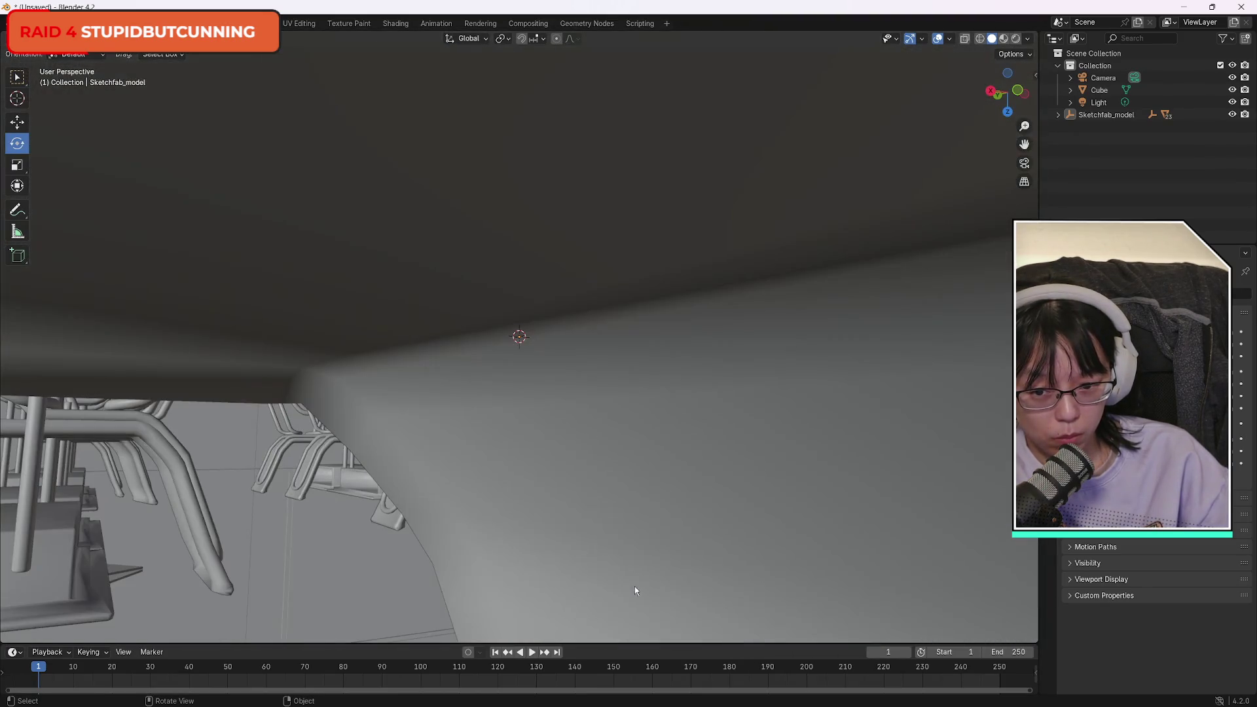
pyautogui.scroll(5, 632, 593)
pyautogui.scroll(5, 609, 622)
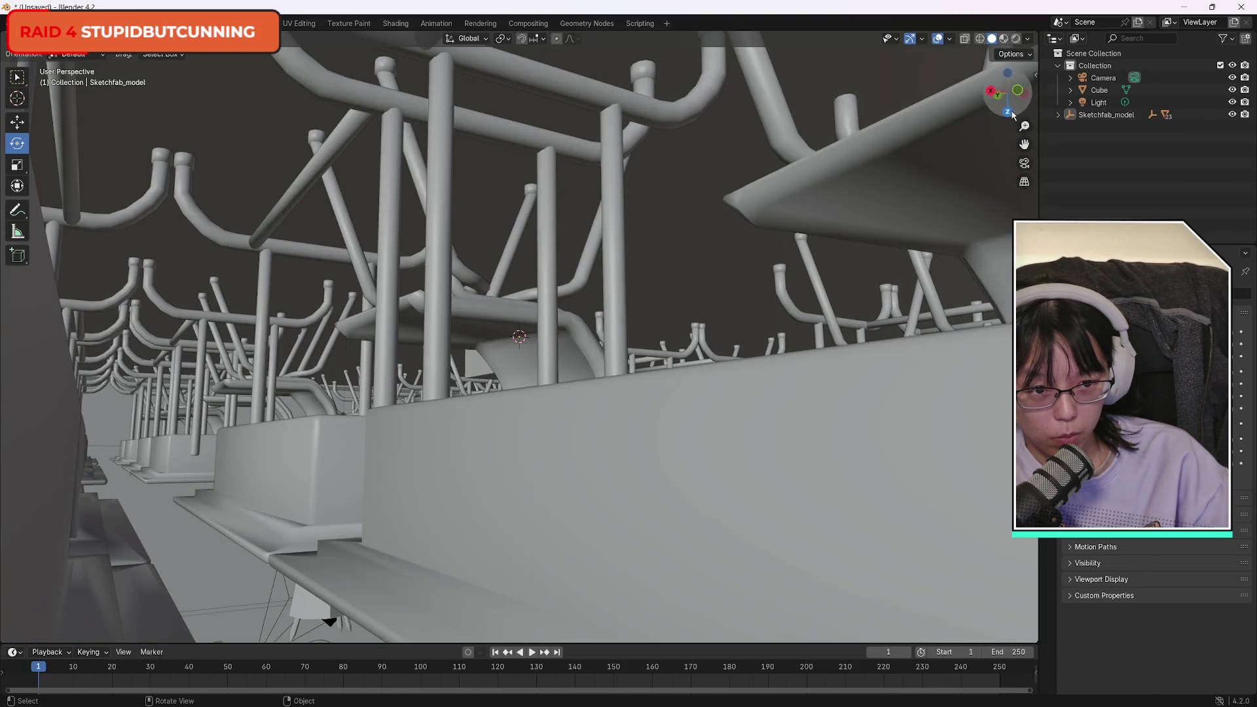
# Orbit and zoom until the flipped chairs and tables are seen from below.
pyautogui.moveTo(1008, 91)
pyautogui.mouseDown()
pyautogui.moveTo(1002, 111)
pyautogui.moveTo(647, 286)
pyautogui.mouseUp()
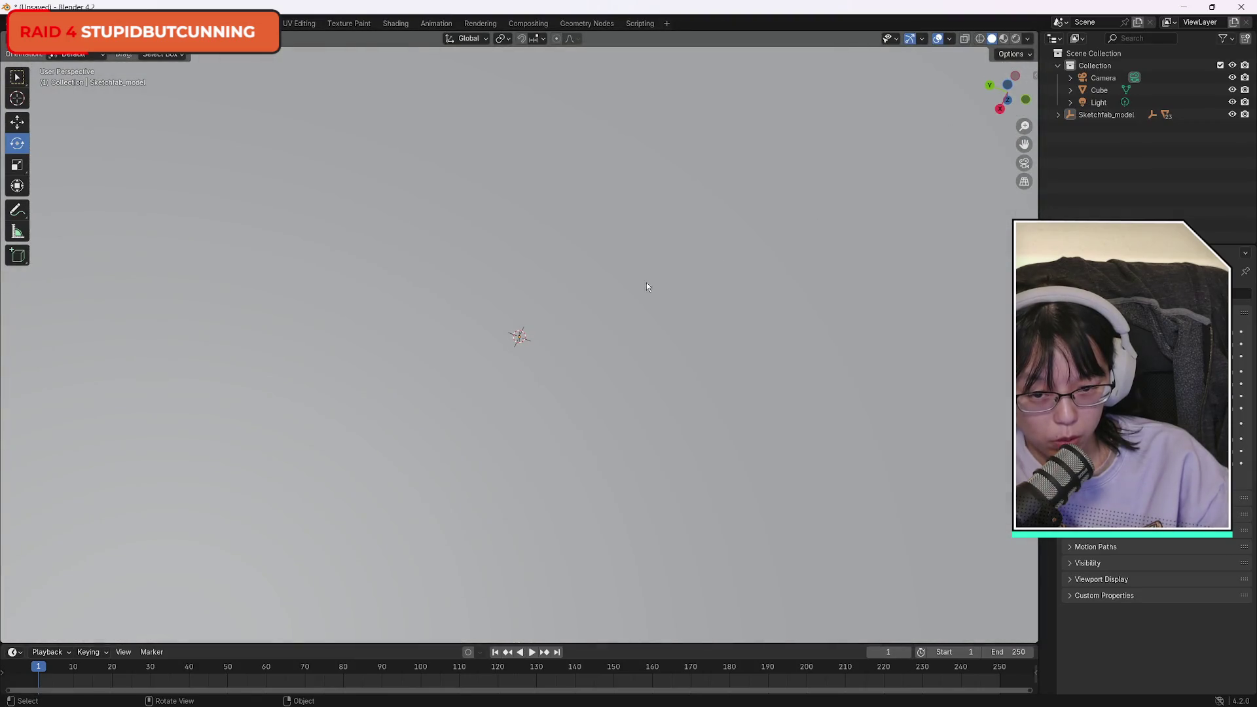
pyautogui.moveTo(1009, 82); pyautogui.dragTo(1005, 97)
pyautogui.scroll(-4, 722, 351)
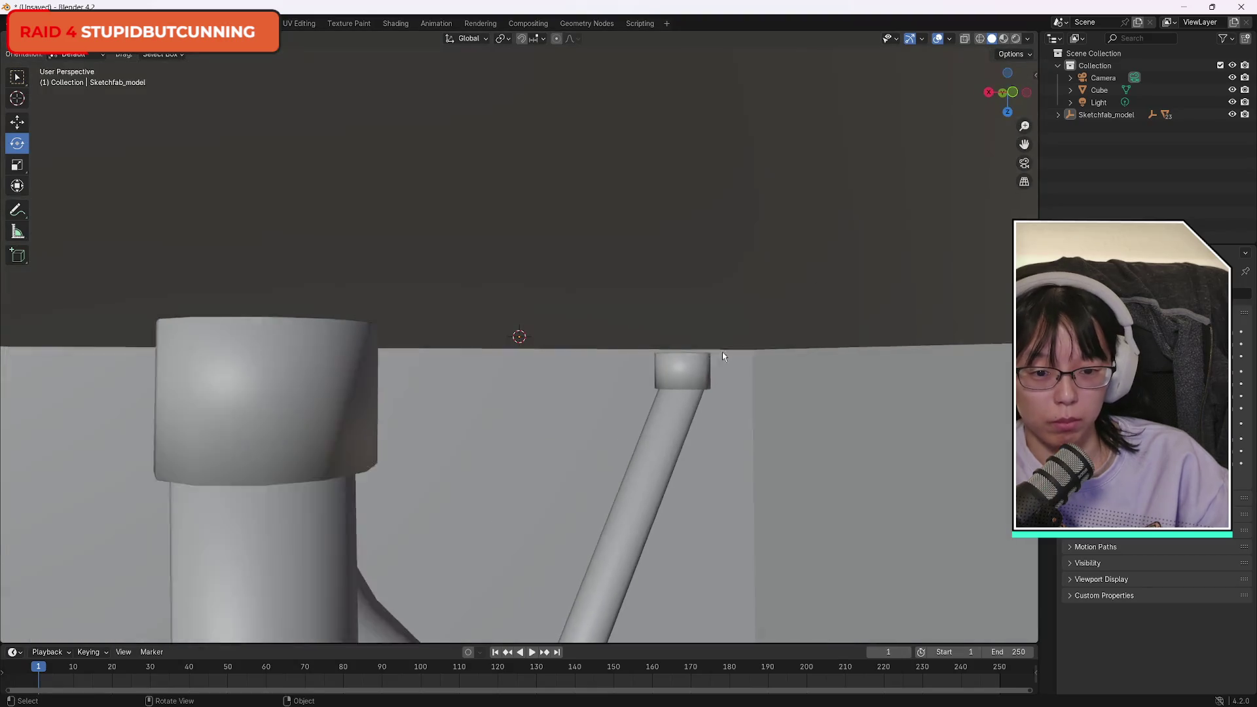
pyautogui.scroll(3, 692, 511)
pyautogui.scroll(-3, 690, 509)
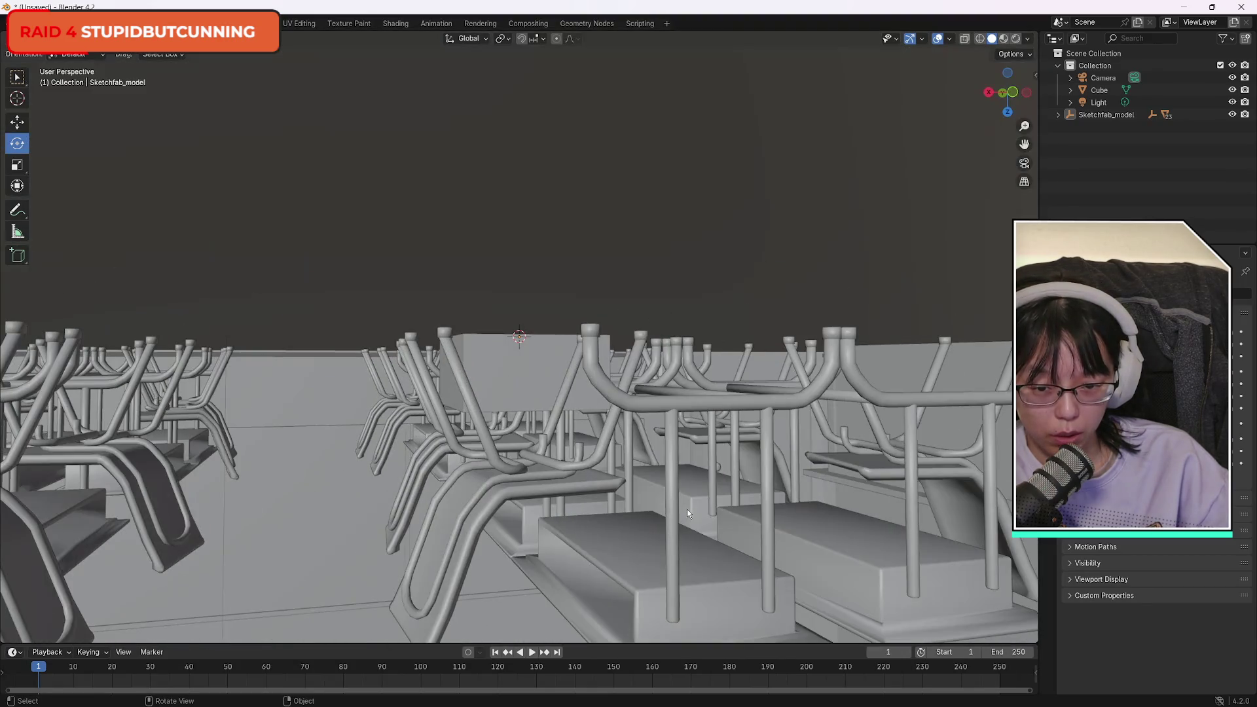
pyautogui.scroll(5, 694, 512)
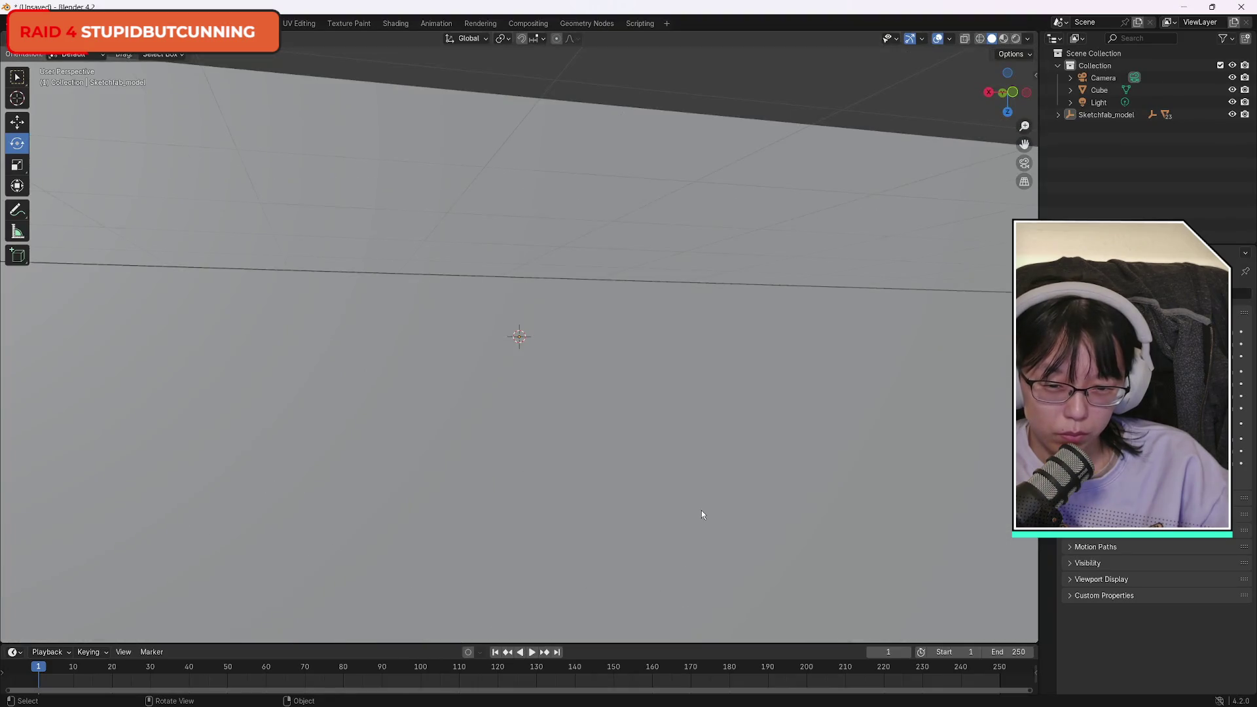
pyautogui.scroll(-3, 702, 510)
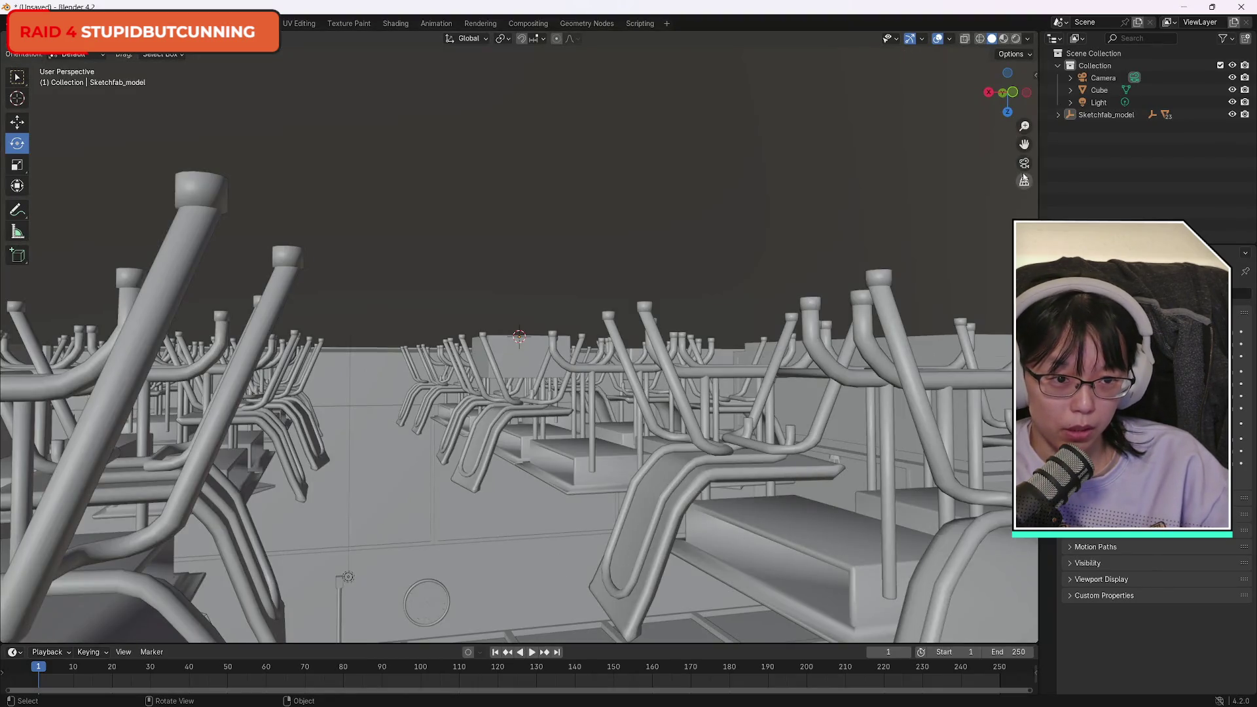
pyautogui.moveTo(1007, 92)
pyautogui.mouseDown()
pyautogui.moveTo(1015, 56)
pyautogui.moveTo(930, 84)
pyautogui.moveTo(1010, 115)
pyautogui.mouseUp()
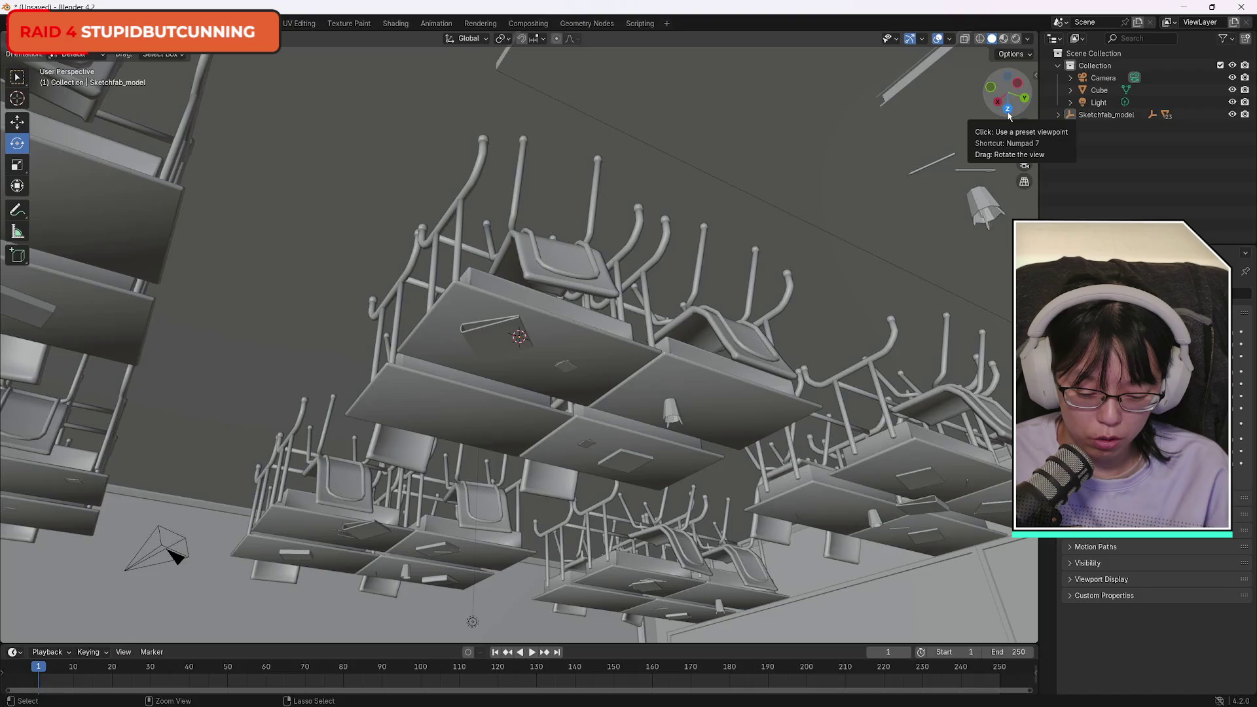
# Make Object_24 active, orbit lower toward the chairs, then pick the camera.
pyautogui.press('w')
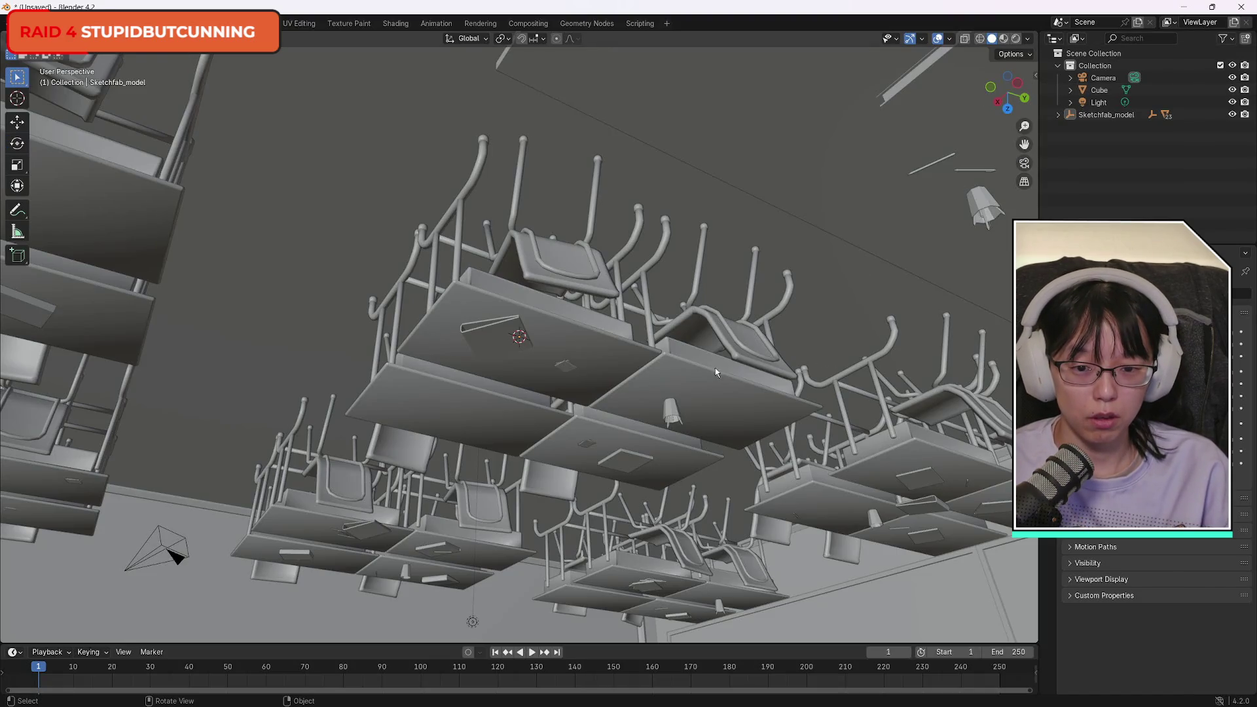
pyautogui.rightClick(827, 343)
pyautogui.click(826, 342)
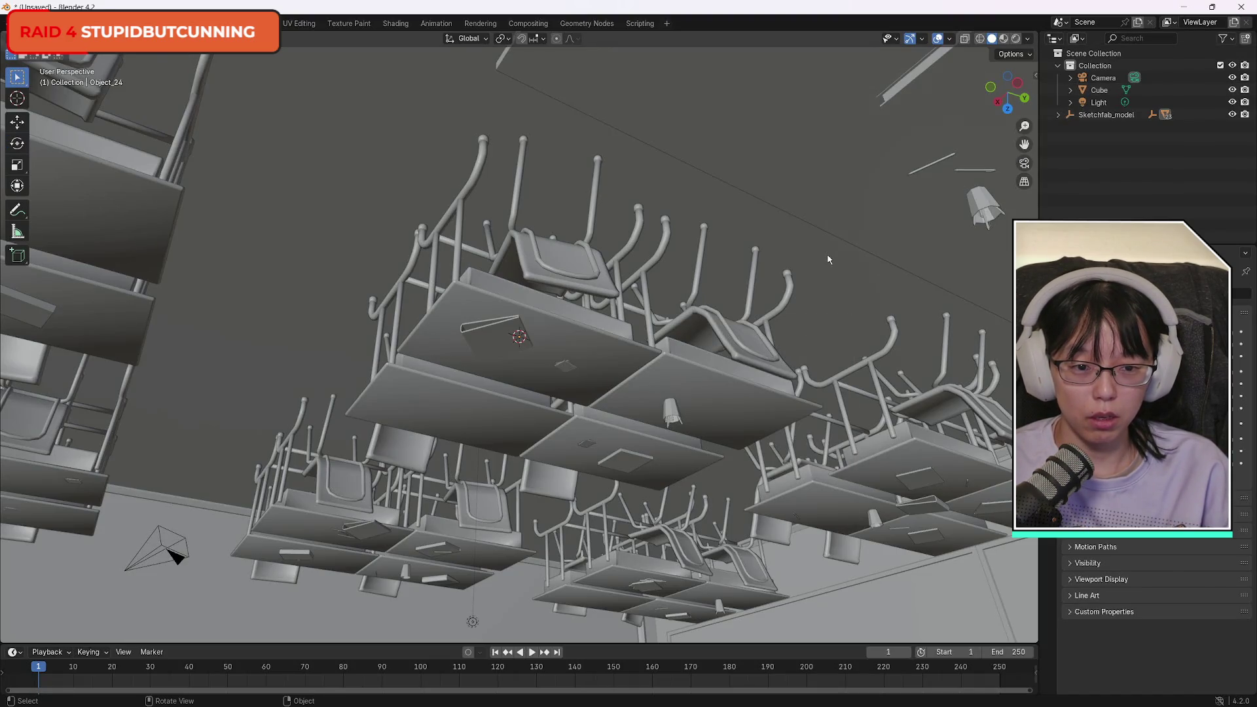
pyautogui.moveTo(1013, 83)
pyautogui.mouseDown()
pyautogui.moveTo(979, 182)
pyautogui.moveTo(1015, 86)
pyautogui.mouseUp()
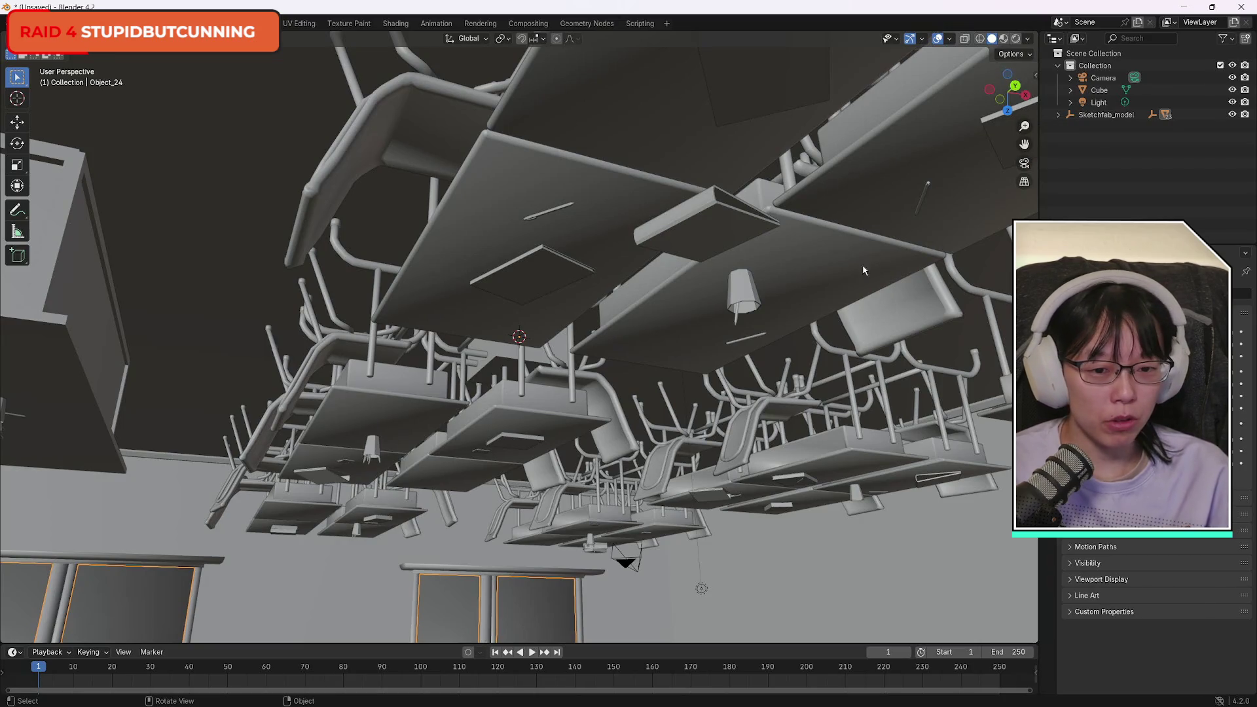
pyautogui.click(625, 557)
# Alternate between selecting every object and only Object_24.
pyautogui.press('a')
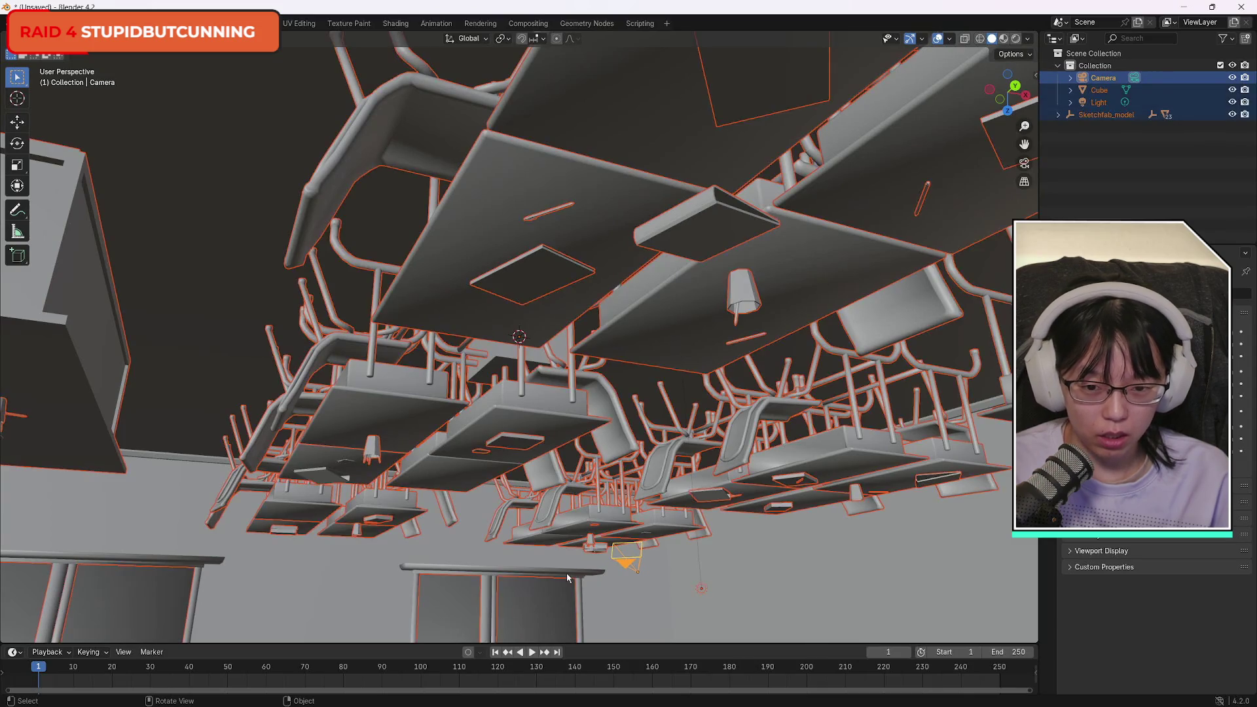
pyautogui.click(212, 305)
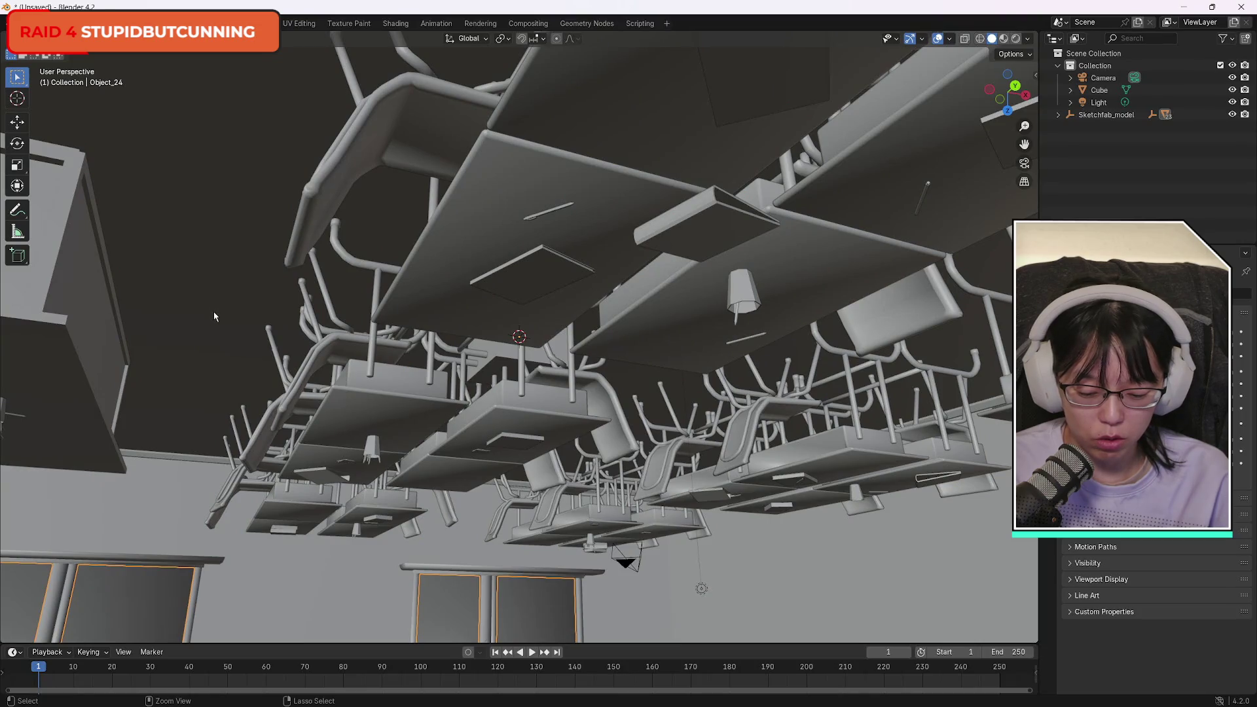
pyautogui.press('a')
pyautogui.click(226, 390)
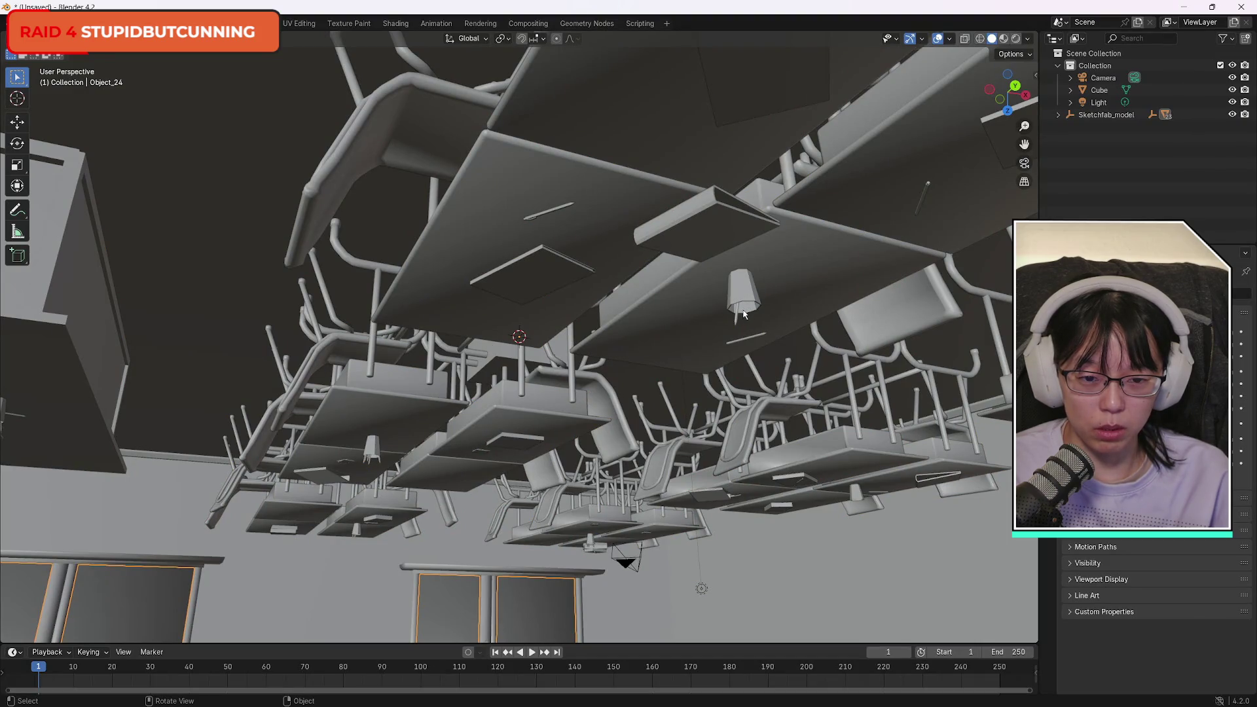
# Select desk pair Object_16 and open its object actions menu.
pyautogui.click(747, 342)
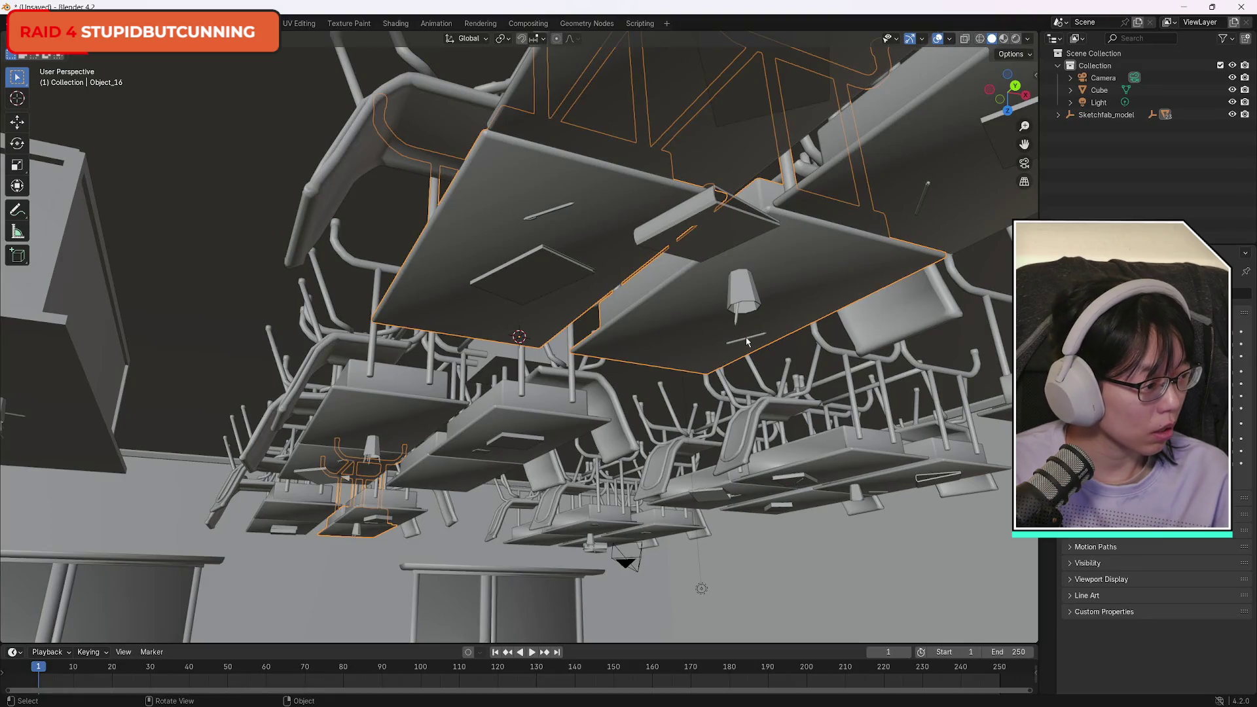
pyautogui.rightClick(228, 375)
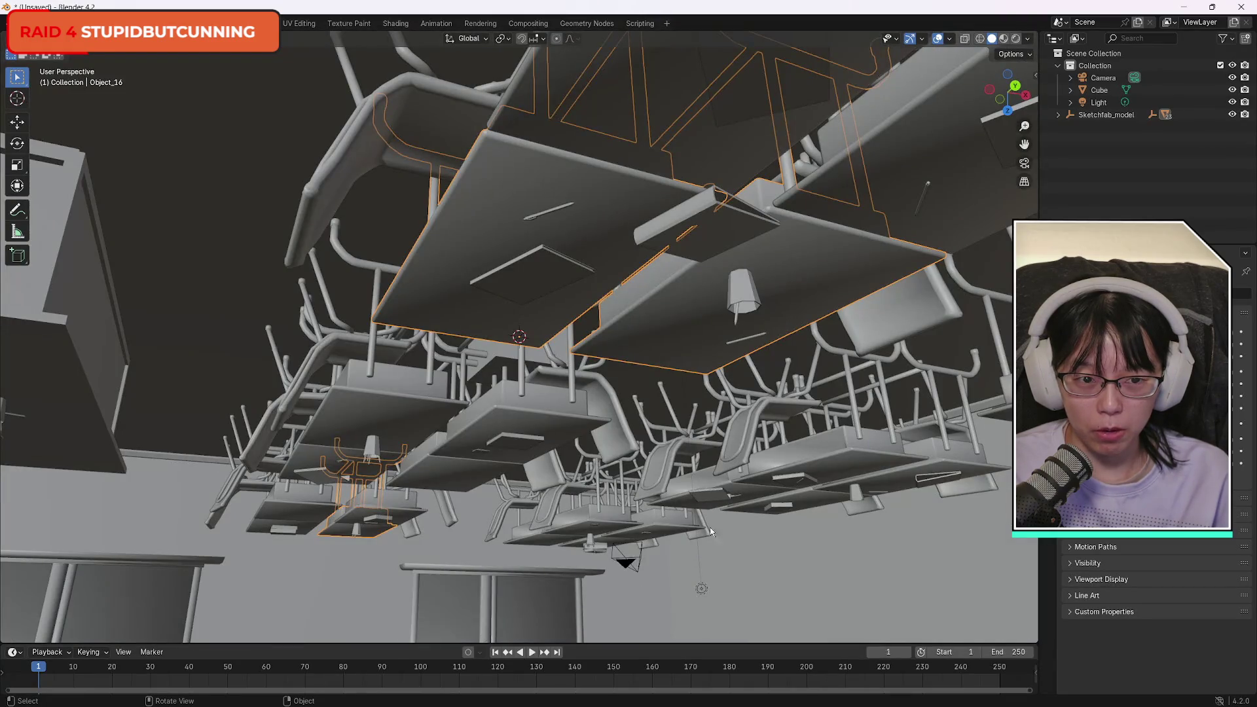
pyautogui.moveTo(1011, 112); pyautogui.dragTo(949, 168)
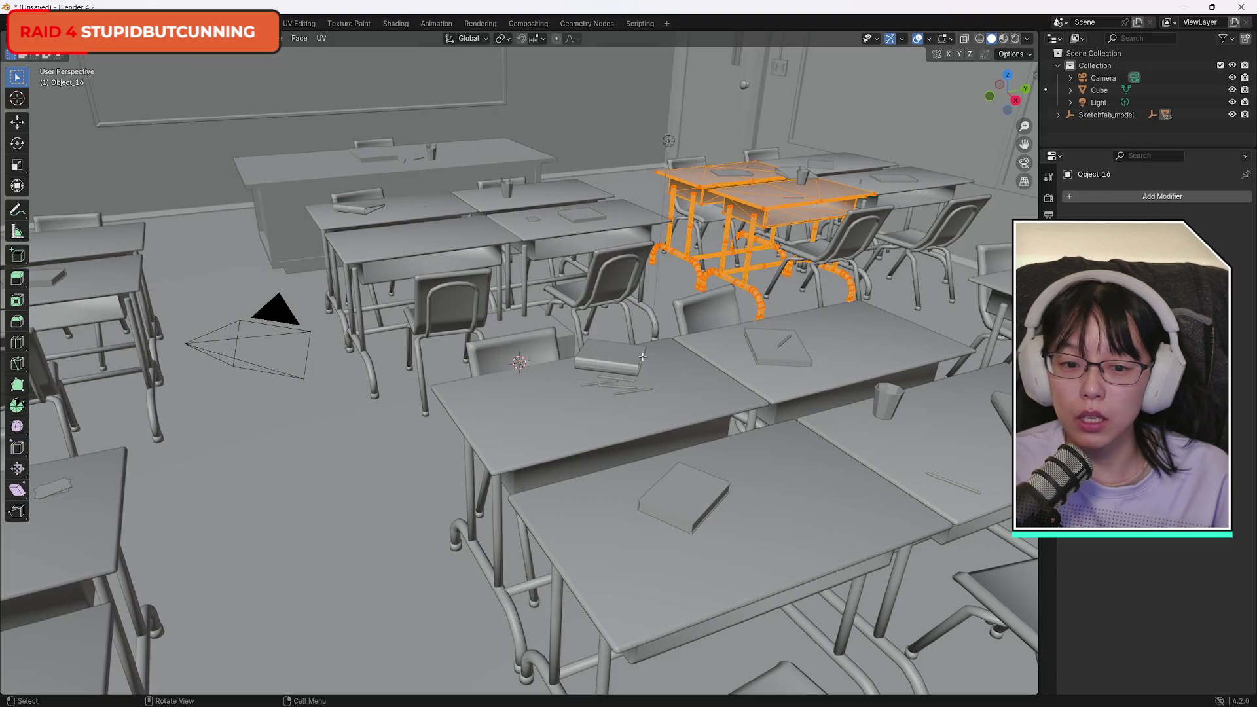
# Deselect all geometry on the back desks and switch to the Layout workspace.
pyautogui.hotkey('alt', 'a')
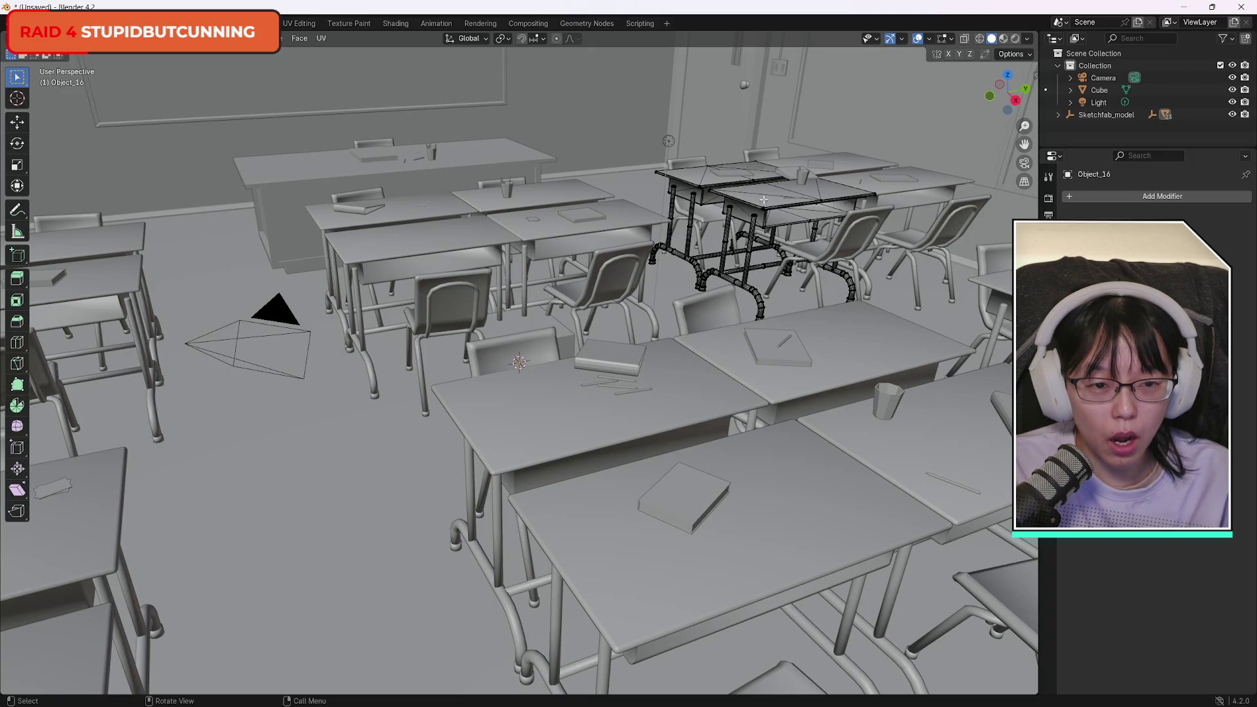
pyautogui.hotkey('ctrl', 'pageup')
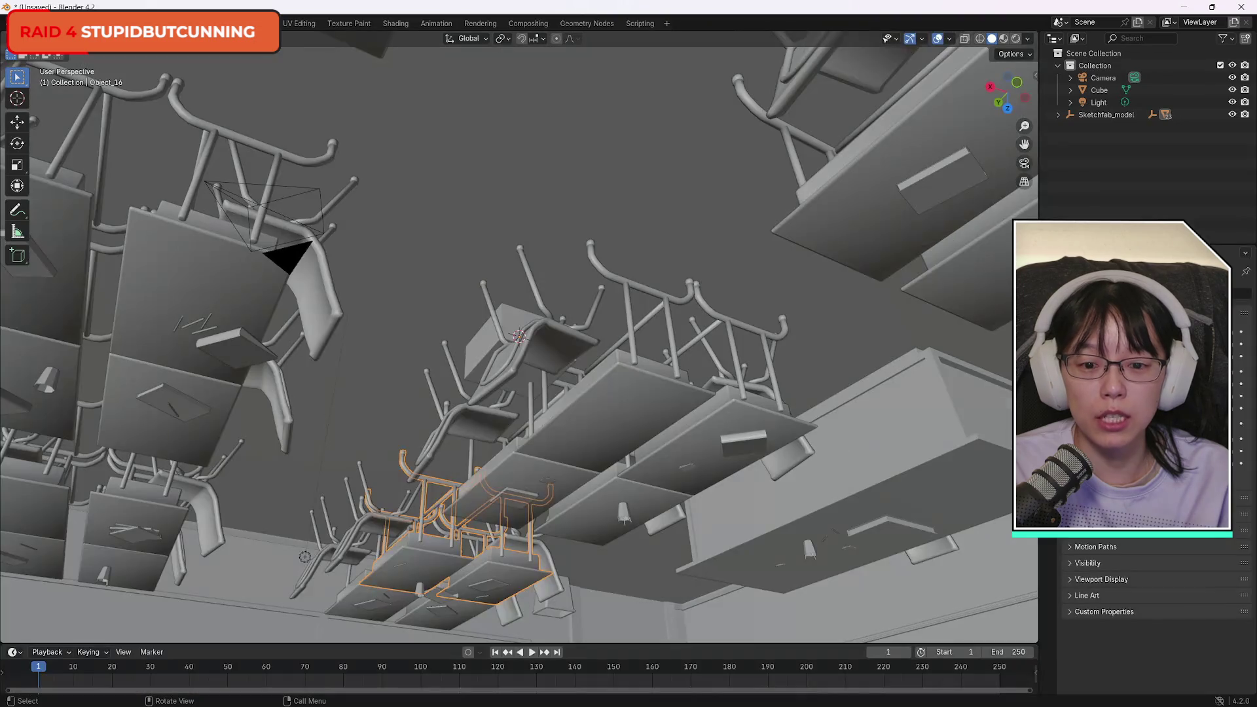
# Make Object_24 active and return to the Modeling workspace in Edit Mode.
pyautogui.click(619, 165)
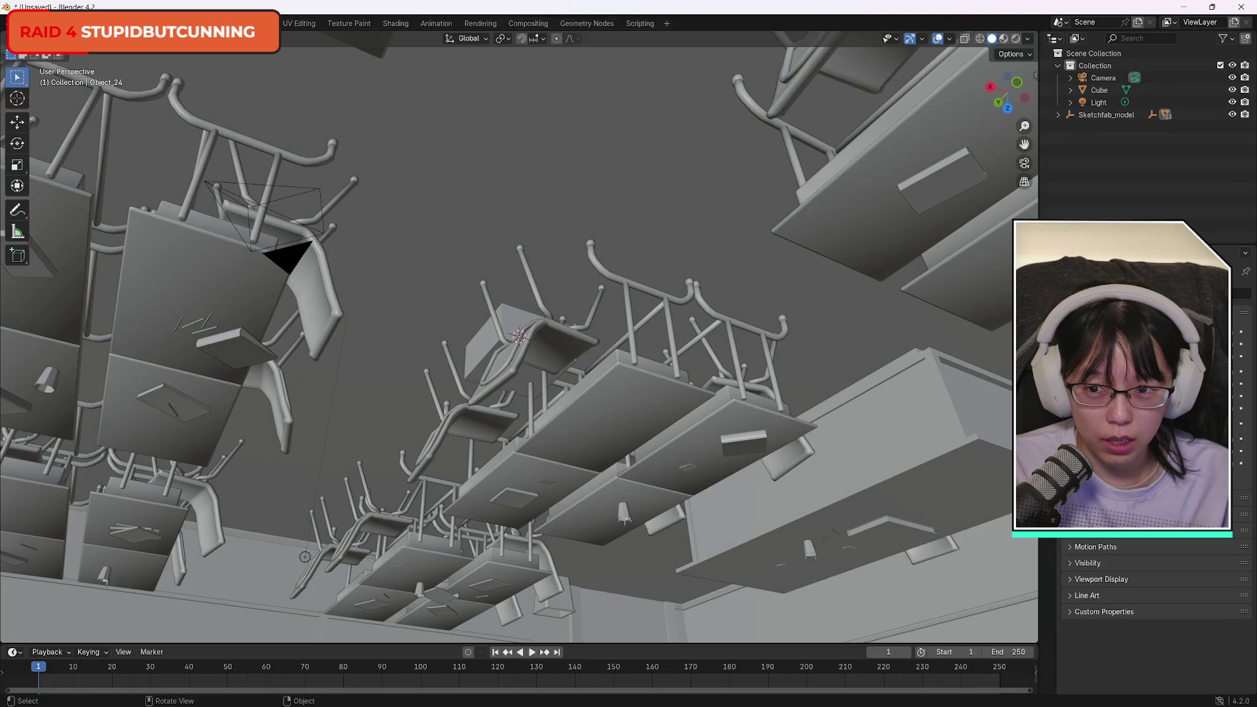
pyautogui.hotkey('ctrl', 'pagedown')
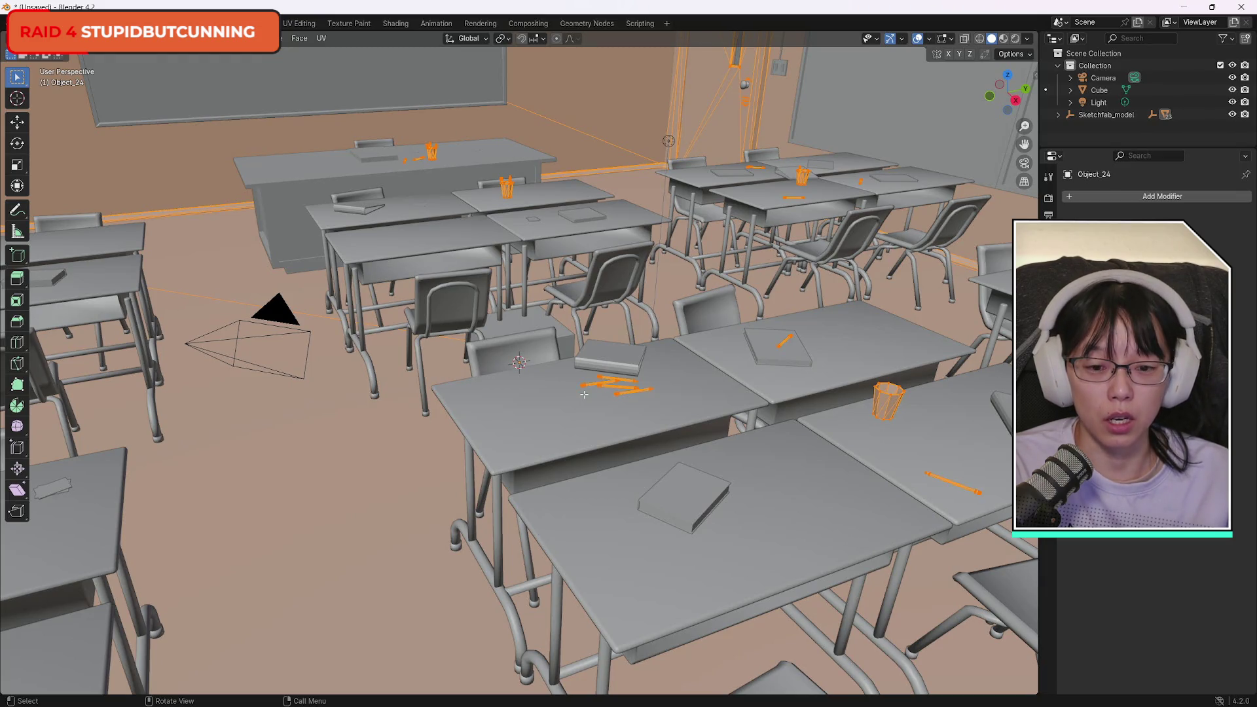
pyautogui.moveTo(584, 394); pyautogui.dragTo(584, 395)
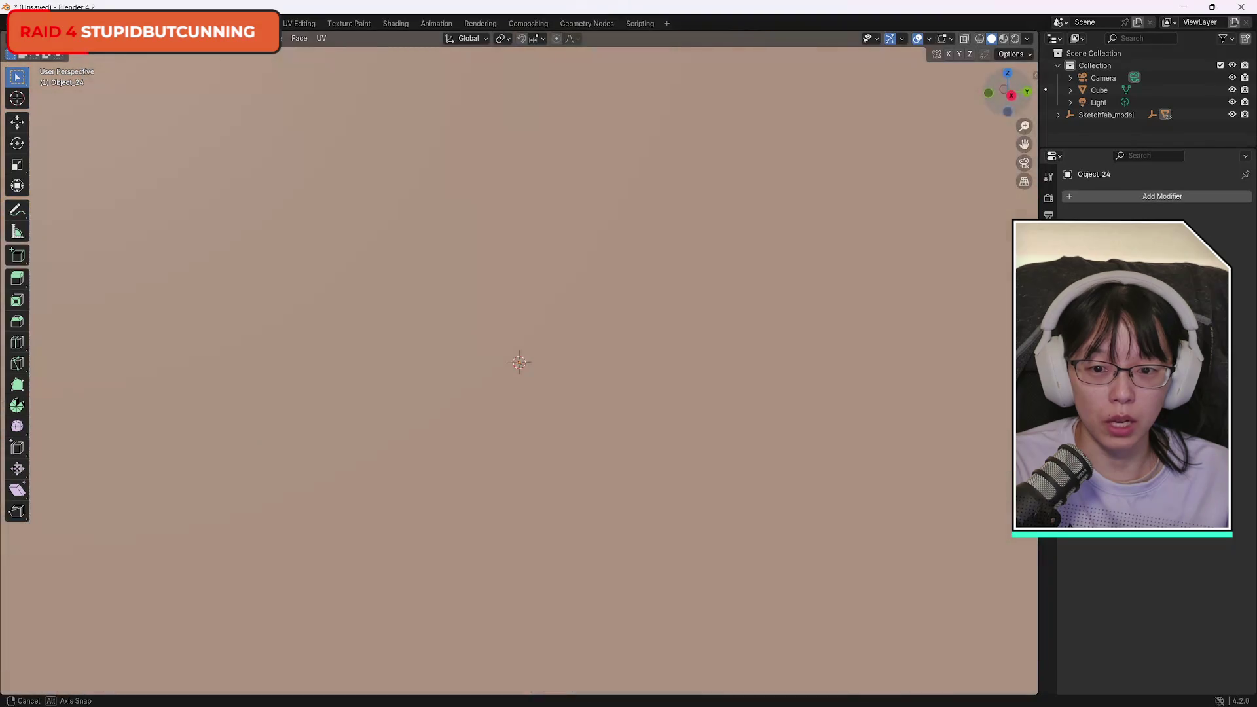
# Orbit back onto the desks, deselect all of Object_24's mesh, then select linked geometry.
pyautogui.moveTo(507, 241); pyautogui.dragTo(508, 241)
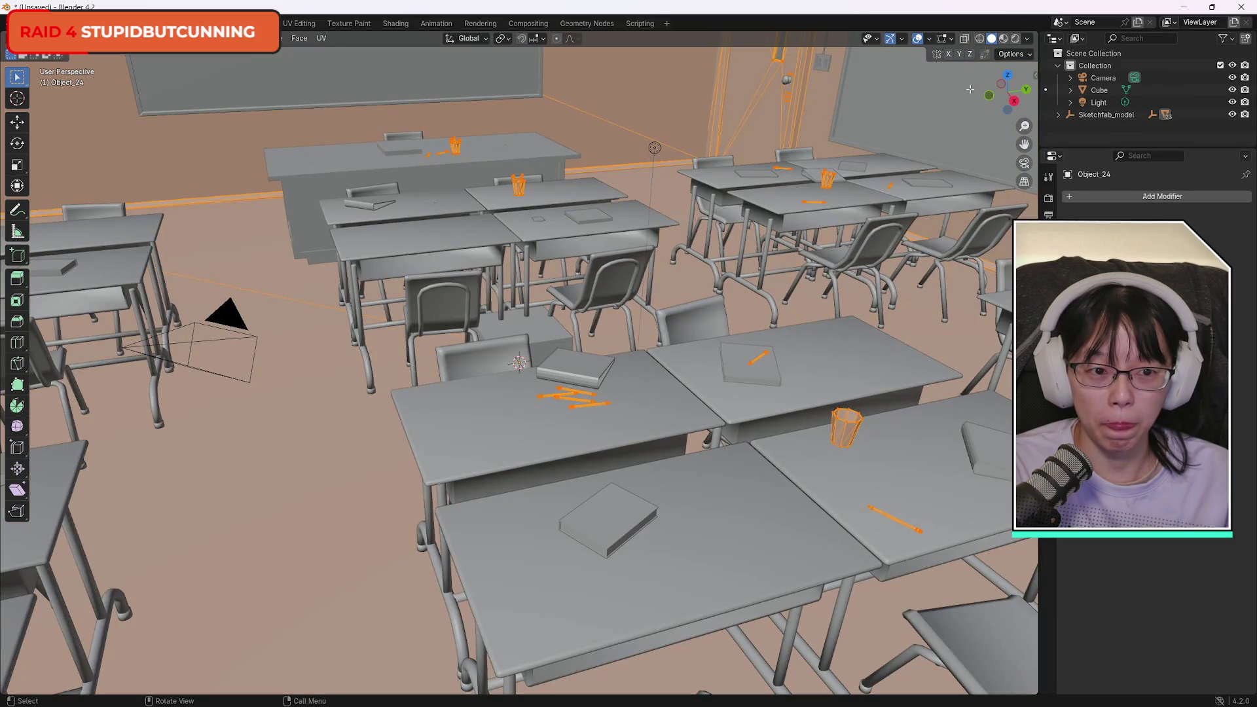
pyautogui.moveTo(1008, 81)
pyautogui.mouseDown()
pyautogui.moveTo(1015, 56)
pyautogui.moveTo(1018, 77)
pyautogui.moveTo(1025, 64)
pyautogui.moveTo(1044, 69)
pyautogui.mouseUp()
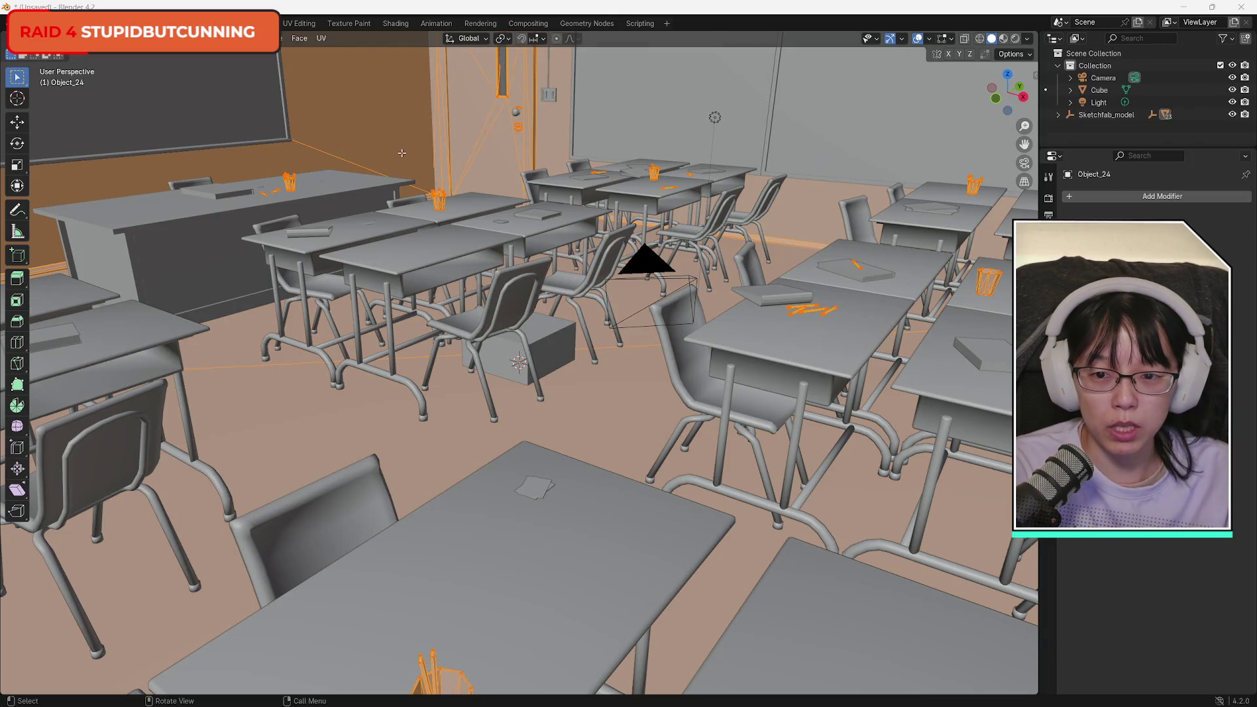
pyautogui.hotkey('alt', 'a')
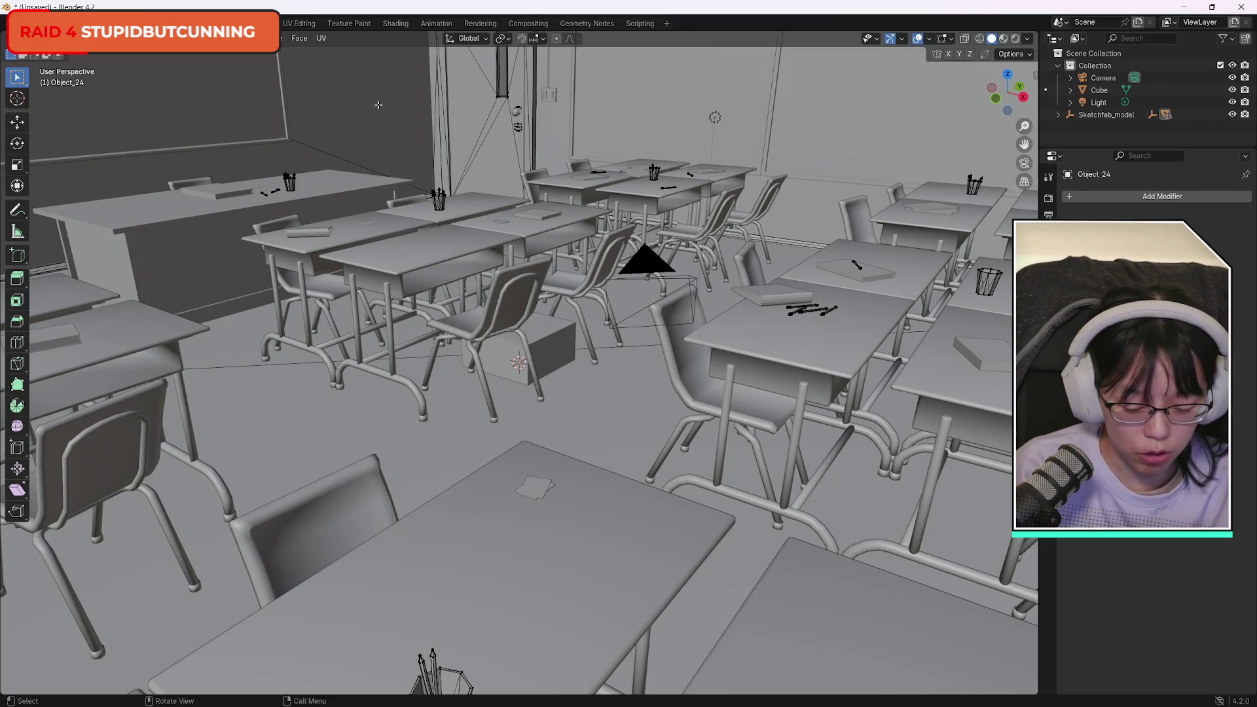
pyautogui.hotkey('ctrl', 'l')
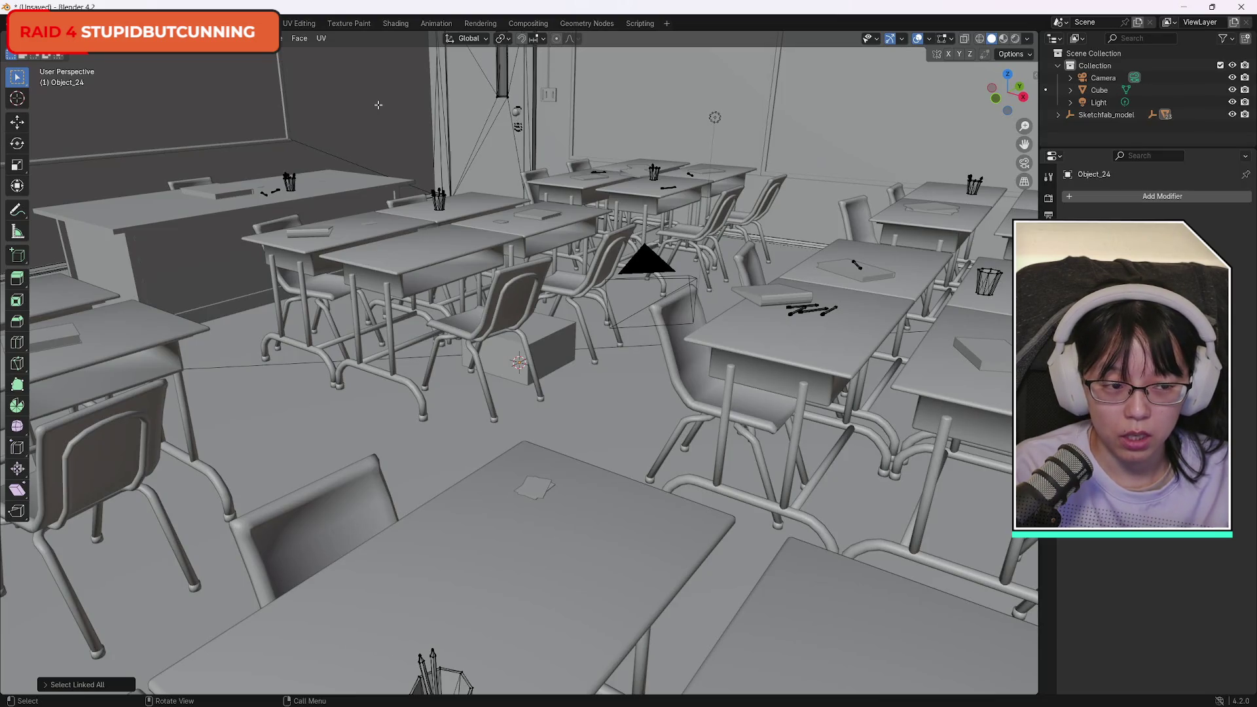
# Dismiss the vertex and context menus, select linked geometry, then go to the Layout workspace.
pyautogui.rightClick(377, 130)
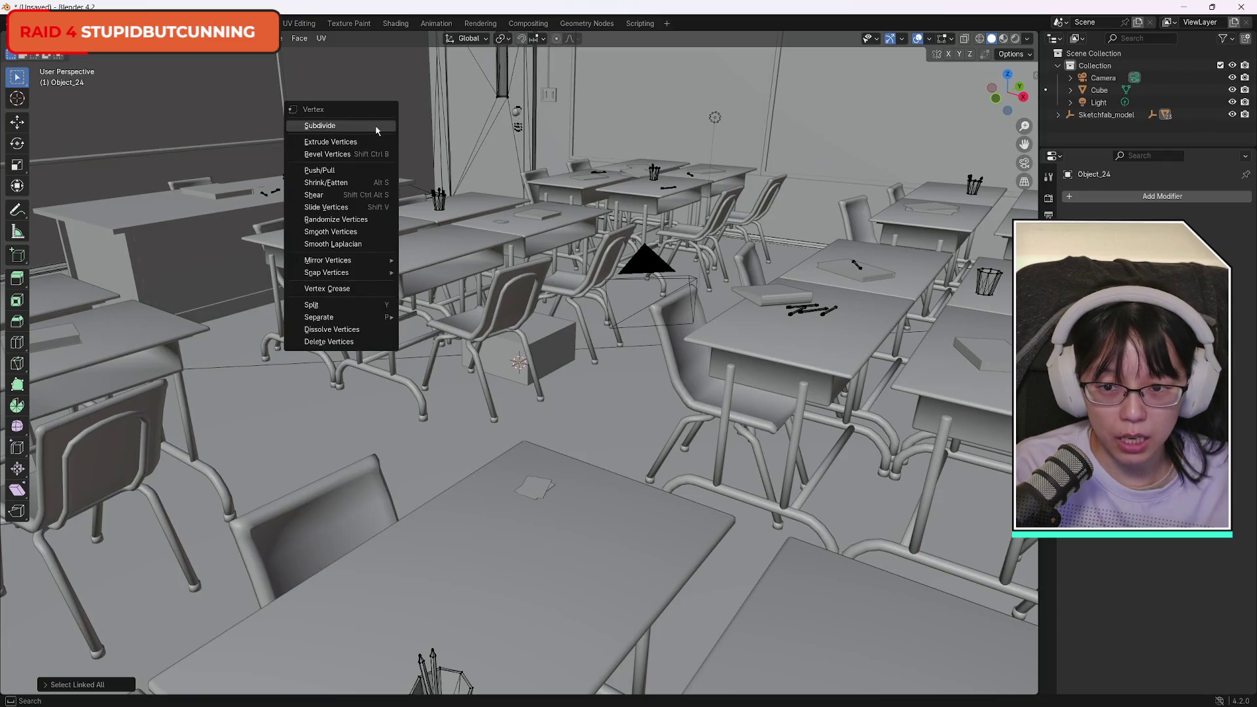
pyautogui.press('Escape')
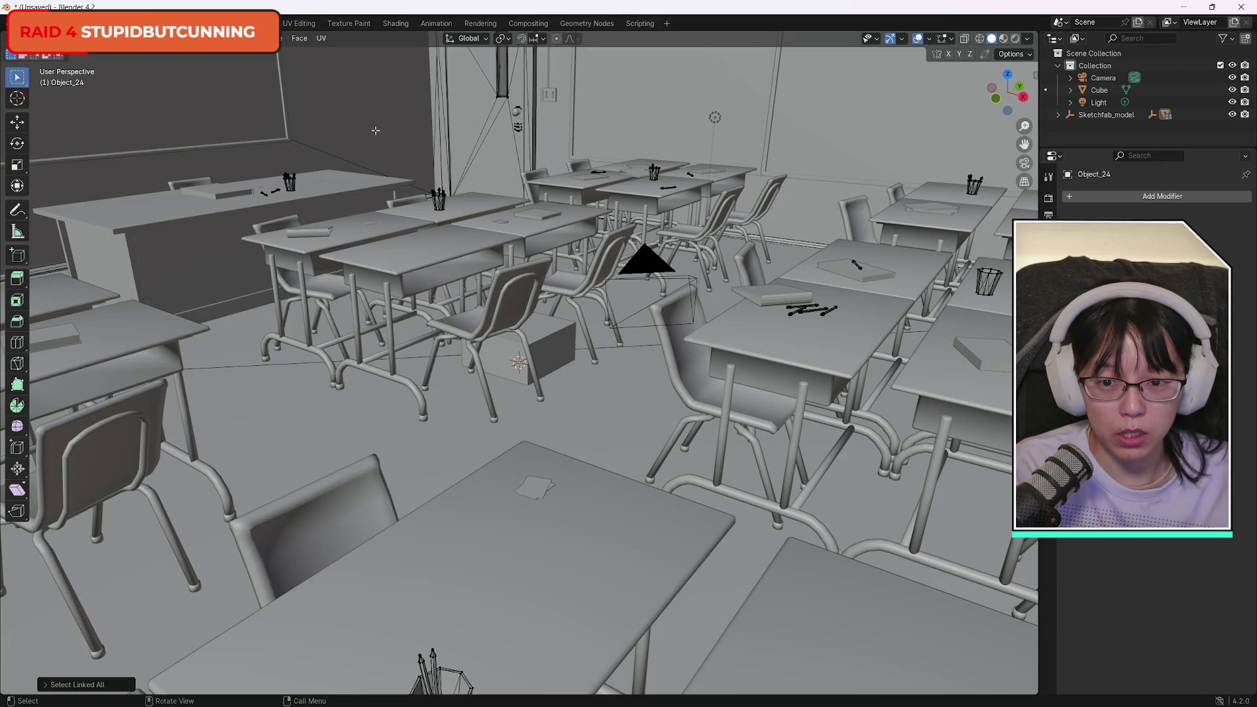
pyautogui.click(371, 121)
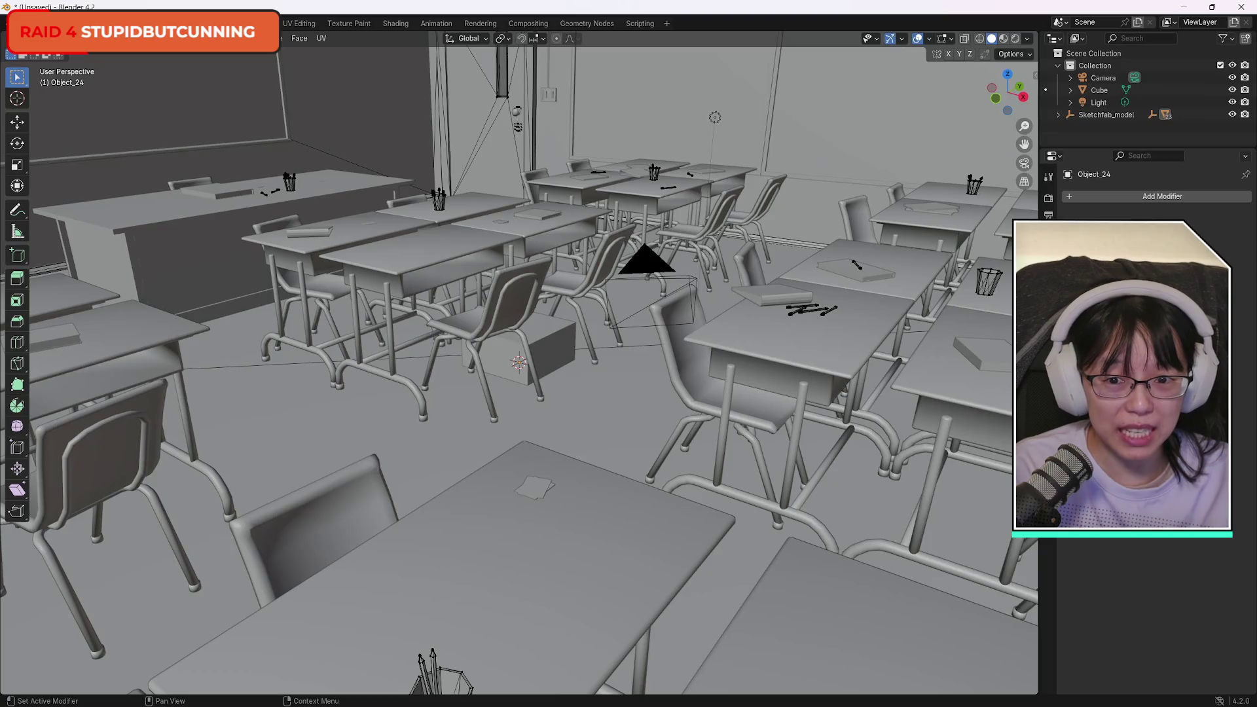
pyautogui.rightClick(352, 108)
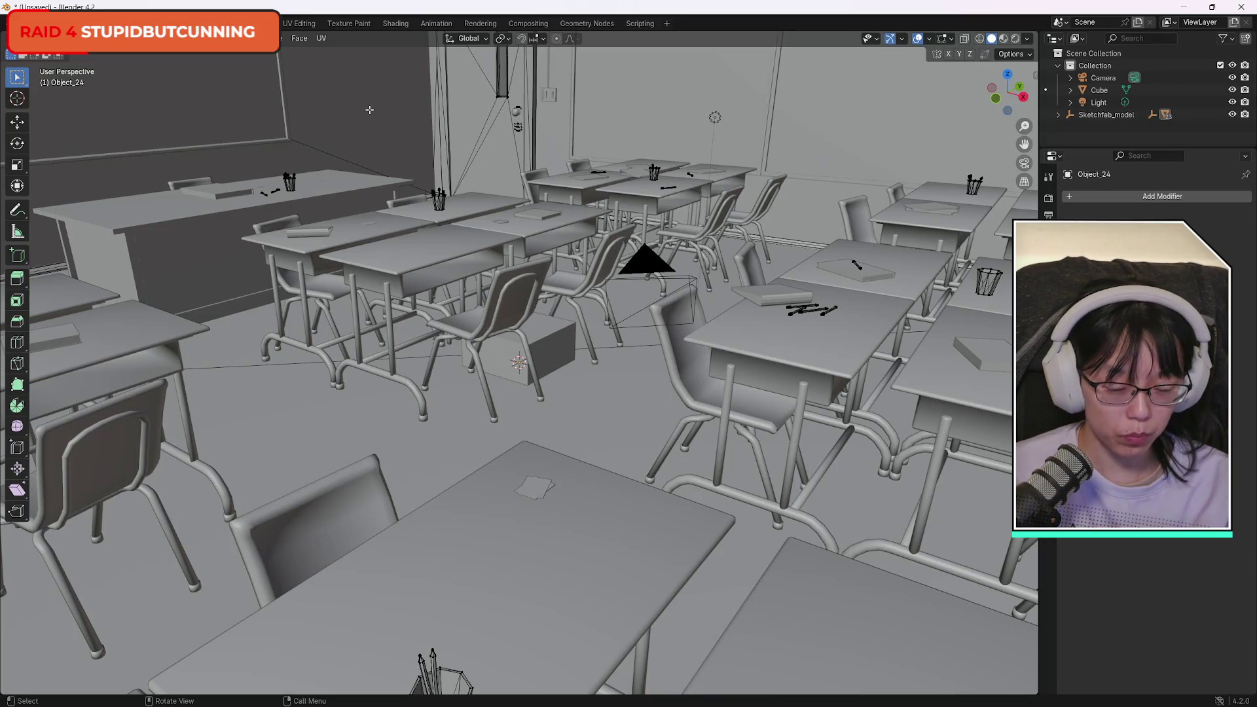
pyautogui.hotkey('ctrl', 'l')
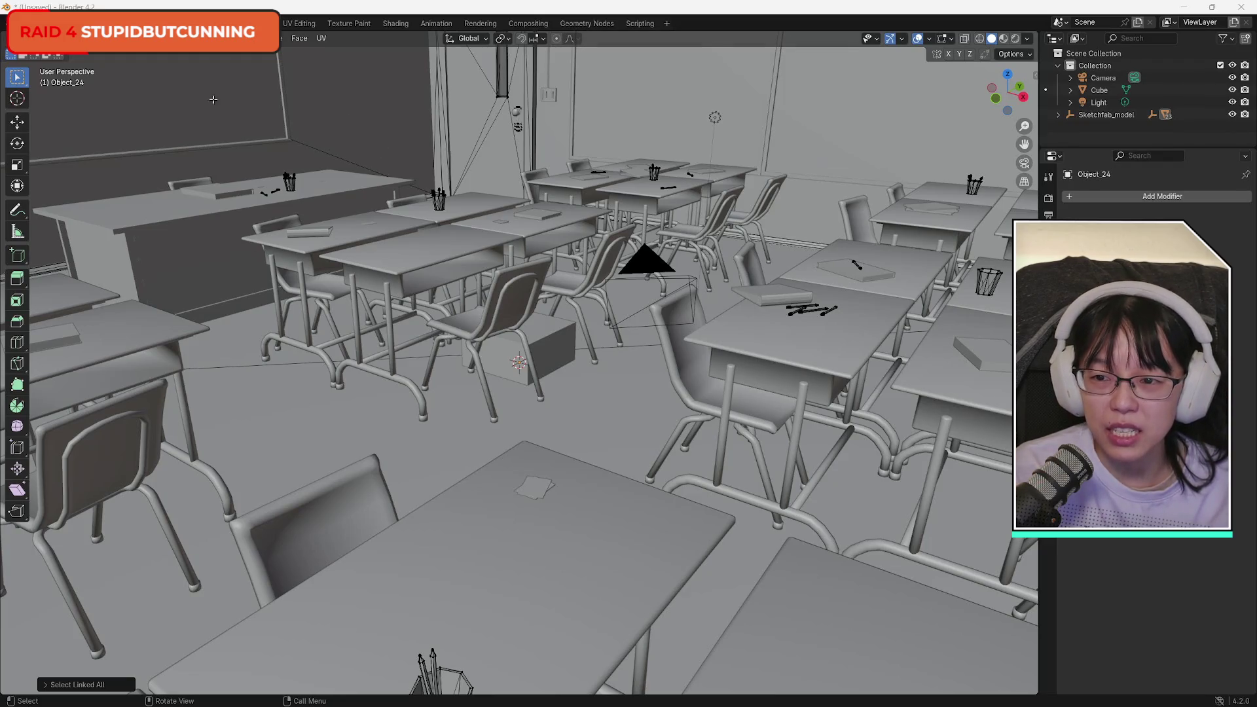
pyautogui.click(364, 115)
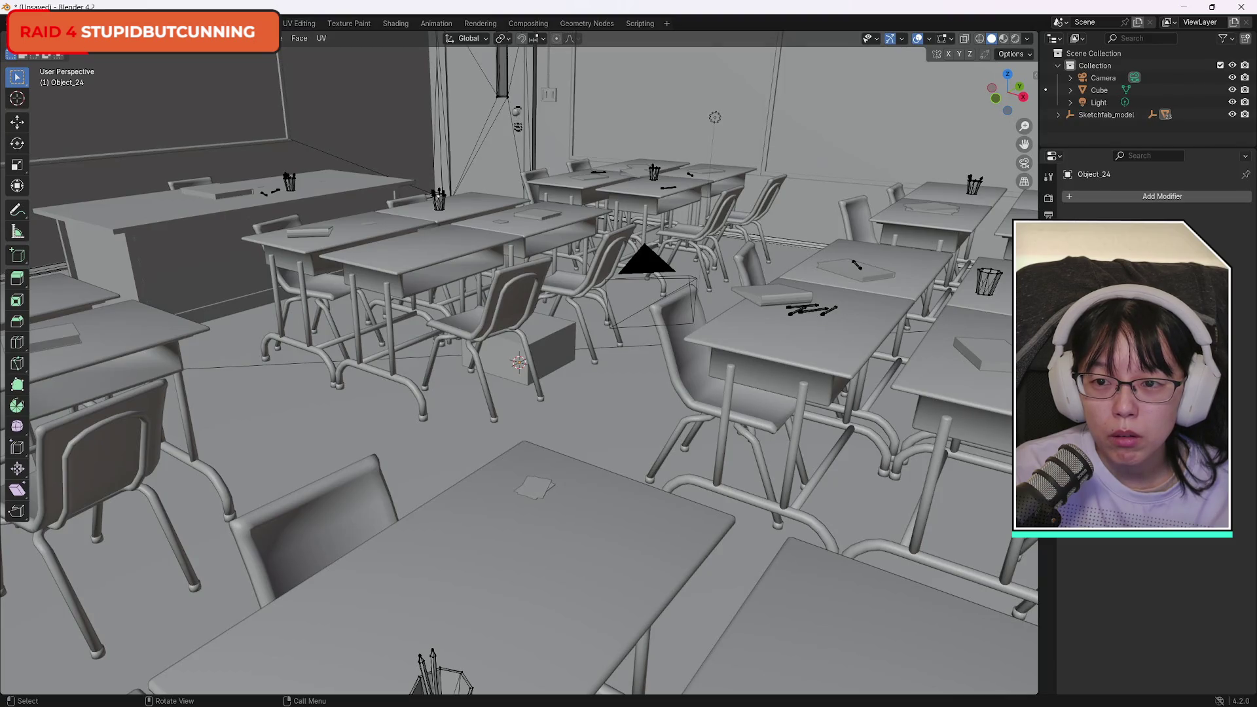
pyautogui.click(173, 23)
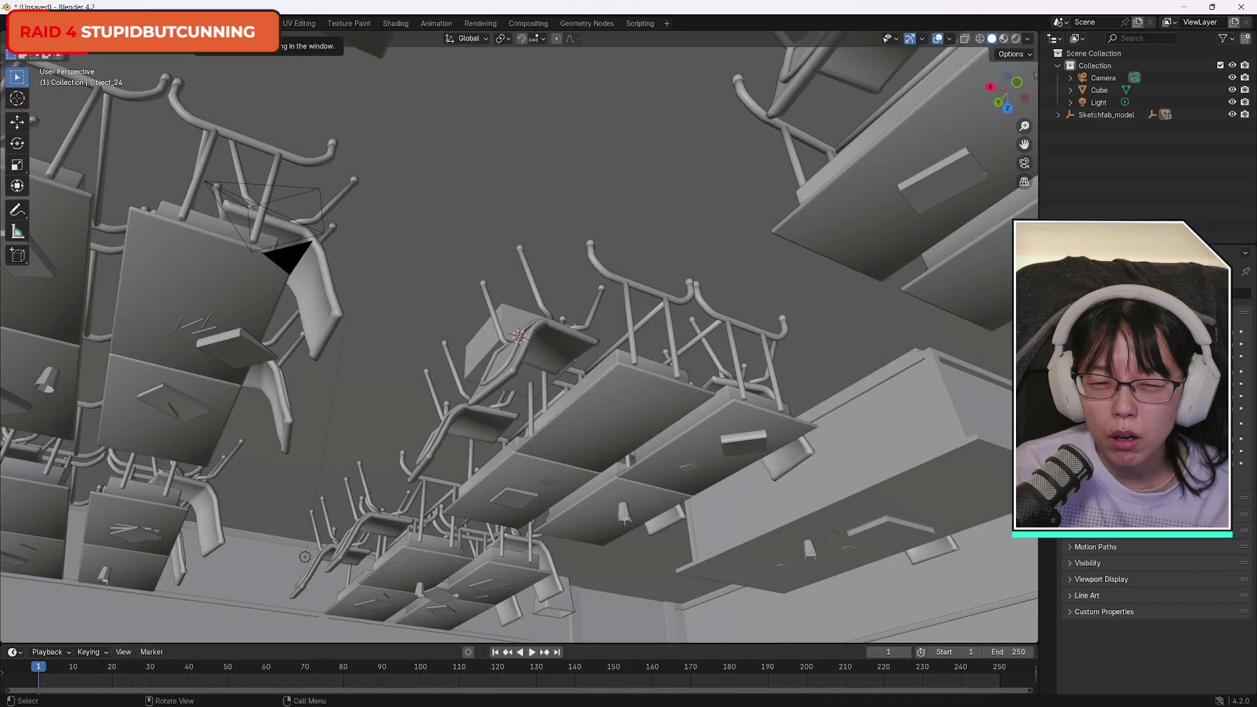
# Switch between Modeling and Layout workspaces and toggle the flipped model into Edit Mode.
pyautogui.click(211, 23)
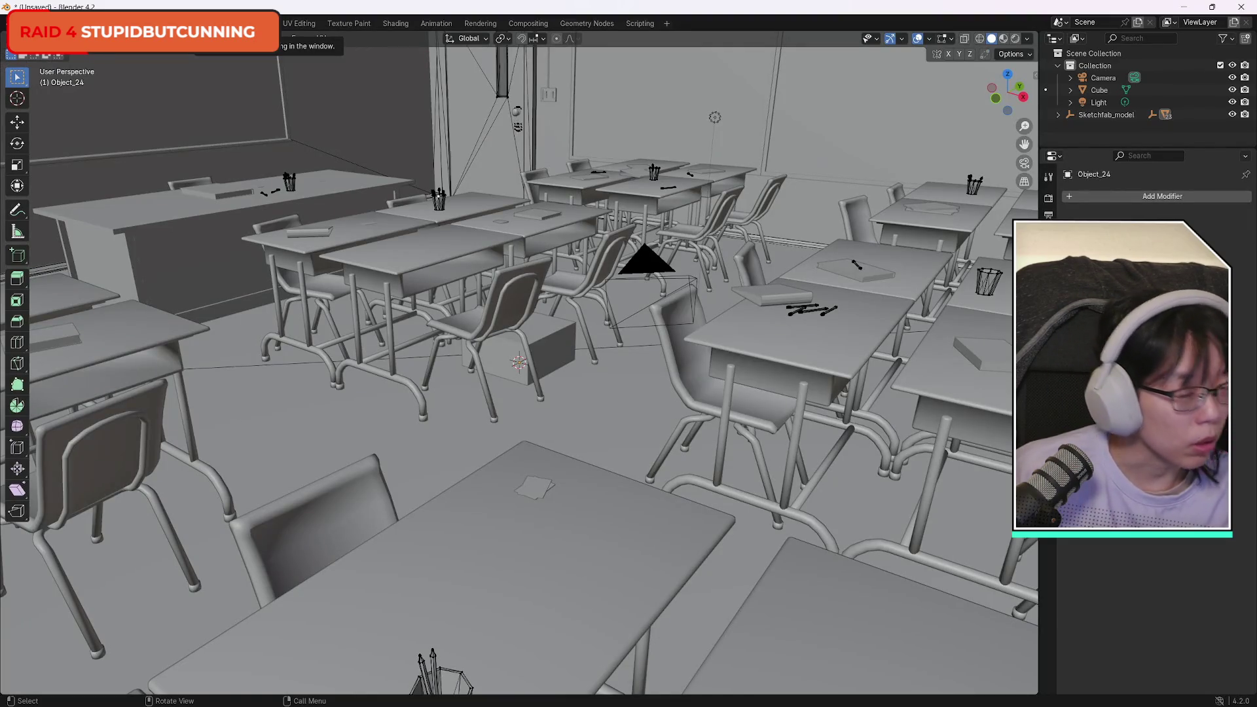
pyautogui.click(49, 38)
pyautogui.click(52, 59)
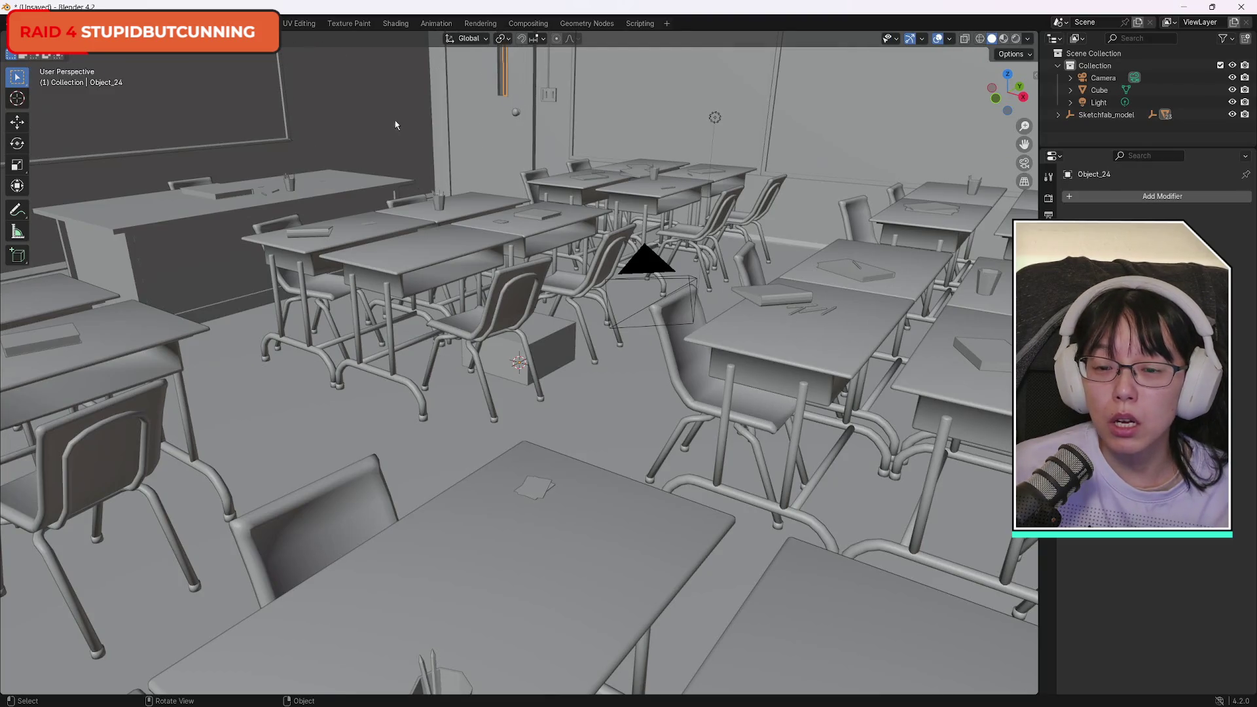
pyautogui.click(49, 38)
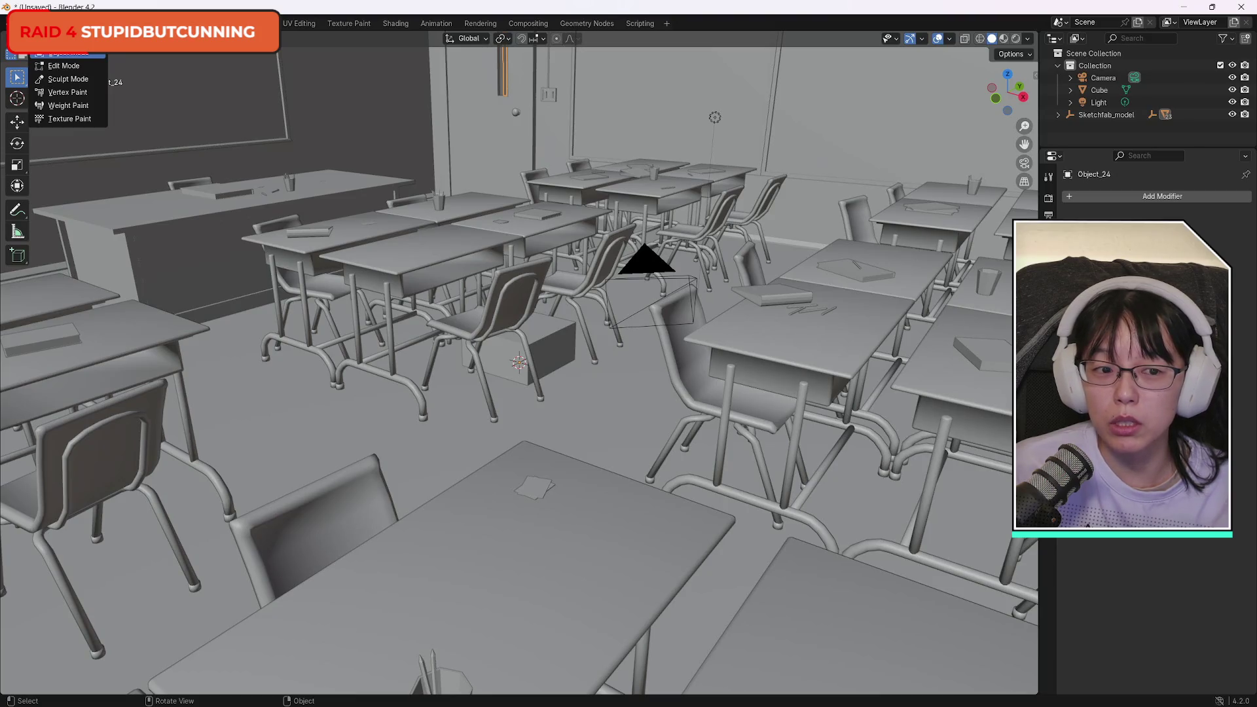
pyautogui.click(65, 53)
pyautogui.click(183, 23)
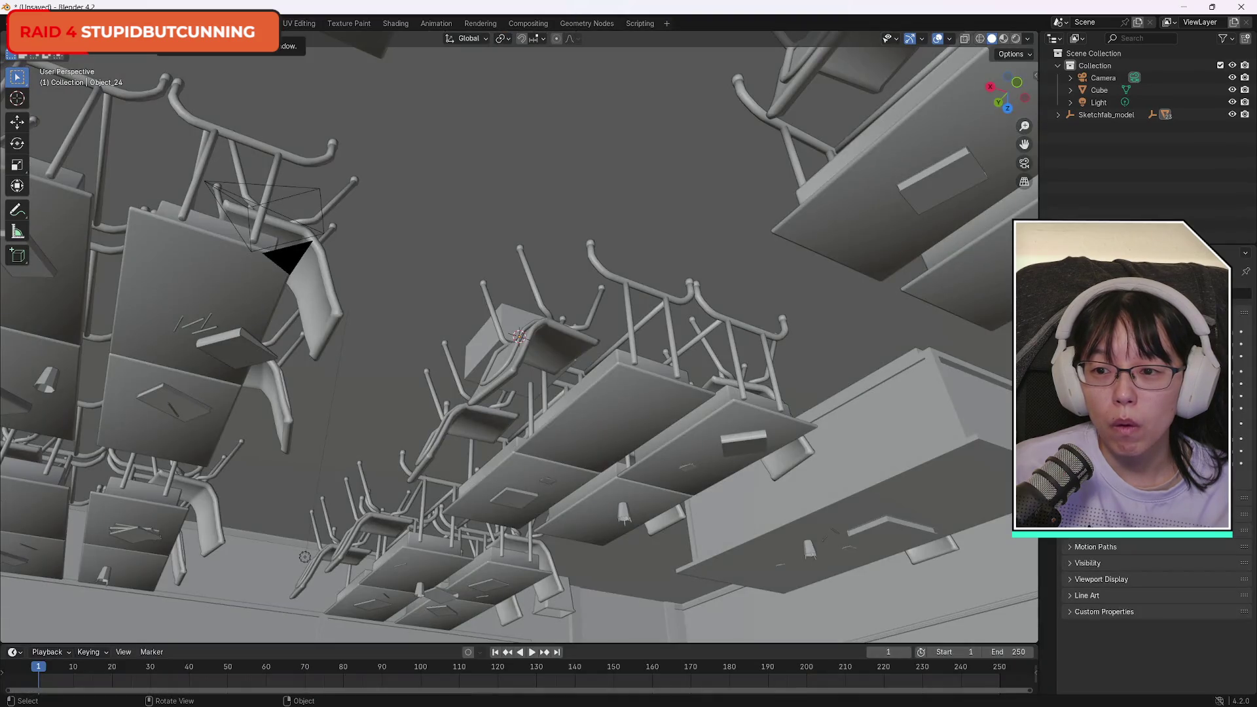
pyautogui.click(49, 38)
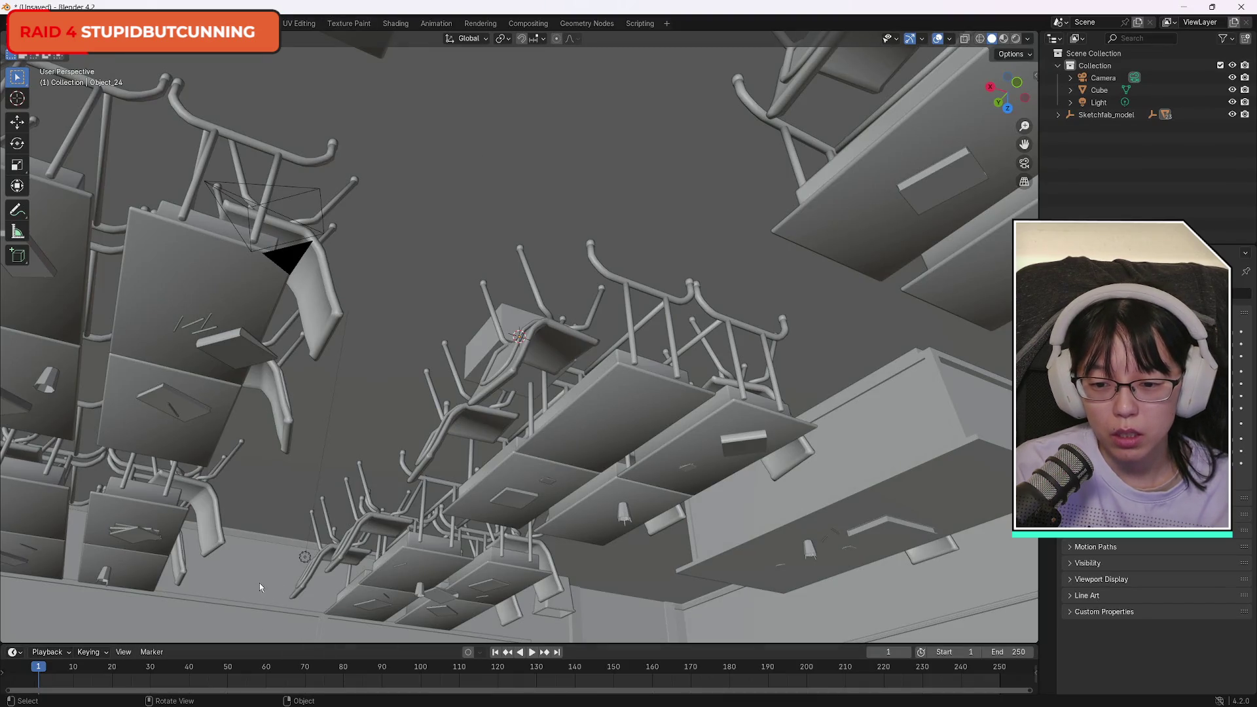
pyautogui.click(49, 38)
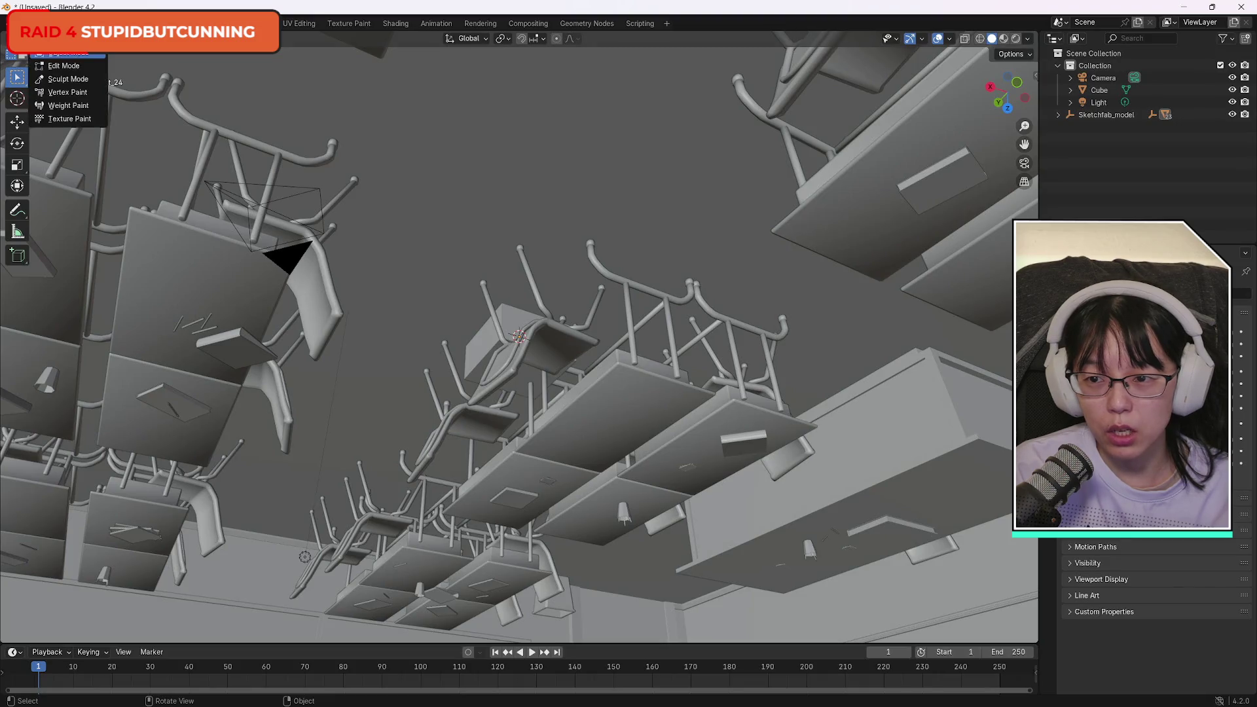
pyautogui.click(63, 68)
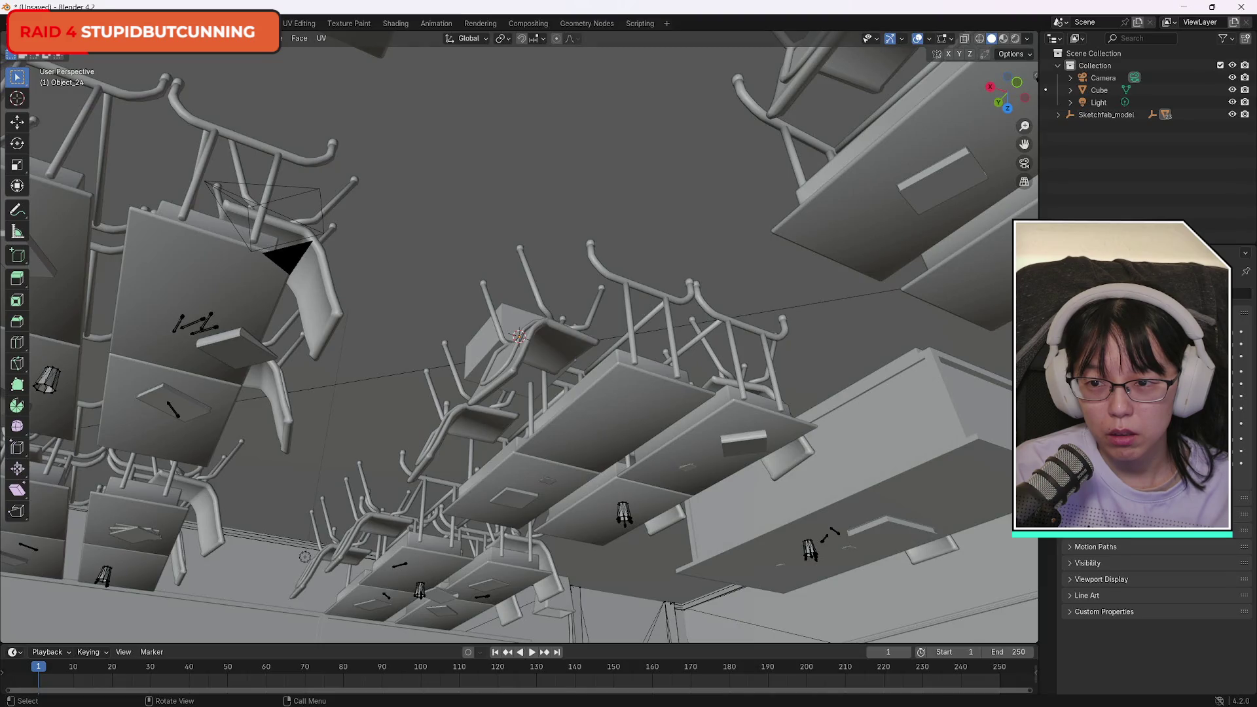
# Return to Object Mode, re-enter Edit Mode, orbit beneath the chairs and select all.
pyautogui.click(49, 38)
pyautogui.click(63, 56)
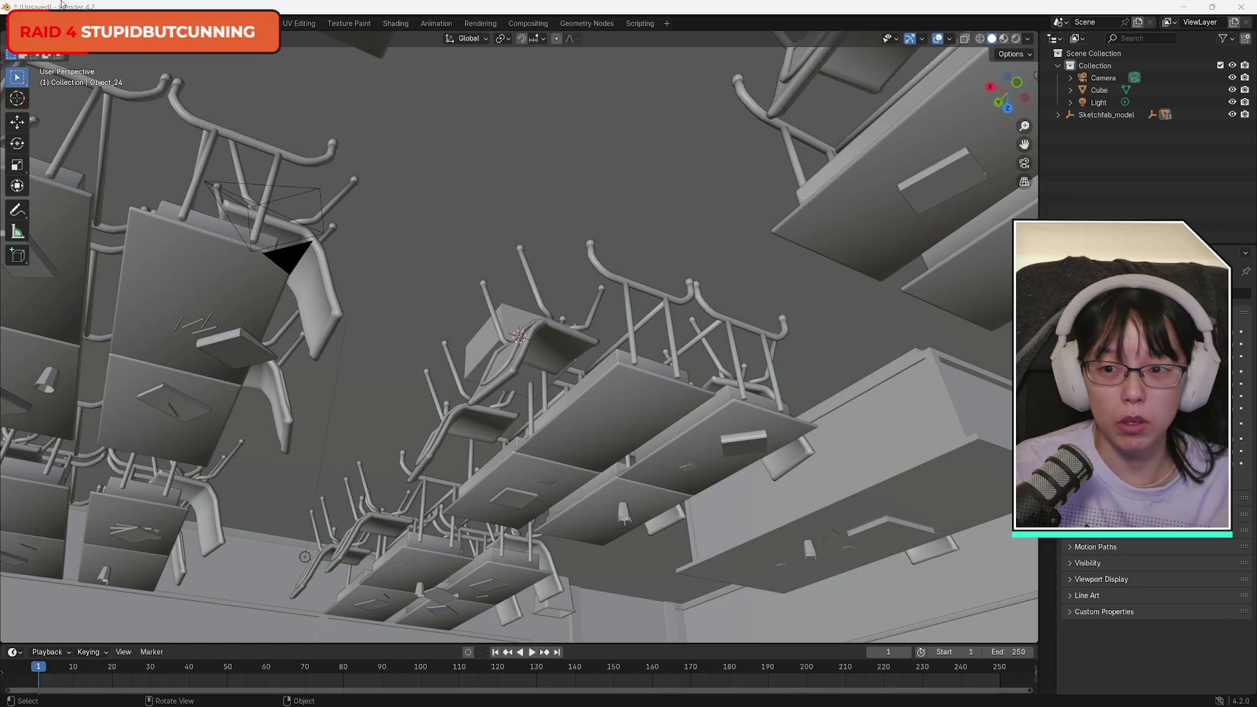
pyautogui.click(49, 38)
pyautogui.click(73, 66)
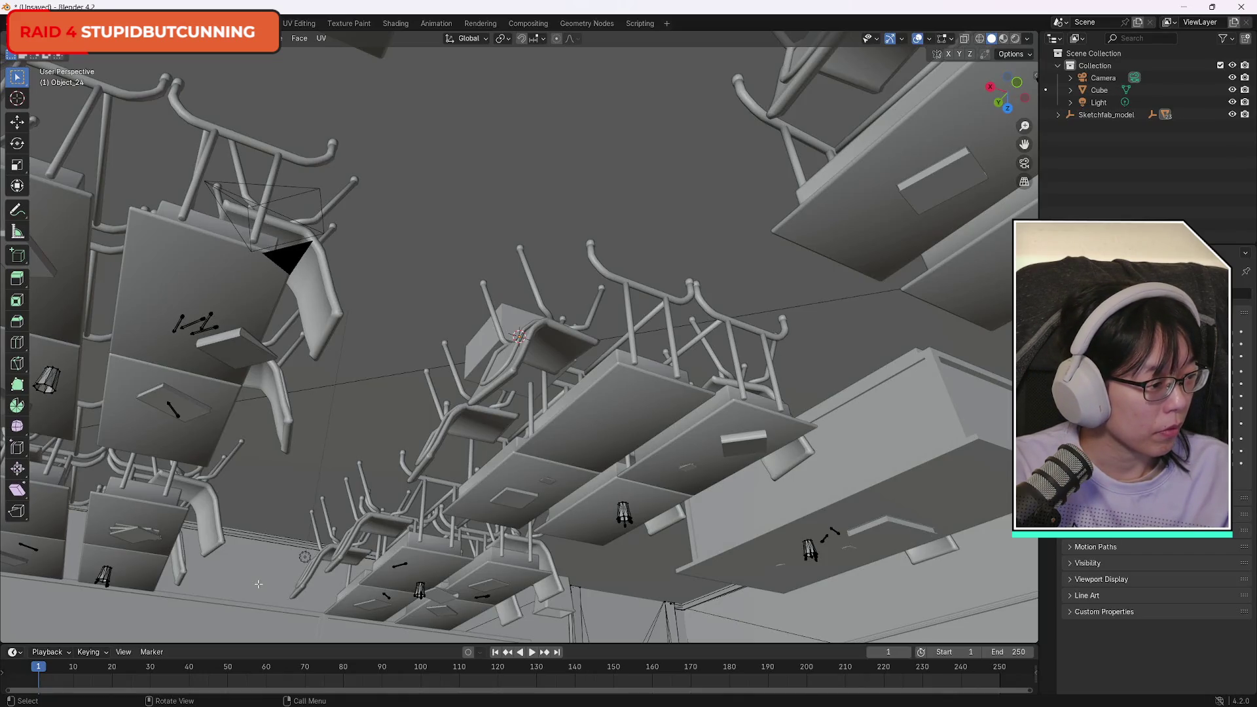
pyautogui.rightClick(274, 584)
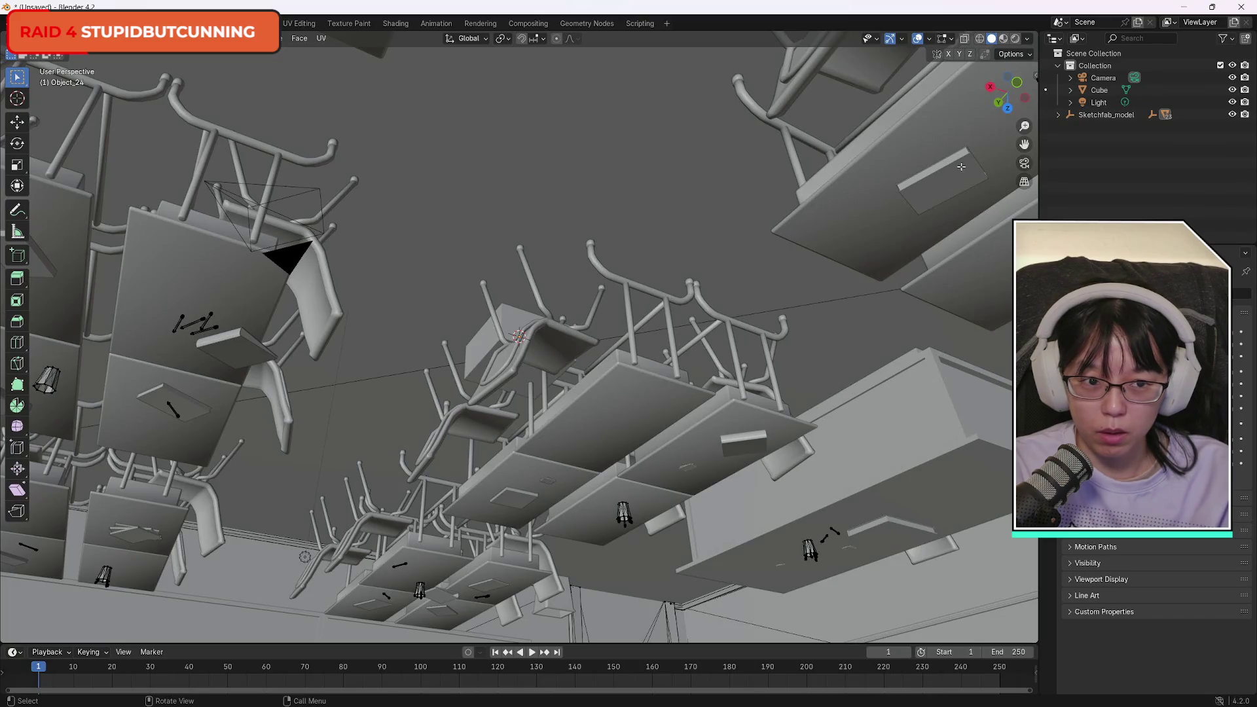
pyautogui.moveTo(1011, 115); pyautogui.dragTo(999, 144)
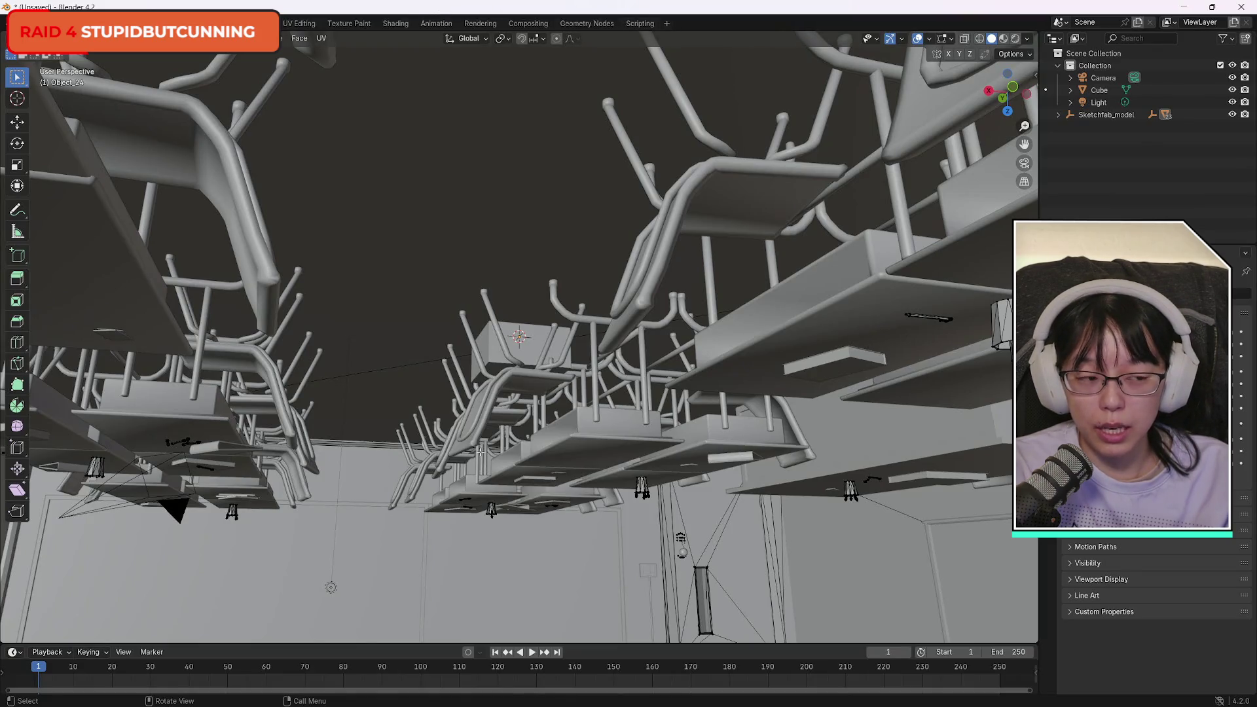
pyautogui.press('a')
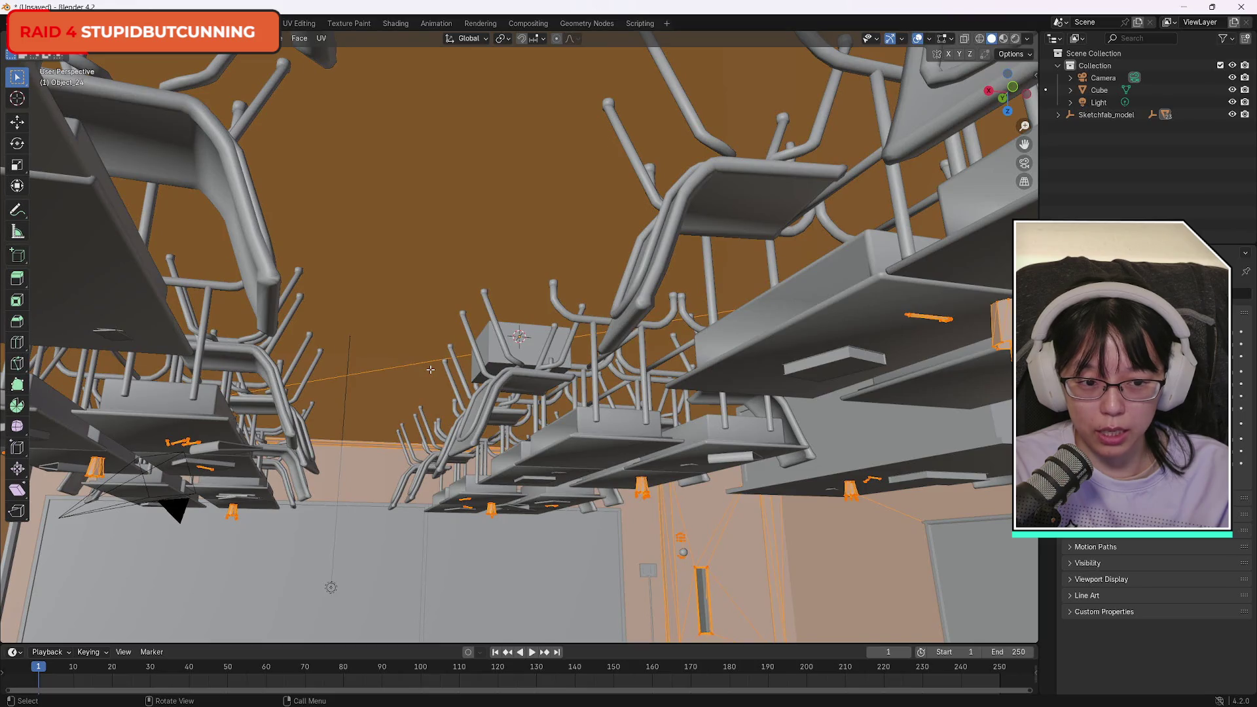
# Toggle the mesh selection, zoom, select the whole room and switch to Right Orthographic (Numpad 3).
pyautogui.hotkey('alt', 'a')
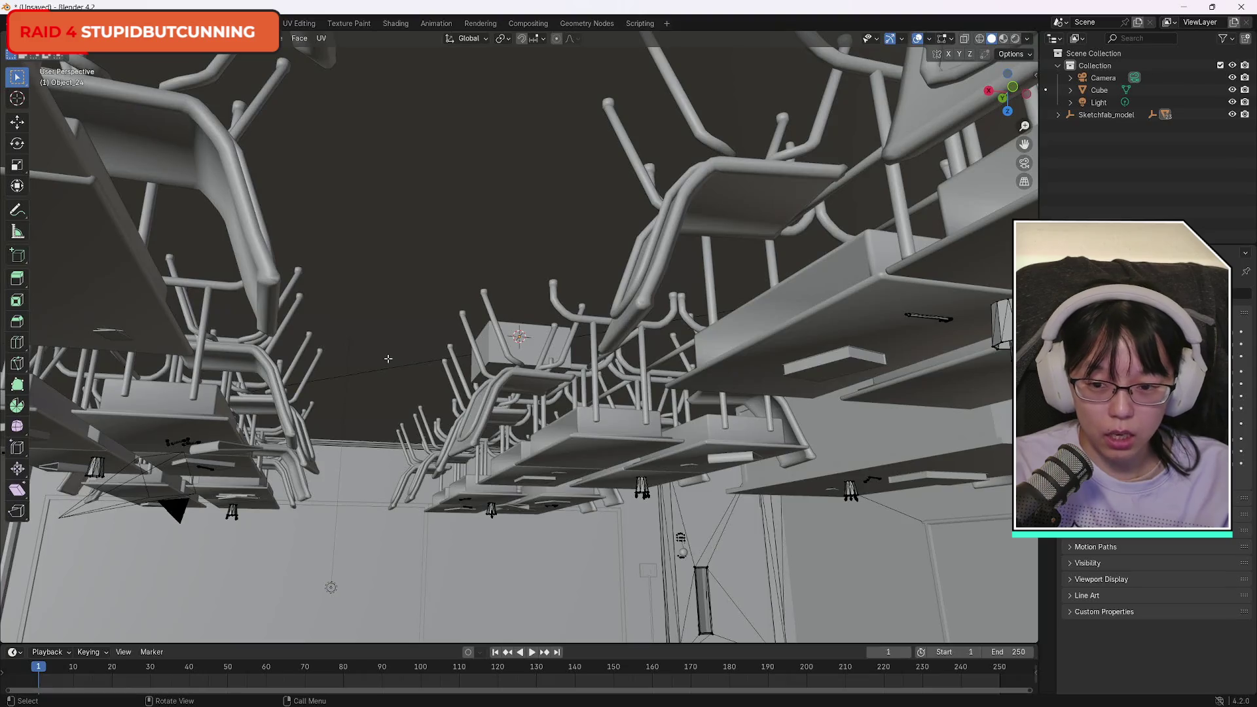
pyautogui.press('a')
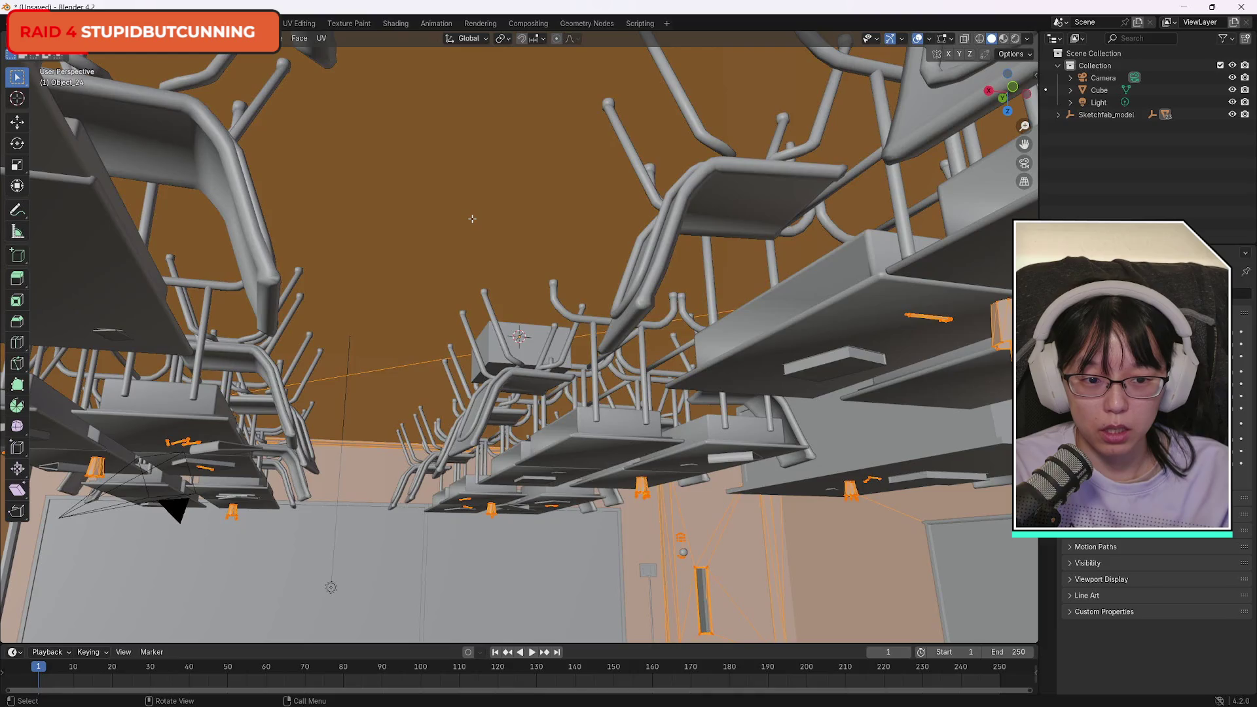
pyautogui.hotkey('alt', 'a')
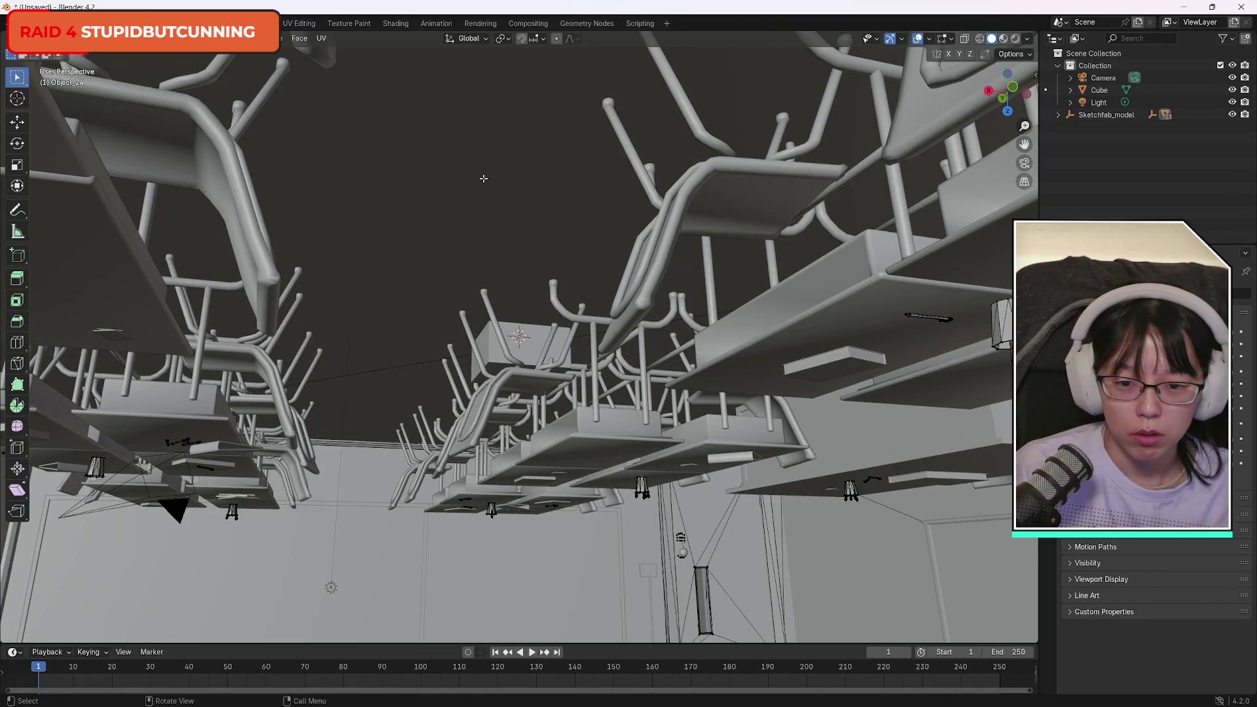
pyautogui.scroll(5, 402, 553)
pyautogui.scroll(3, 401, 553)
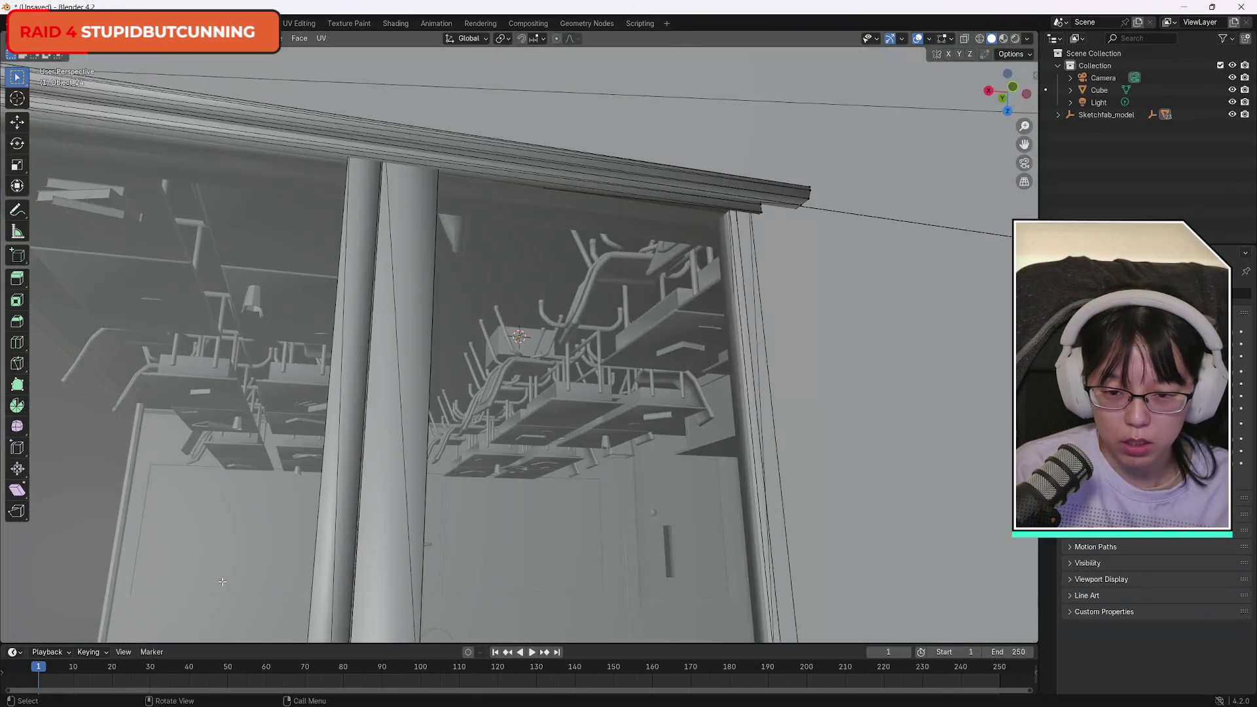
pyautogui.scroll(-5, 223, 583)
pyautogui.press('a')
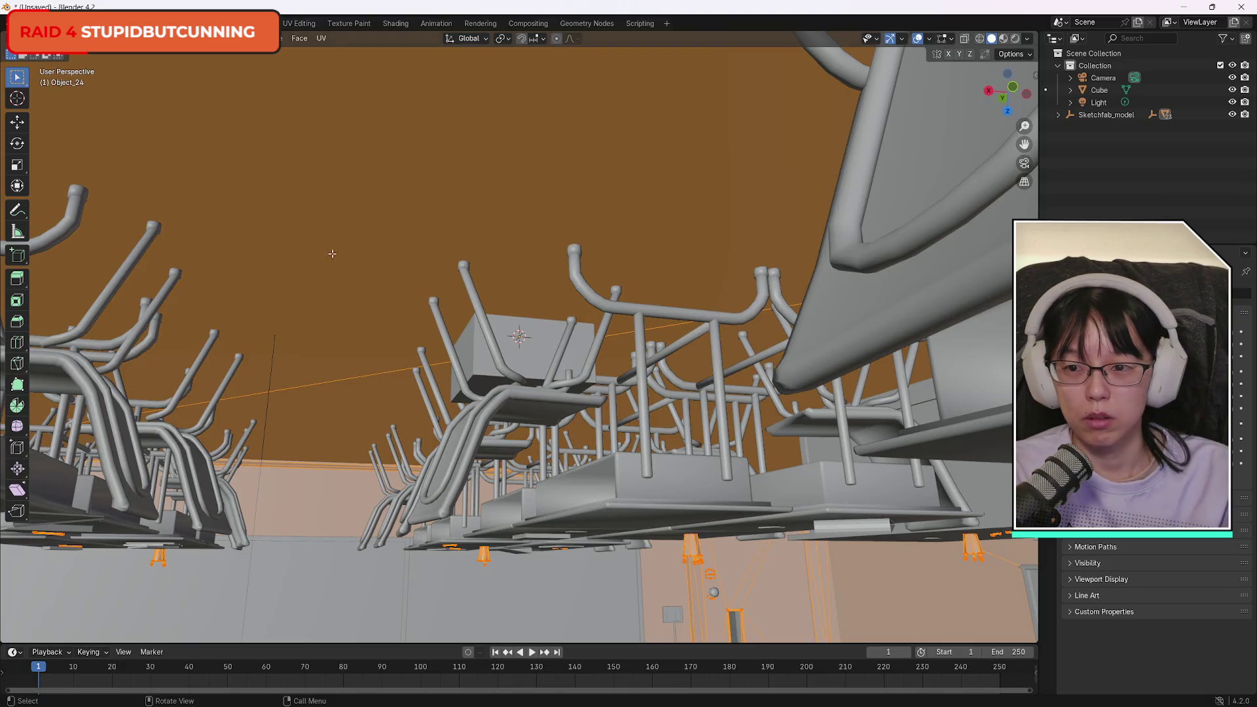
pyautogui.press('KP_3')
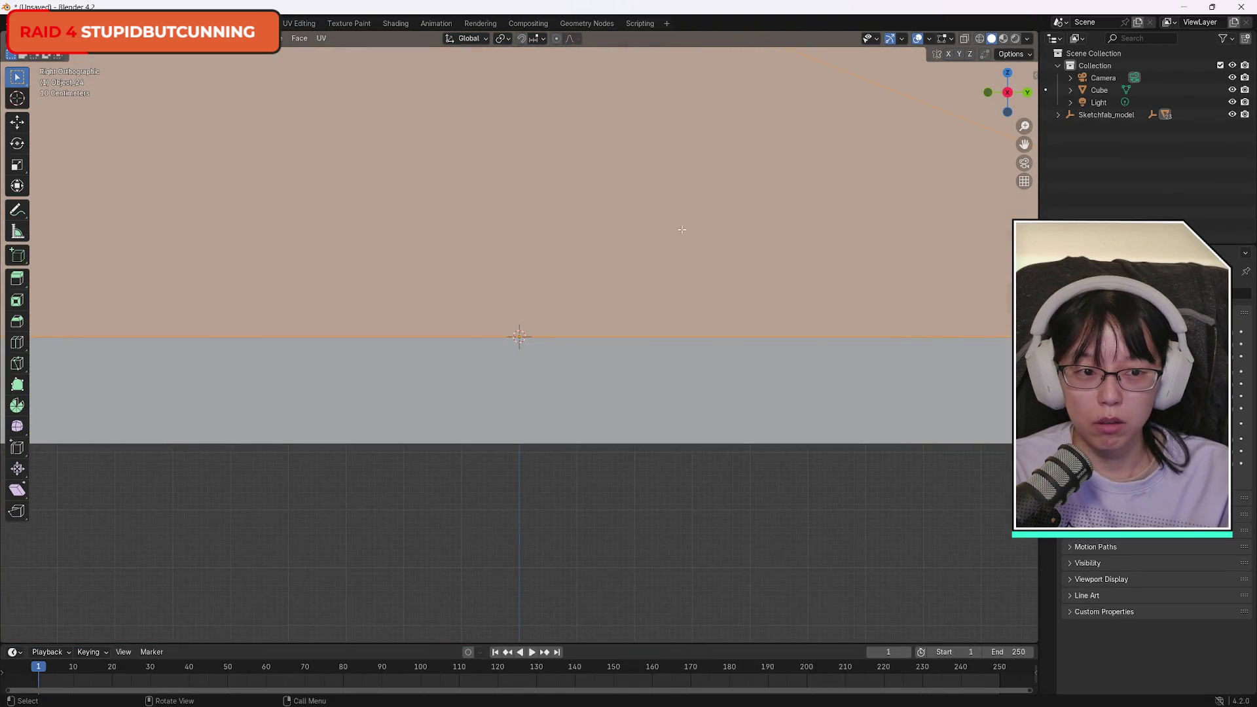
# Orbit from the right side view into perspective above the room, then zoom inside.
pyautogui.scroll(-6, 753, 187)
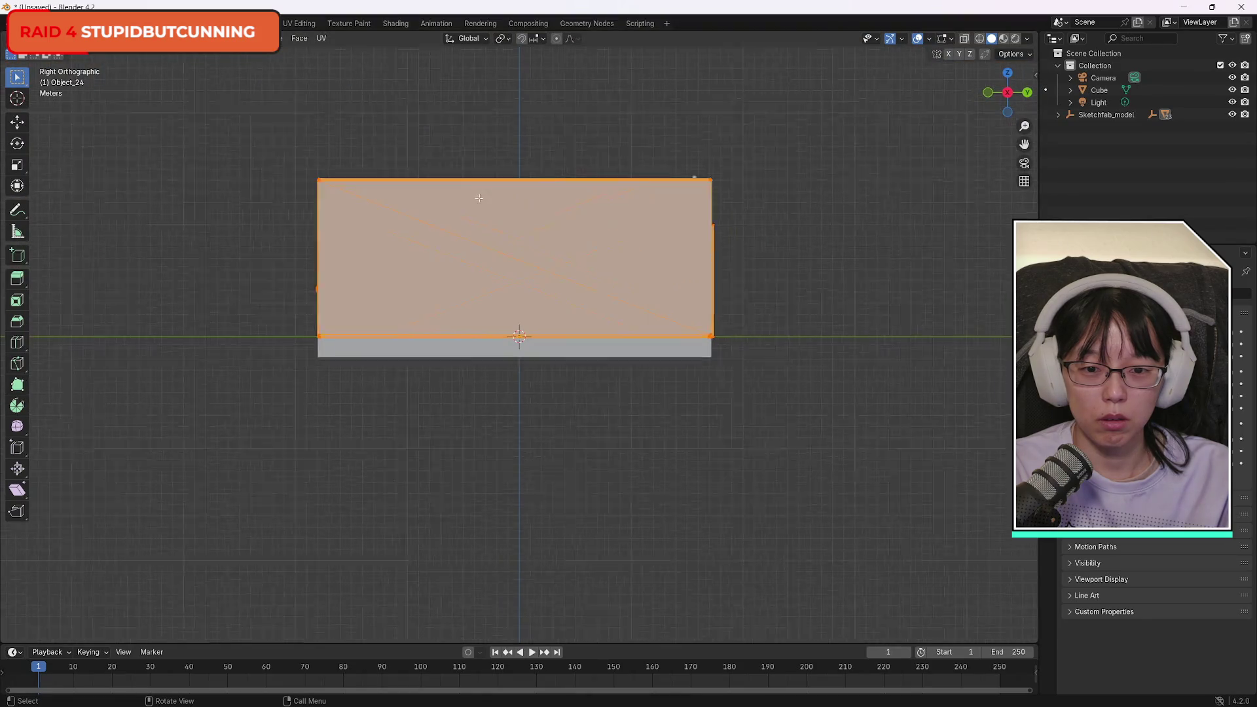
pyautogui.scroll(3, 479, 198)
pyautogui.scroll(-1, 526, 185)
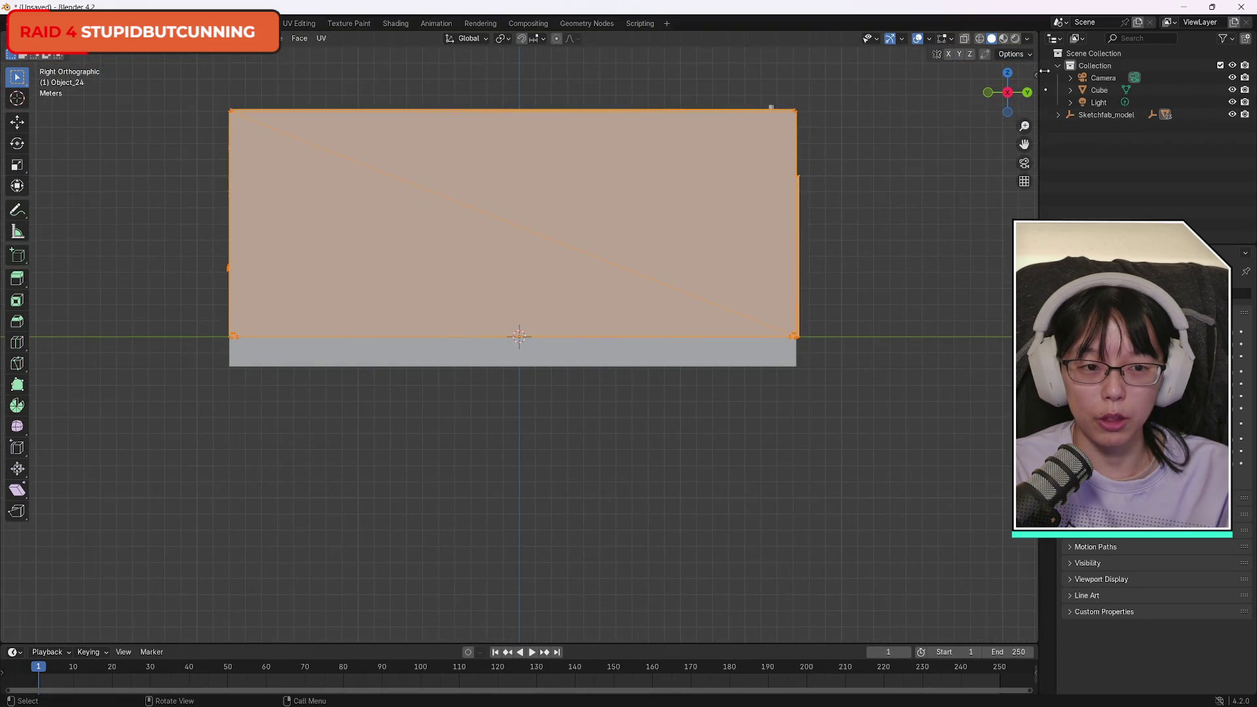
pyautogui.moveTo(1008, 83)
pyautogui.mouseDown()
pyautogui.moveTo(999, 137)
pyautogui.moveTo(995, 111)
pyautogui.moveTo(910, 91)
pyautogui.mouseUp()
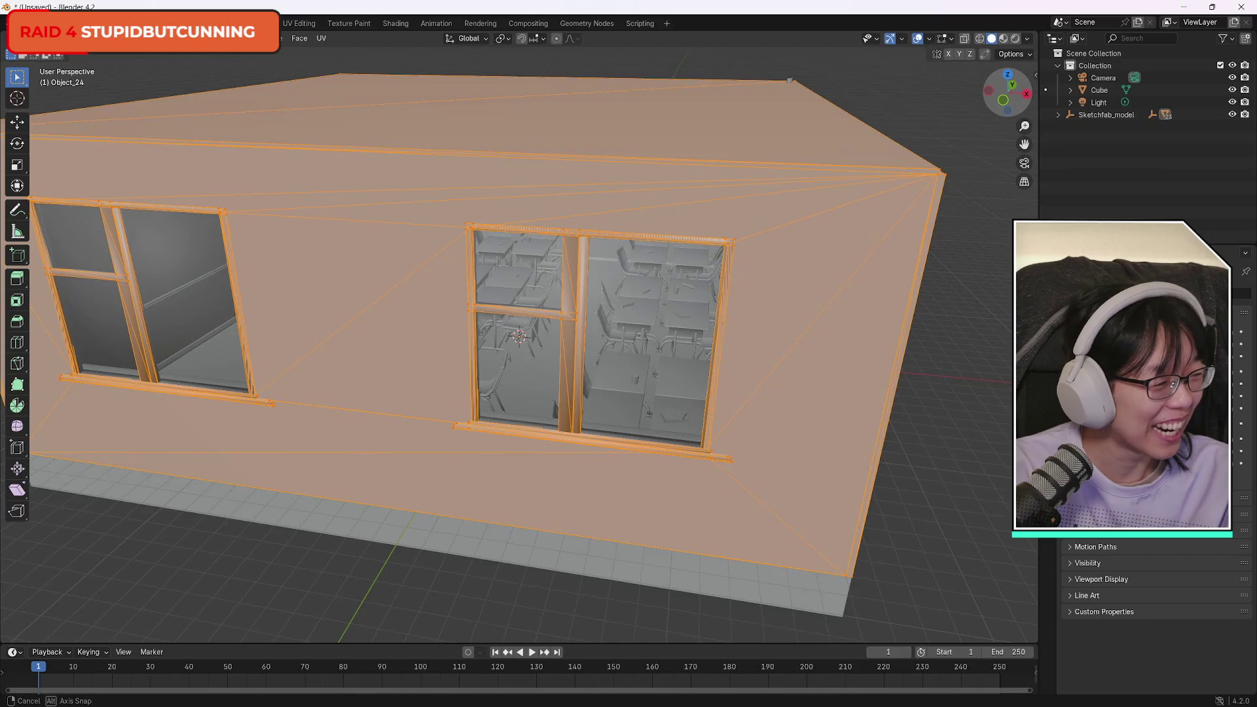
pyautogui.moveTo(789, 80)
pyautogui.mouseDown()
pyautogui.moveTo(963, 113)
pyautogui.moveTo(783, 86)
pyautogui.mouseUp()
pyautogui.scroll(8, 700, 171)
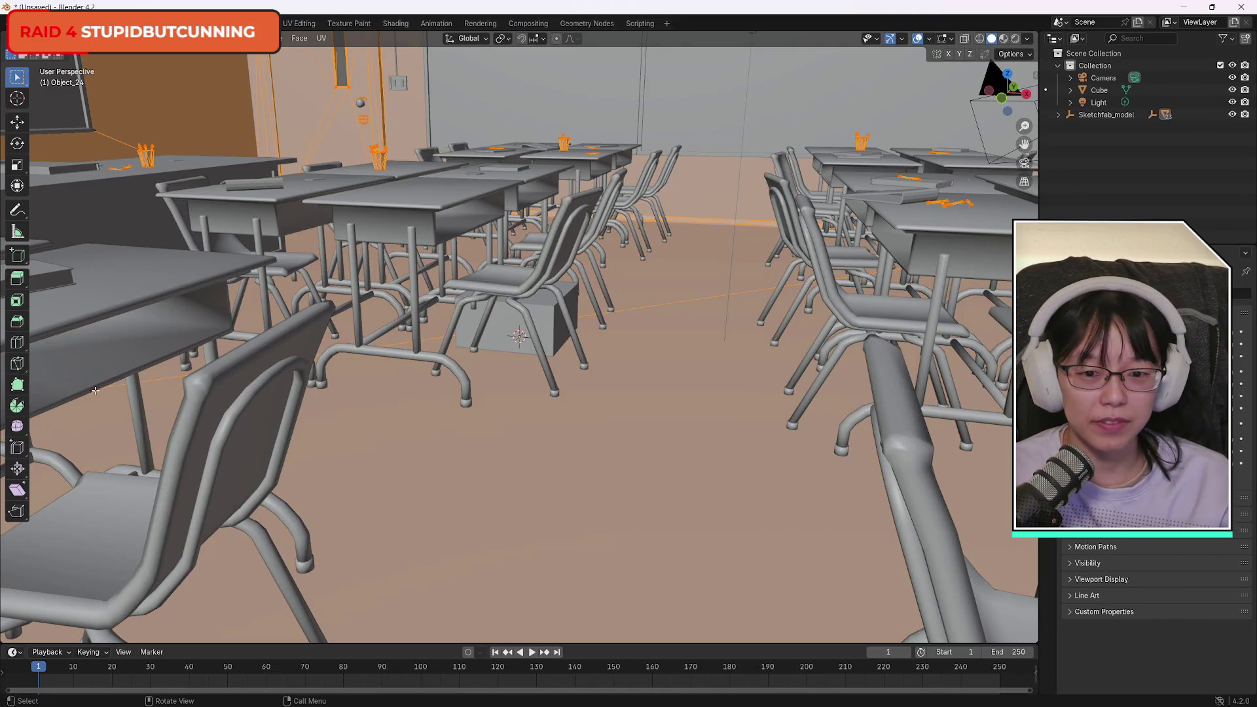
# Clear the mesh selection with Alt+A and orbit to look down across the desks.
pyautogui.hotkey('alt', 'a')
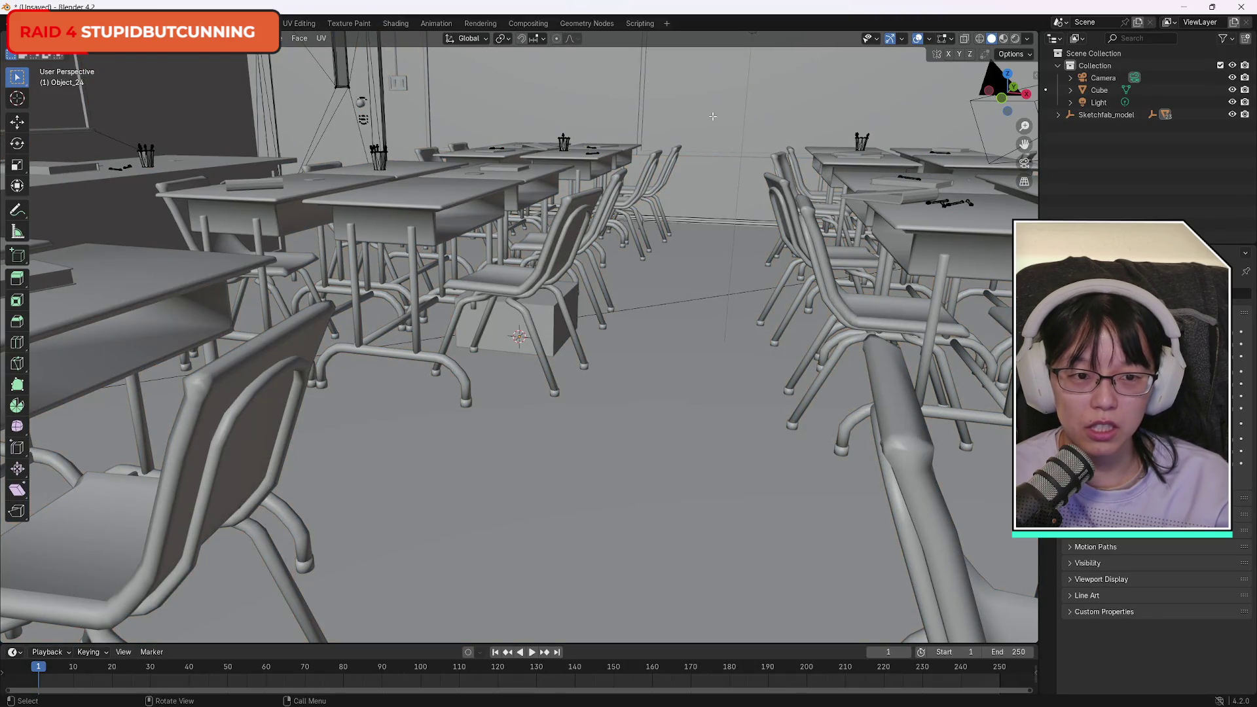
pyautogui.moveTo(1006, 92)
pyautogui.mouseDown()
pyautogui.moveTo(907, 113)
pyautogui.moveTo(1004, 103)
pyautogui.mouseUp()
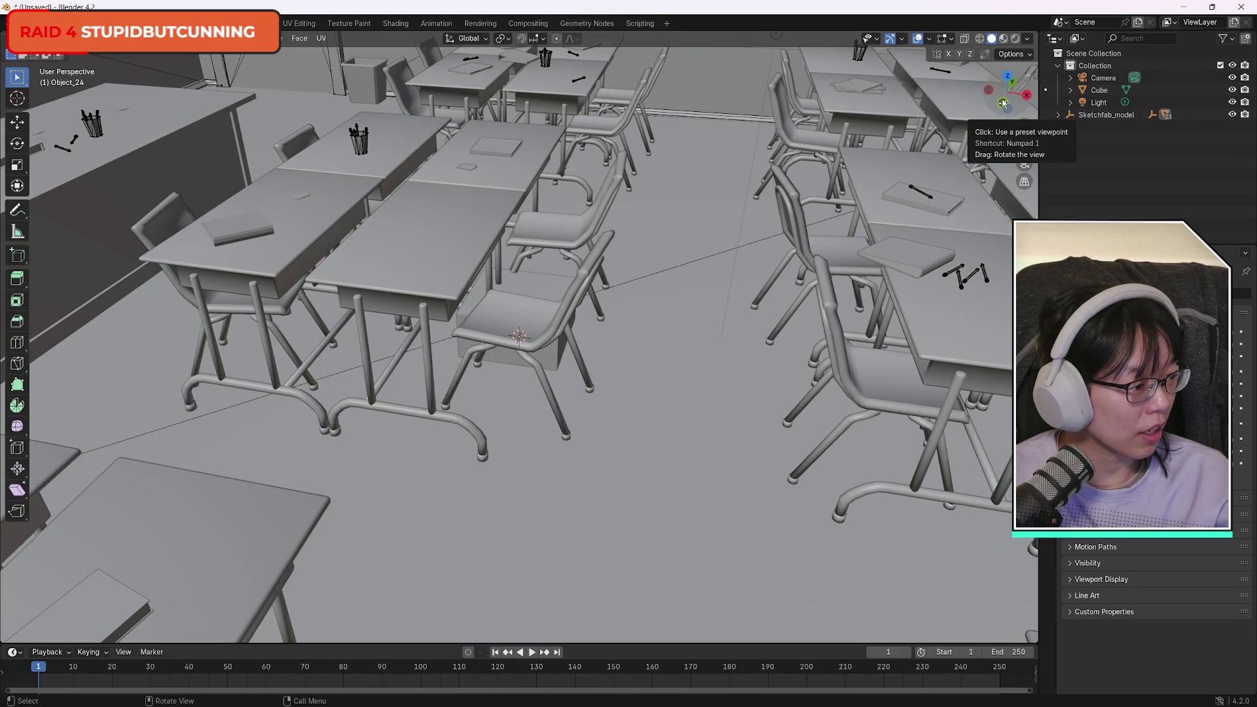
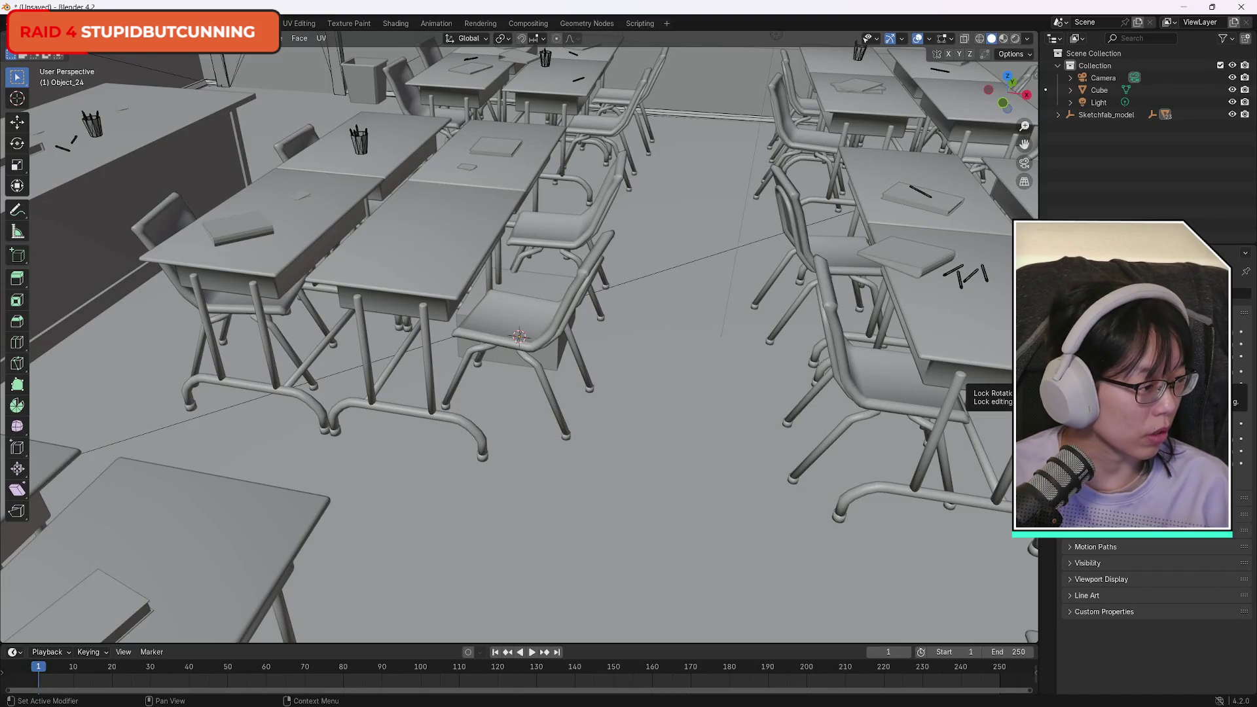
# Pick several classroom floor faces and extend them with Ctrl+L to all linked floor geometry.
pyautogui.click(696, 433)
pyautogui.scroll(-6, 697, 434)
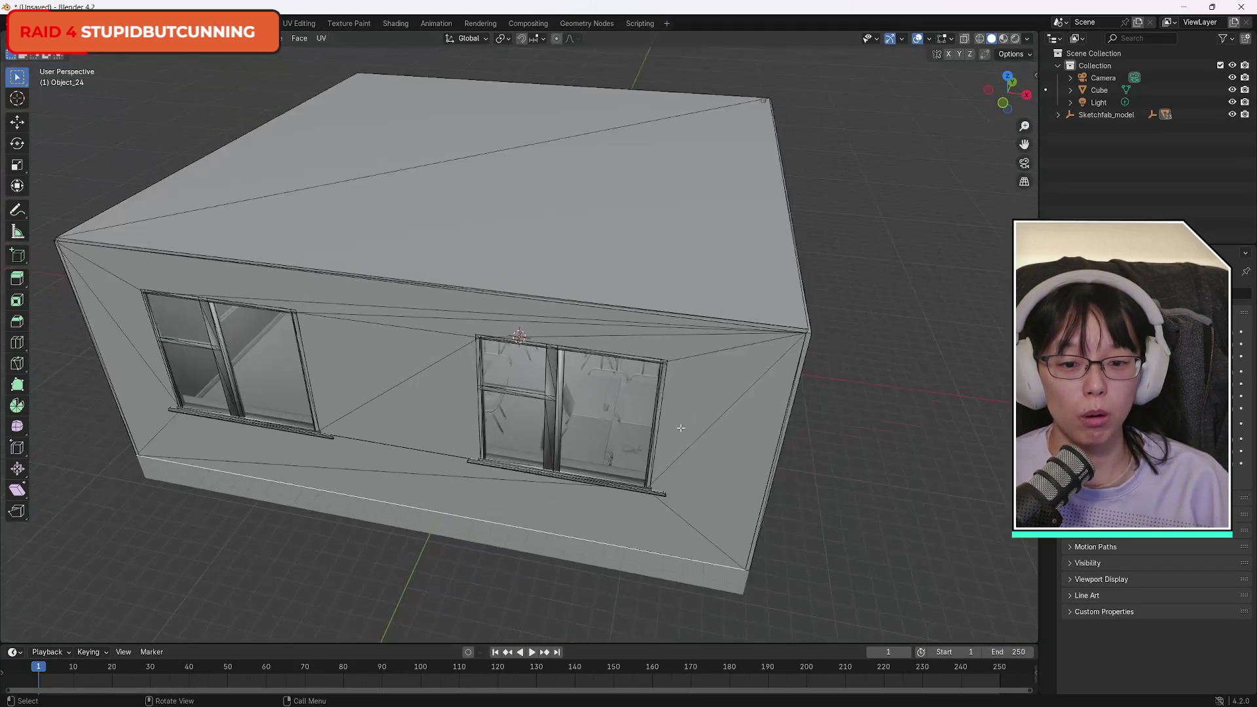
pyautogui.scroll(4, 609, 444)
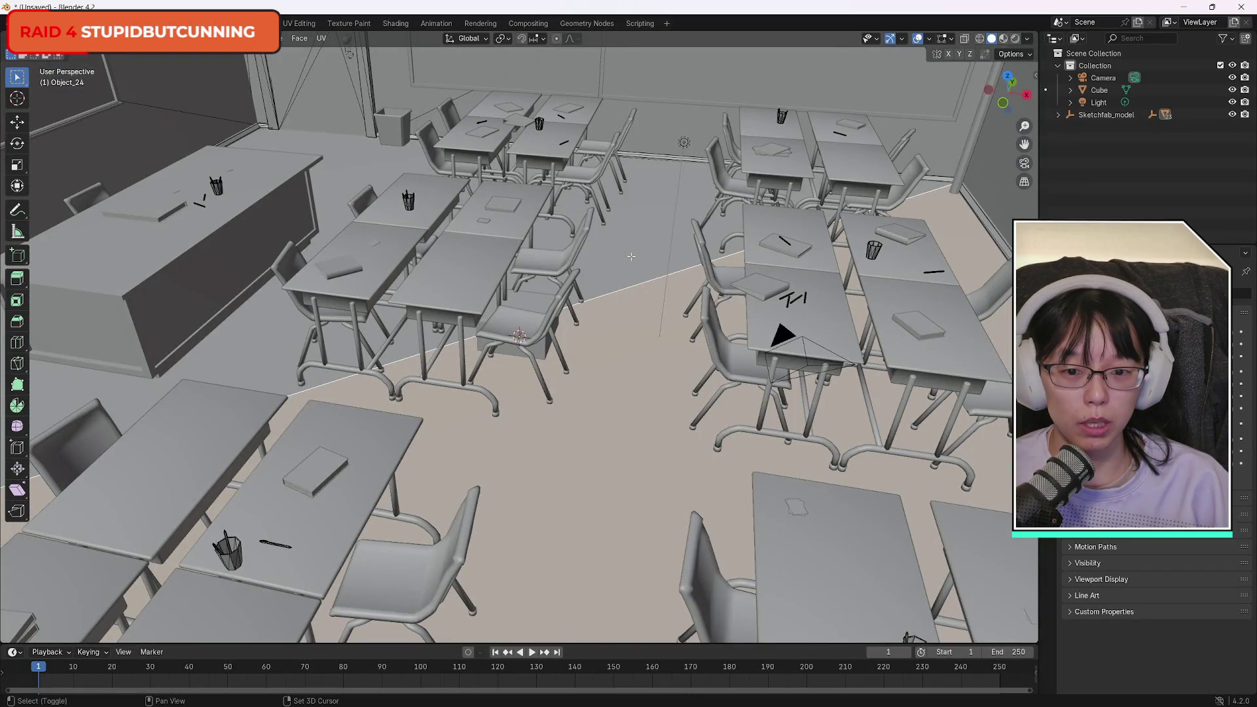
pyautogui.keyDown('shift'); pyautogui.click(632, 257); pyautogui.keyUp('shift')
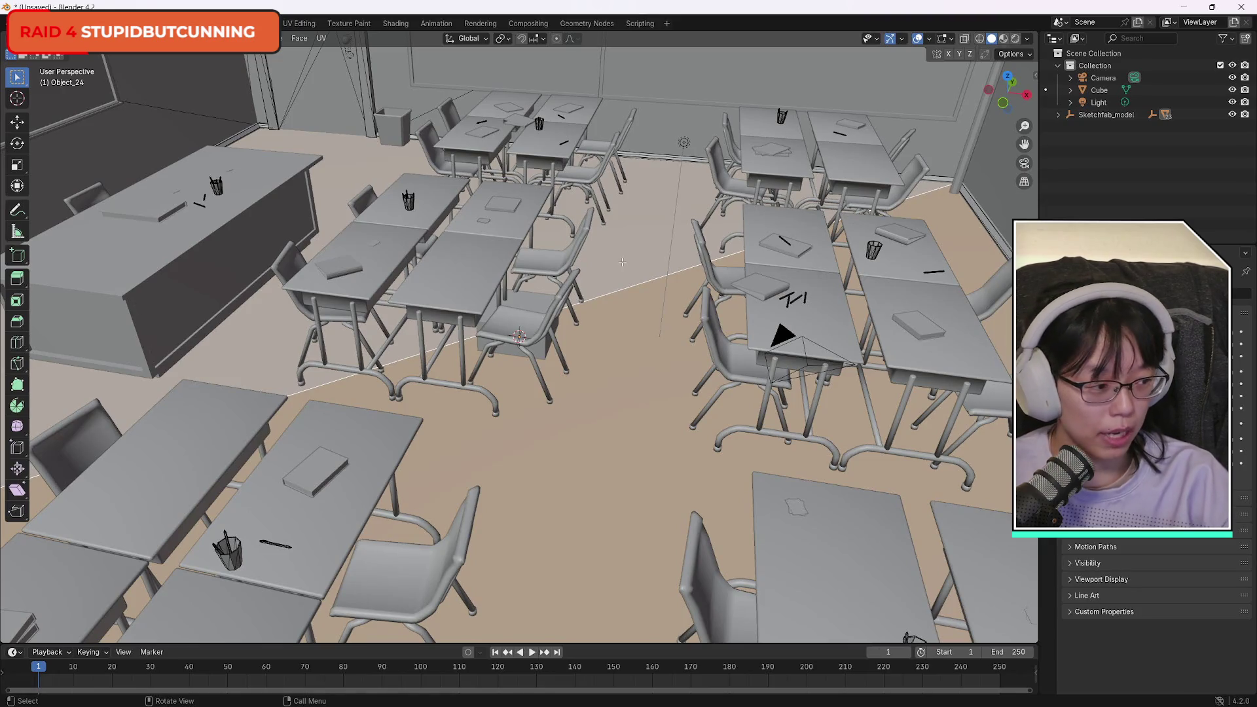
pyautogui.hotkey('ctrl', 'l')
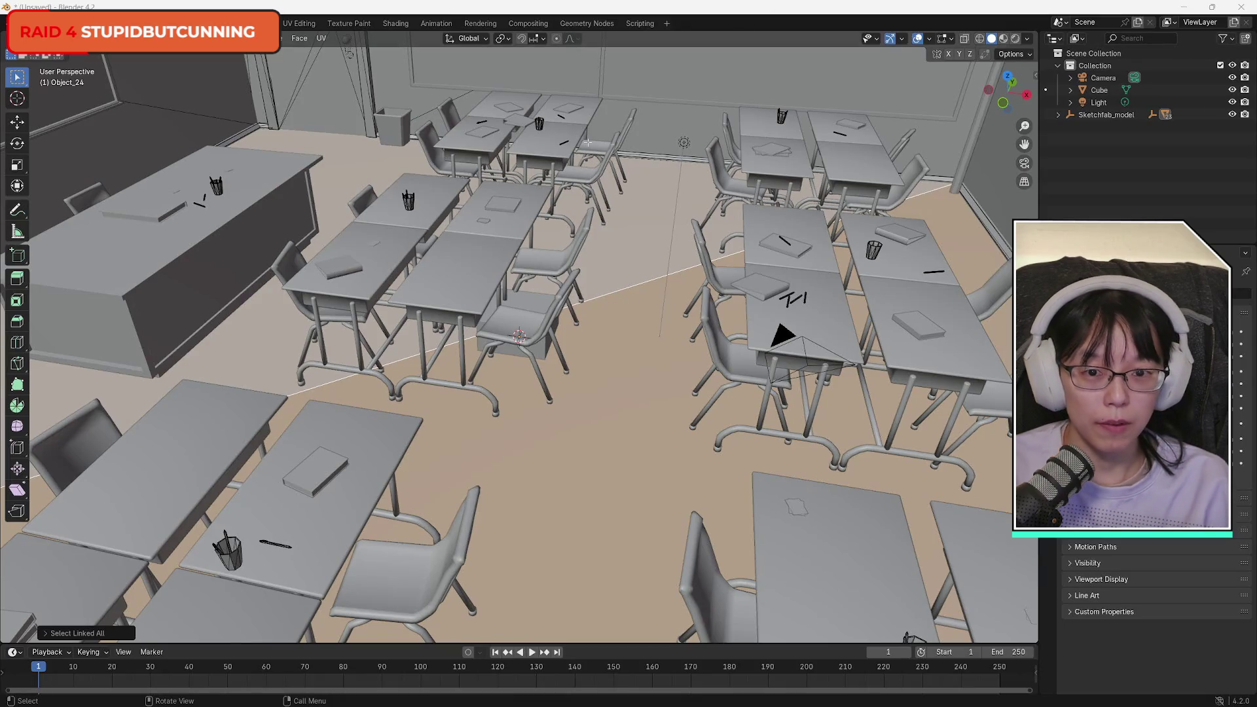
# Add the rail along the back wall and its linked geometry to the floor selection.
pyautogui.click(1028, 95)
pyautogui.moveTo(1028, 95)
pyautogui.mouseDown()
pyautogui.moveTo(986, 112)
pyautogui.moveTo(724, 90)
pyautogui.mouseUp()
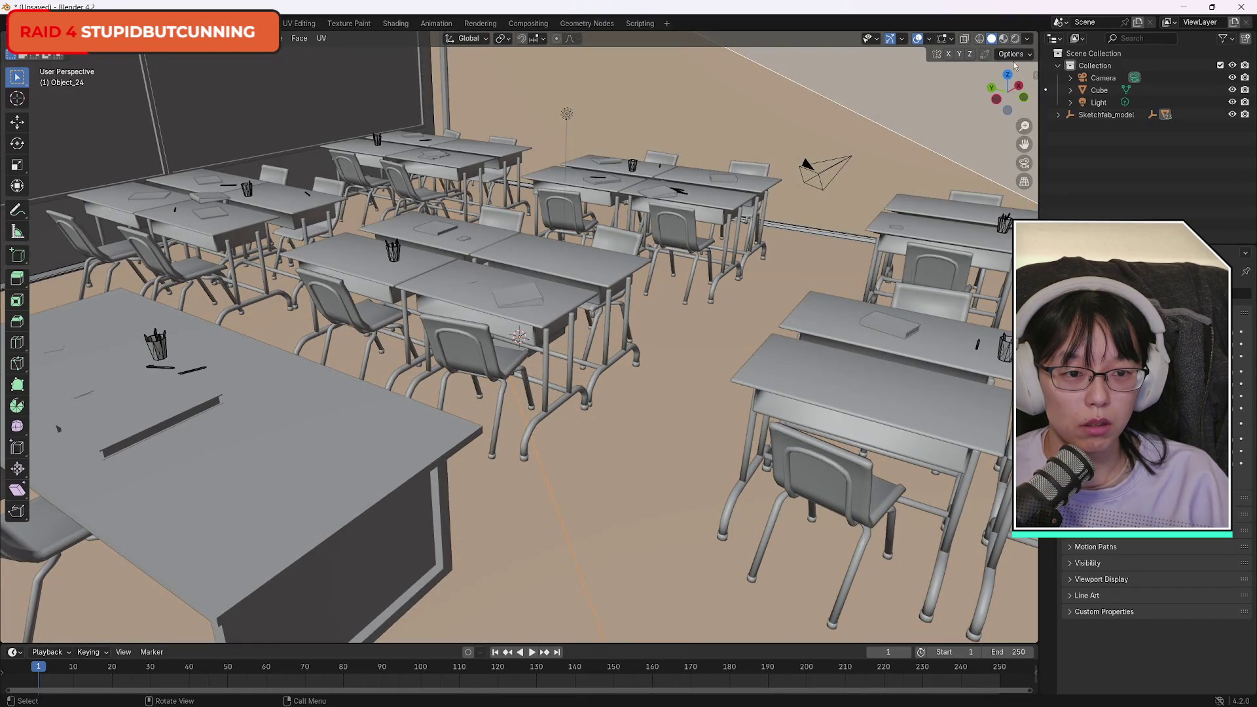
pyautogui.moveTo(1022, 94)
pyautogui.mouseDown()
pyautogui.moveTo(1002, 210)
pyautogui.moveTo(860, 185)
pyautogui.mouseUp()
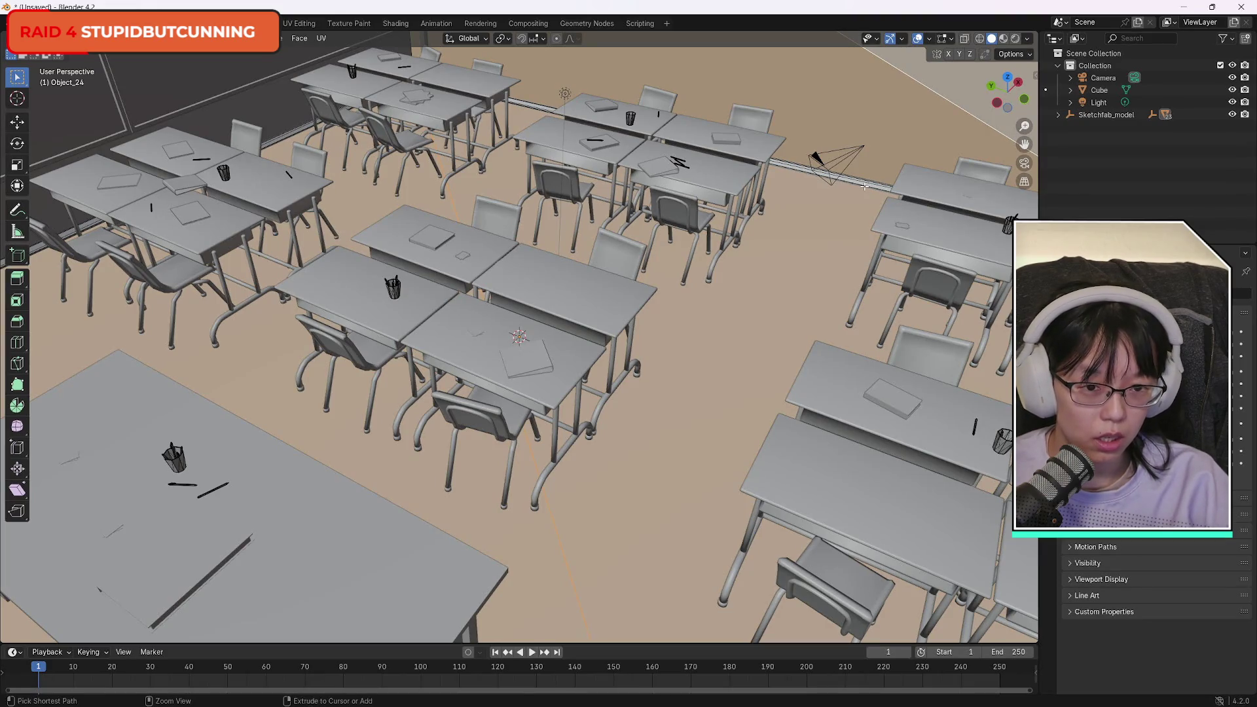
pyautogui.hotkey('ctrl', 'l')
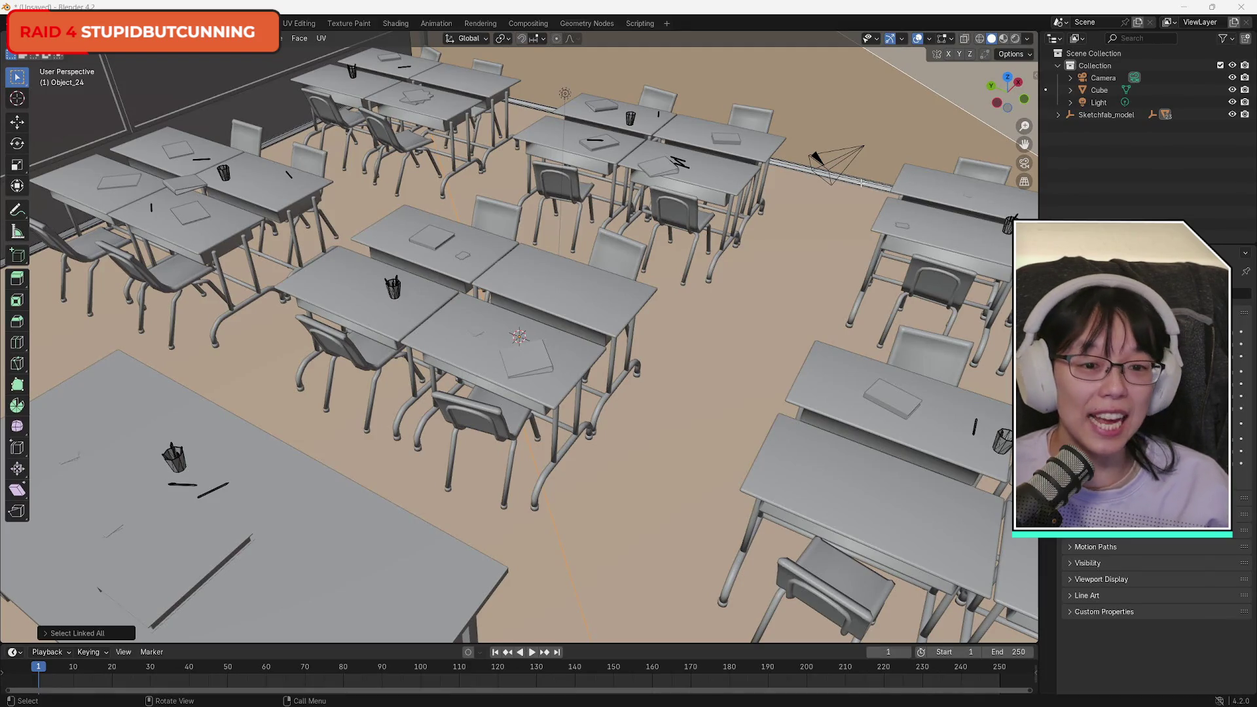
pyautogui.keyDown('shift'); pyautogui.click(863, 181); pyautogui.keyUp('shift')
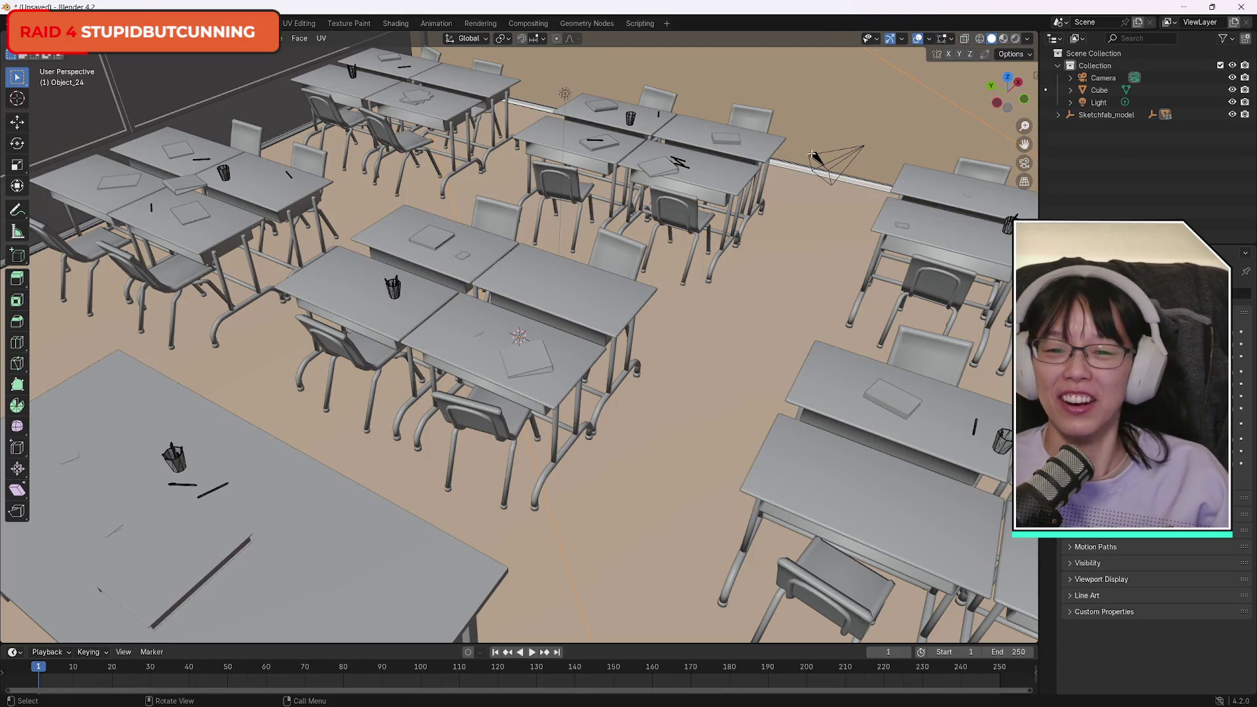
pyautogui.press('KP_0')
pyautogui.press('KP_0')
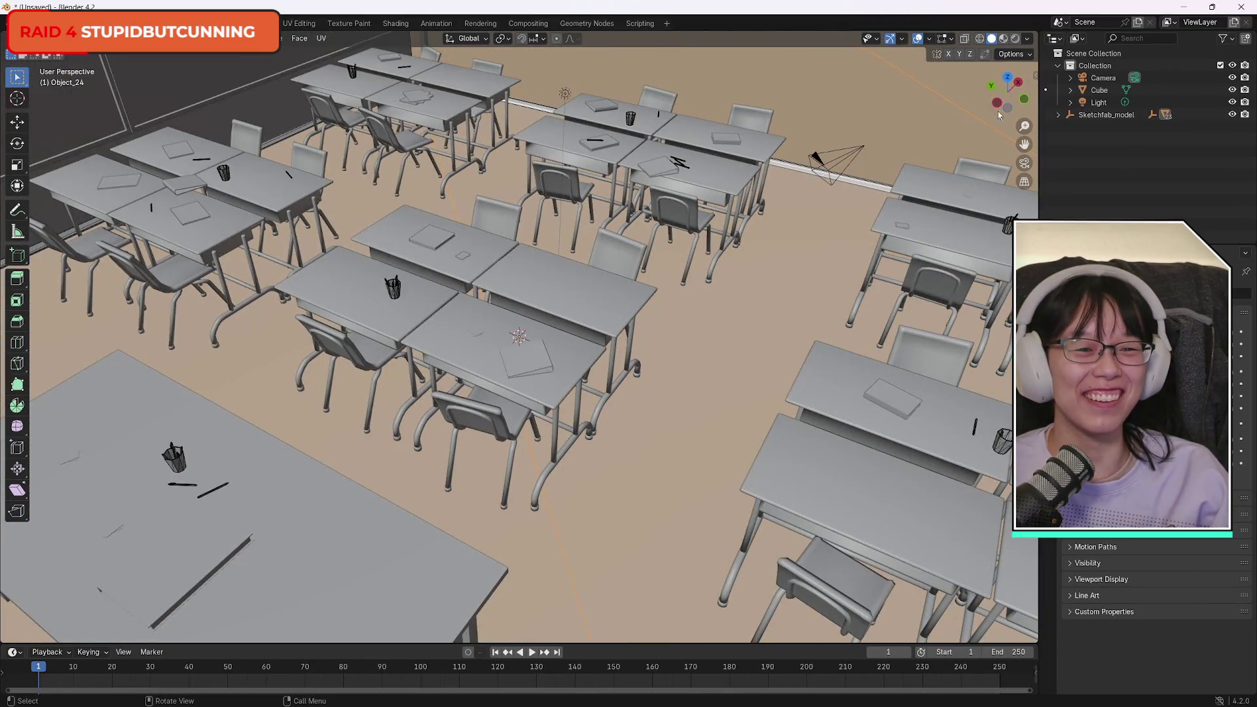
pyautogui.moveTo(1009, 91); pyautogui.dragTo(1015, 68)
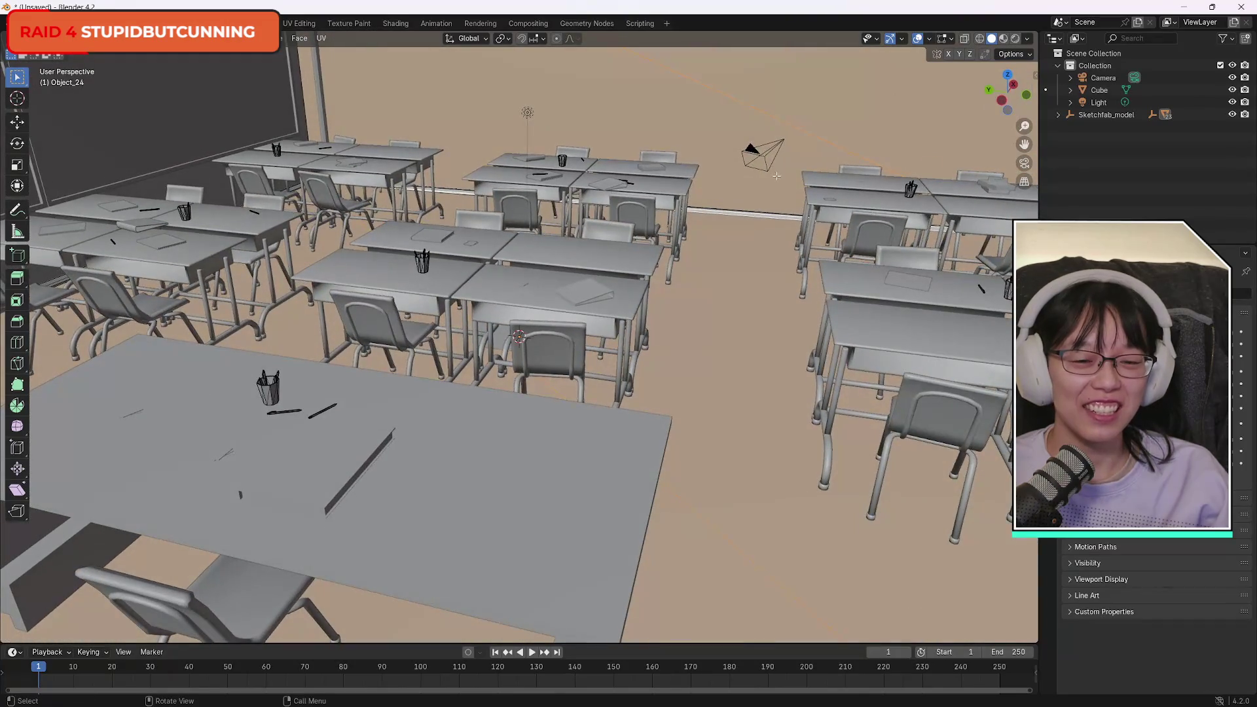
# Reselect the horizontal wall rail and extend it to all connected geometry.
pyautogui.press('KP_0')
pyautogui.press('KP_0')
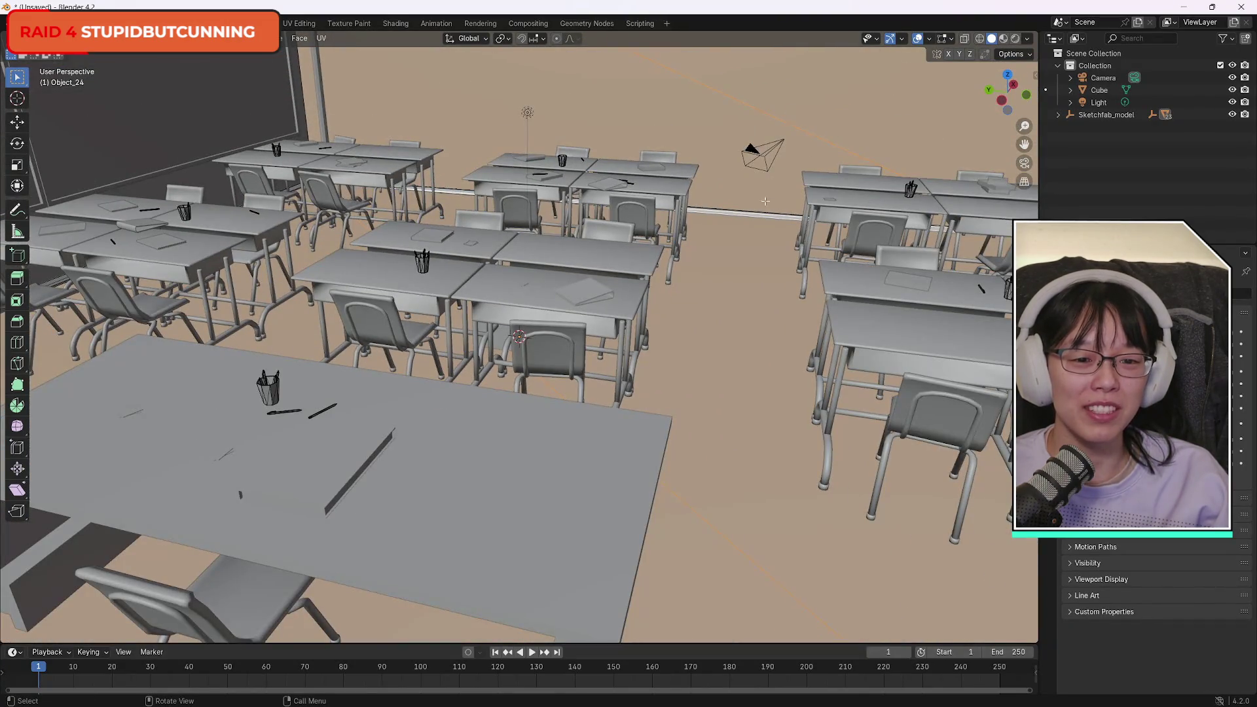
pyautogui.keyDown('shift'); pyautogui.click(765, 214); pyautogui.keyUp('shift')
pyautogui.keyDown('shift'); pyautogui.click(765, 214); pyautogui.keyUp('shift')
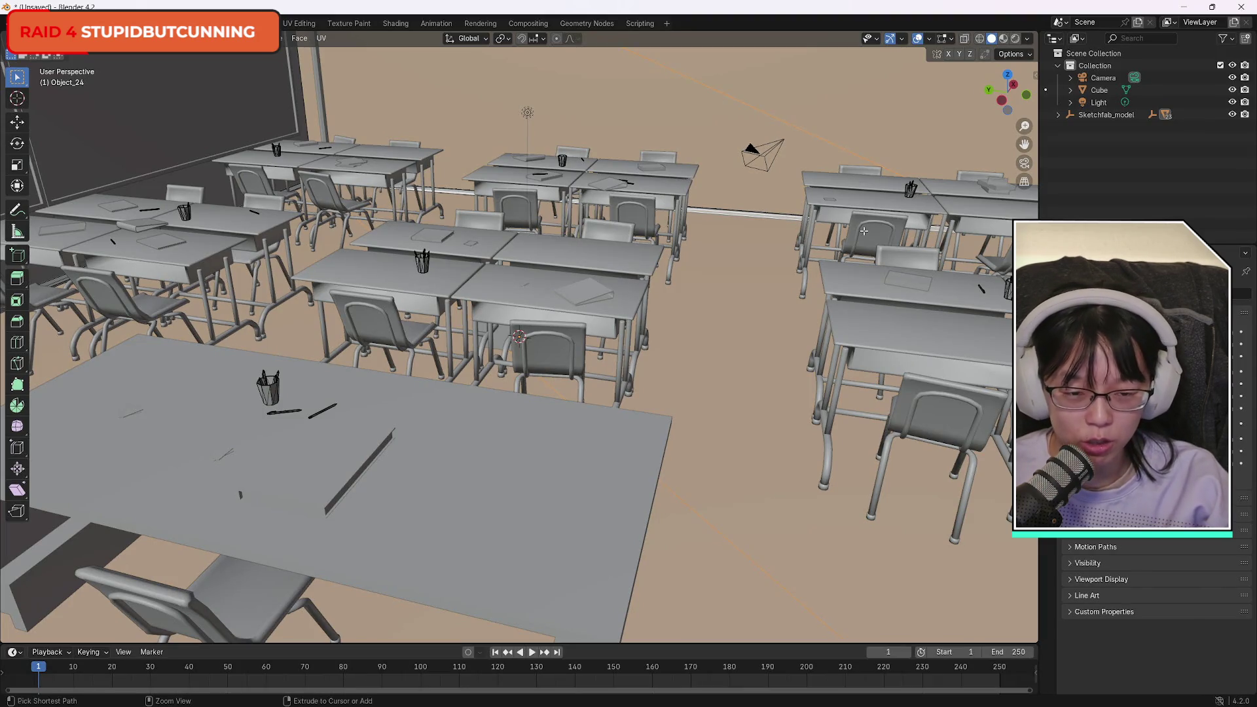
pyautogui.hotkey('ctrl', 'l')
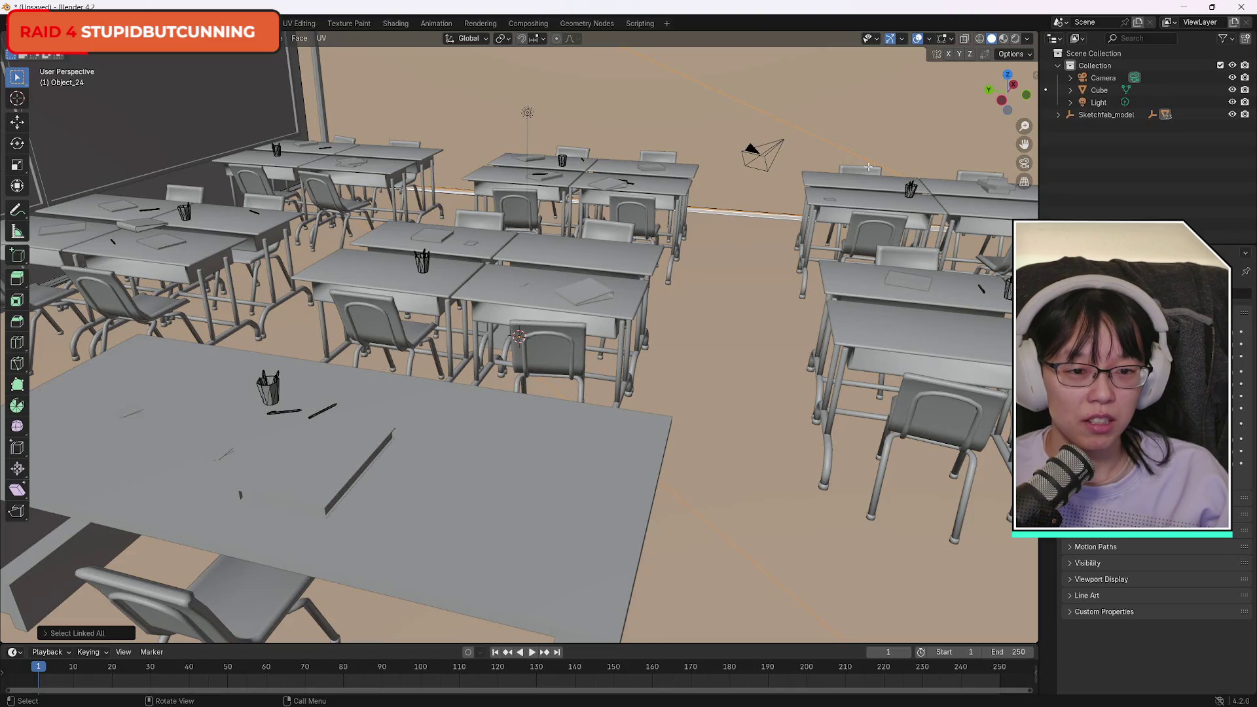
# Add the back wall and the upper wall section to the selection.
pyautogui.moveTo(1008, 92)
pyautogui.mouseDown()
pyautogui.moveTo(1022, 98)
pyautogui.moveTo(640, 114)
pyautogui.mouseUp()
pyautogui.scroll(4, 640, 115)
pyautogui.moveTo(1016, 92)
pyautogui.mouseDown()
pyautogui.moveTo(8, 630)
pyautogui.moveTo(897, 102)
pyautogui.mouseUp()
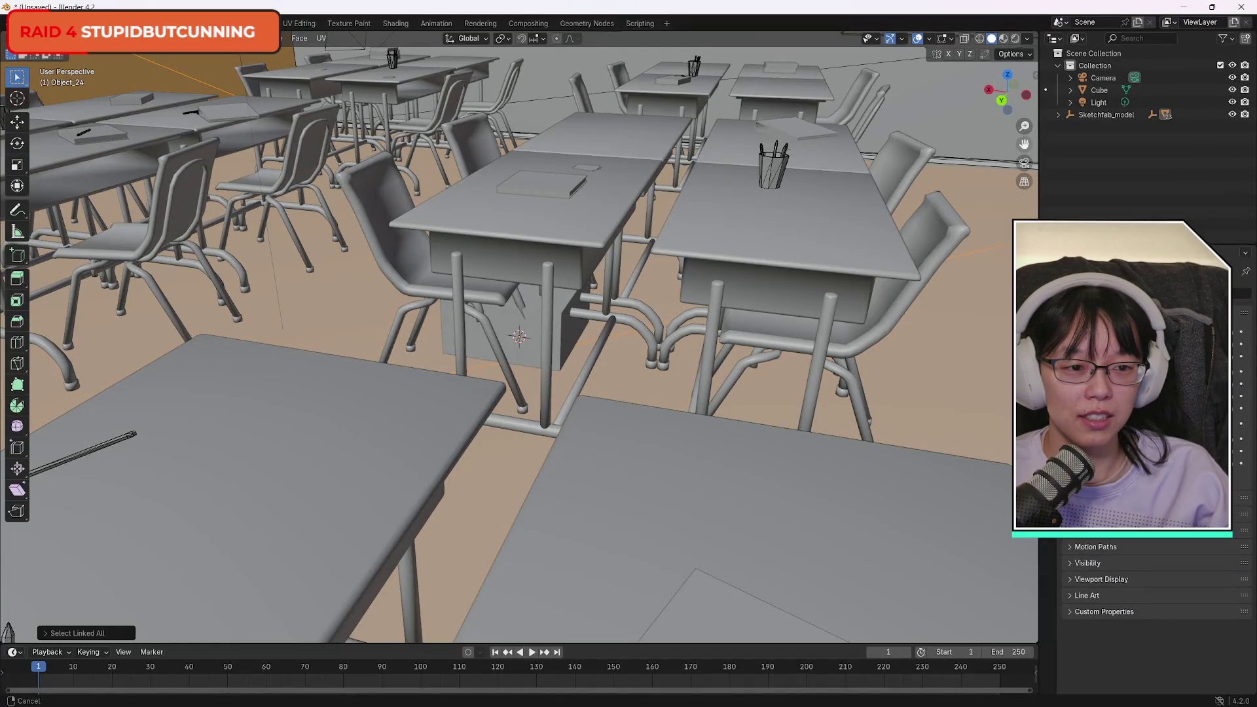
pyautogui.moveTo(1025, 144); pyautogui.dragTo(664, 191)
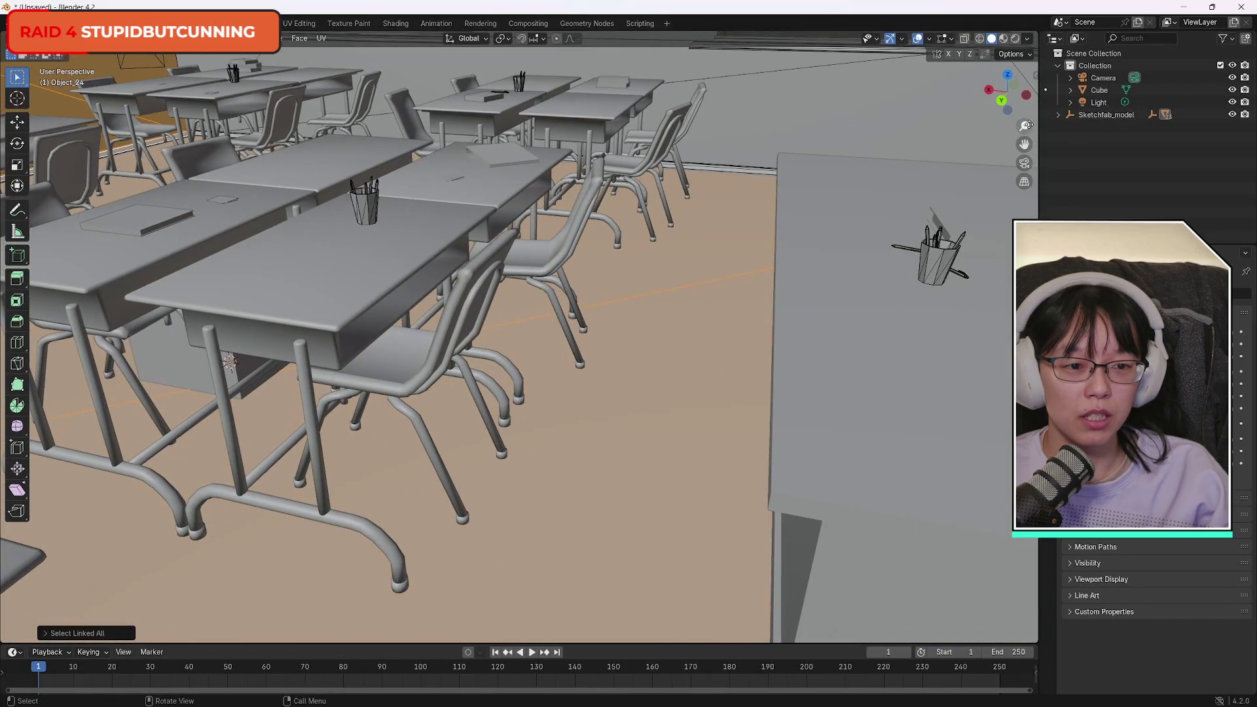
pyautogui.moveTo(1019, 90); pyautogui.dragTo(1012, 68)
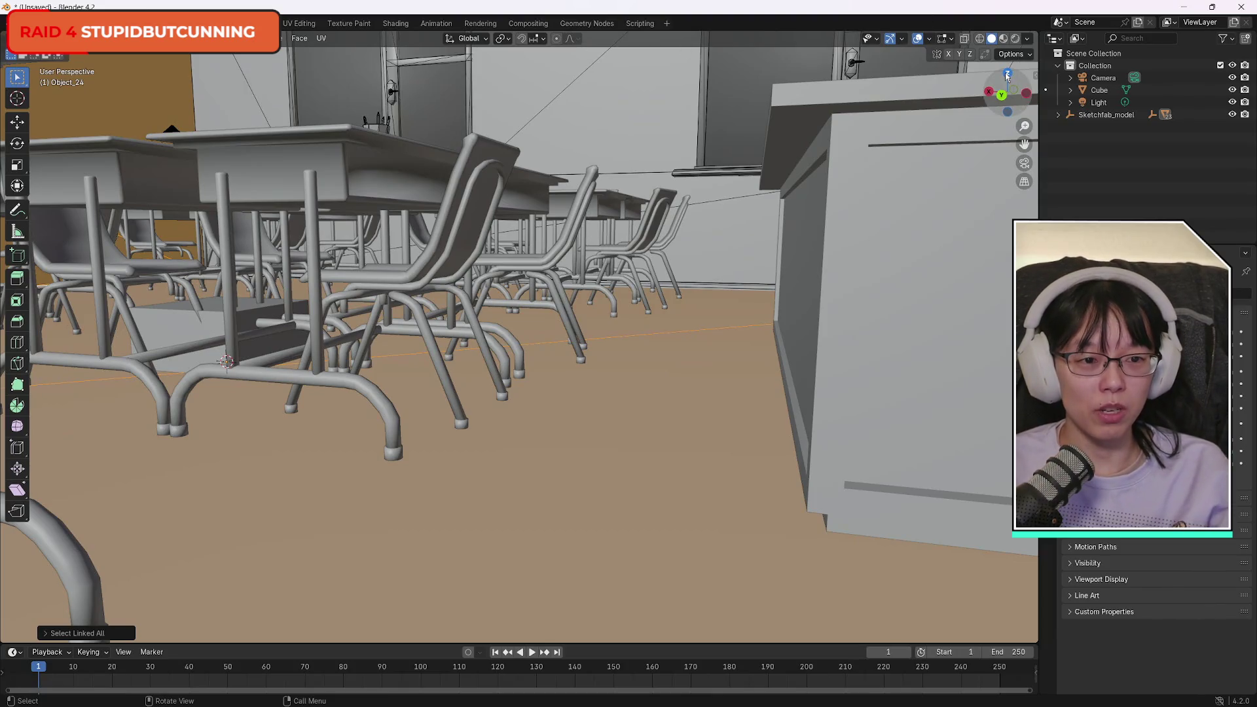
pyautogui.moveTo(1008, 75); pyautogui.dragTo(761, 107)
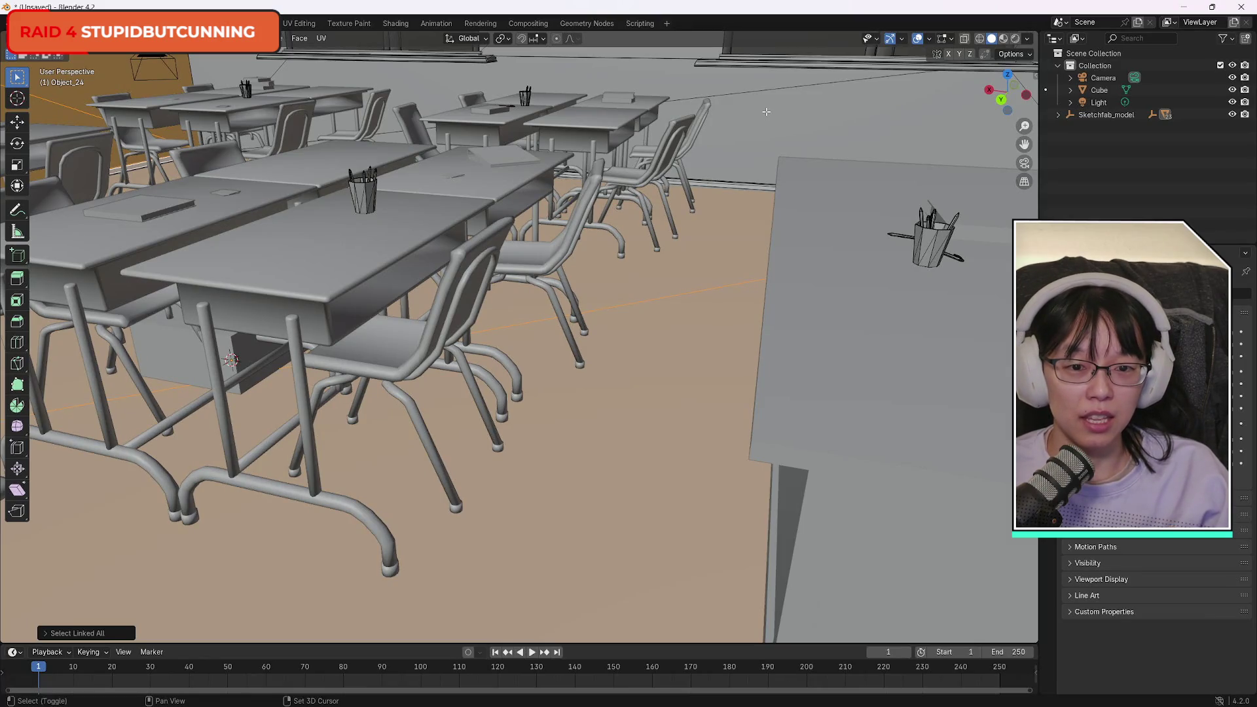
pyautogui.click(767, 112)
pyautogui.click(631, 69)
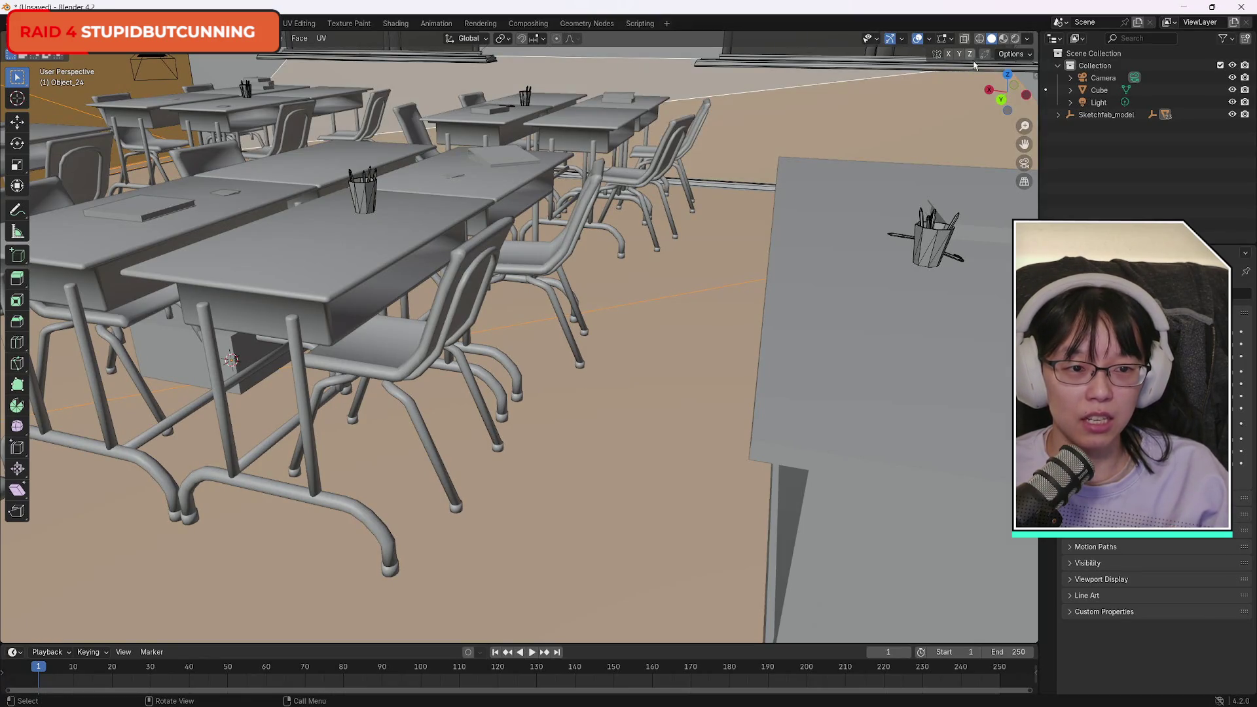
# Add the board edge, a wall face and the vertical wall edge to the selection.
pyautogui.moveTo(1007, 79)
pyautogui.mouseDown()
pyautogui.moveTo(1025, 57)
pyautogui.moveTo(712, 72)
pyautogui.mouseUp()
pyautogui.keyDown('shift'); pyautogui.click(692, 149); pyautogui.keyUp('shift')
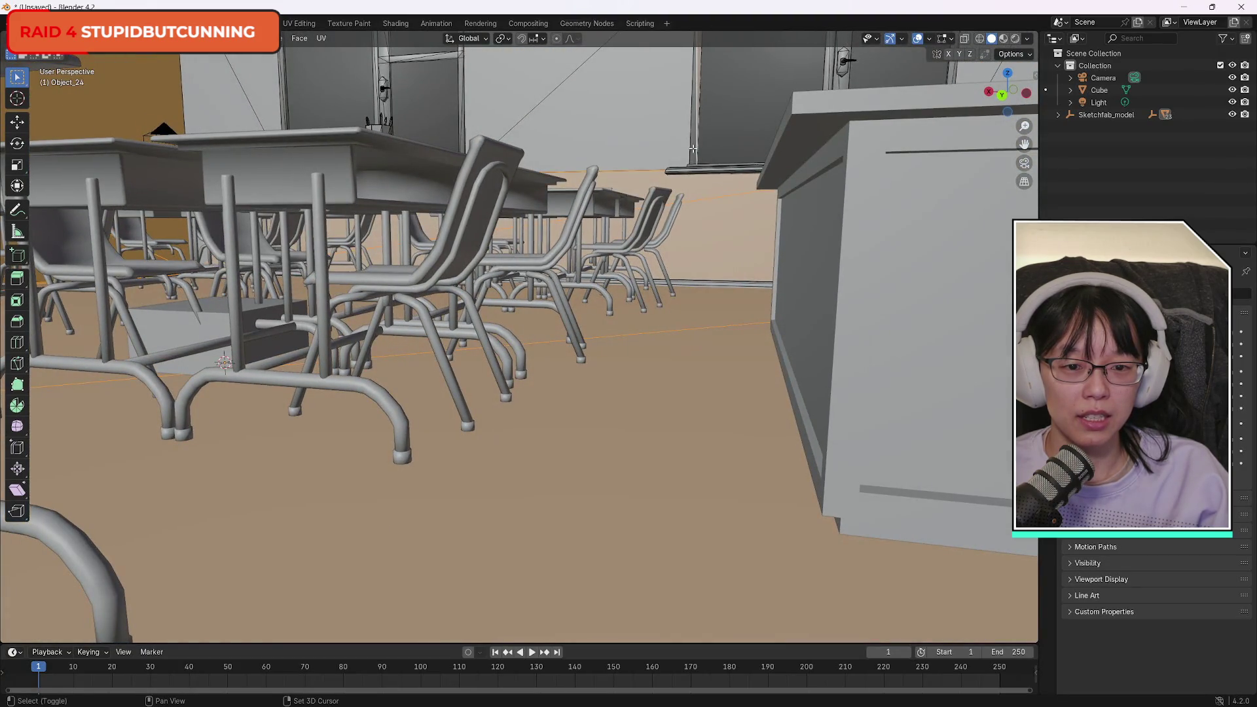
pyautogui.keyDown('shift'); pyautogui.click(628, 129); pyautogui.keyUp('shift')
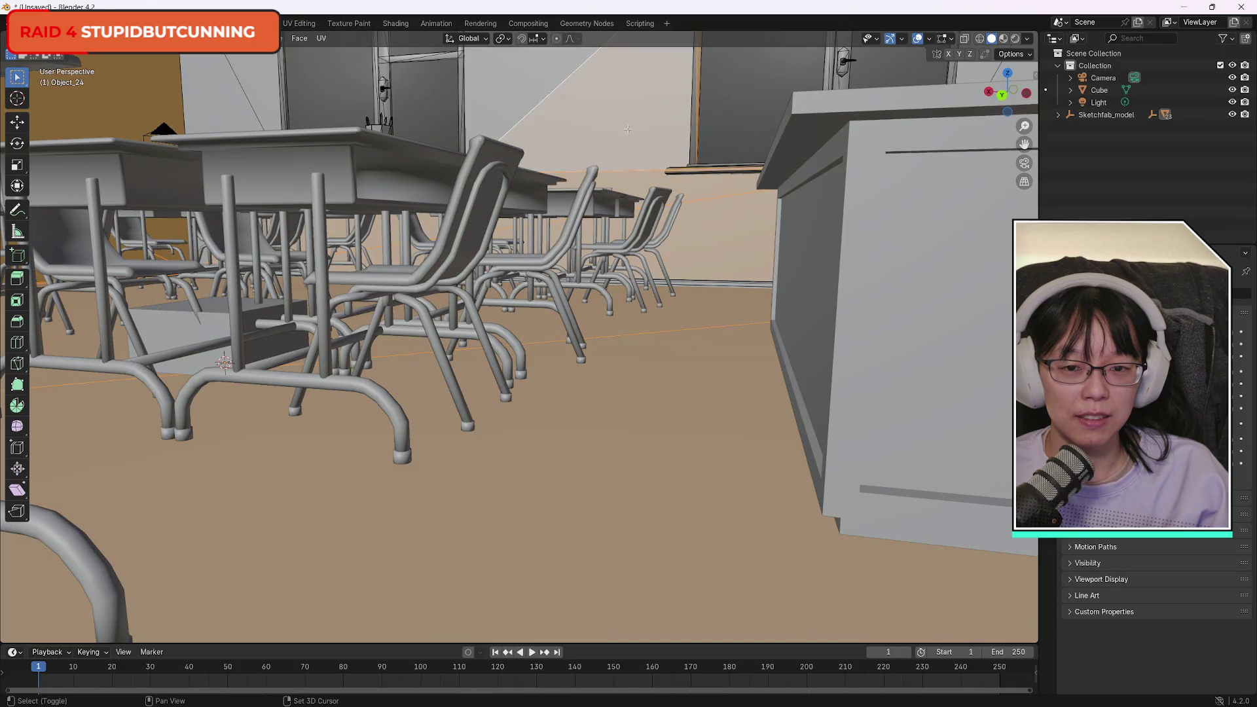
pyautogui.keyDown('shift'); pyautogui.click(461, 93); pyautogui.keyUp('shift')
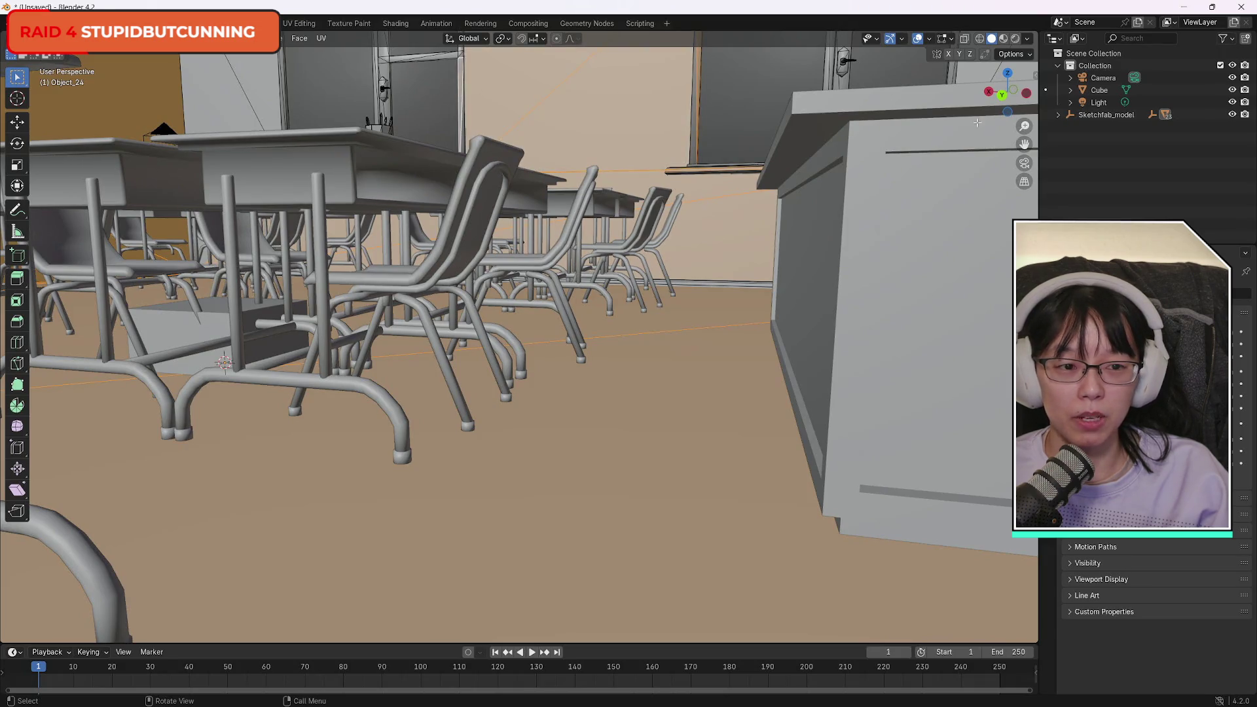
pyautogui.moveTo(1011, 92)
pyautogui.mouseDown()
pyautogui.moveTo(979, 76)
pyautogui.moveTo(753, 216)
pyautogui.moveTo(426, 367)
pyautogui.moveTo(40, 518)
pyautogui.mouseUp()
pyautogui.scroll(4, 988, 67)
pyautogui.scroll(-5, 576, 146)
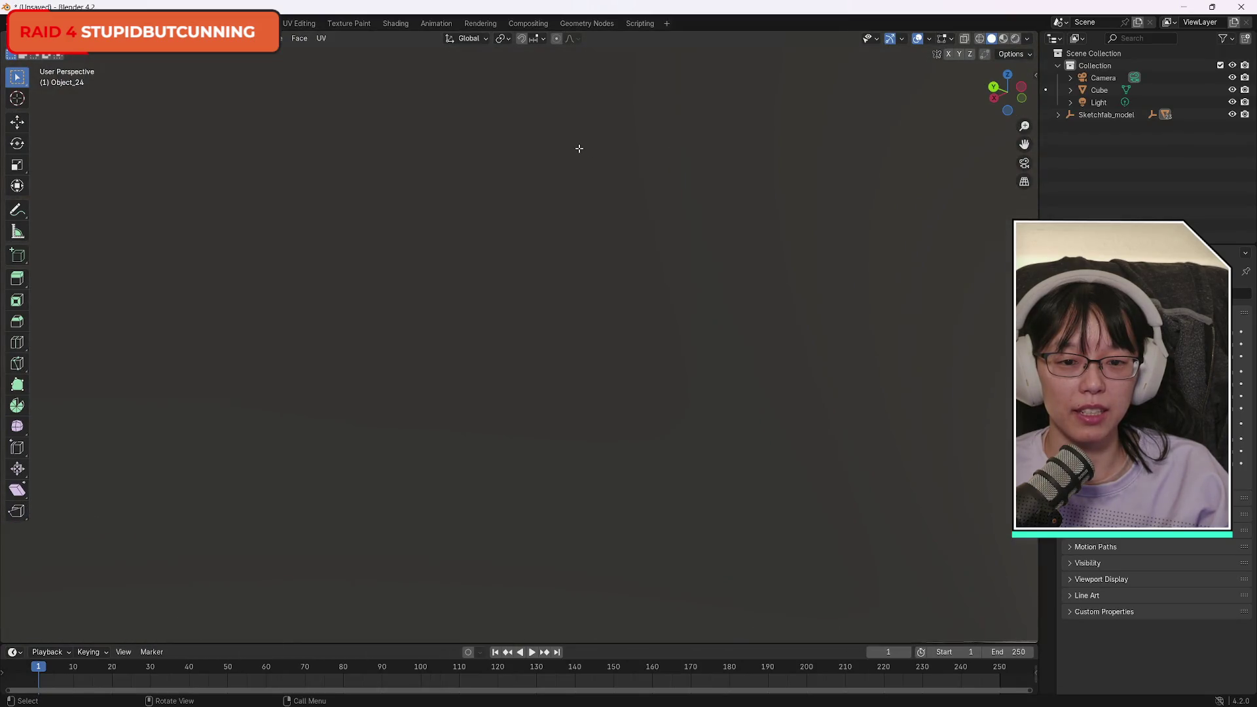
pyautogui.scroll(3, 721, 223)
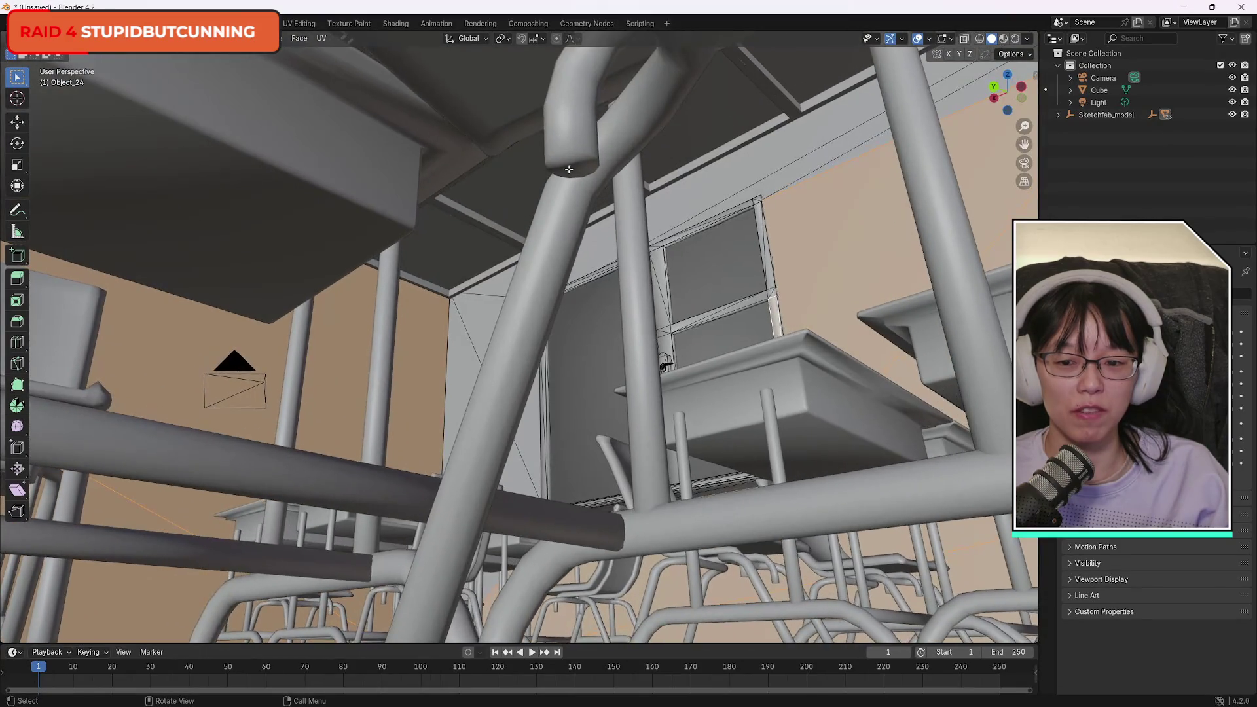
pyautogui.scroll(-10, 721, 224)
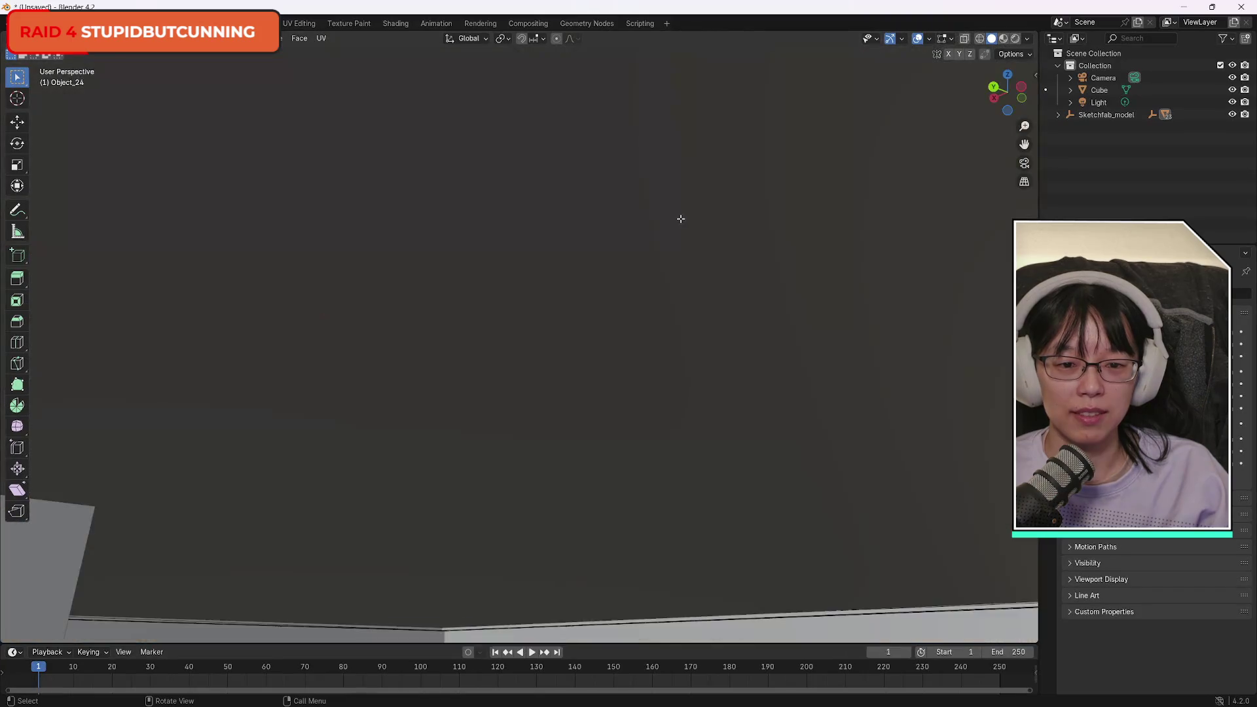
pyautogui.scroll(-5, 671, 213)
pyautogui.scroll(6, 672, 216)
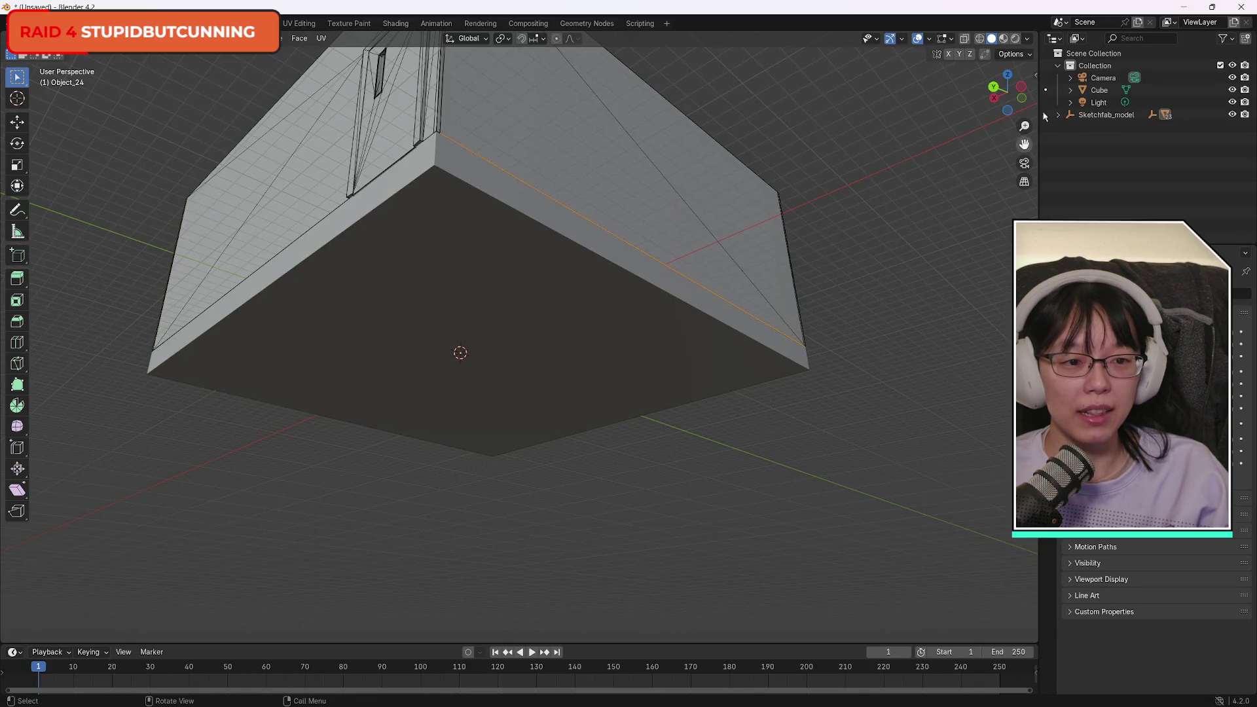
pyautogui.moveTo(1010, 80)
pyautogui.mouseDown()
pyautogui.moveTo(1002, 167)
pyautogui.moveTo(1094, 193)
pyautogui.mouseUp()
pyautogui.moveTo(871, 151); pyautogui.dragTo(803, 114)
pyautogui.scroll(10, 803, 115)
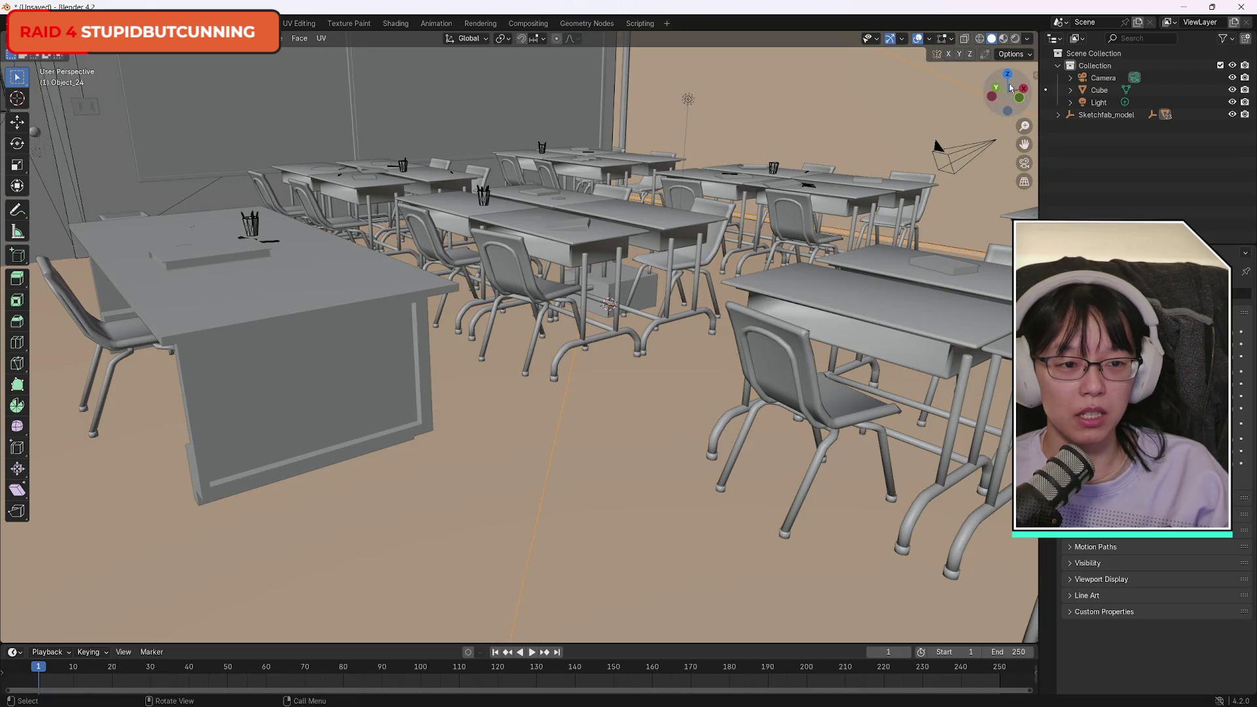
# Add the door frame's left edge, bottom sill, side strips and top bar to the selection.
pyautogui.moveTo(1008, 91); pyautogui.dragTo(883, 83)
pyautogui.moveTo(1008, 88); pyautogui.dragTo(725, 109)
pyautogui.keyDown('shift'); pyautogui.click(699, 131); pyautogui.keyUp('shift')
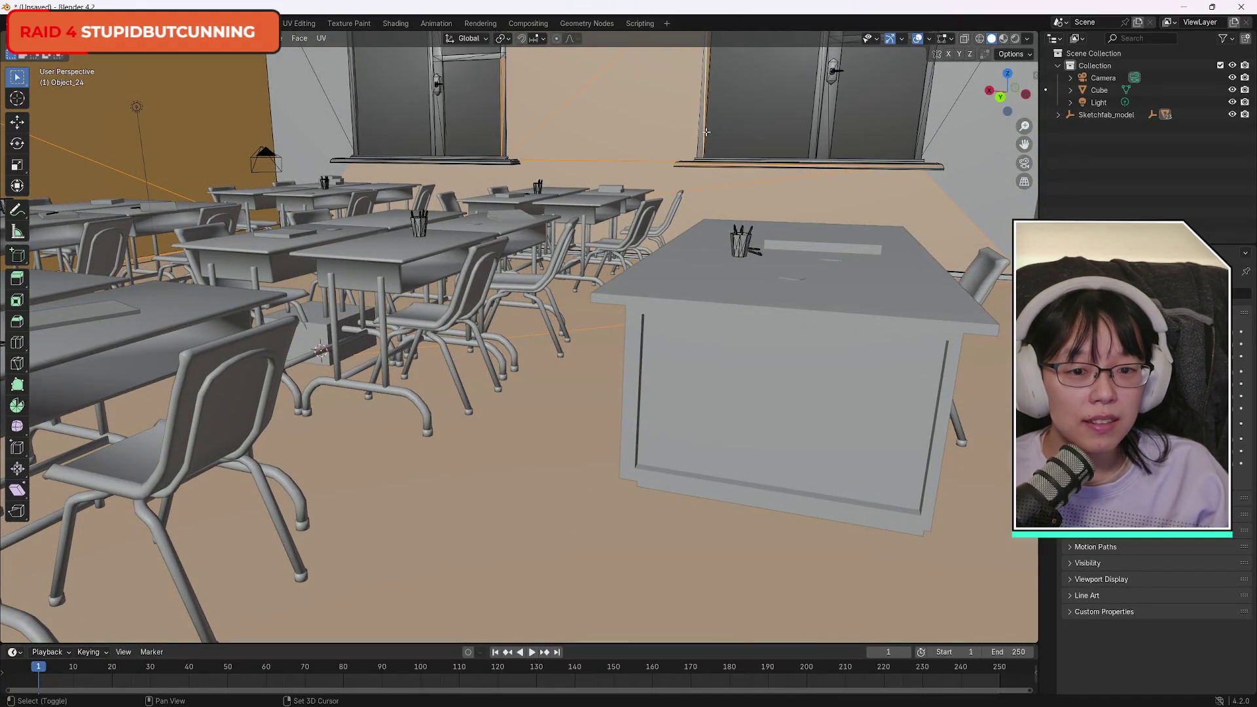
pyautogui.keyDown('shift'); pyautogui.click(729, 158); pyautogui.keyUp('shift')
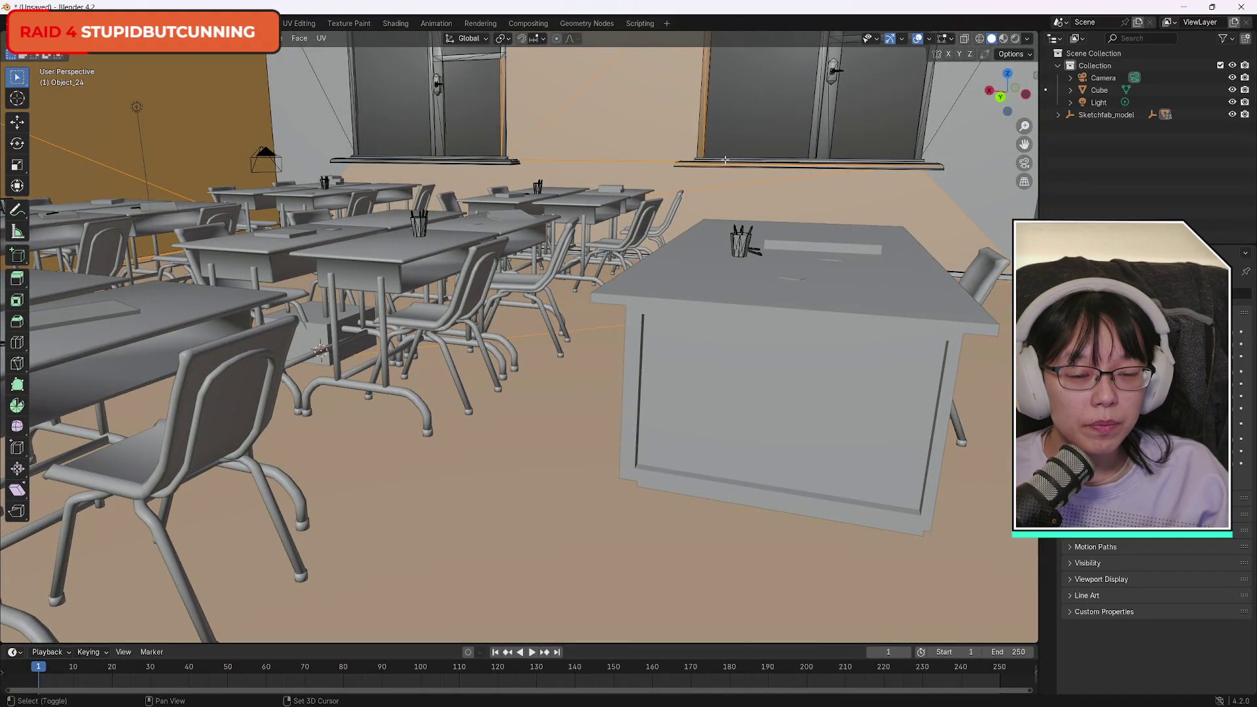
pyautogui.keyDown('shift'); pyautogui.click(818, 128); pyautogui.keyUp('shift')
pyautogui.keyDown('shift'); pyautogui.click(835, 76); pyautogui.keyUp('shift')
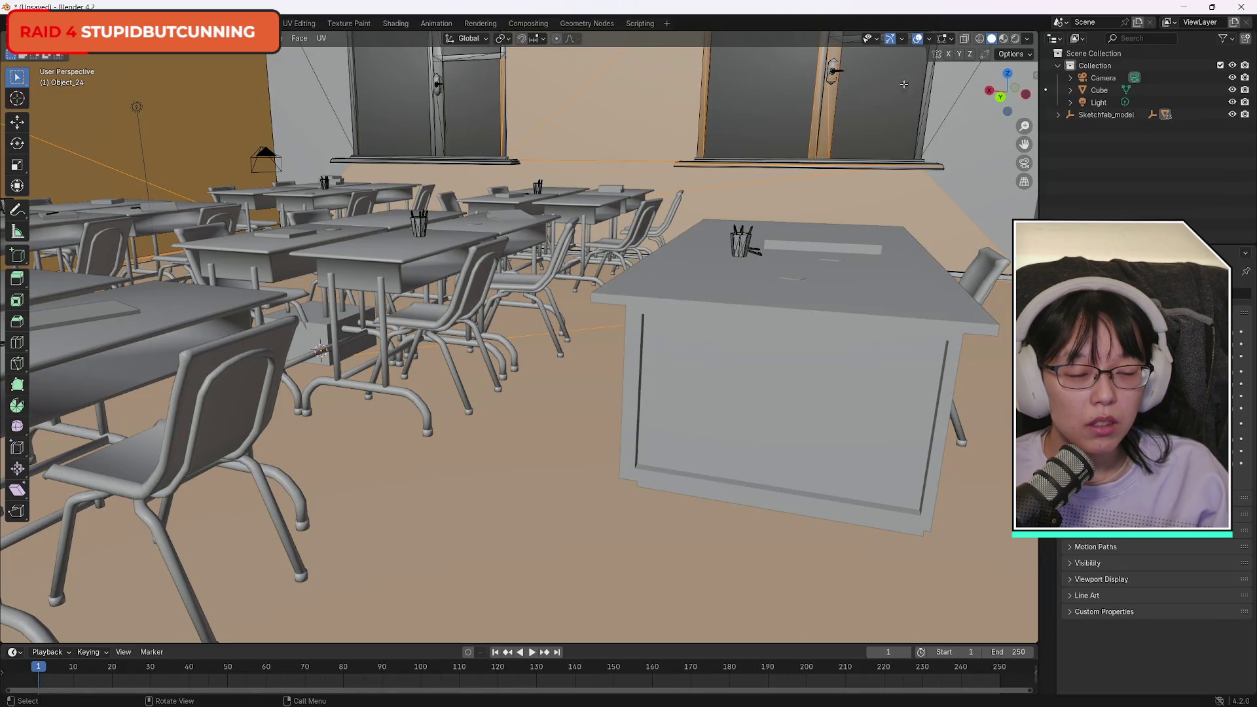
pyautogui.moveTo(1008, 91); pyautogui.dragTo(976, 80)
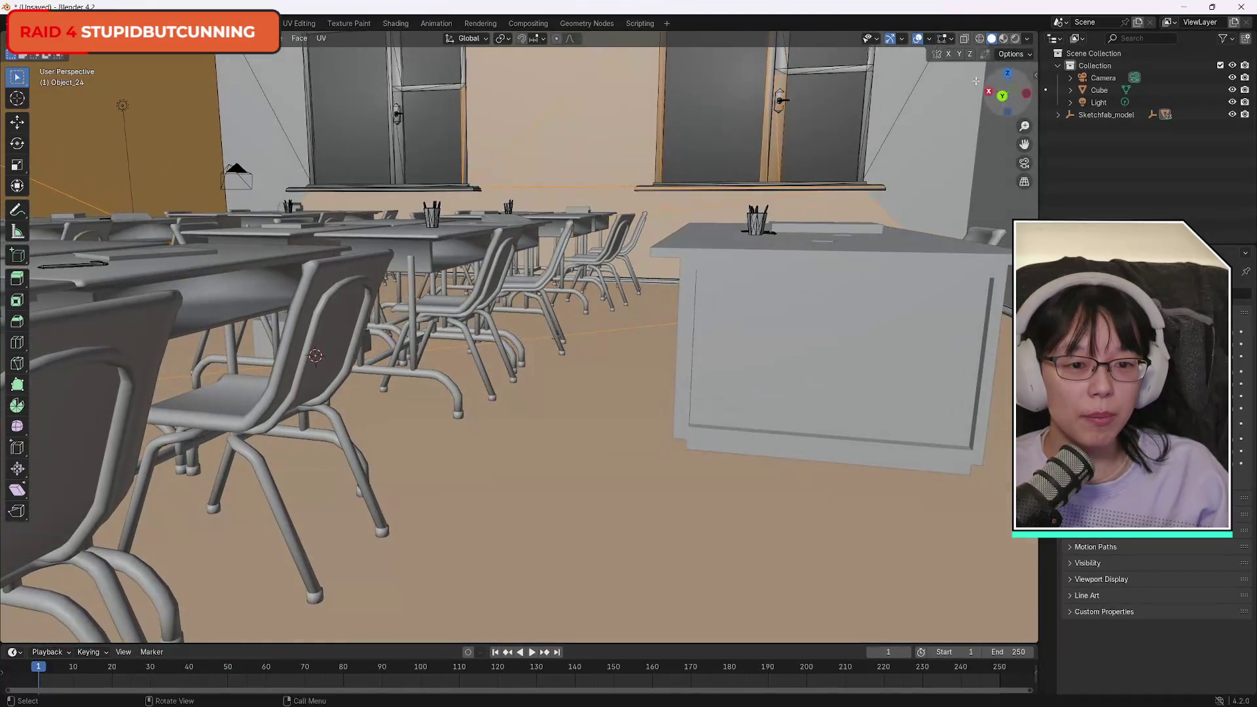
pyautogui.keyDown('shift'); pyautogui.click(783, 98); pyautogui.keyUp('shift')
pyautogui.keyDown('shift'); pyautogui.click(825, 68); pyautogui.keyUp('shift')
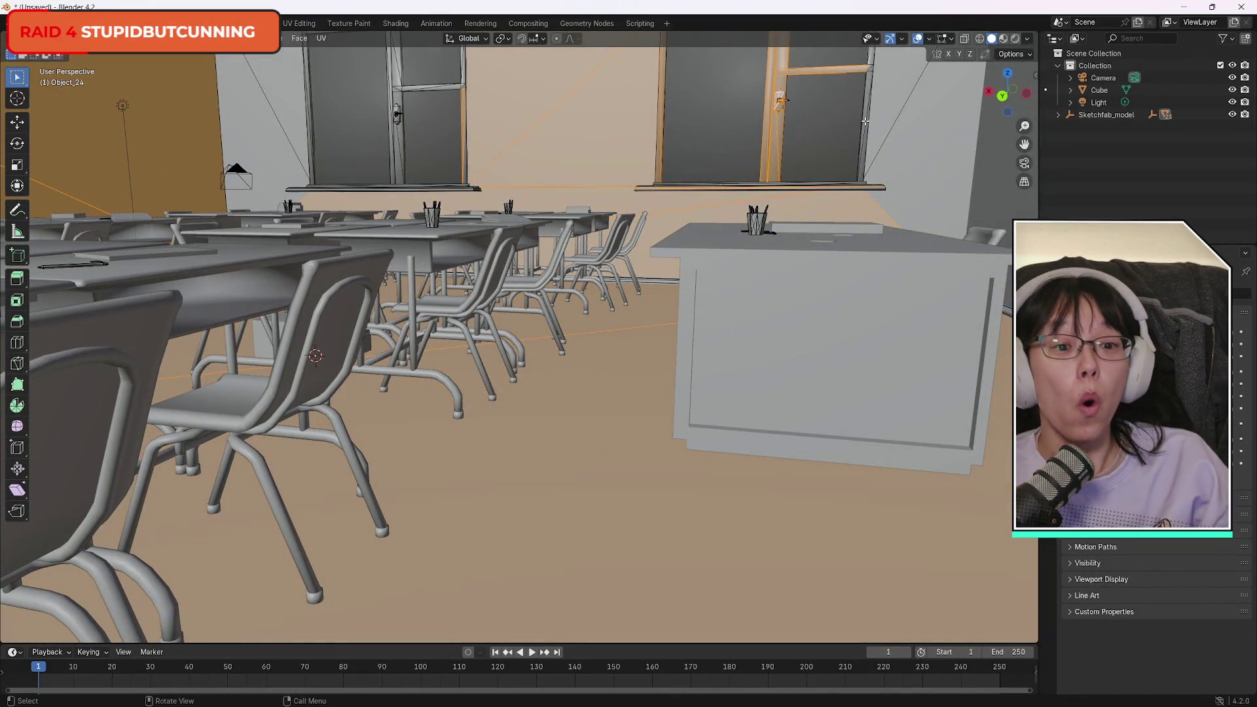
pyautogui.keyDown('shift'); pyautogui.click(865, 121); pyautogui.keyUp('shift')
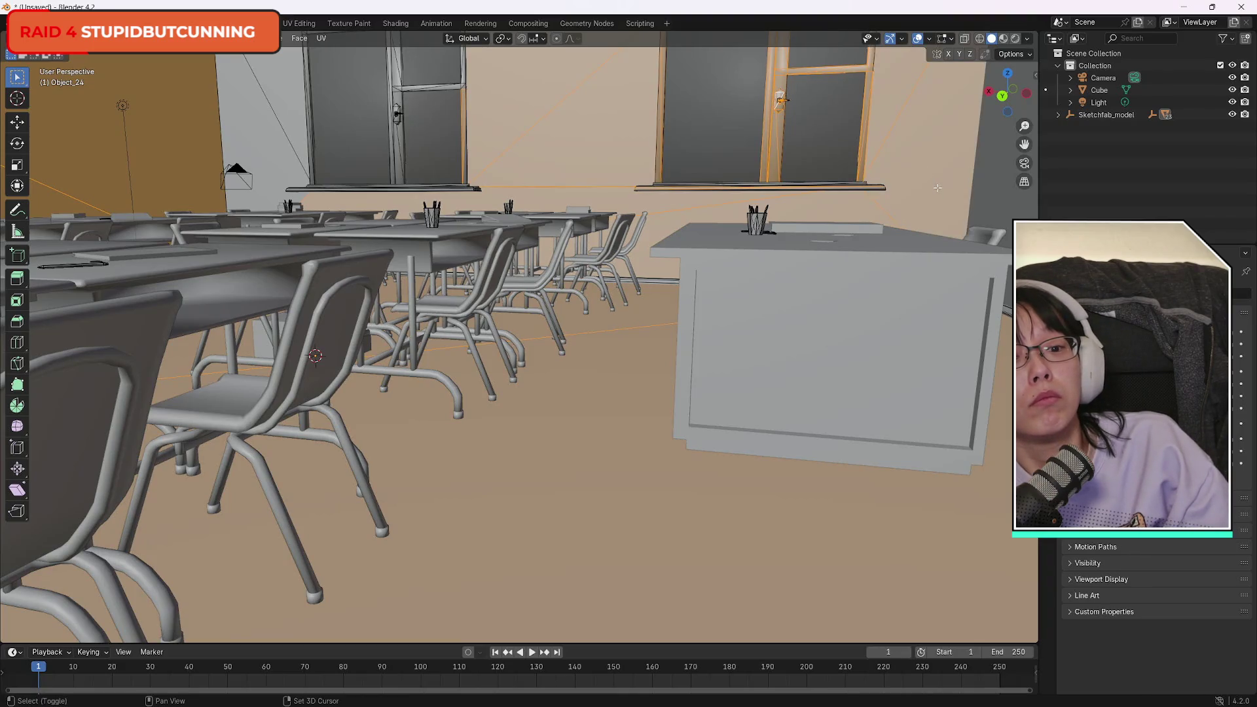
# Add the lower window sill and frame bottom, then switch to circle selection.
pyautogui.moveTo(1012, 93); pyautogui.dragTo(943, 86)
pyautogui.keyDown('shift'); pyautogui.click(877, 186); pyautogui.keyUp('shift')
pyautogui.moveTo(663, 183); pyautogui.dragTo(474, 36)
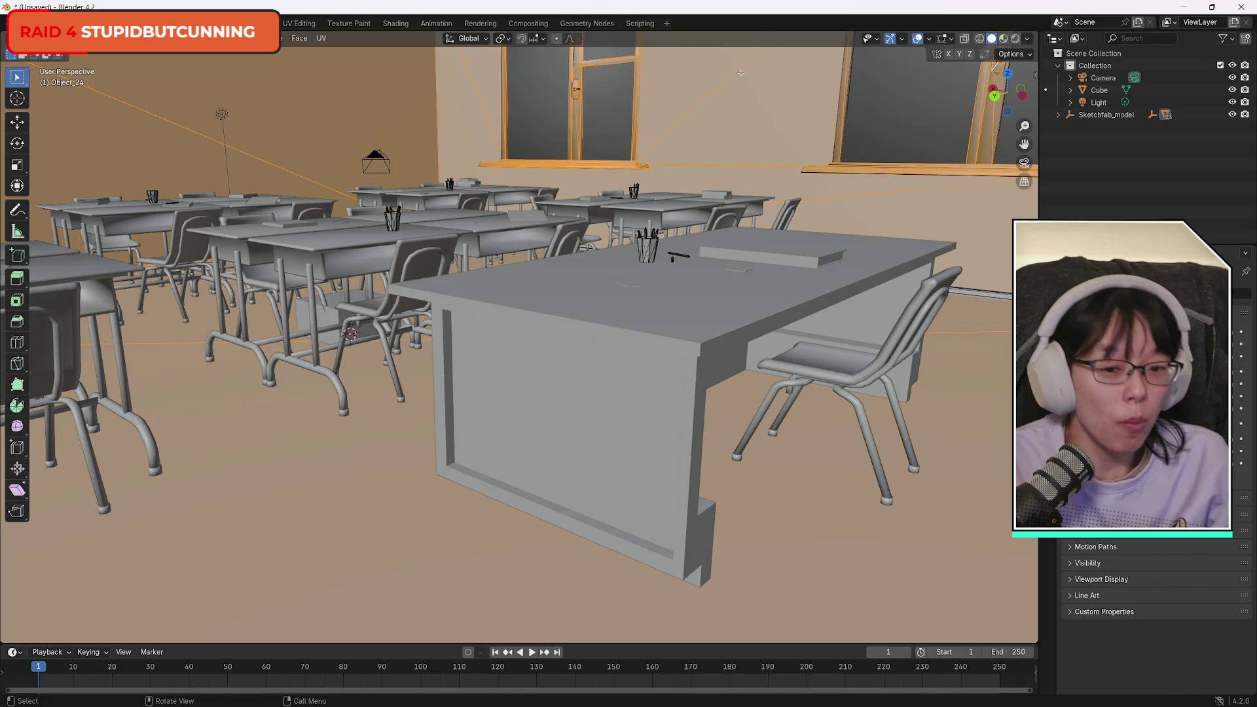
pyautogui.moveTo(1012, 88); pyautogui.dragTo(1002, 72)
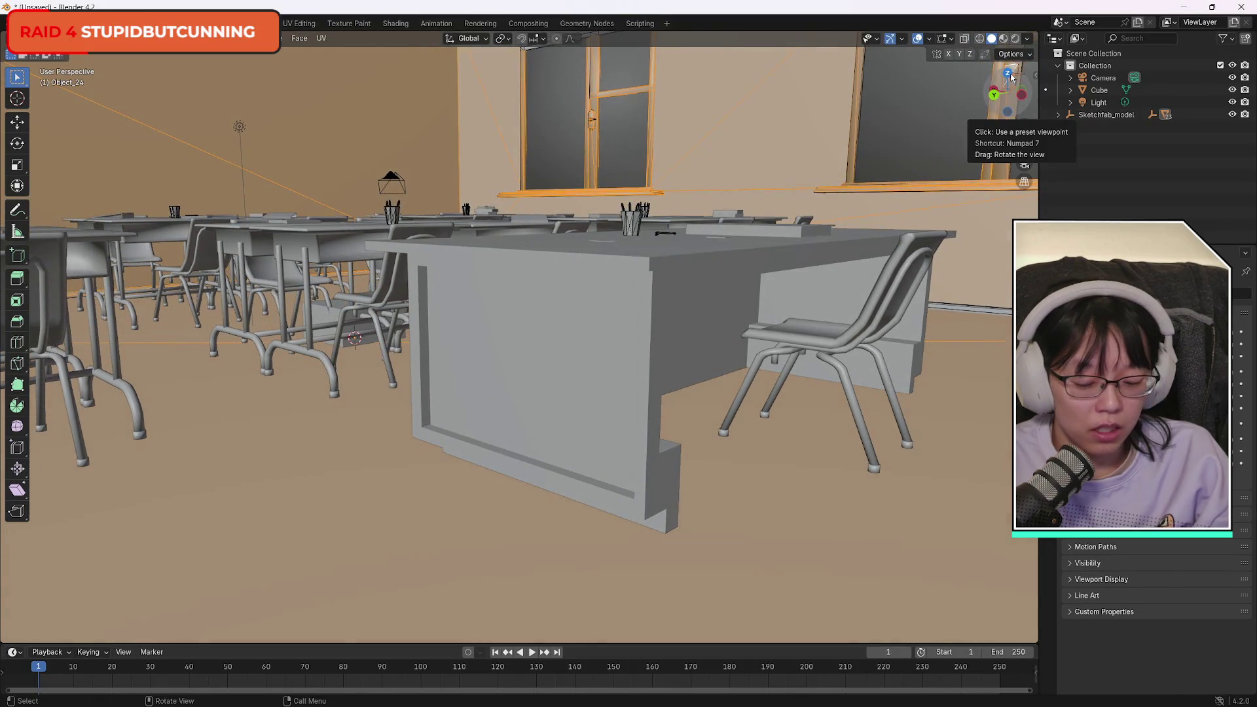
pyautogui.press('w')
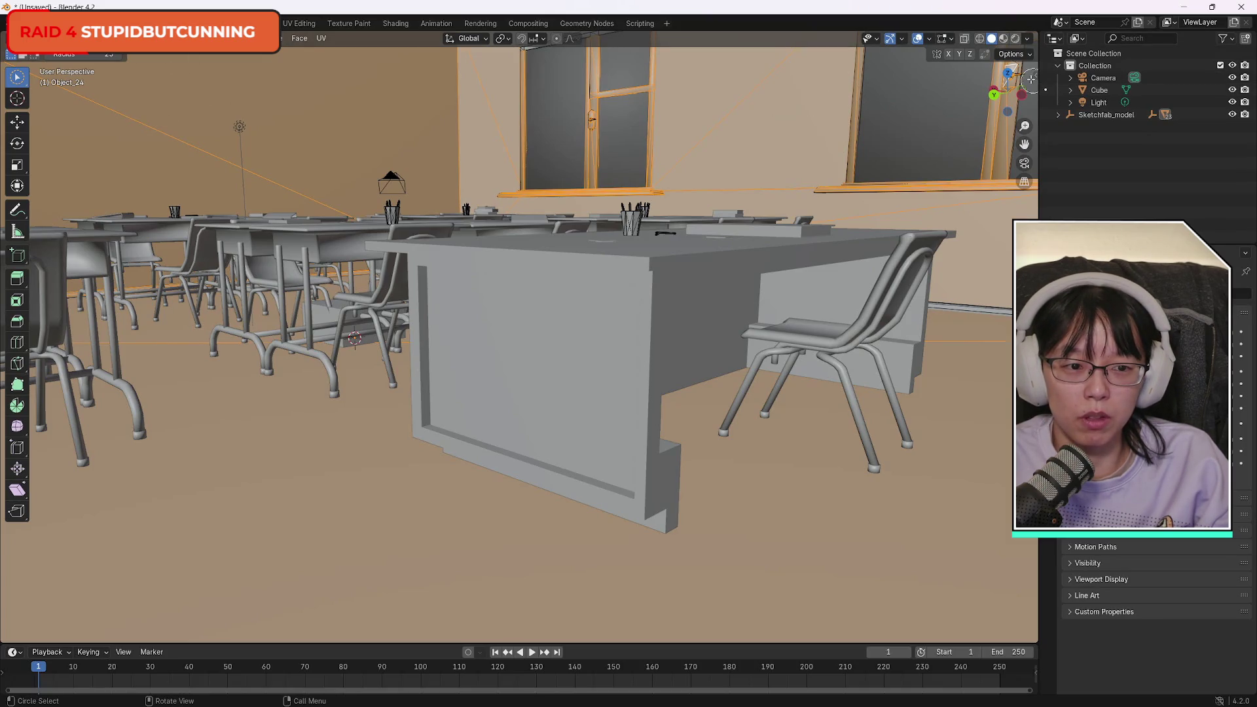
# Brush the left and right window frames into the selection.
pyautogui.moveTo(1003, 74); pyautogui.dragTo(989, 72)
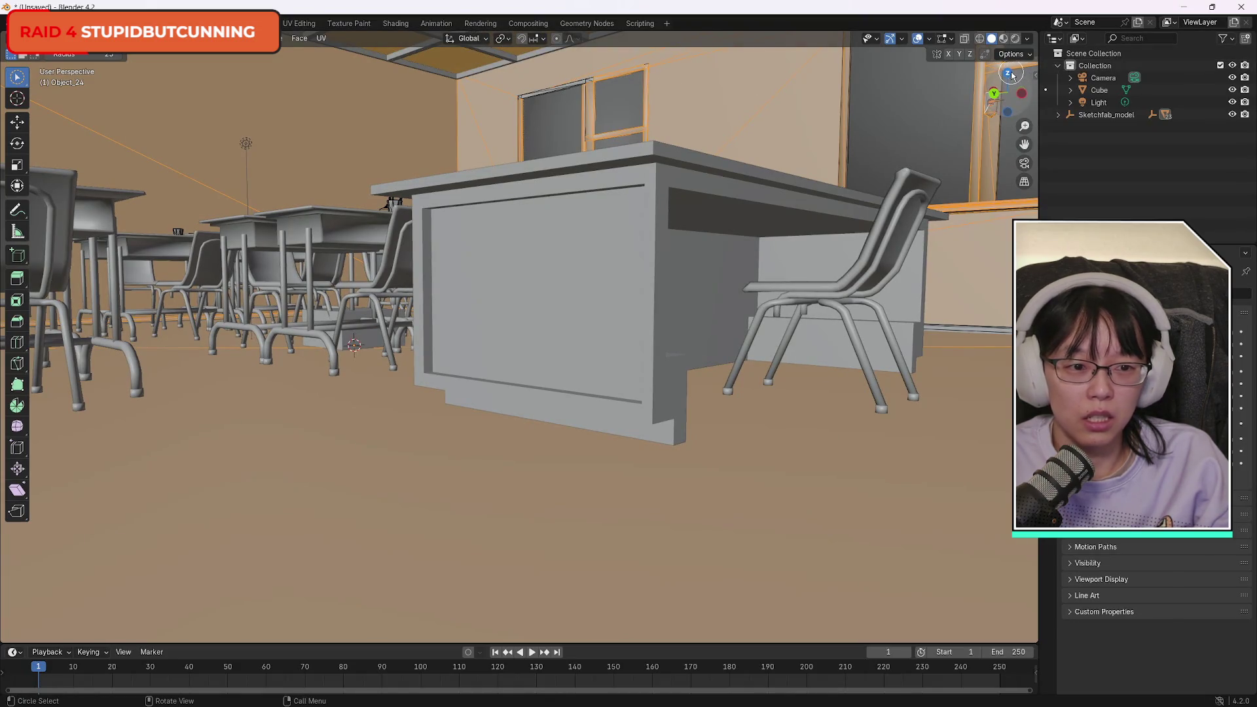
pyautogui.moveTo(1002, 83); pyautogui.dragTo(976, 80)
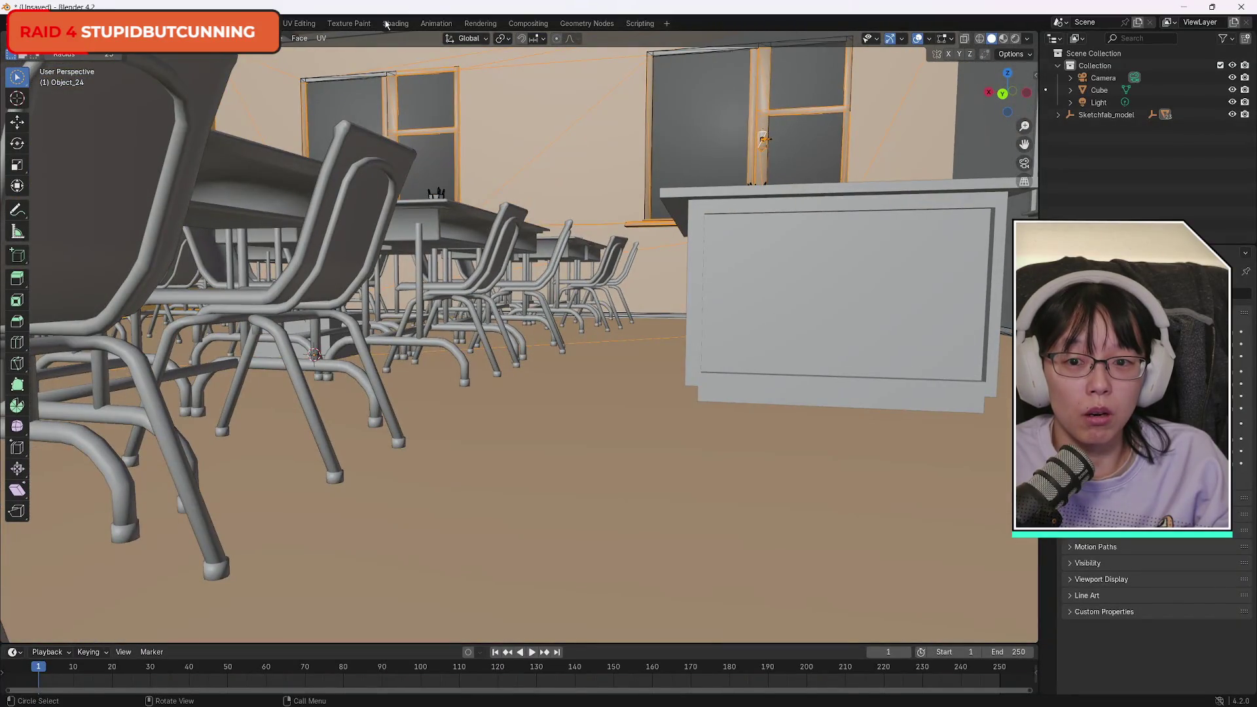
pyautogui.click(393, 72)
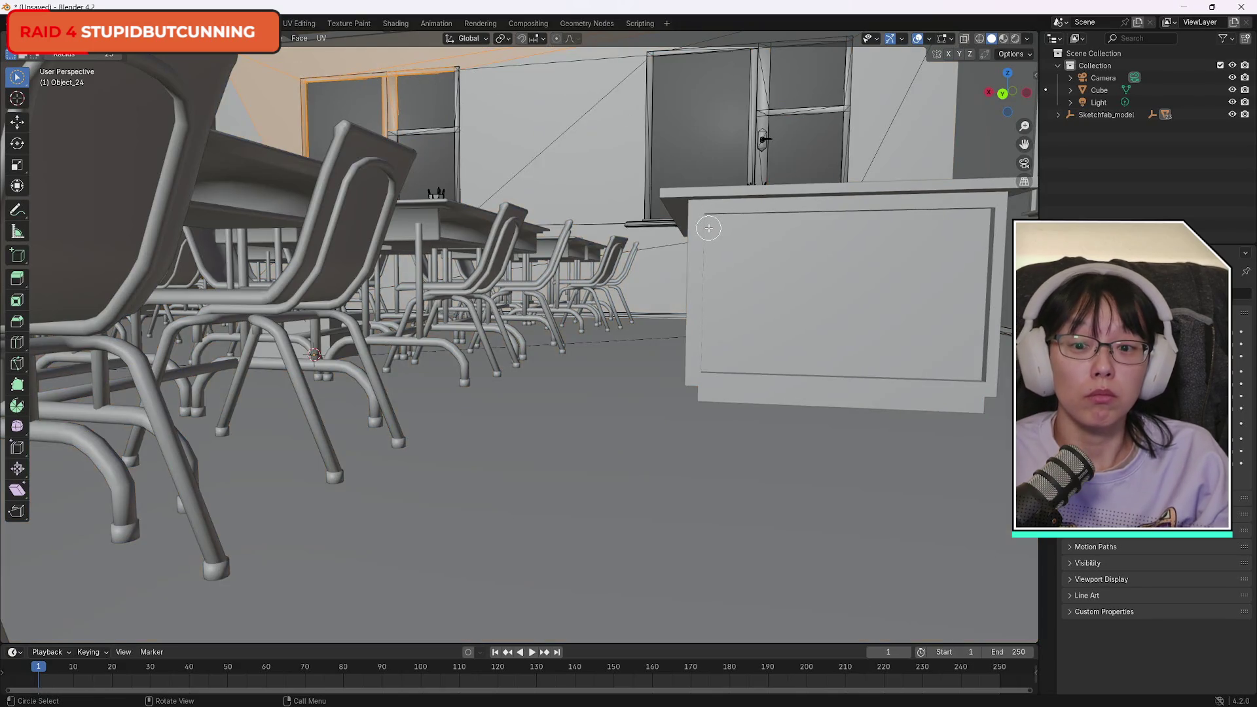
pyautogui.hotkey('ctrl', 'z')
pyautogui.moveTo(293, 48); pyautogui.dragTo(374, 71)
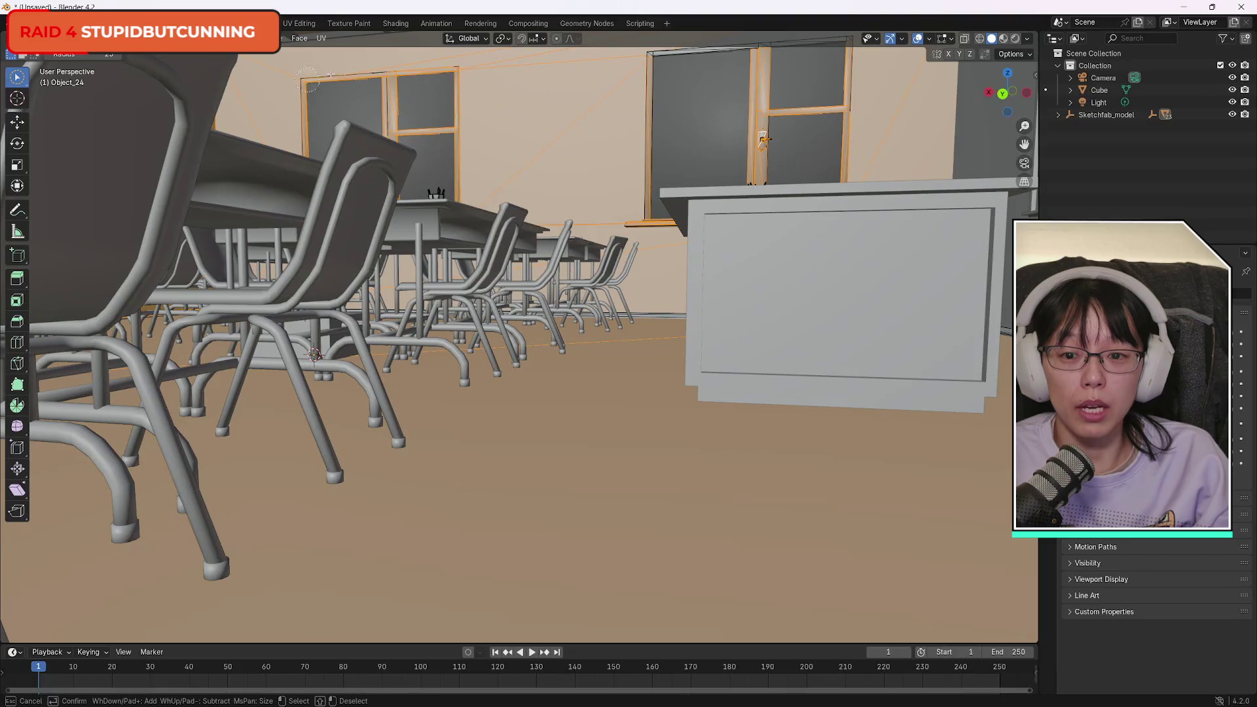
pyautogui.moveTo(463, 54); pyautogui.dragTo(601, 61)
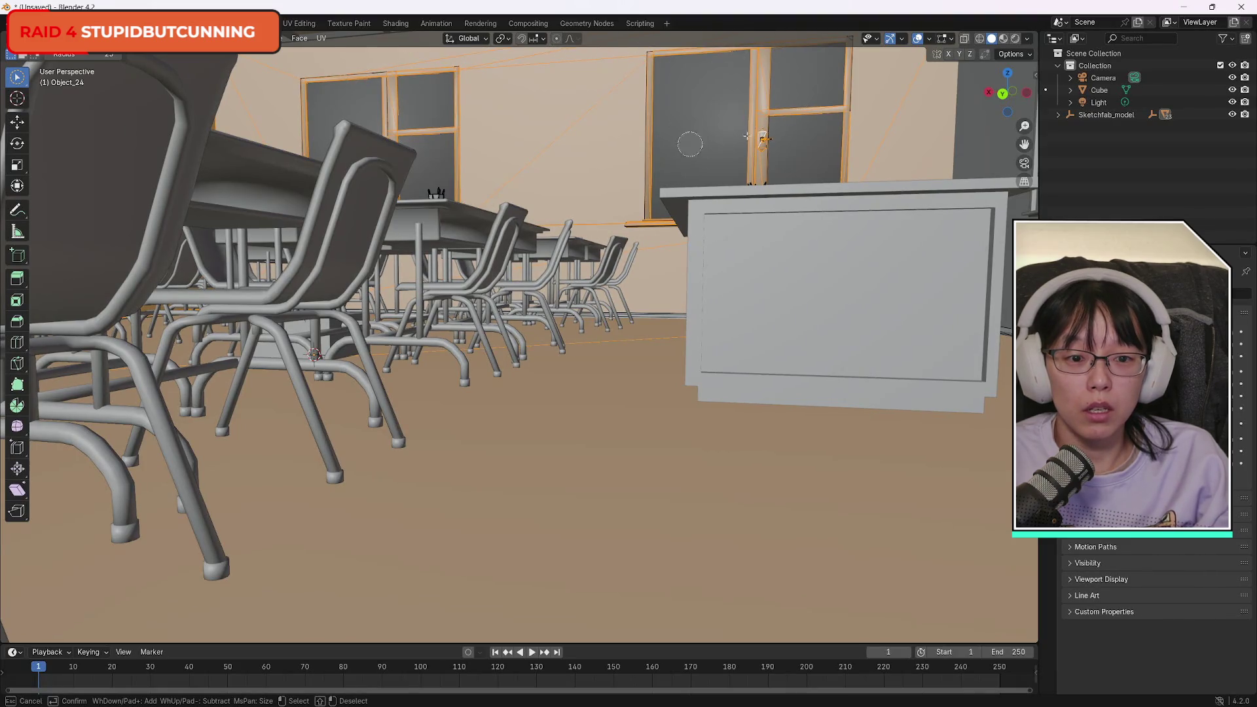
pyautogui.press('Escape')
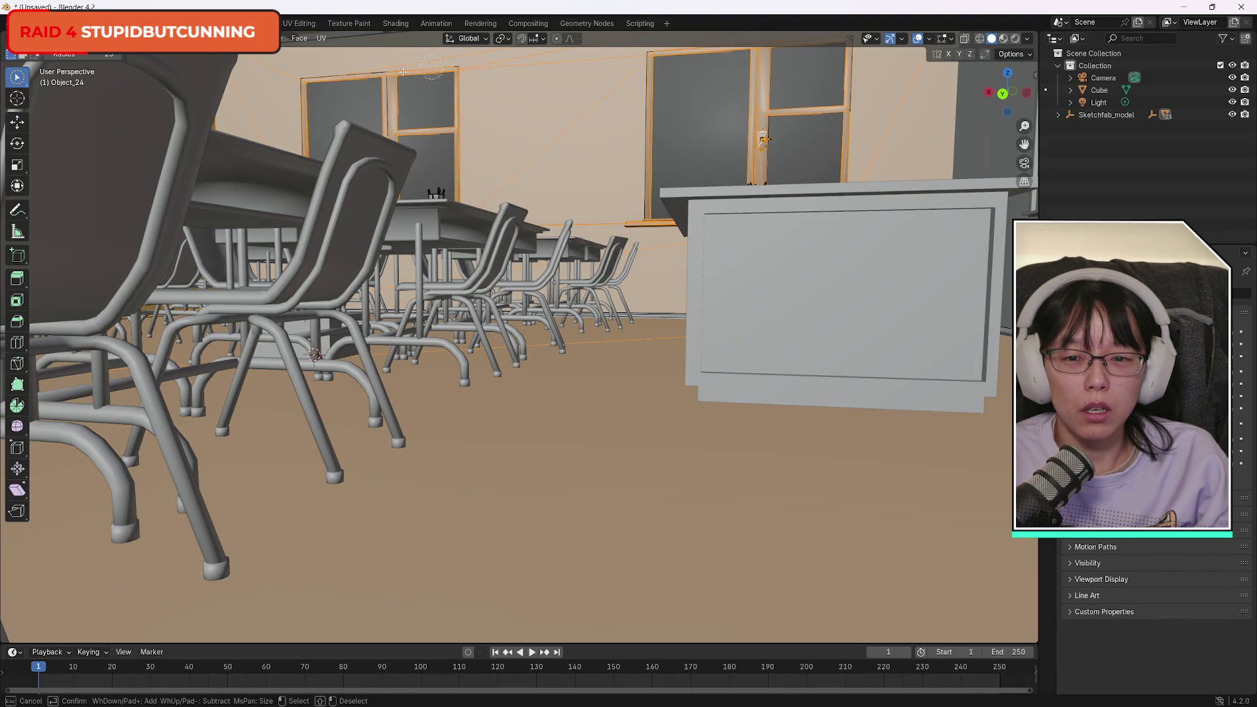
# Isolate the mesh in local view and brush the front wall faces into the selection.
pyautogui.scroll(3, 403, 55)
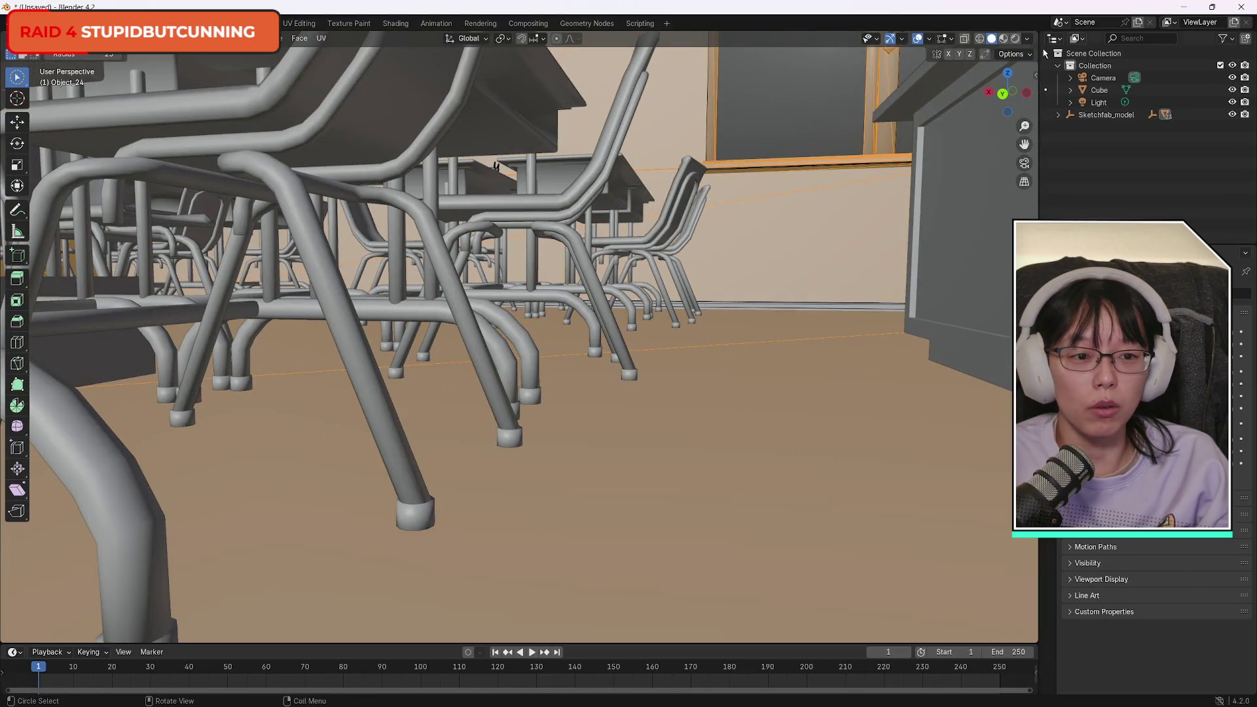
pyautogui.moveTo(1008, 89)
pyautogui.mouseDown()
pyautogui.moveTo(949, 129)
pyautogui.moveTo(934, 99)
pyautogui.moveTo(1033, 59)
pyautogui.moveTo(916, 91)
pyautogui.moveTo(652, 127)
pyautogui.mouseUp()
pyautogui.scroll(-3, 638, 127)
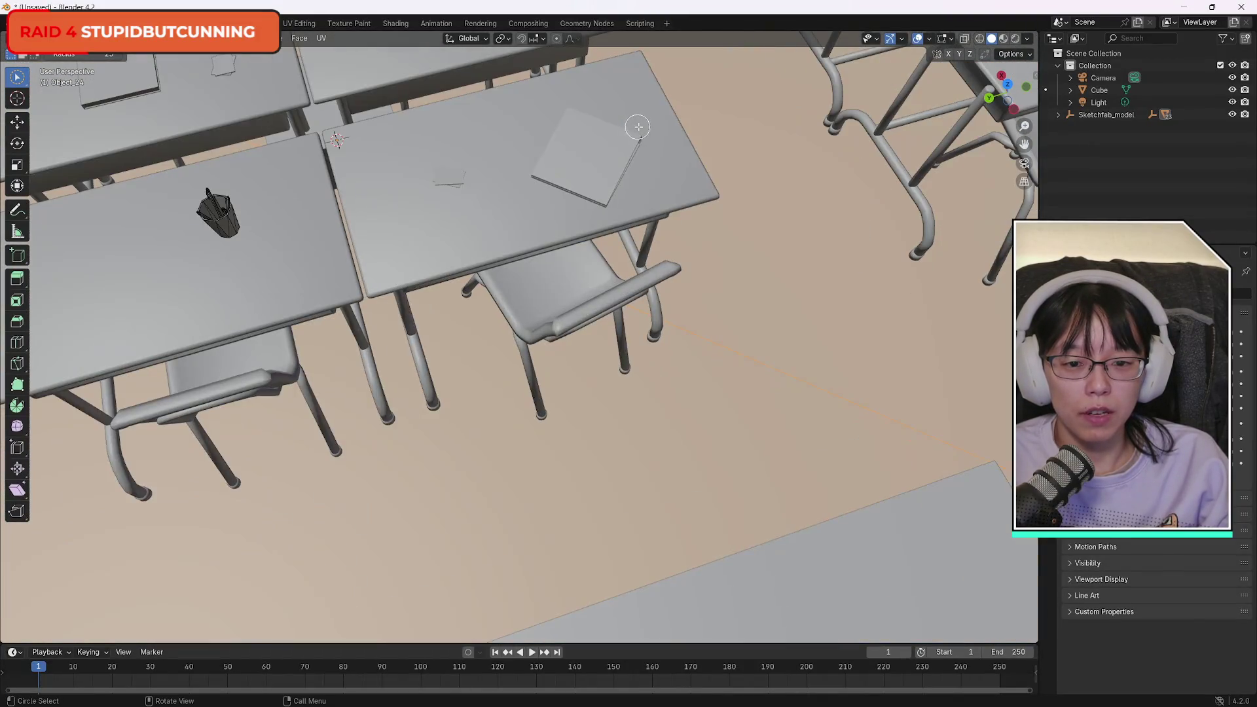
pyautogui.press('KP_Divide')
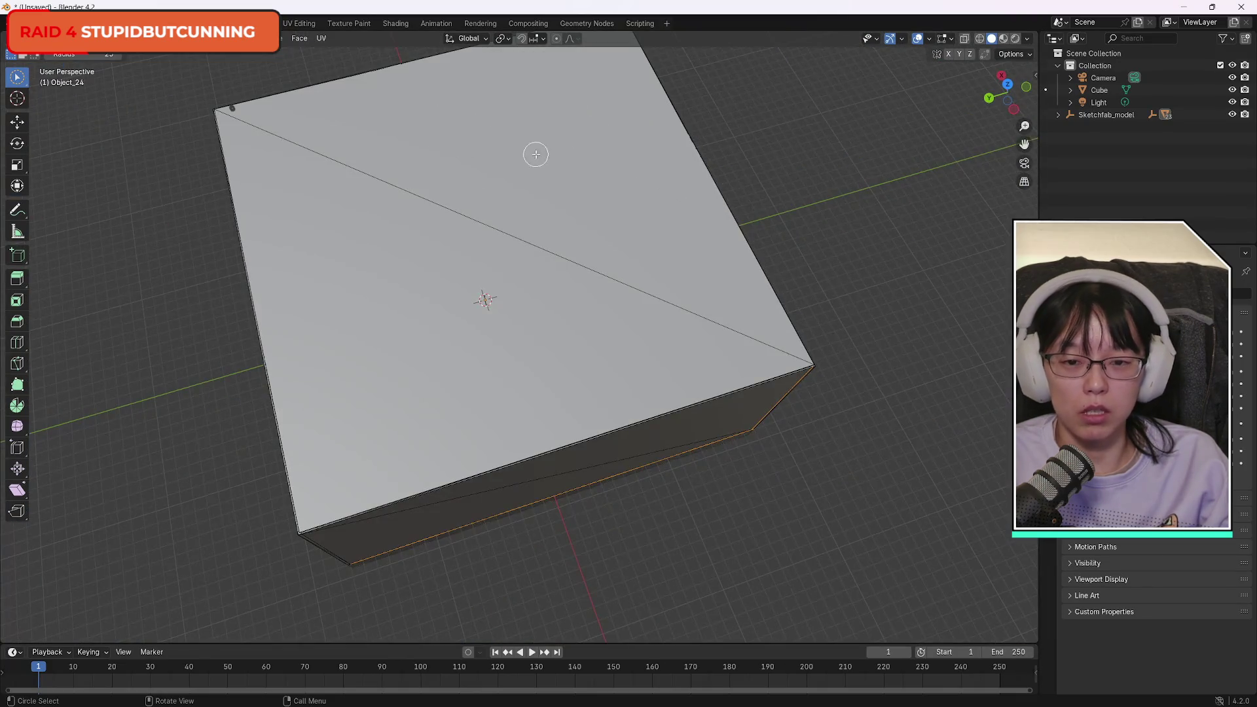
pyautogui.press('a')
pyautogui.moveTo(1002, 83)
pyautogui.mouseDown()
pyautogui.moveTo(1018, 98)
pyautogui.moveTo(1009, 92)
pyautogui.mouseUp()
pyautogui.press('c')
pyautogui.moveTo(517, 399)
pyautogui.mouseDown()
pyautogui.moveTo(601, 405)
pyautogui.moveTo(505, 473)
pyautogui.mouseUp()
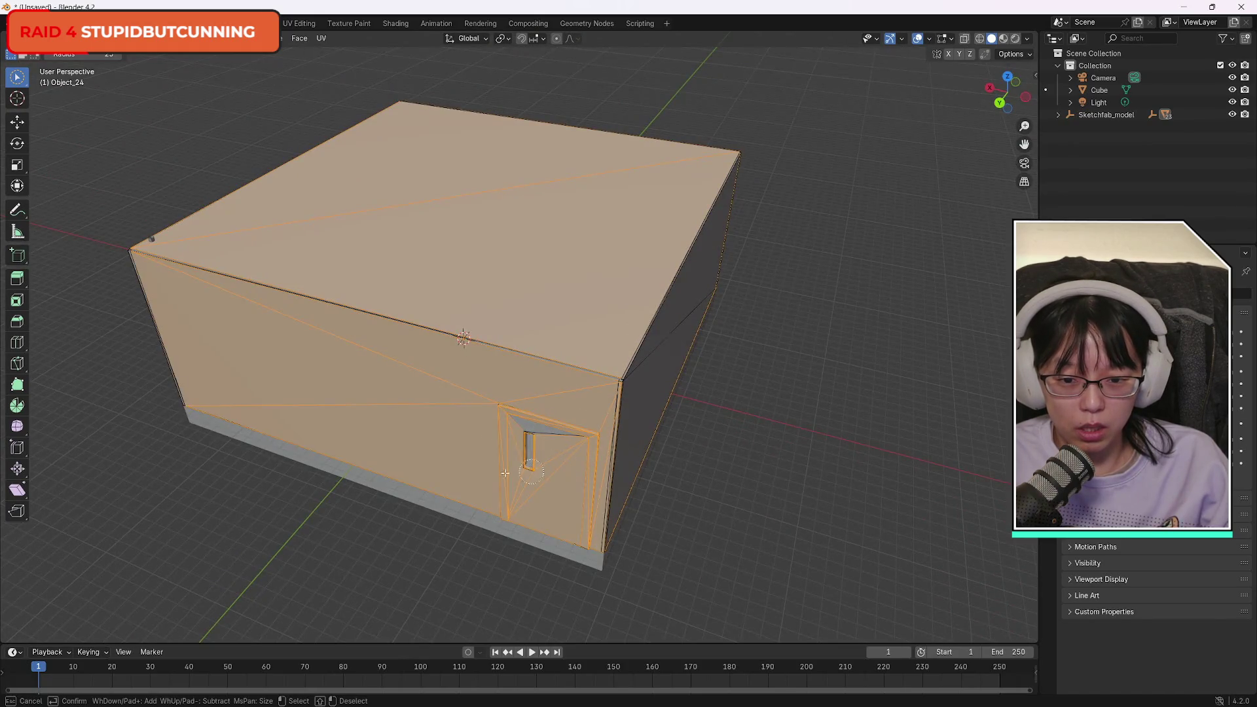
pyautogui.rightClick(499, 524)
# Add both wall triangles and the right-side wall faces to the selection.
pyautogui.moveTo(1008, 89)
pyautogui.mouseDown()
pyautogui.moveTo(983, 108)
pyautogui.moveTo(1002, 91)
pyautogui.mouseUp()
pyautogui.press('c')
pyautogui.moveTo(622, 262)
pyautogui.mouseDown()
pyautogui.moveTo(459, 314)
pyautogui.moveTo(645, 393)
pyautogui.mouseUp()
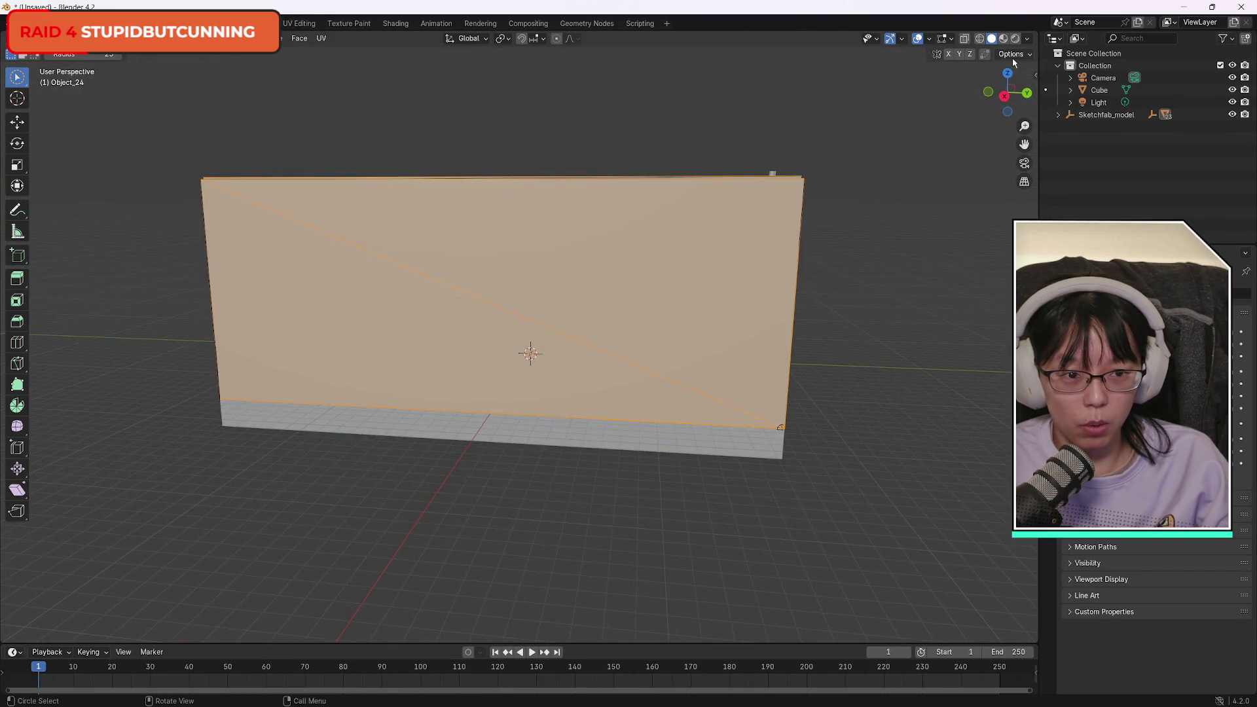
pyautogui.moveTo(1014, 62)
pyautogui.mouseDown()
pyautogui.moveTo(1005, 85)
pyautogui.moveTo(1025, 91)
pyautogui.mouseUp()
pyautogui.moveTo(804, 227)
pyautogui.mouseDown()
pyautogui.moveTo(780, 207)
pyautogui.moveTo(327, 184)
pyautogui.moveTo(524, 353)
pyautogui.moveTo(711, 252)
pyautogui.mouseUp()
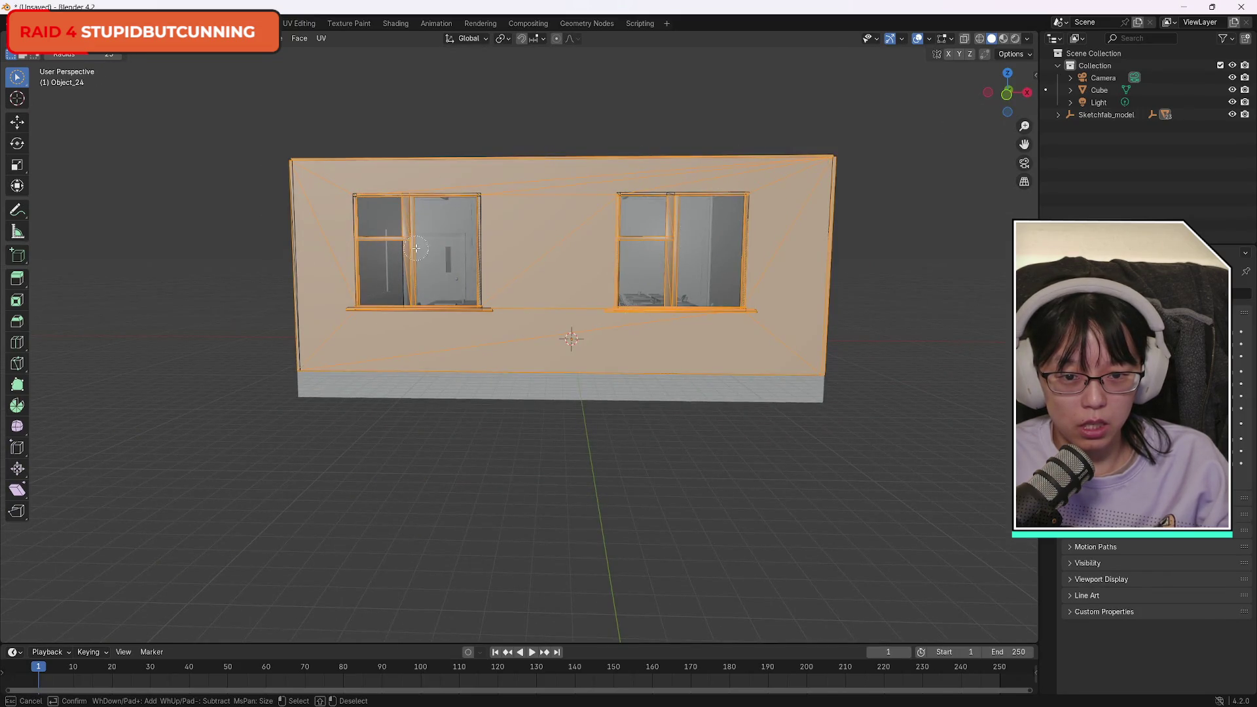
# Brush the window bar and sill into the selection and review the wall from above.
pyautogui.moveTo(416, 249); pyautogui.dragTo(424, 320)
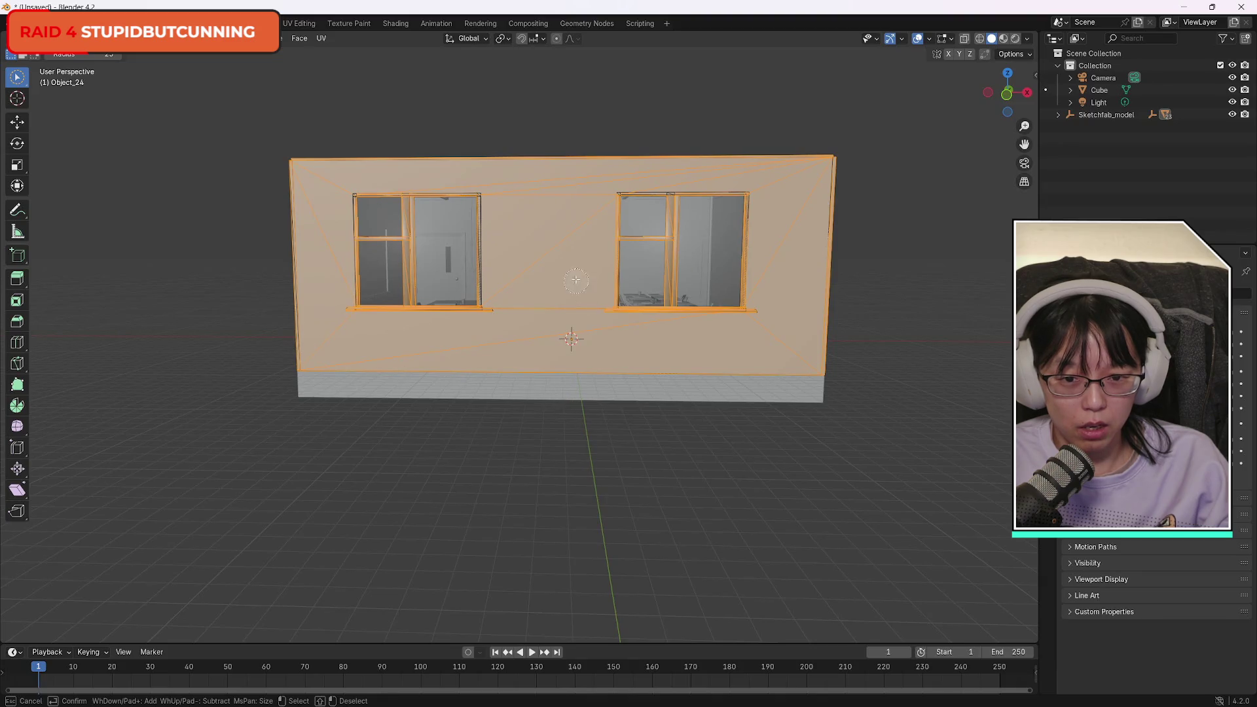
pyautogui.scroll(5, 724, 210)
pyautogui.scroll(-5, 740, 188)
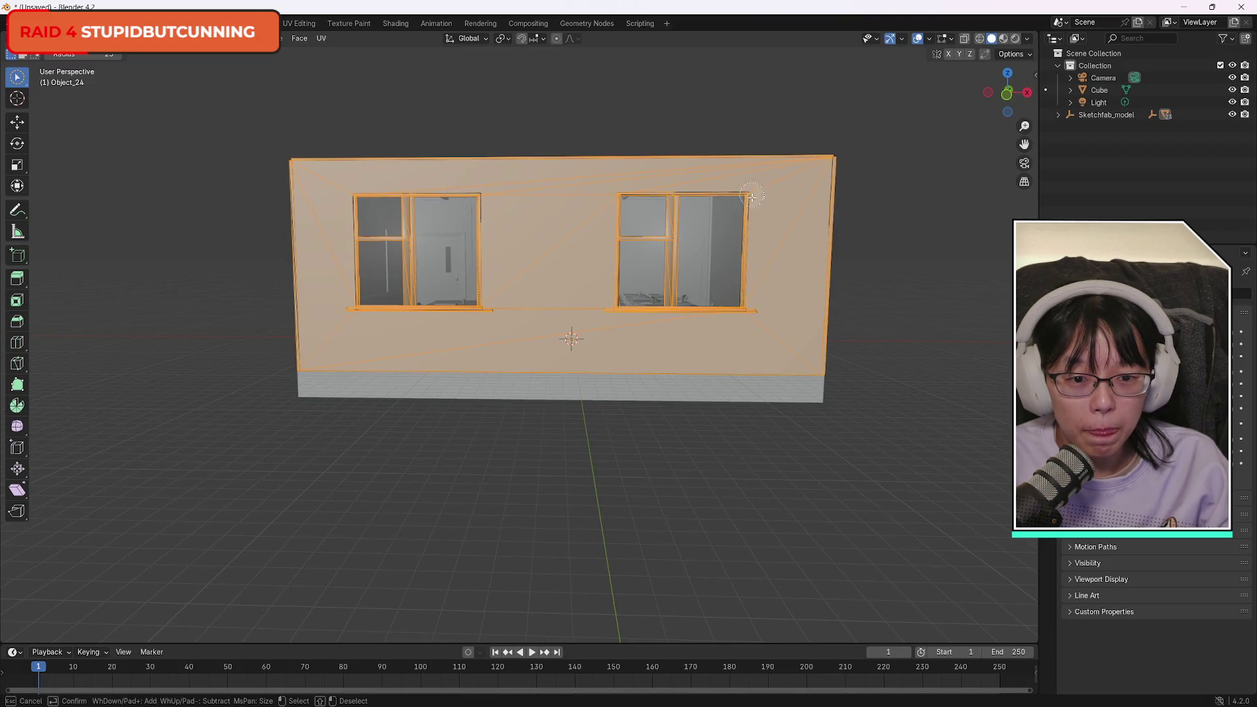
pyautogui.moveTo(752, 197); pyautogui.dragTo(752, 196)
pyautogui.click(621, 267)
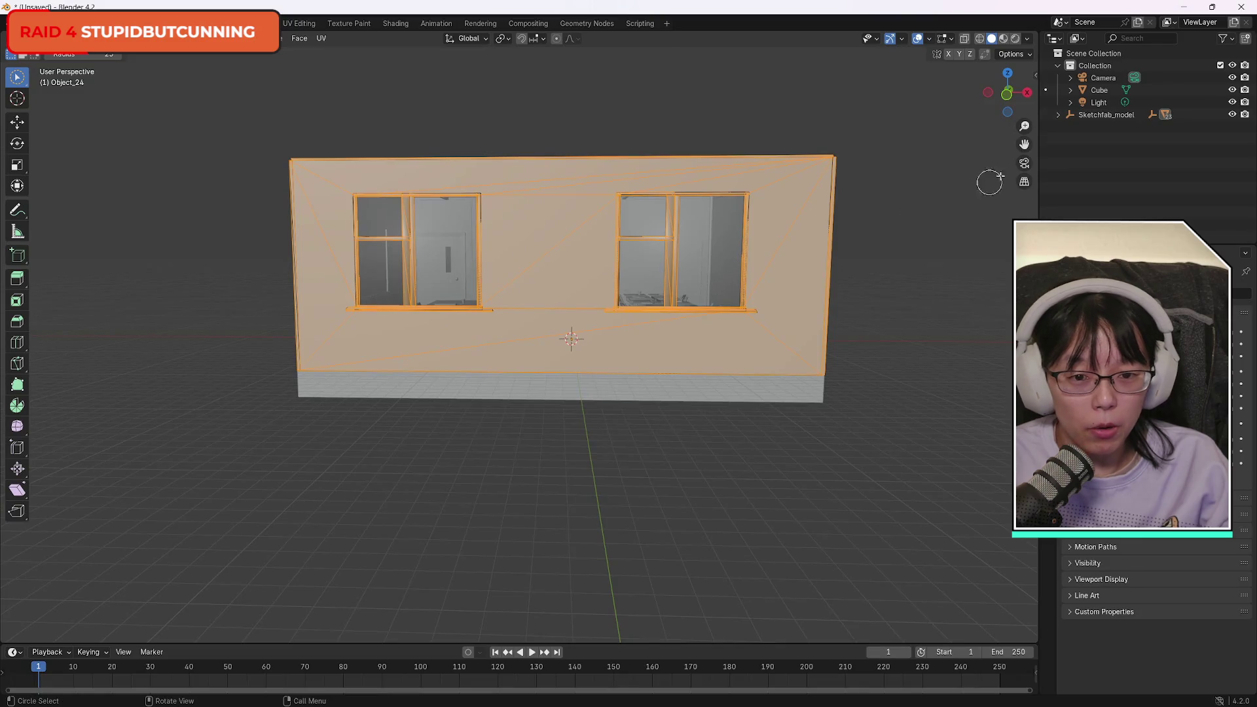
pyautogui.scroll(4, 671, 165)
pyautogui.scroll(-6, 592, 160)
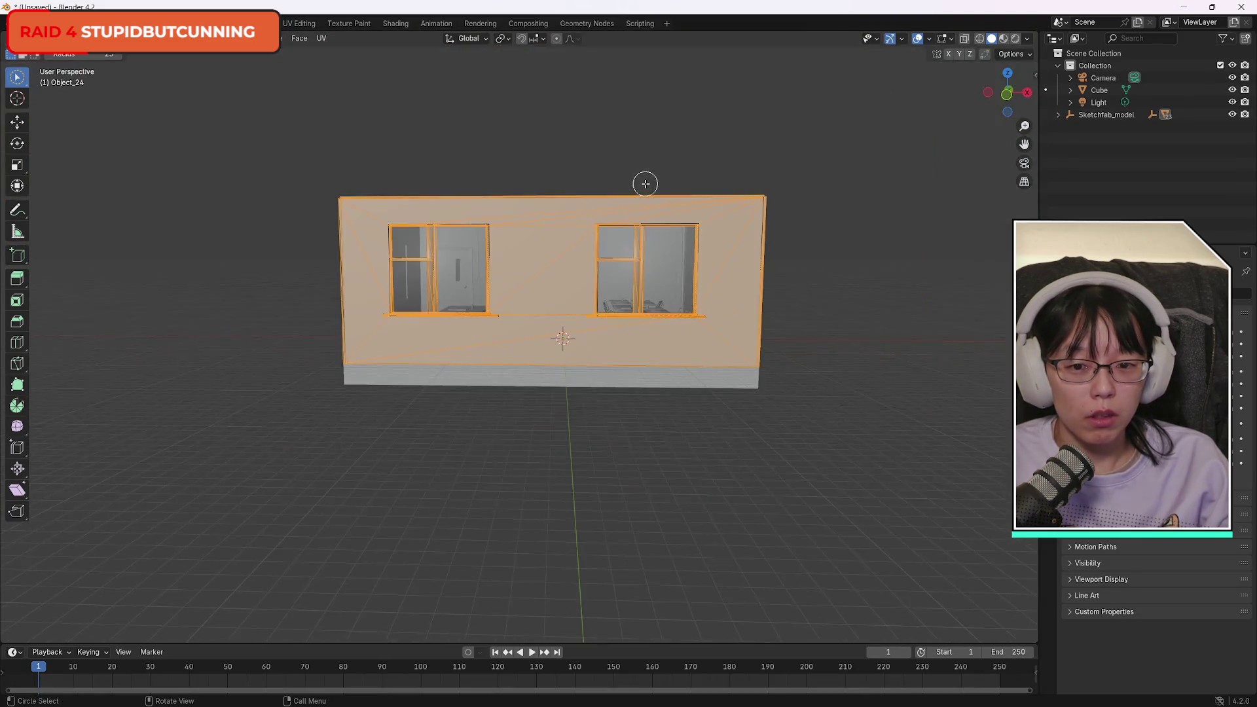
pyautogui.moveTo(1002, 81)
pyautogui.mouseDown()
pyautogui.moveTo(1005, 98)
pyautogui.moveTo(1003, 70)
pyautogui.mouseUp()
pyautogui.scroll(5, 505, 208)
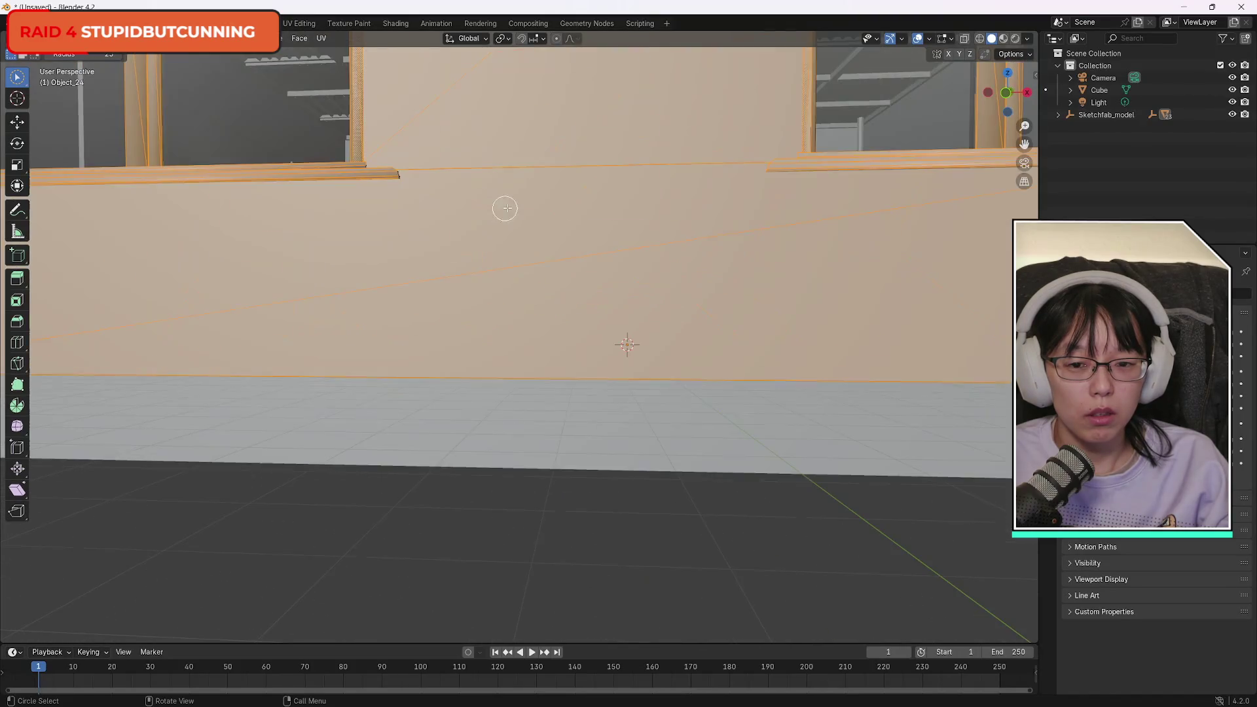
pyautogui.scroll(-8, 612, 191)
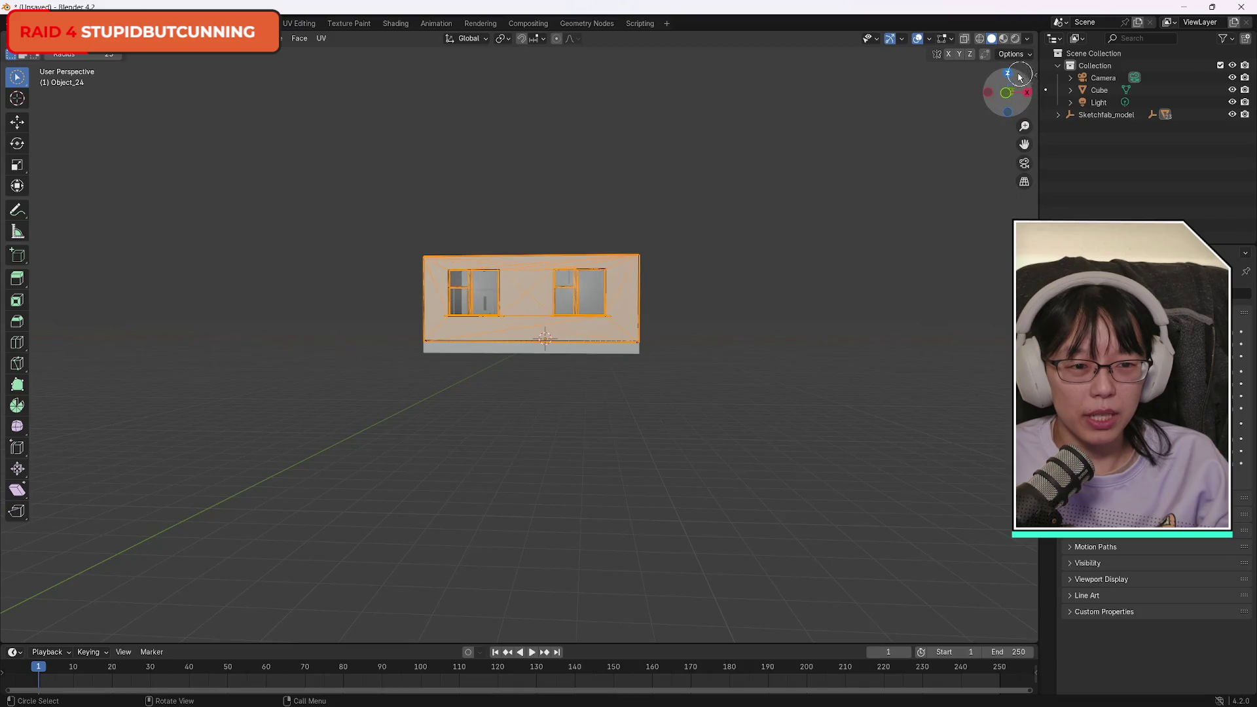
pyautogui.moveTo(1011, 74); pyautogui.dragTo(1009, 78)
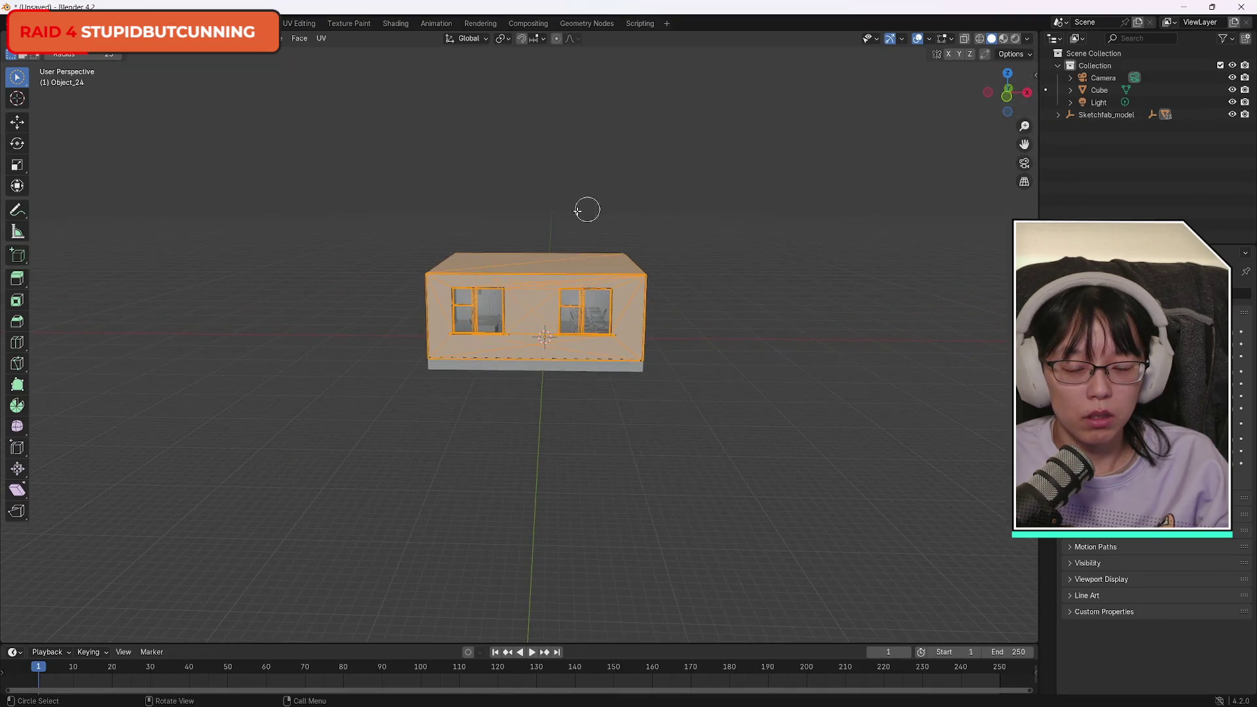
pyautogui.scroll(5, 557, 211)
pyautogui.scroll(5, 560, 211)
pyautogui.scroll(-6, 561, 211)
pyautogui.scroll(10, 622, 183)
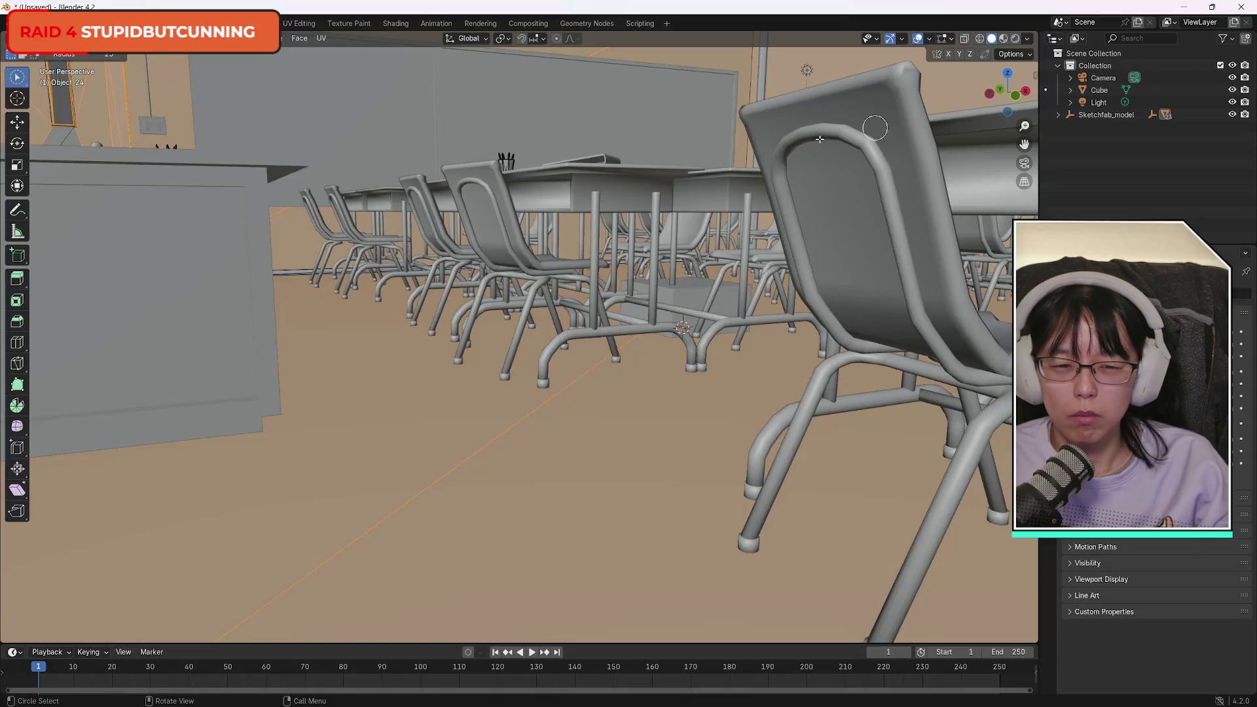
# Add the left side wall face, then orbit through the interior to check the selection.
pyautogui.scroll(-10, 649, 152)
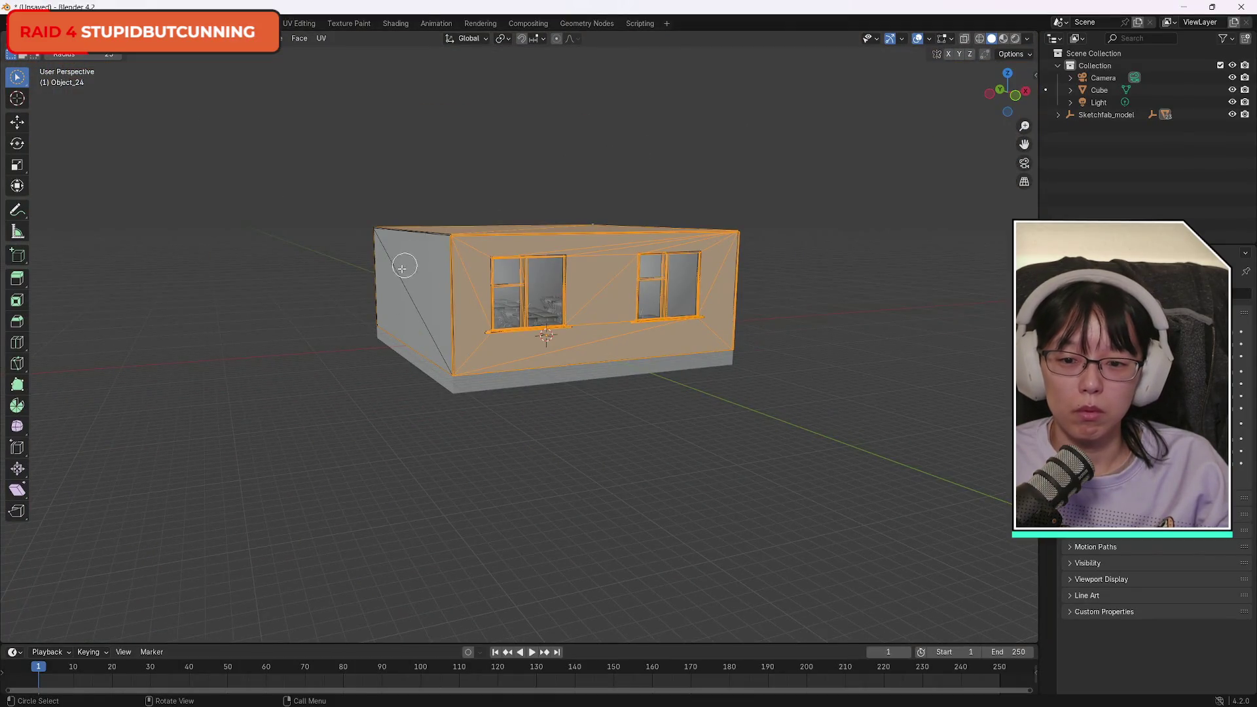
pyautogui.click(402, 268)
pyautogui.scroll(10, 586, 262)
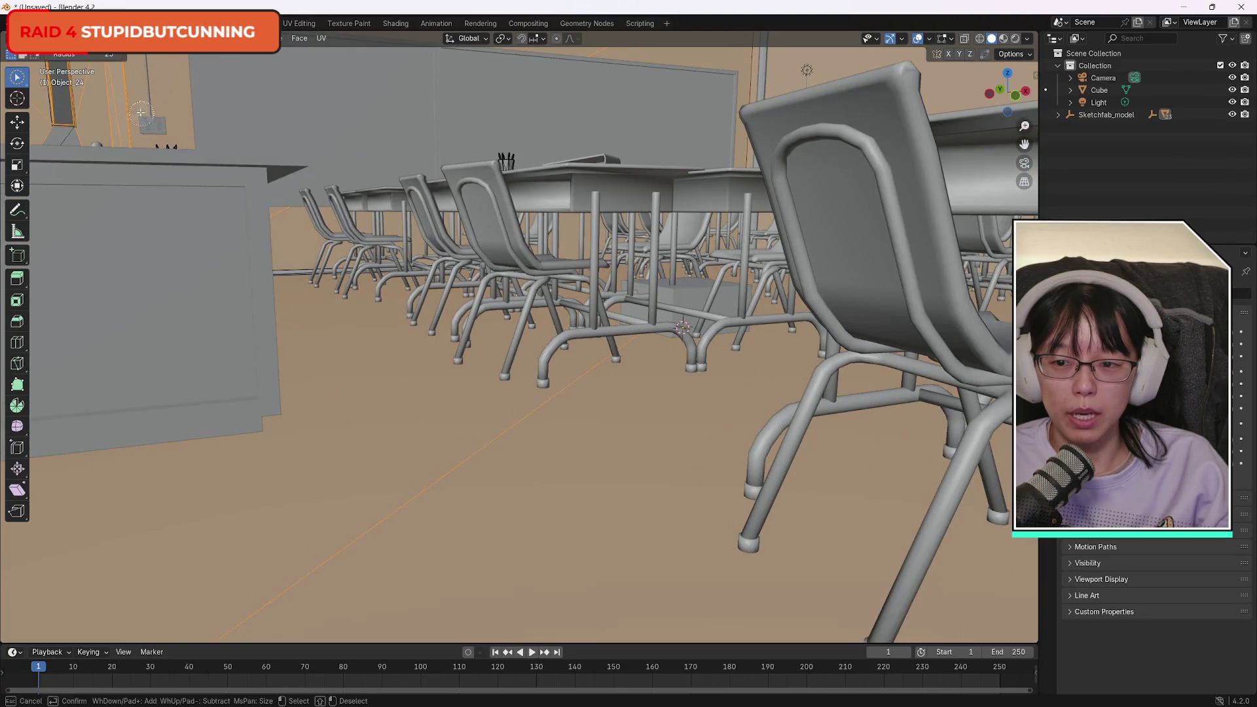
pyautogui.moveTo(1014, 81)
pyautogui.mouseDown()
pyautogui.moveTo(1002, 72)
pyautogui.moveTo(1012, 105)
pyautogui.moveTo(1015, 85)
pyautogui.moveTo(1012, 98)
pyautogui.moveTo(1014, 85)
pyautogui.moveTo(832, 76)
pyautogui.moveTo(164, 100)
pyautogui.mouseUp()
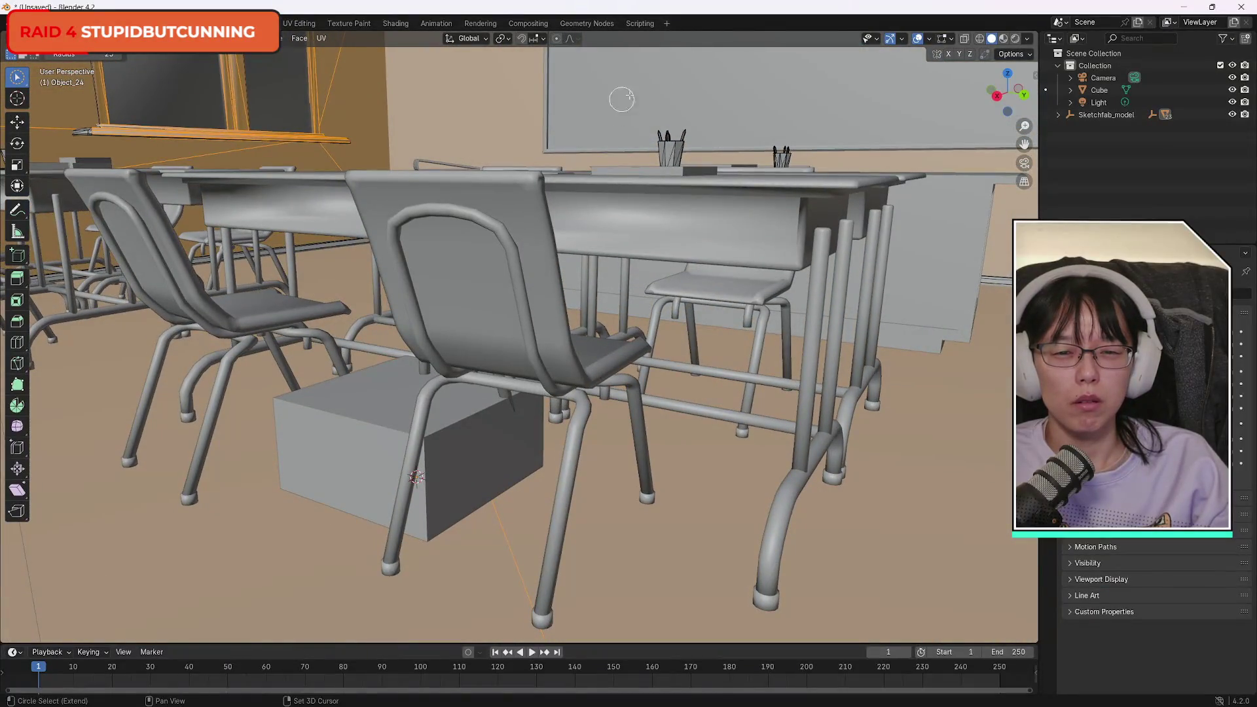
pyautogui.moveTo(996, 78)
pyautogui.mouseDown()
pyautogui.moveTo(907, 75)
pyautogui.moveTo(622, 13)
pyautogui.mouseUp()
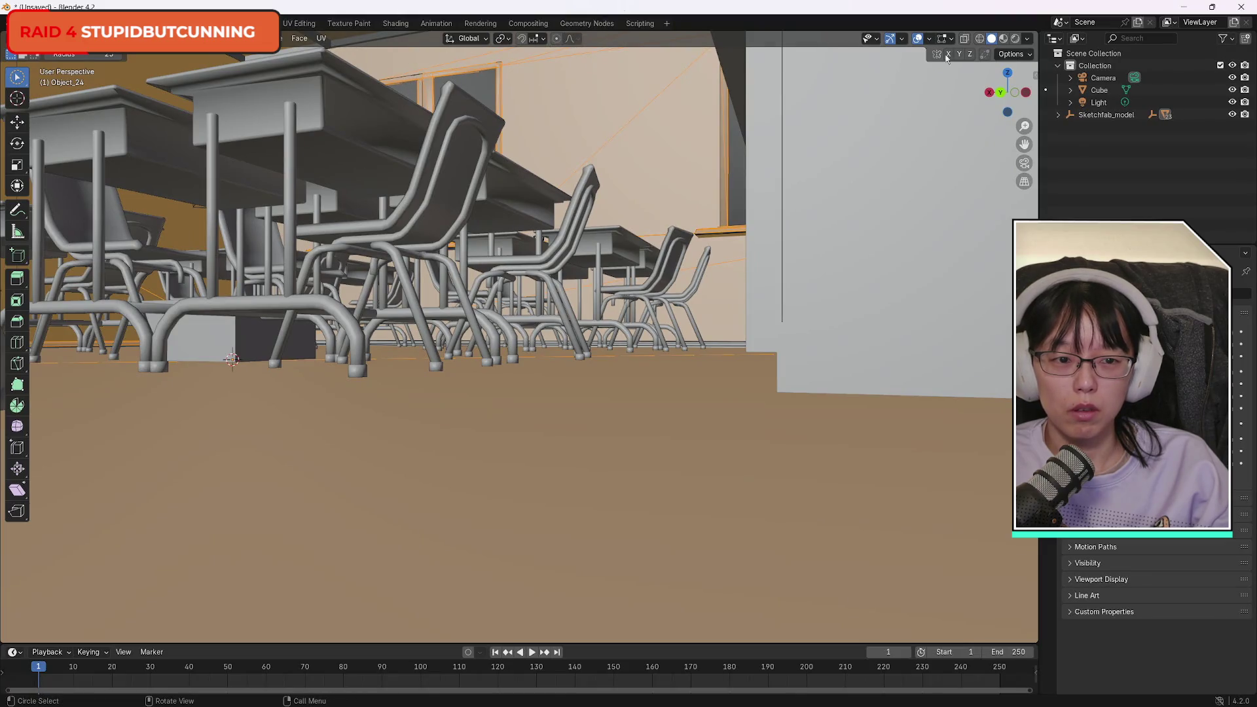
pyautogui.moveTo(1000, 95); pyautogui.dragTo(1007, 133)
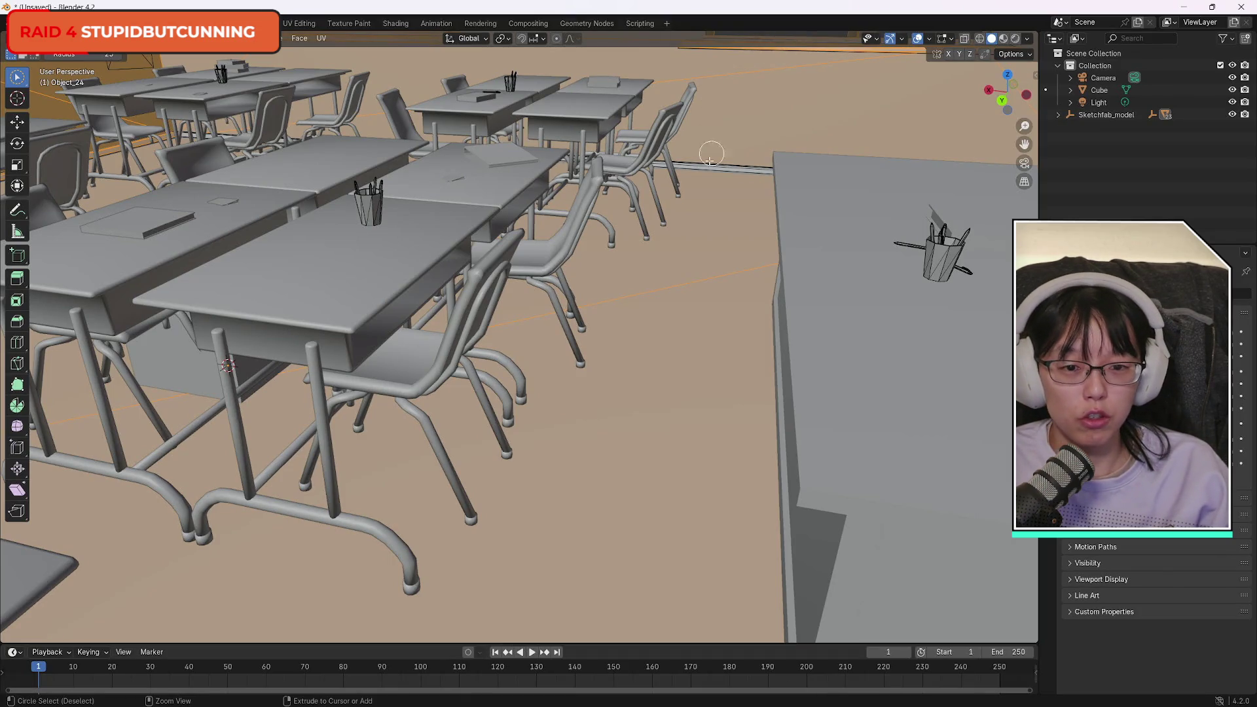
# Reposition the view around the classroom to face the door for circle selecting.
pyautogui.press('c')
pyautogui.press('KP_Decimal')
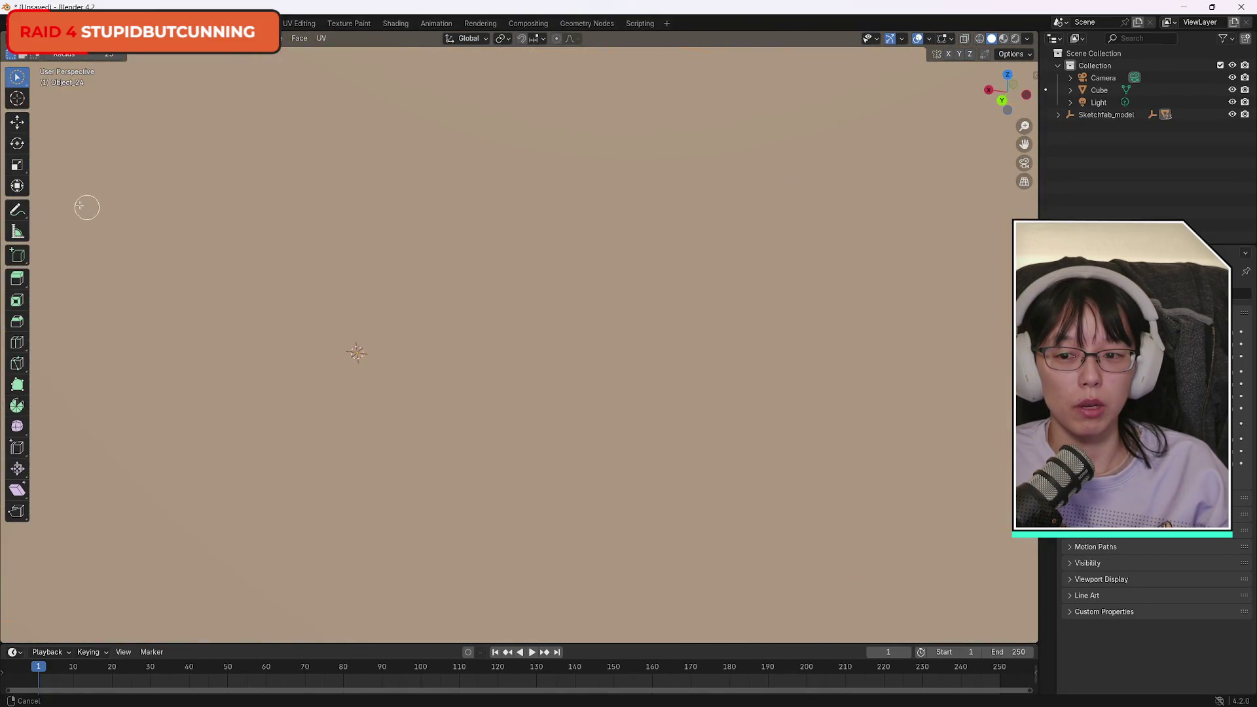
pyautogui.scroll(-5, 87, 207)
pyautogui.press('Escape')
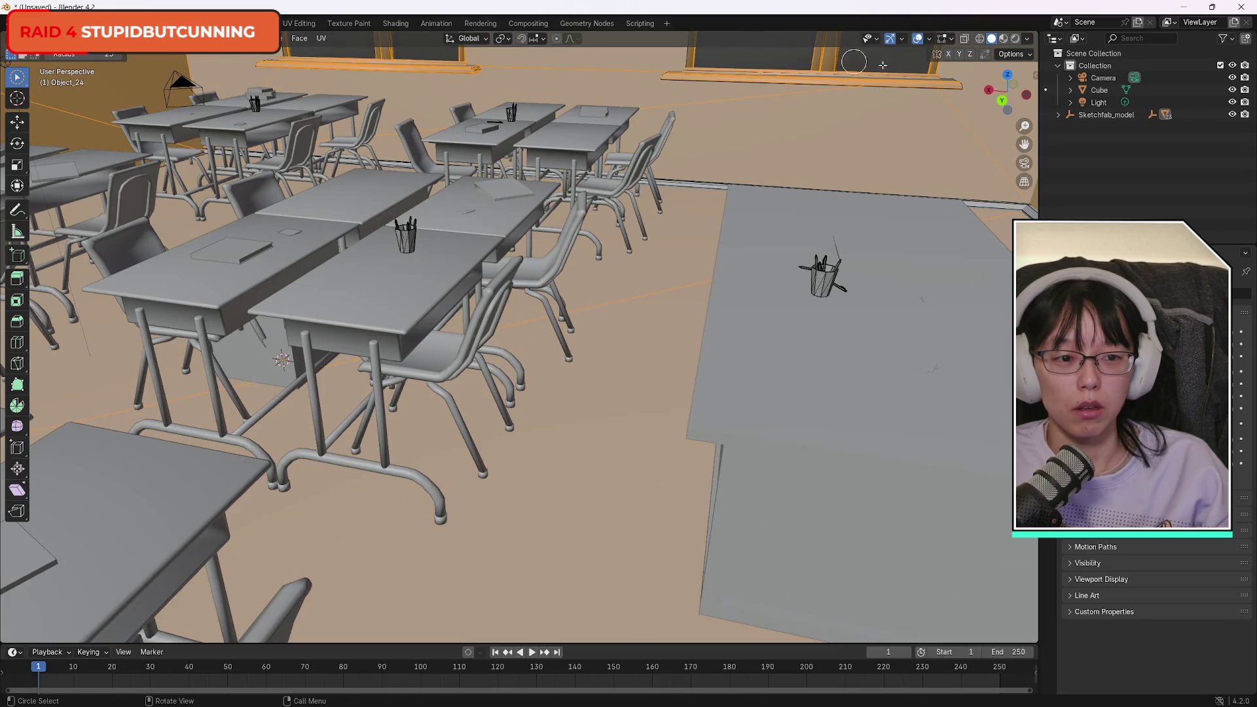
pyautogui.moveTo(1009, 74)
pyautogui.mouseDown()
pyautogui.moveTo(982, 91)
pyautogui.moveTo(1022, 62)
pyautogui.moveTo(920, 86)
pyautogui.mouseUp()
pyautogui.press('c')
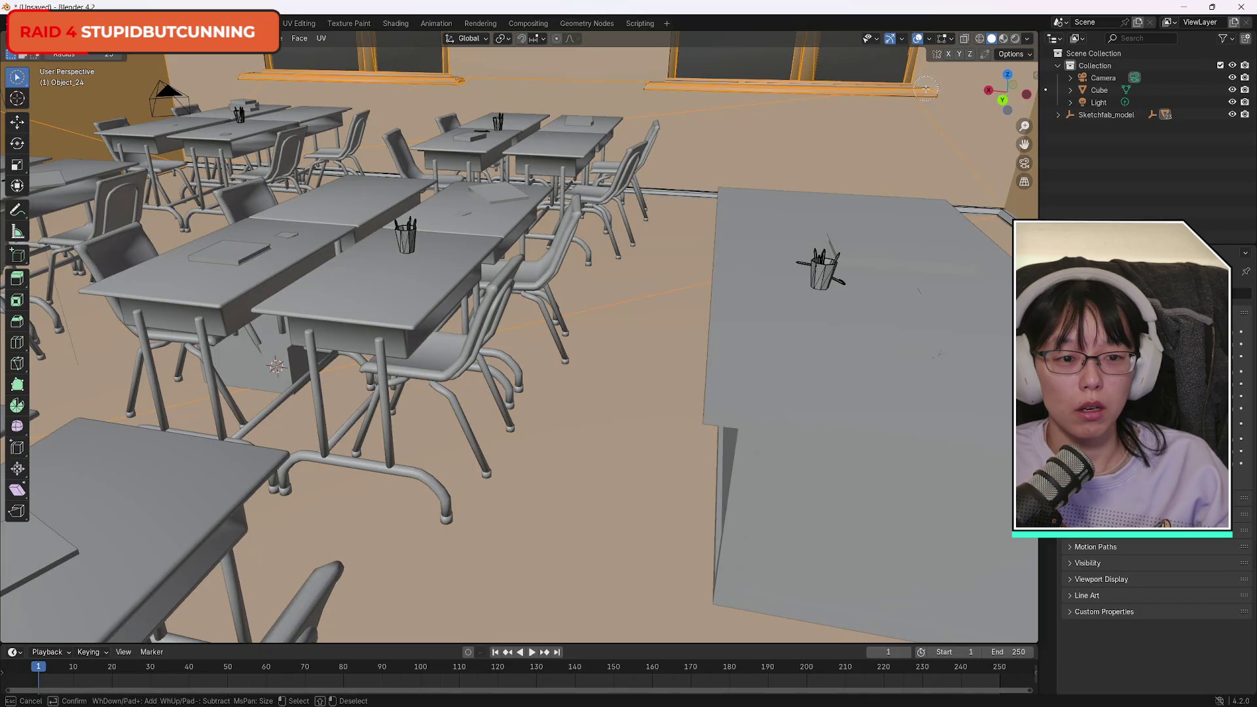
pyautogui.press('Escape')
pyautogui.moveTo(994, 73); pyautogui.dragTo(1006, 74)
pyautogui.press('c')
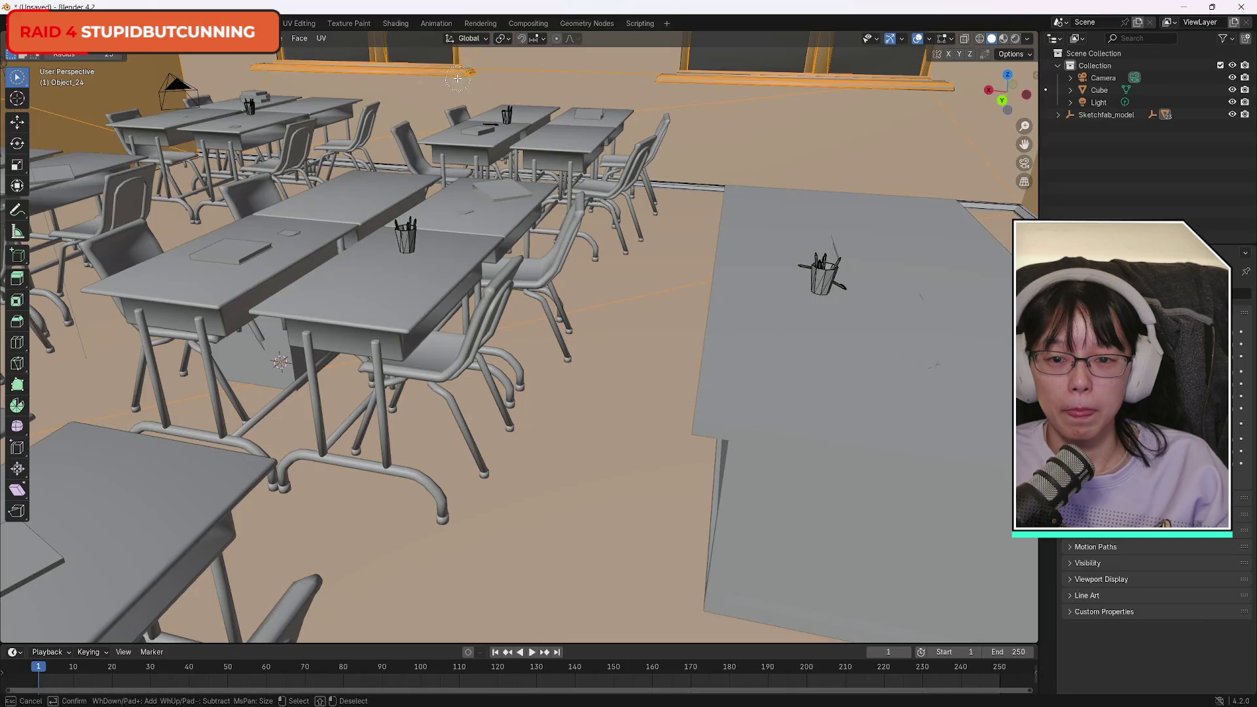
pyautogui.press('Escape')
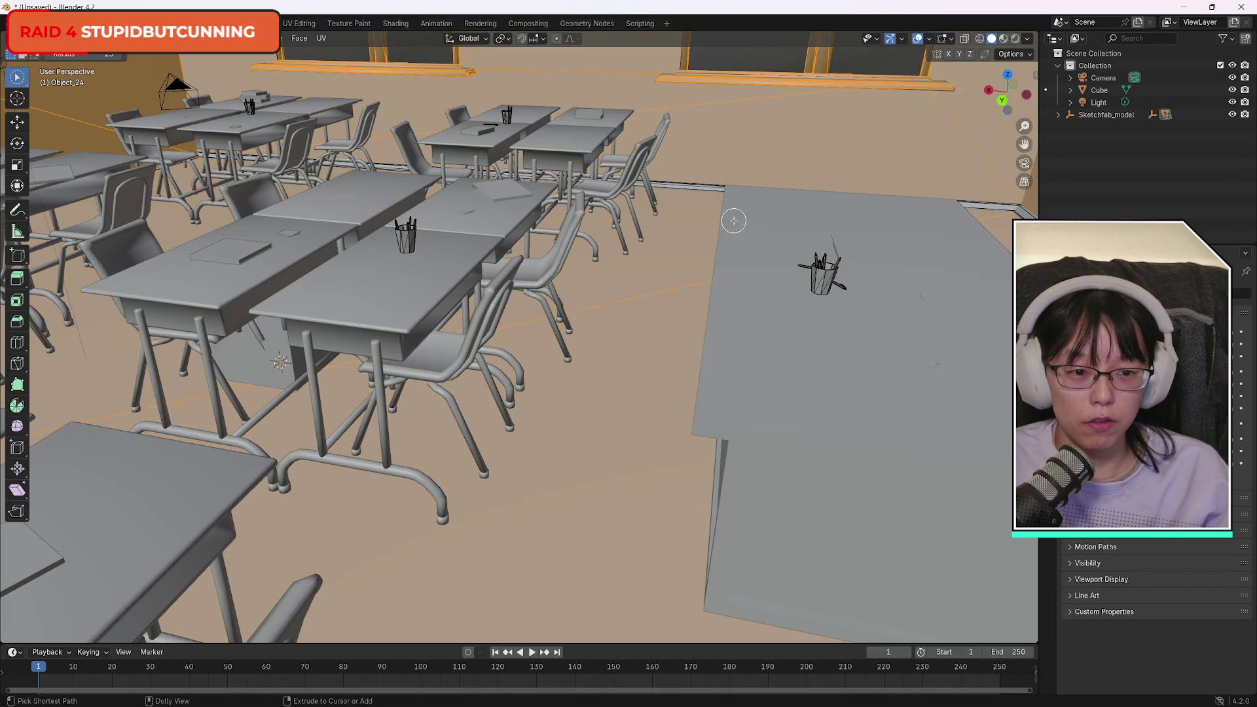
pyautogui.moveTo(733, 221)
pyautogui.mouseDown()
pyautogui.moveTo(745, 188)
pyautogui.moveTo(902, 254)
pyautogui.mouseUp()
pyautogui.press('Escape')
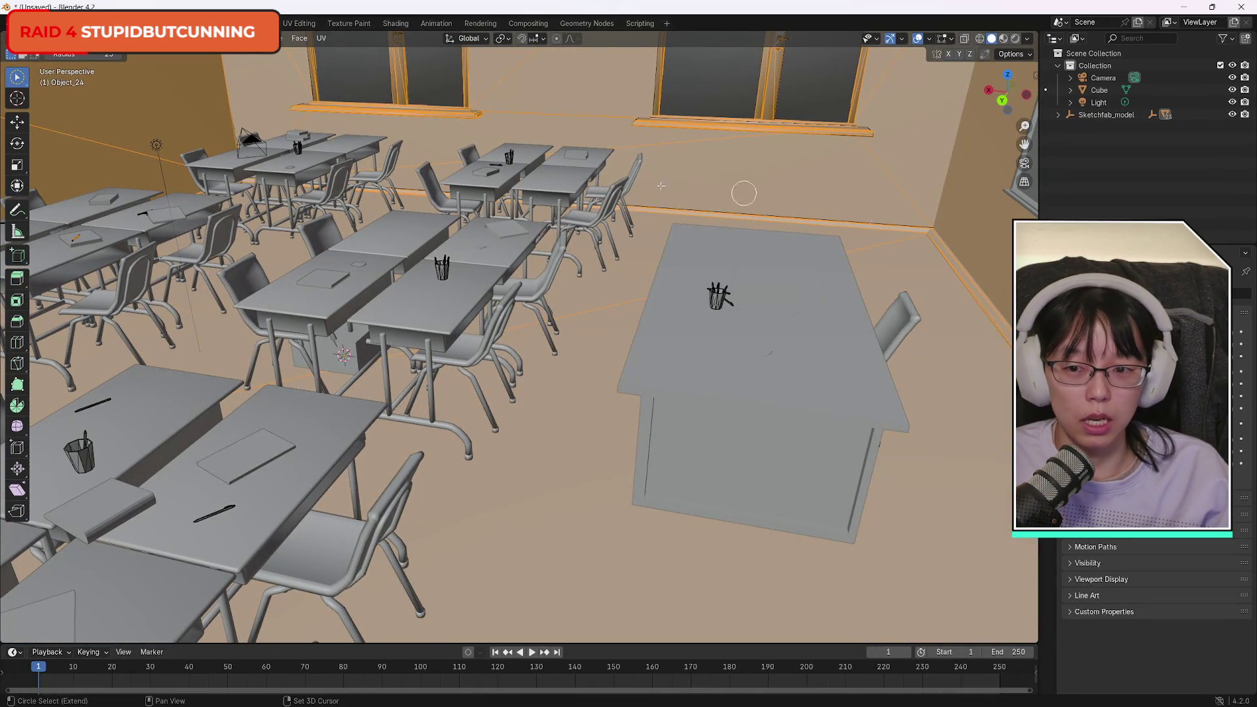
pyautogui.moveTo(1005, 98)
pyautogui.mouseDown()
pyautogui.moveTo(1022, 102)
pyautogui.moveTo(160, 123)
pyautogui.moveTo(216, 104)
pyautogui.moveTo(216, 85)
pyautogui.mouseUp()
# Brush the door, door frame and nearby room faces into the selection.
pyautogui.moveTo(448, 137)
pyautogui.mouseDown()
pyautogui.moveTo(458, 301)
pyautogui.moveTo(554, 305)
pyautogui.mouseUp()
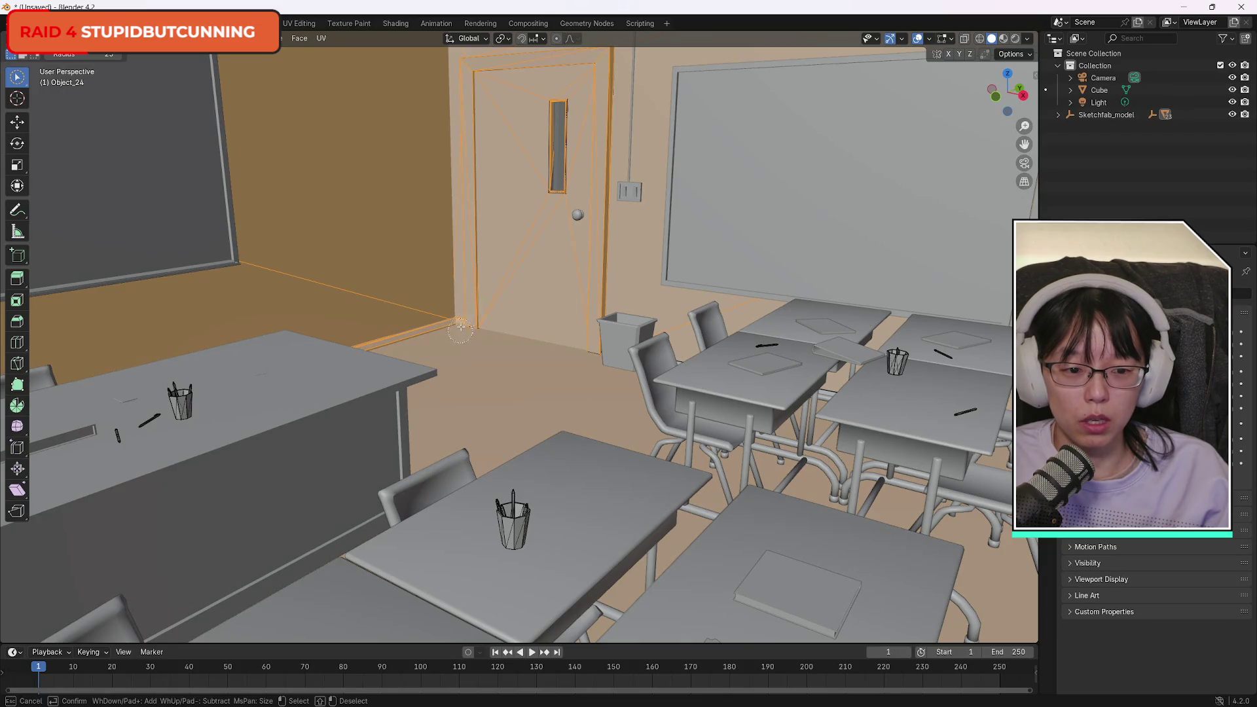
pyautogui.moveTo(839, 392)
pyautogui.mouseDown()
pyautogui.moveTo(818, 399)
pyautogui.moveTo(84, 97)
pyautogui.moveTo(969, 90)
pyautogui.mouseUp()
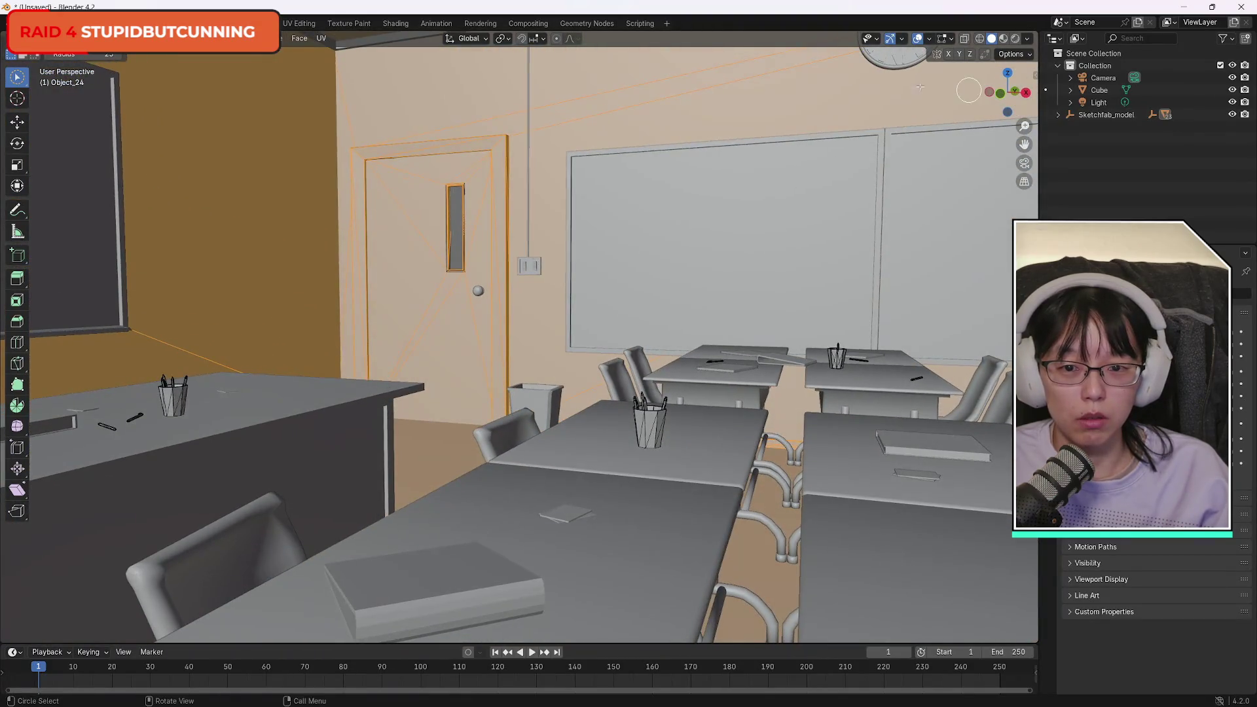
pyautogui.scroll(4, 494, 93)
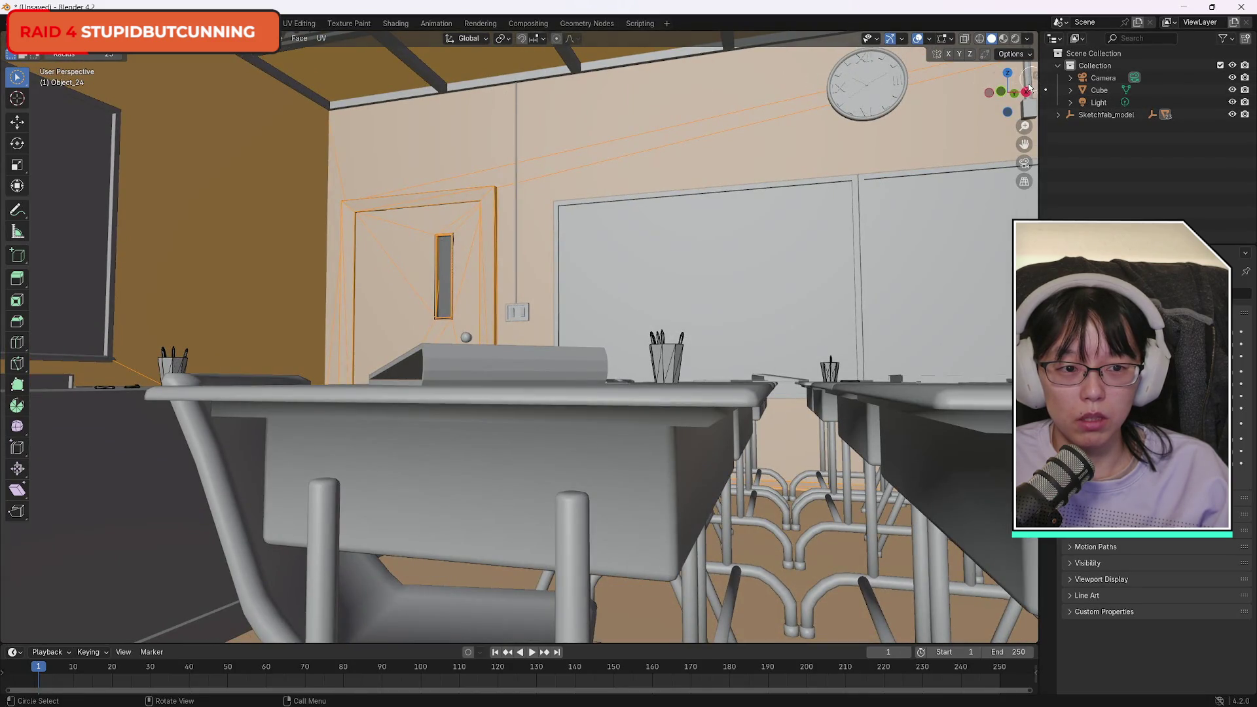
pyautogui.moveTo(1008, 91)
pyautogui.mouseDown()
pyautogui.moveTo(1026, 94)
pyautogui.moveTo(74, 139)
pyautogui.moveTo(247, 103)
pyautogui.mouseUp()
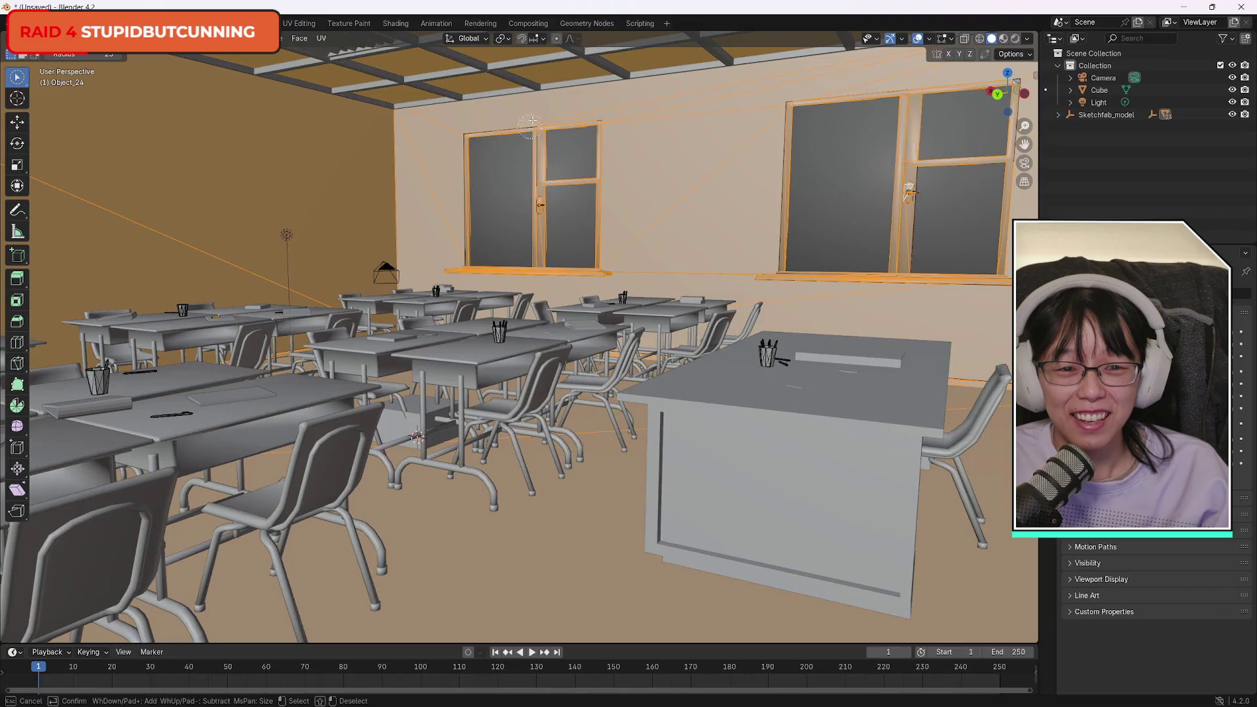
pyautogui.scroll(5, 524, 328)
pyautogui.moveTo(524, 327)
pyautogui.mouseDown()
pyautogui.moveTo(262, 197)
pyautogui.moveTo(54, 118)
pyautogui.moveTo(450, 60)
pyautogui.mouseUp()
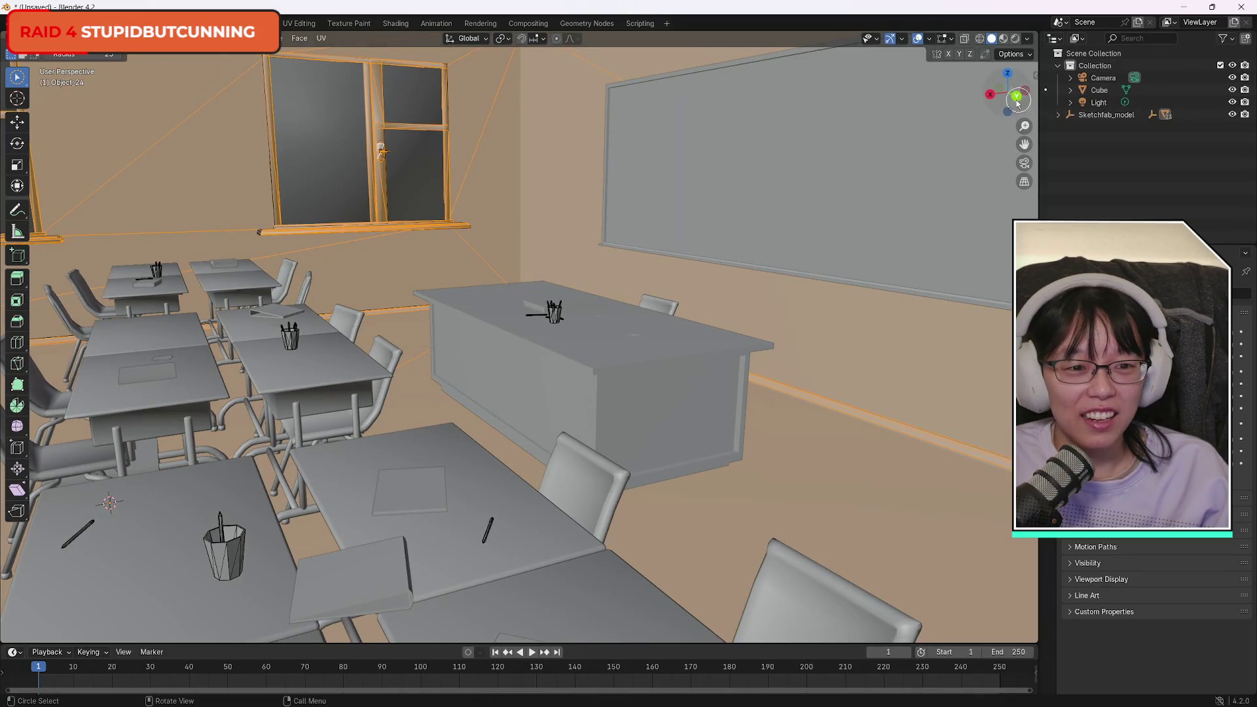
pyautogui.moveTo(996, 99)
pyautogui.mouseDown()
pyautogui.moveTo(45, 93)
pyautogui.moveTo(982, 98)
pyautogui.moveTo(794, 112)
pyautogui.moveTo(794, 84)
pyautogui.moveTo(794, 102)
pyautogui.mouseUp()
# Extend the selection to linked geometry, then remove the back wall from it.
pyautogui.hotkey('ctrl', 'l')
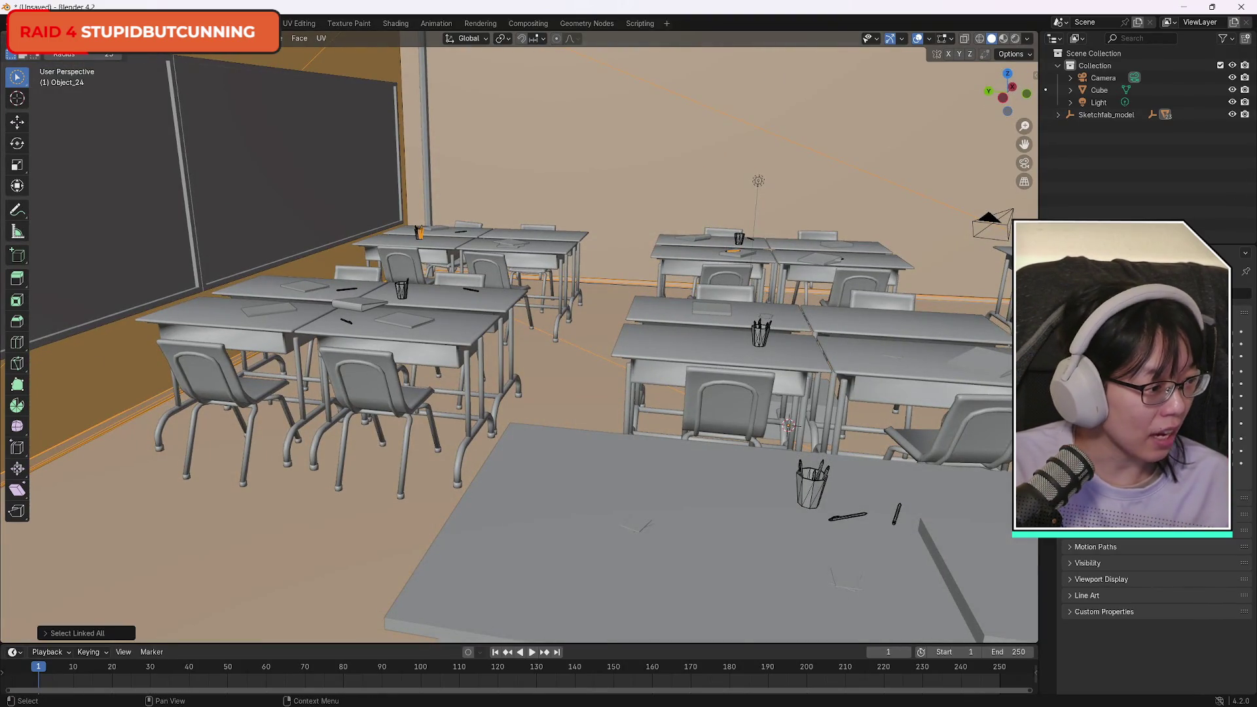
pyautogui.press('c')
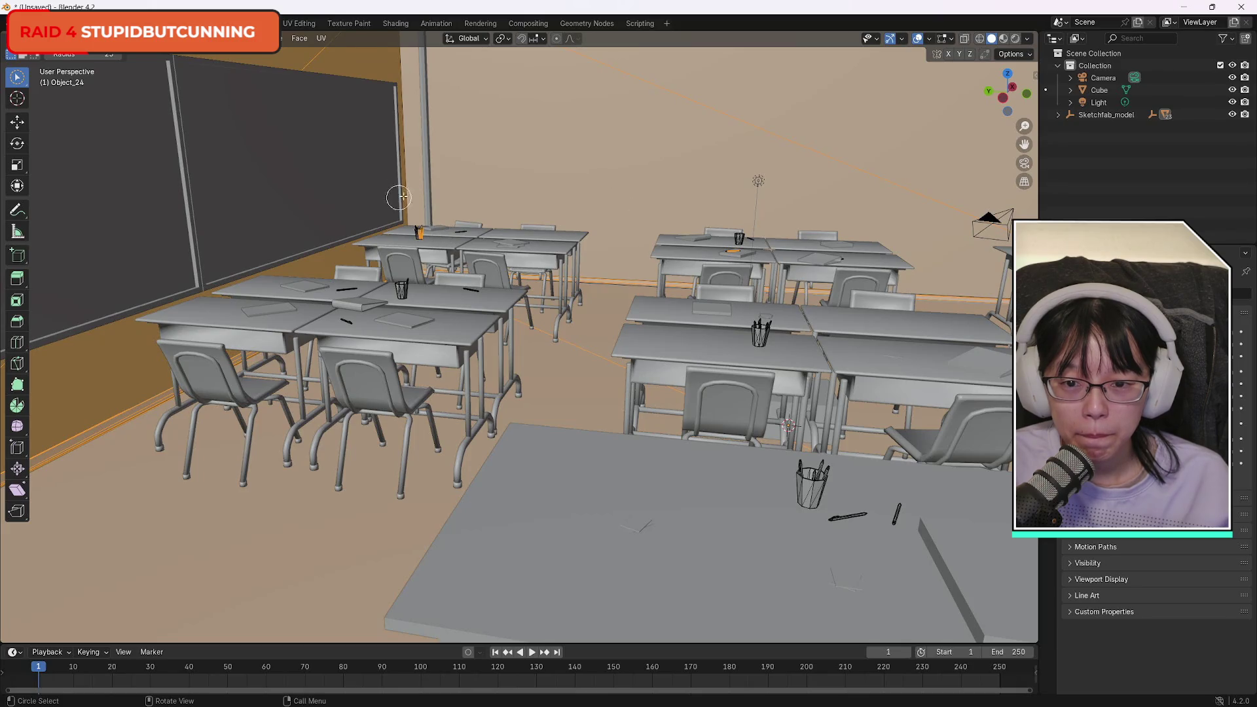
pyautogui.scroll(3, 399, 197)
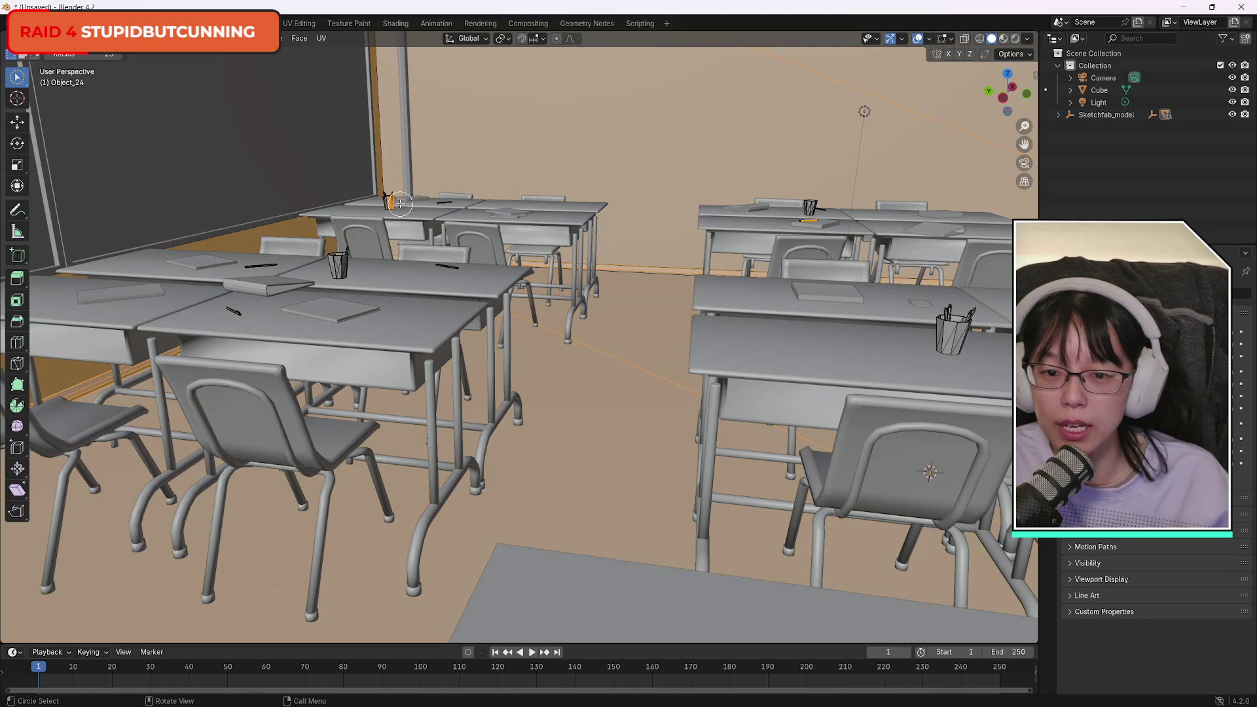
pyautogui.keyDown('ctrl'); pyautogui.click(393, 202); pyautogui.keyUp('ctrl')
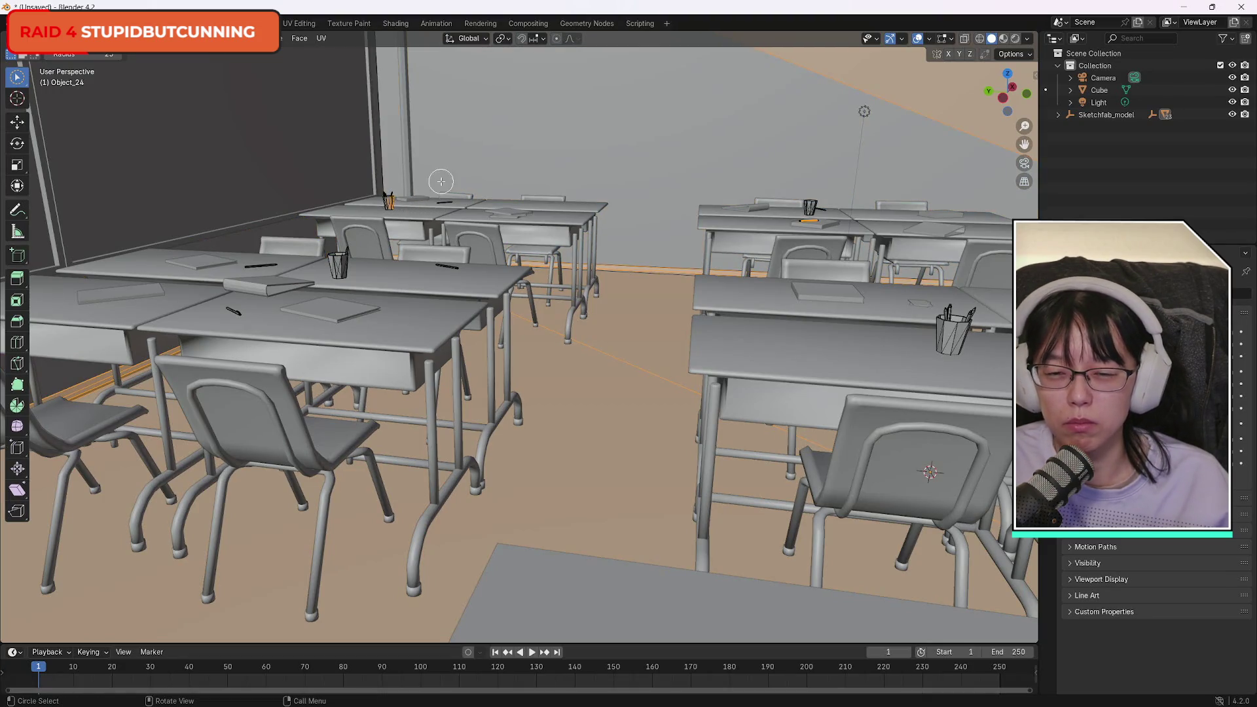
# Re-add the back wall faces and drop a large wall face from the selection.
pyautogui.moveTo(1008, 97); pyautogui.dragTo(1004, 98)
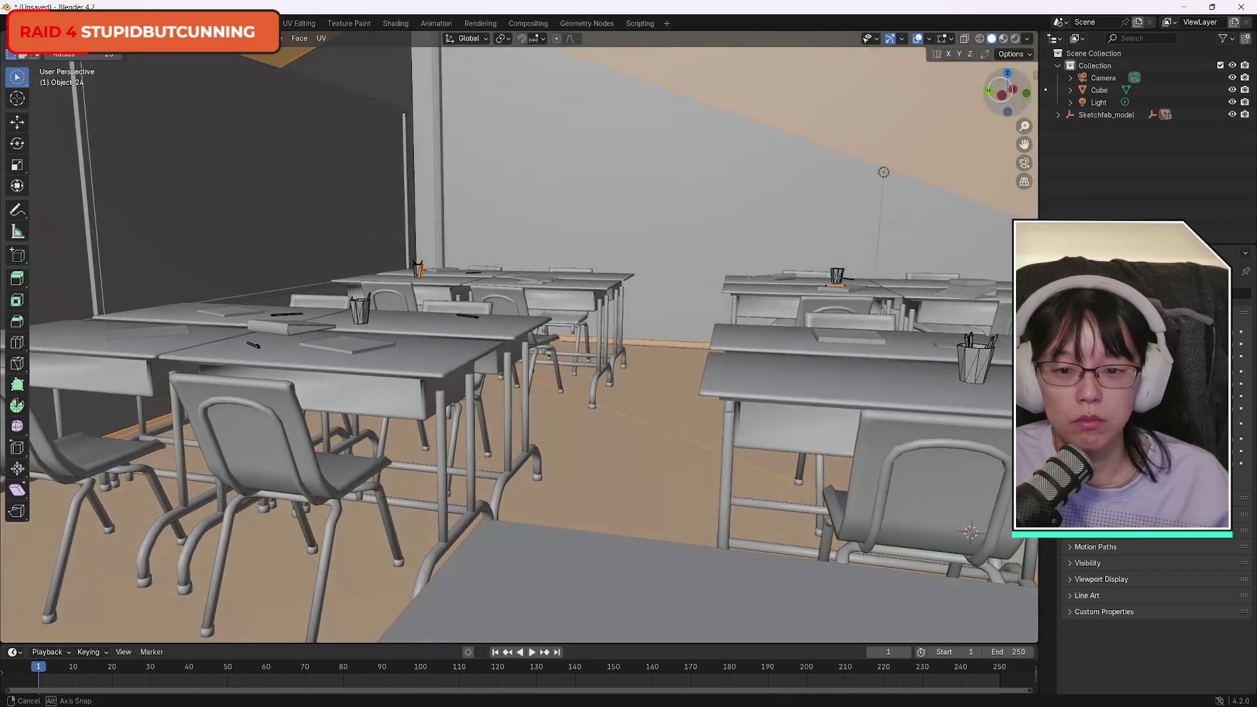
pyautogui.scroll(5, 379, 205)
pyautogui.scroll(1, 379, 205)
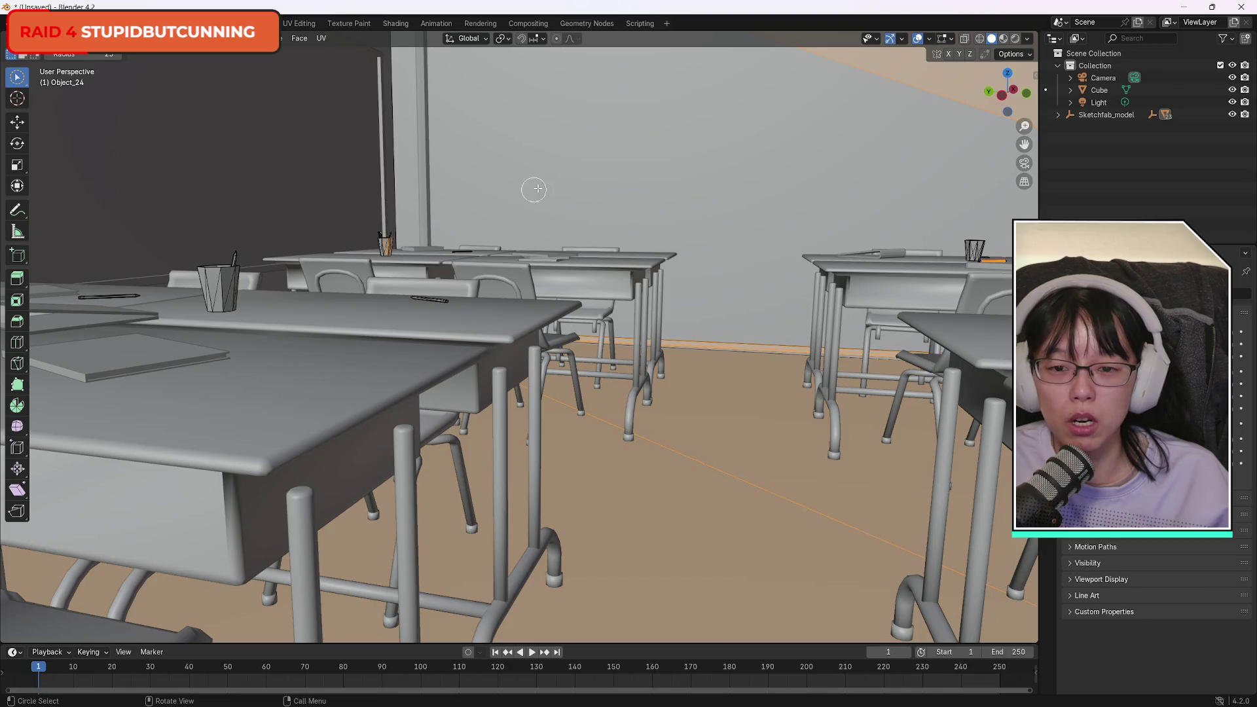
pyautogui.click(718, 212)
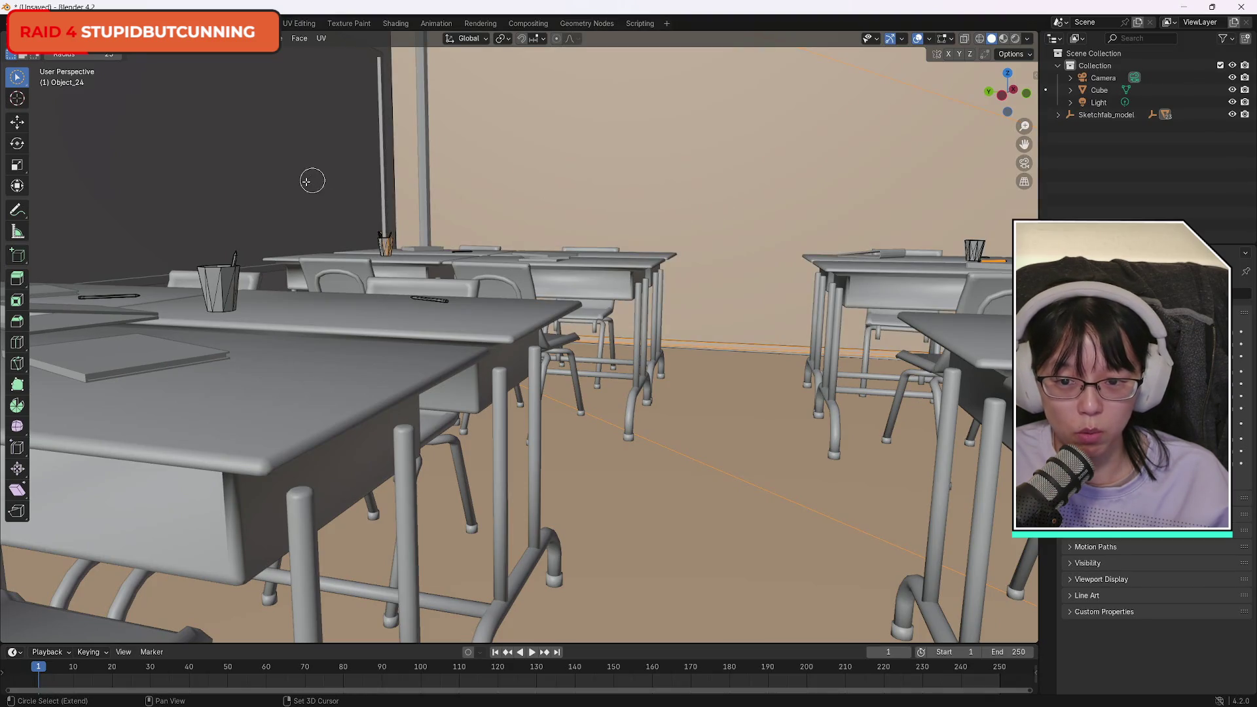
pyautogui.moveTo(1023, 105); pyautogui.dragTo(806, 83)
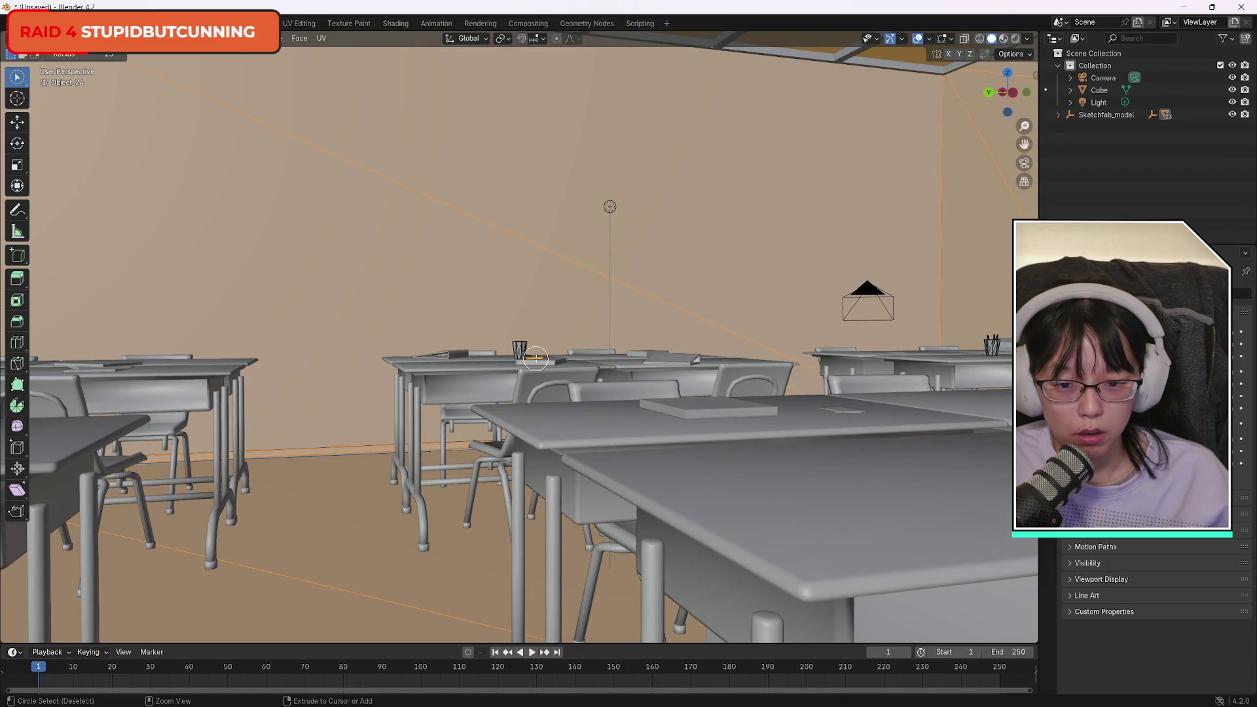
pyautogui.keyDown('ctrl'); pyautogui.click(536, 357); pyautogui.keyUp('ctrl')
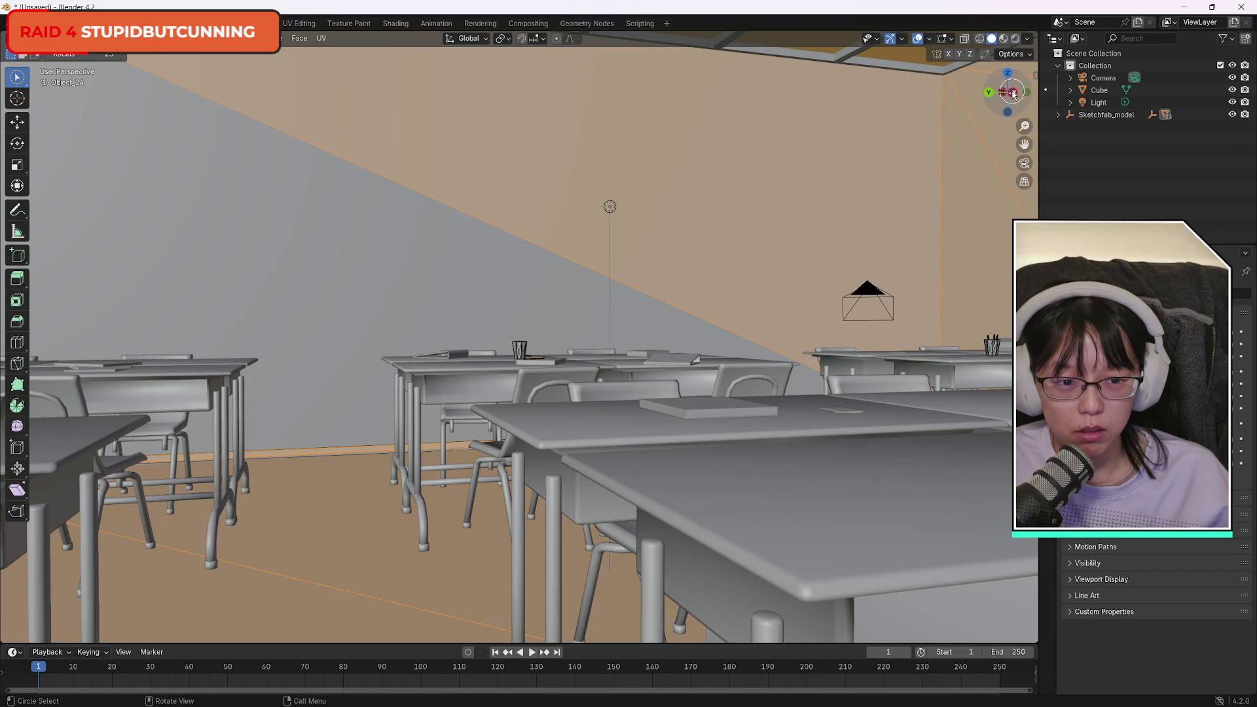
# Clear the selection, dropping the pencil, and select the floor on its own.
pyautogui.moveTo(1008, 92); pyautogui.dragTo(784, 136)
pyautogui.moveTo(1016, 60); pyautogui.dragTo(654, 216)
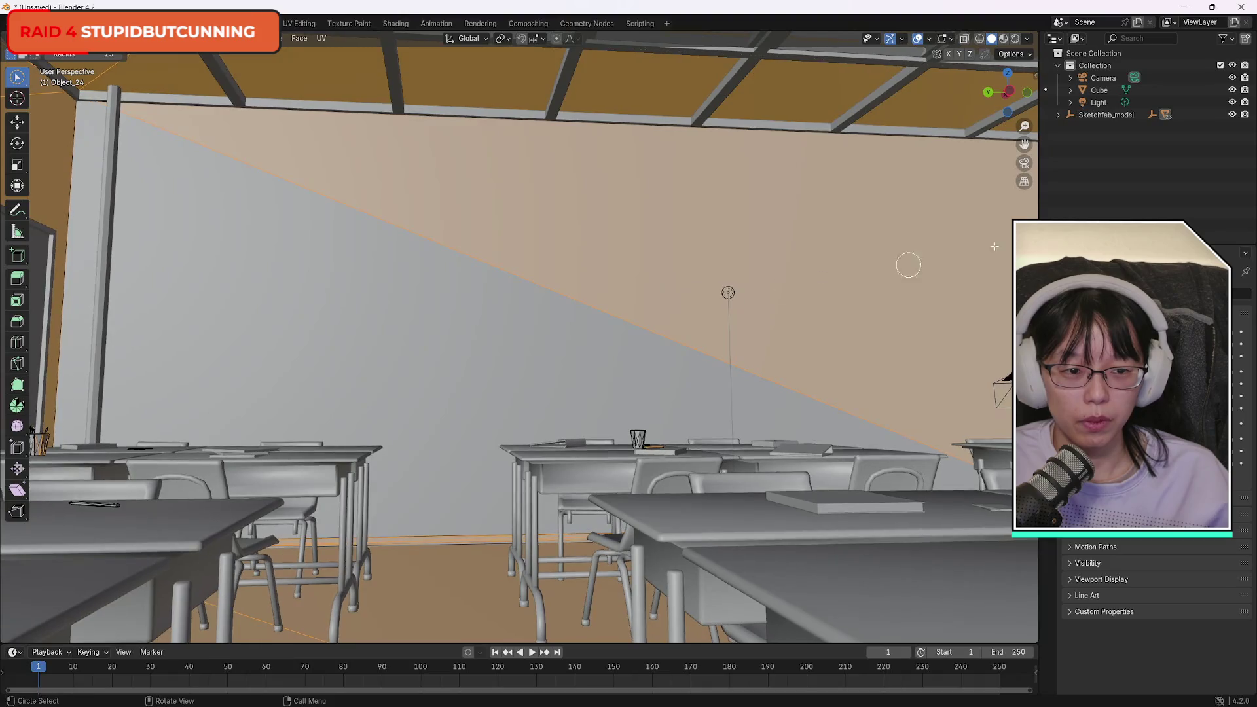
pyautogui.moveTo(907, 264); pyautogui.dragTo(742, 380)
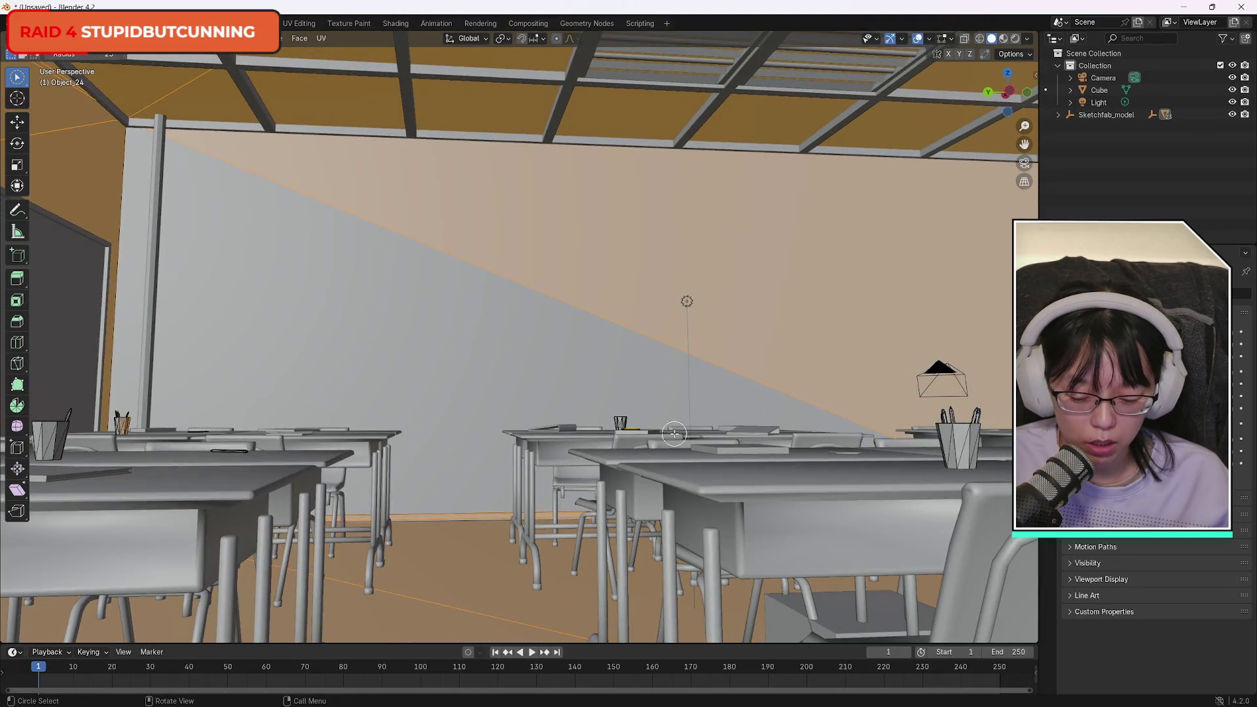
pyautogui.moveTo(673, 438)
pyautogui.mouseDown()
pyautogui.moveTo(635, 360)
pyautogui.moveTo(629, 251)
pyautogui.mouseUp()
pyautogui.moveTo(1014, 92); pyautogui.dragTo(959, 110)
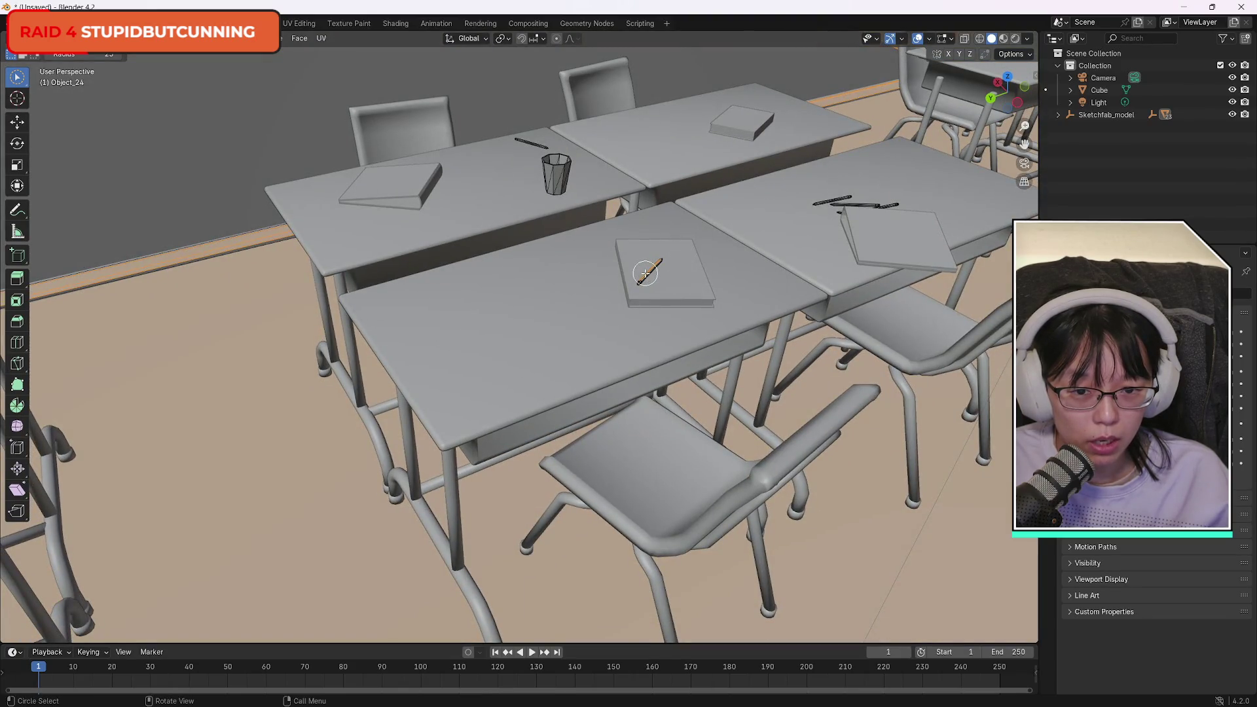
pyautogui.click(278, 116)
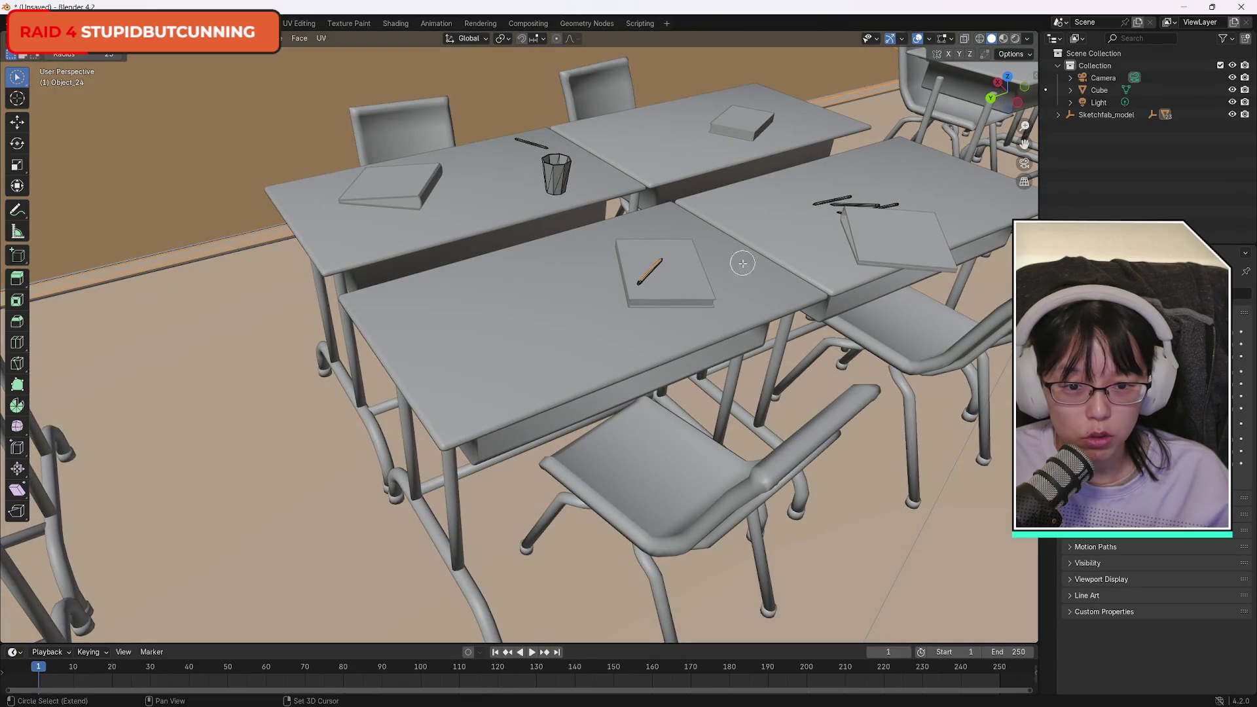
pyautogui.hotkey('alt', 'a')
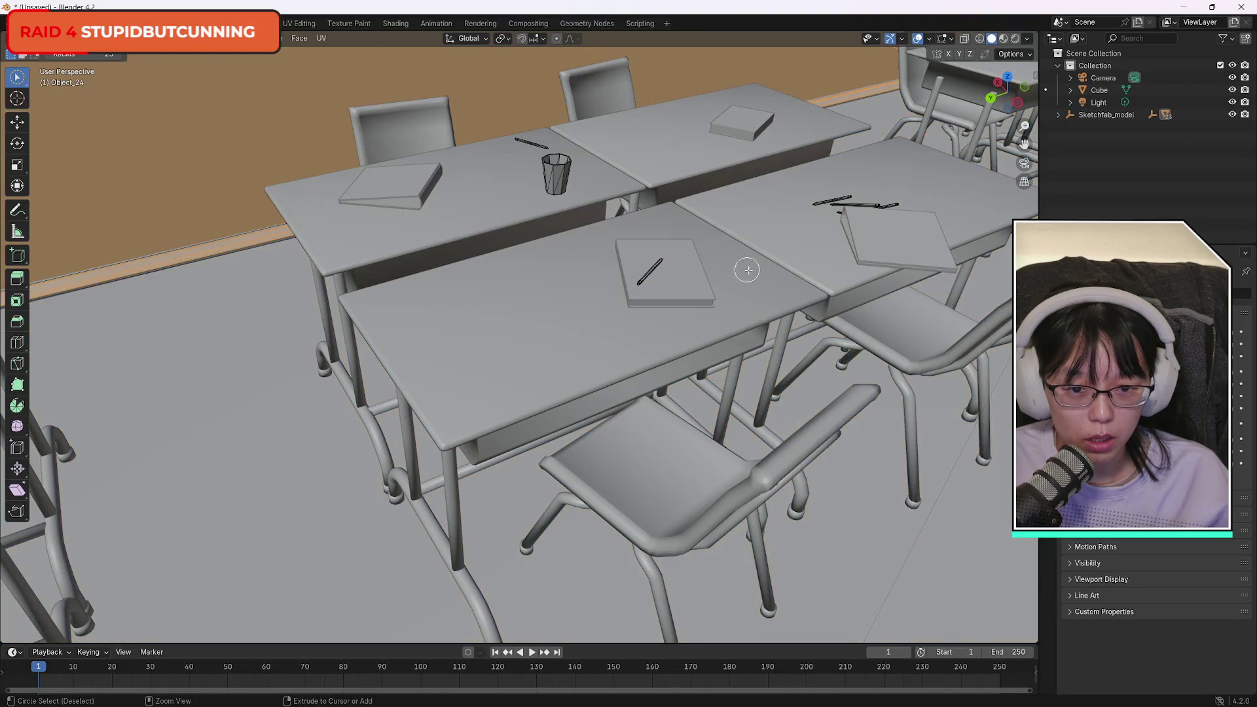
pyautogui.click(243, 512)
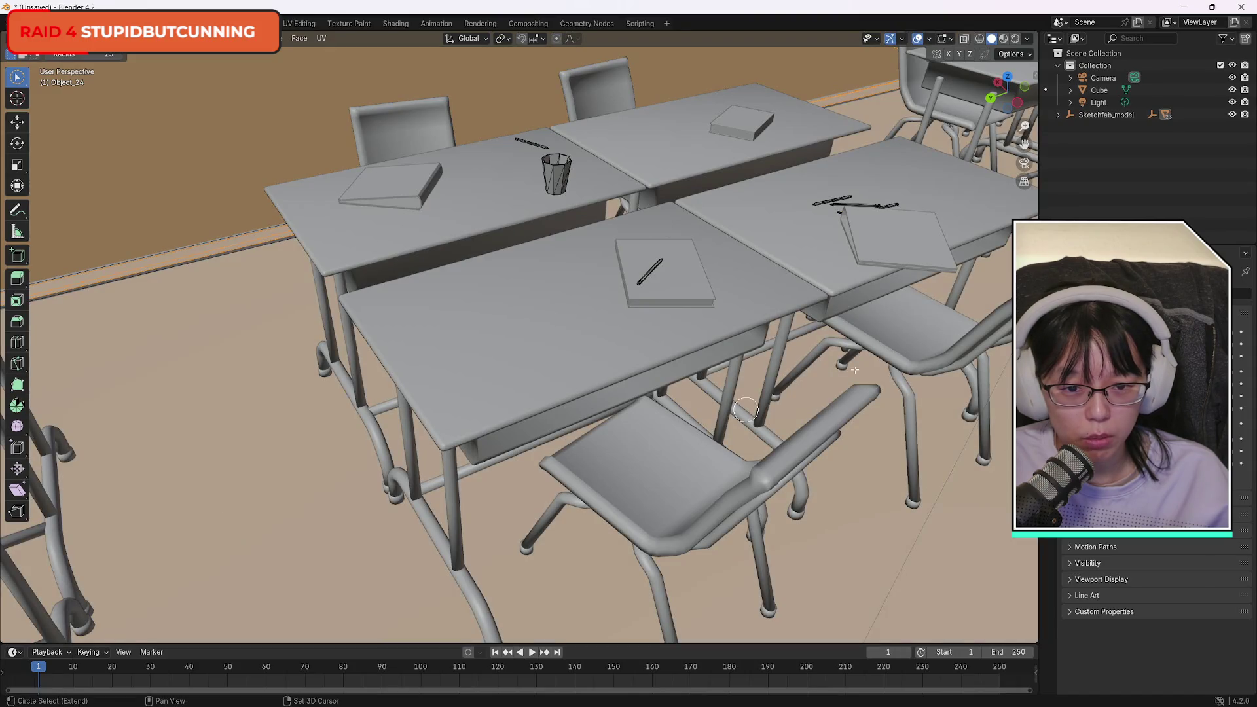
# Brush the wall faces into the selection with circle select.
pyautogui.moveTo(997, 84); pyautogui.dragTo(361, 57)
pyautogui.press('c')
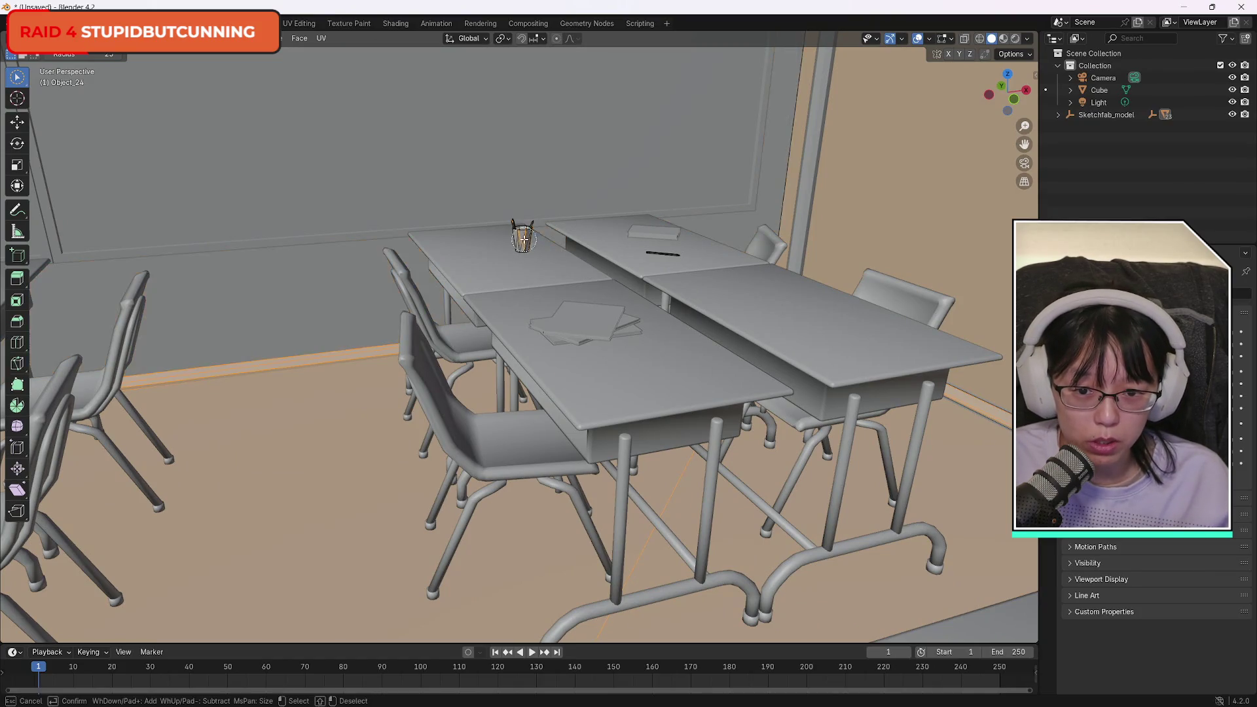
pyautogui.press('Escape')
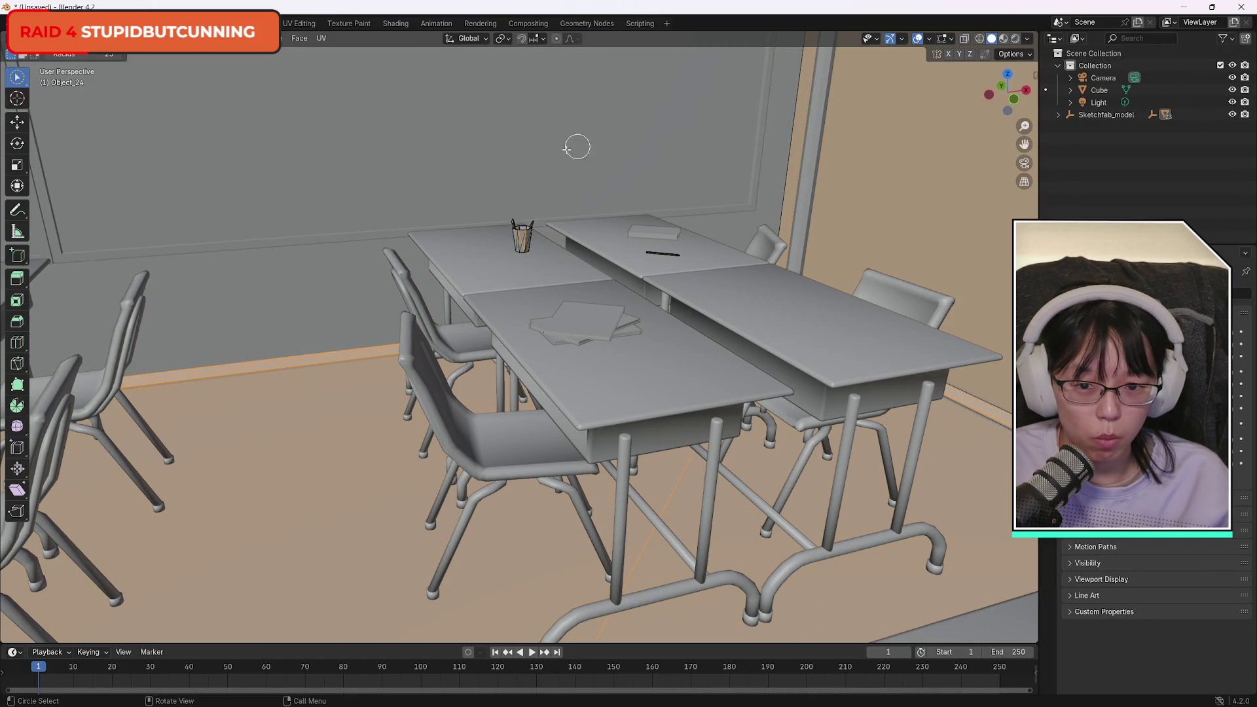
pyautogui.scroll(3, 568, 148)
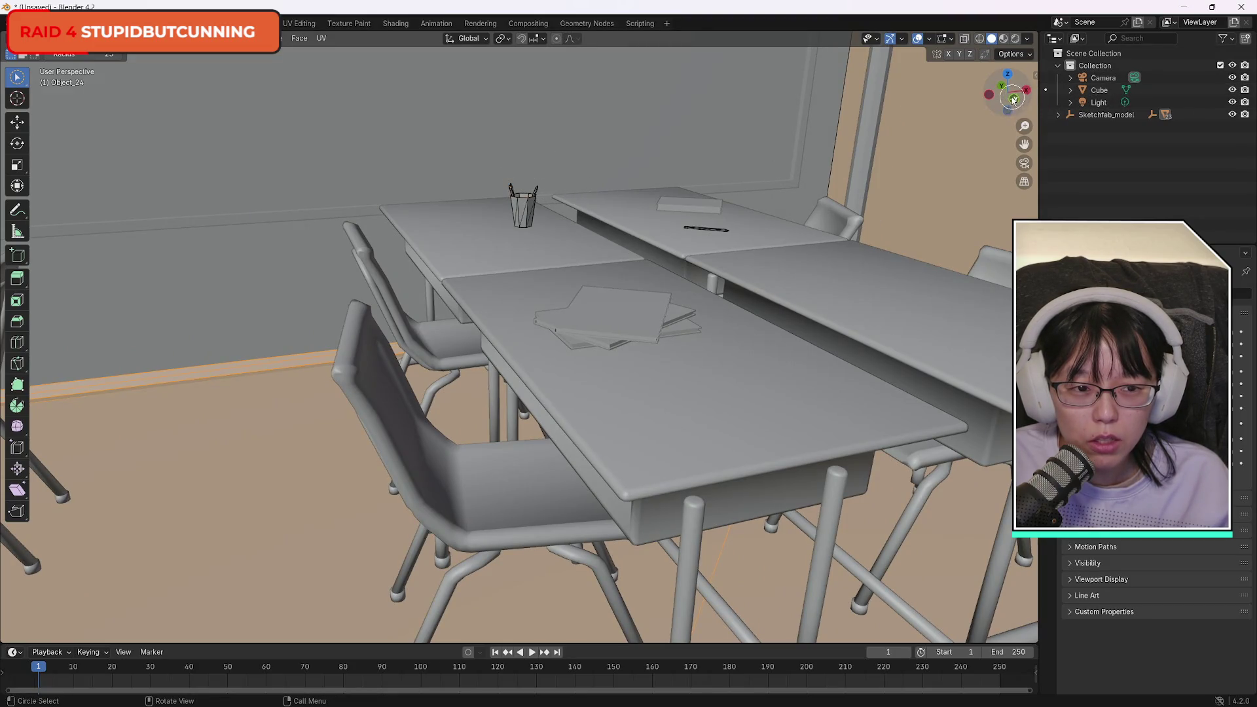
pyautogui.moveTo(1014, 98); pyautogui.dragTo(1022, 82)
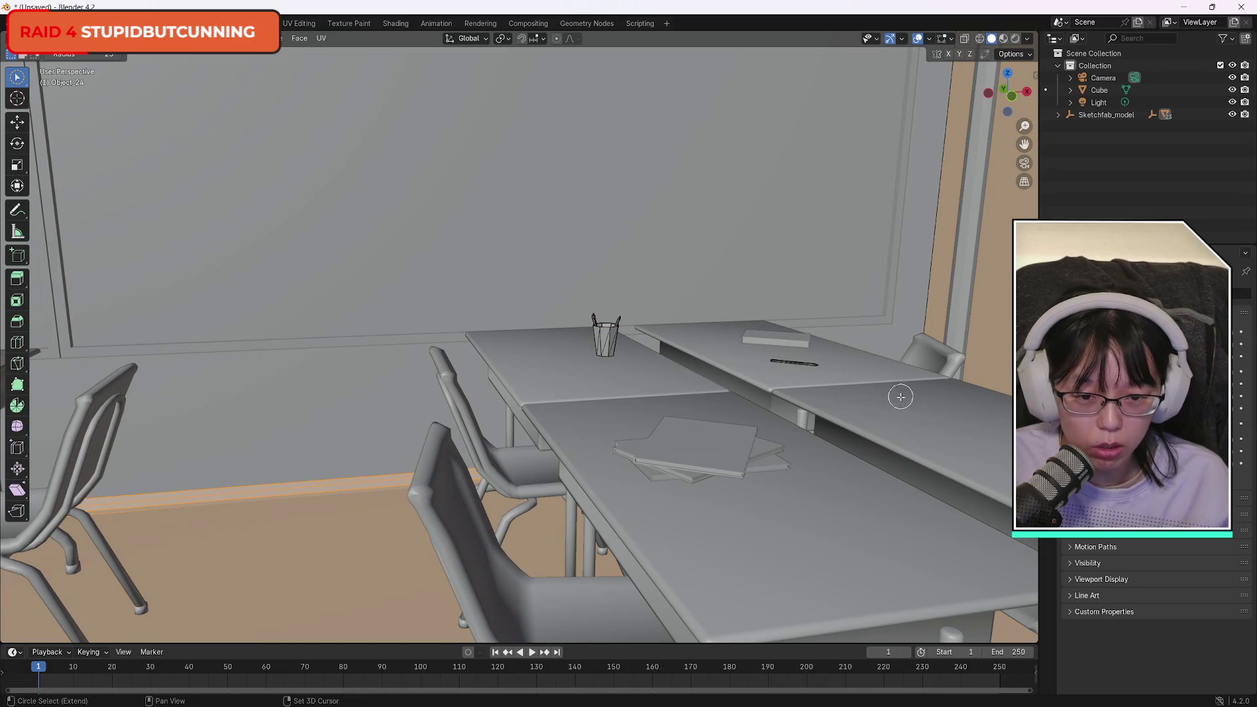
pyautogui.moveTo(790, 357)
pyautogui.mouseDown()
pyautogui.moveTo(817, 317)
pyautogui.moveTo(697, 619)
pyautogui.moveTo(457, 280)
pyautogui.mouseUp()
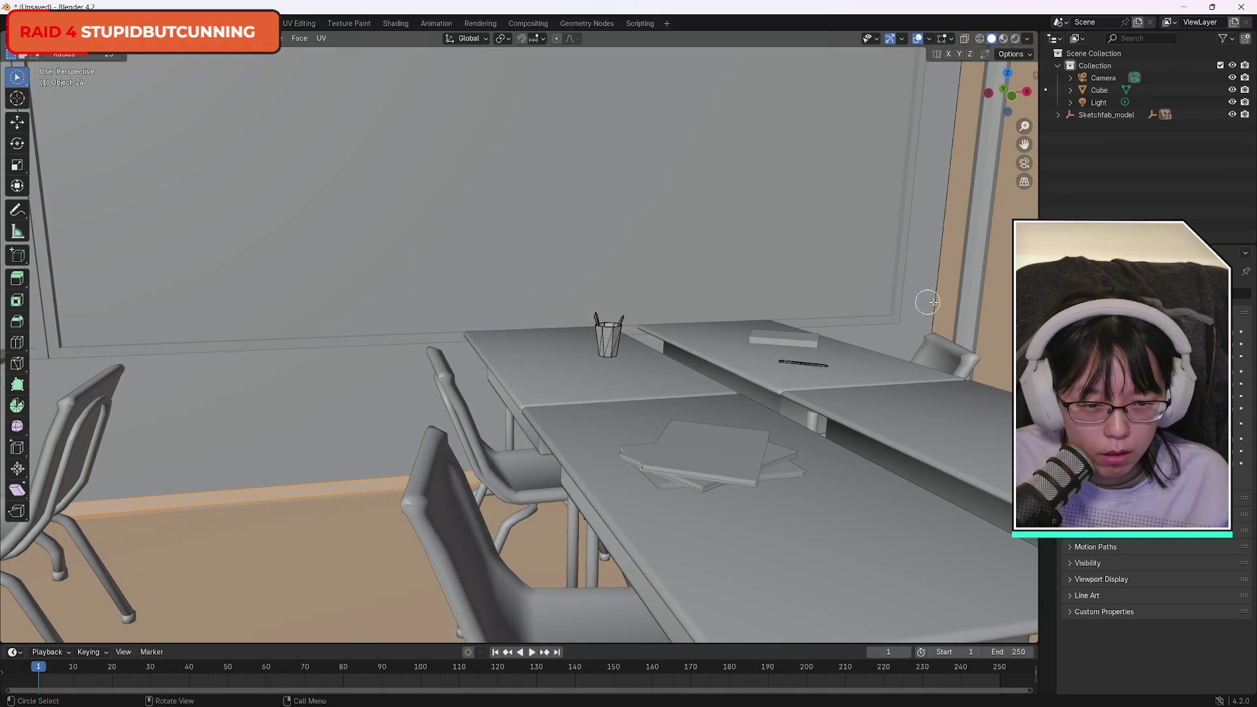
pyautogui.moveTo(1009, 95)
pyautogui.mouseDown()
pyautogui.moveTo(983, 105)
pyautogui.moveTo(1022, 99)
pyautogui.moveTo(994, 93)
pyautogui.moveTo(1008, 97)
pyautogui.mouseUp()
pyautogui.rightClick(766, 313)
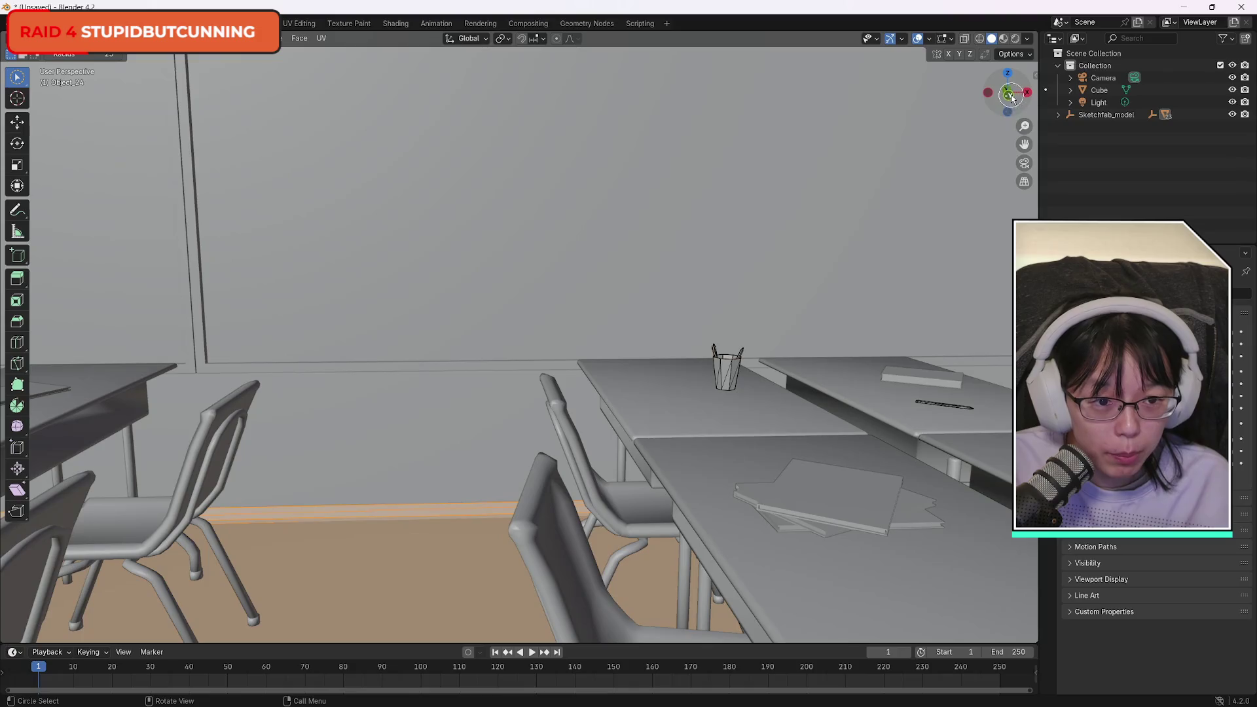
pyautogui.moveTo(1009, 92)
pyautogui.mouseDown()
pyautogui.moveTo(1024, 104)
pyautogui.moveTo(745, 255)
pyautogui.mouseUp()
pyautogui.moveTo(576, 359); pyautogui.dragTo(550, 294)
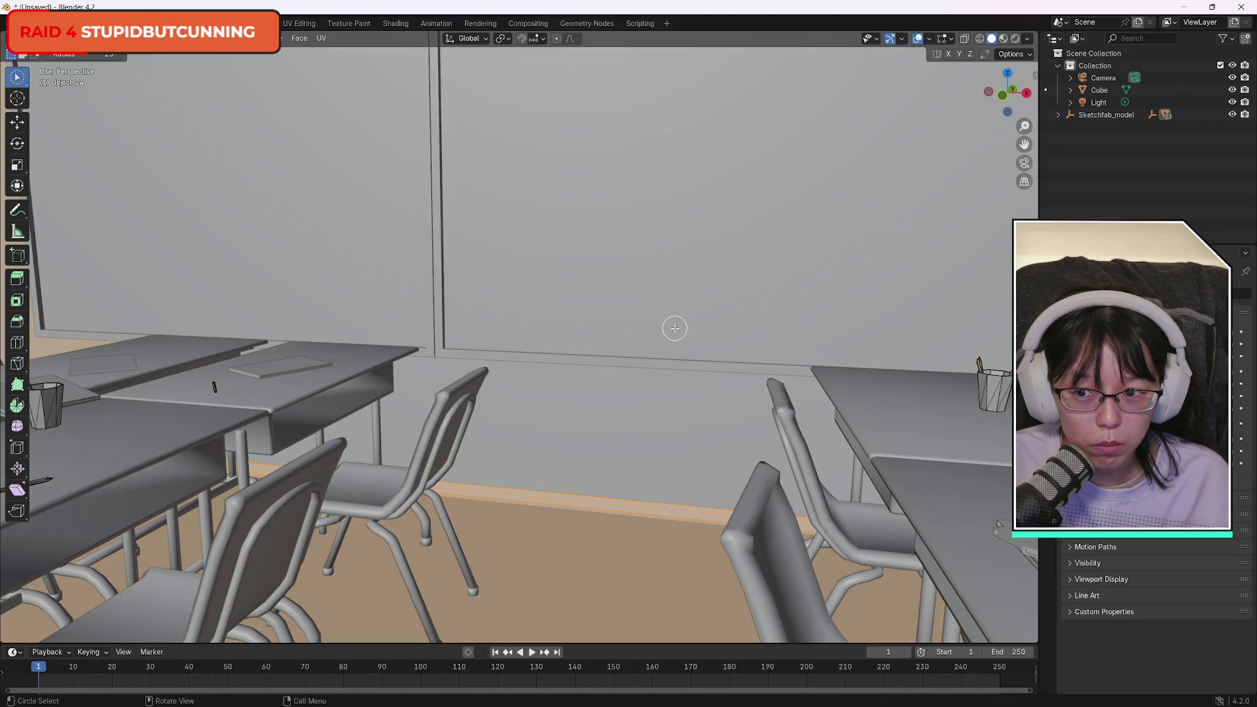
# Add the wall strip and extend the selection to all connected wall geometry.
pyautogui.moveTo(649, 334)
pyautogui.mouseDown()
pyautogui.moveTo(464, 99)
pyautogui.moveTo(392, 632)
pyautogui.mouseUp()
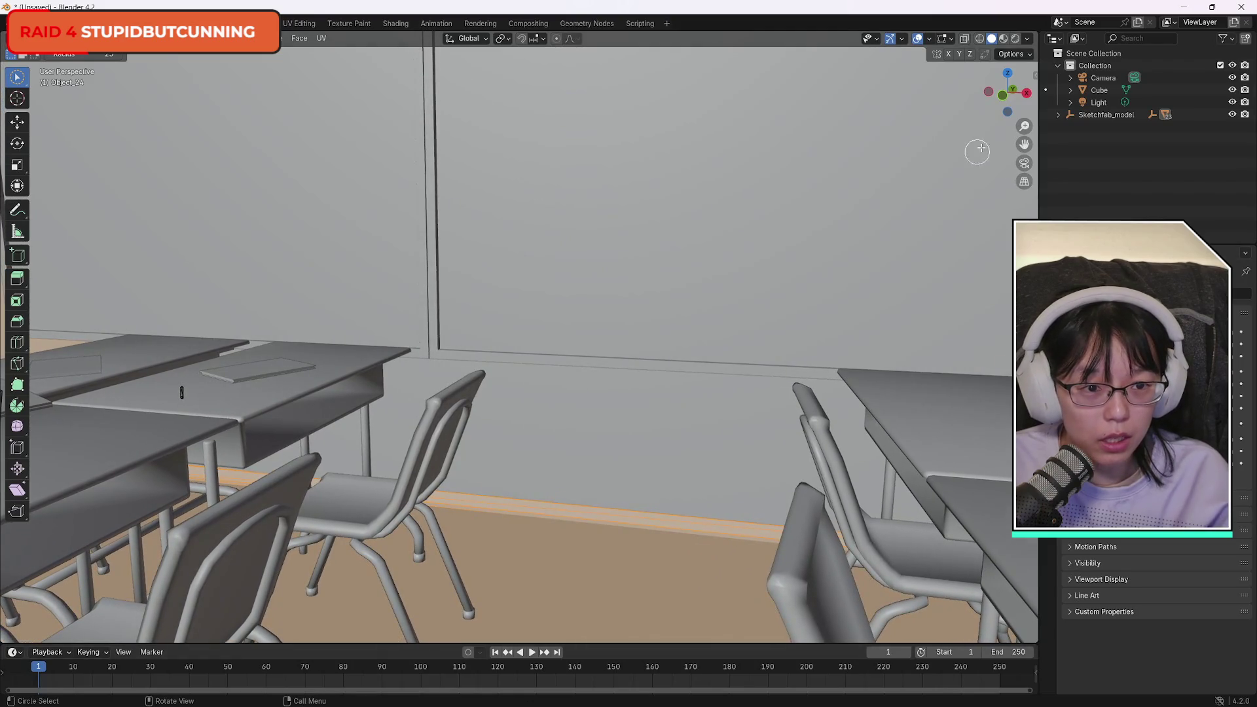
pyautogui.moveTo(1009, 92)
pyautogui.mouseDown()
pyautogui.moveTo(53, 107)
pyautogui.moveTo(520, 406)
pyautogui.mouseUp()
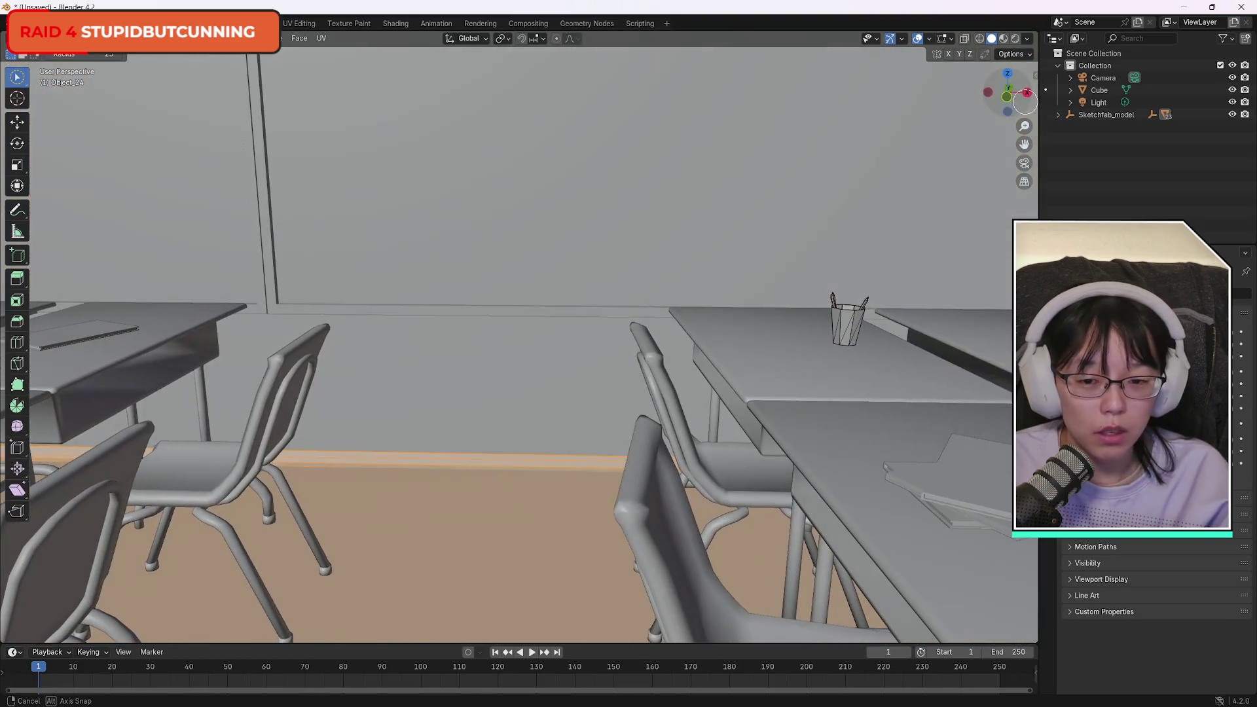
pyautogui.click(520, 406)
pyautogui.press('Escape')
pyautogui.hotkey('ctrl', 'l')
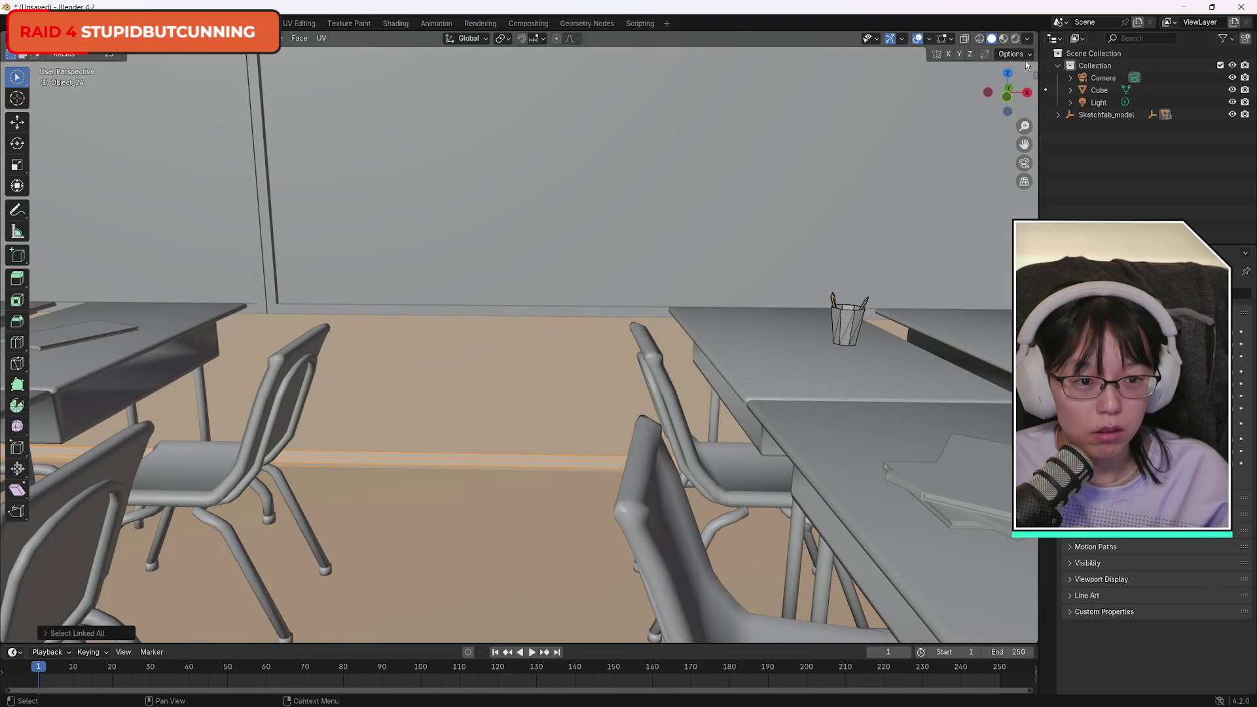
# Circle-select the classroom walls, door and floor strip, then separate them with P > Selection.
pyautogui.moveTo(1012, 86)
pyautogui.mouseDown()
pyautogui.moveTo(171, 88)
pyautogui.moveTo(674, 104)
pyautogui.moveTo(406, 78)
pyautogui.moveTo(308, 90)
pyautogui.moveTo(416, 89)
pyautogui.moveTo(225, 97)
pyautogui.mouseUp()
pyautogui.moveTo(421, 94)
pyautogui.mouseDown()
pyautogui.moveTo(594, 107)
pyautogui.moveTo(426, 84)
pyautogui.mouseUp()
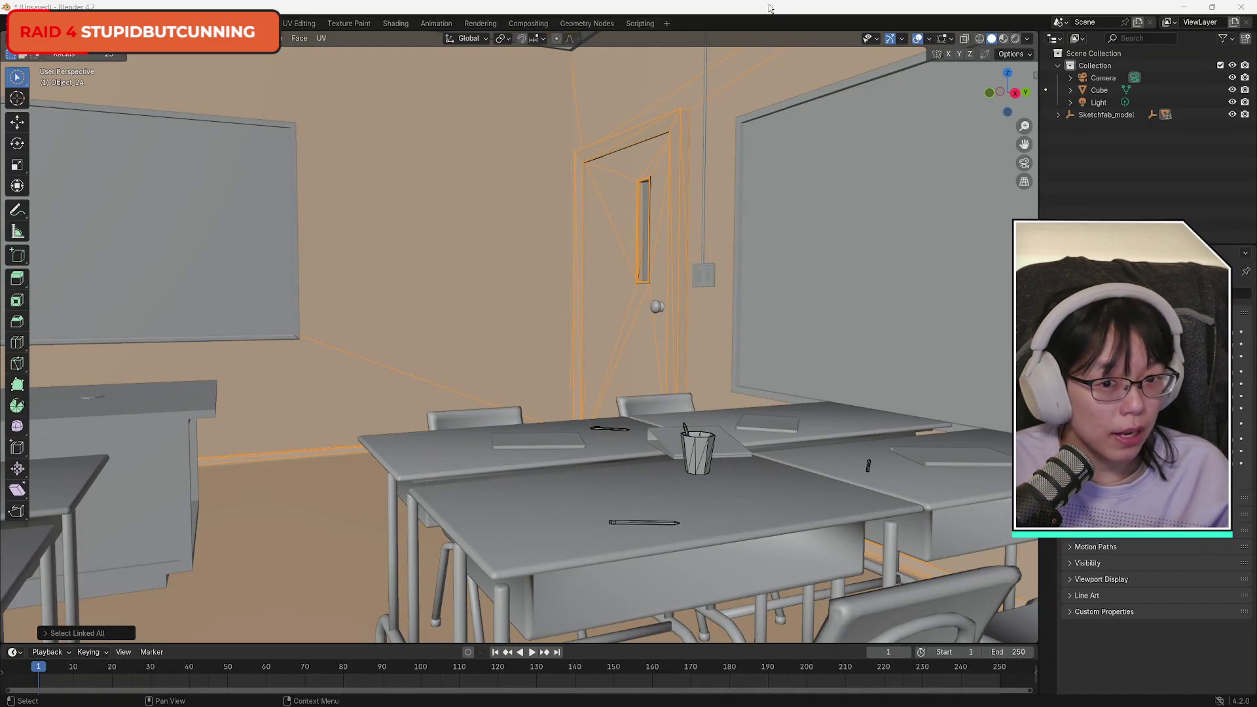
pyautogui.press('c')
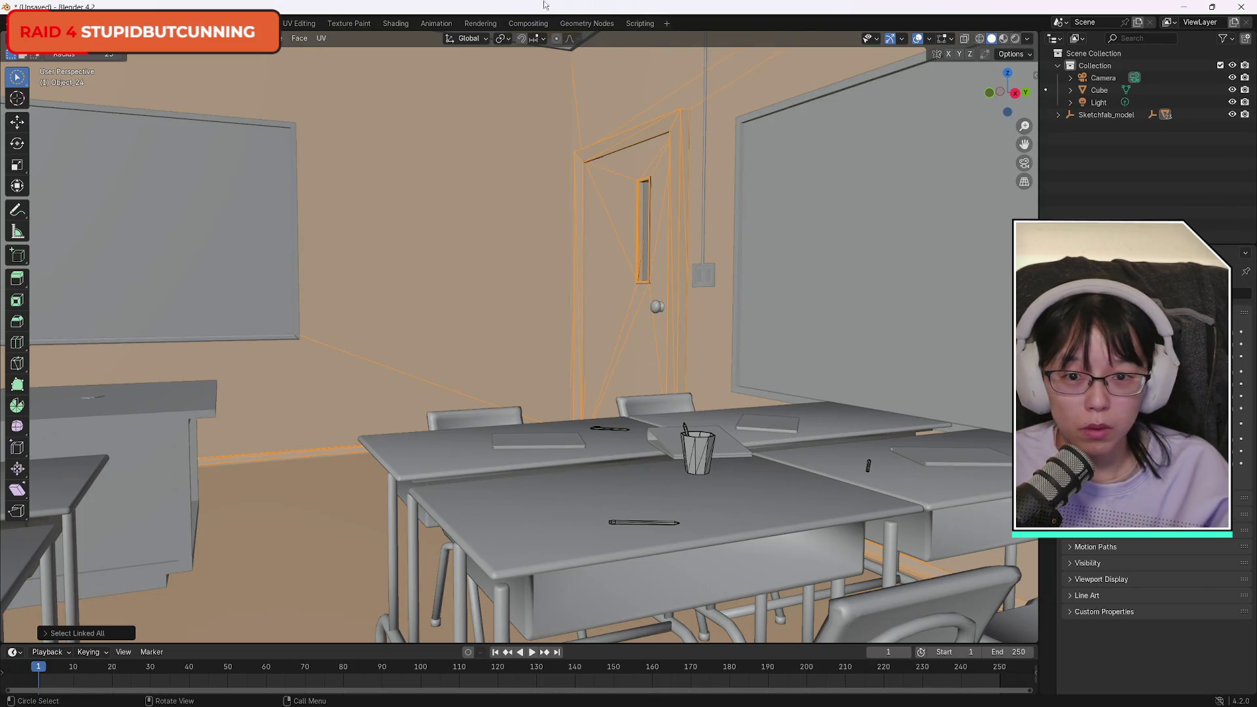
pyautogui.press('p')
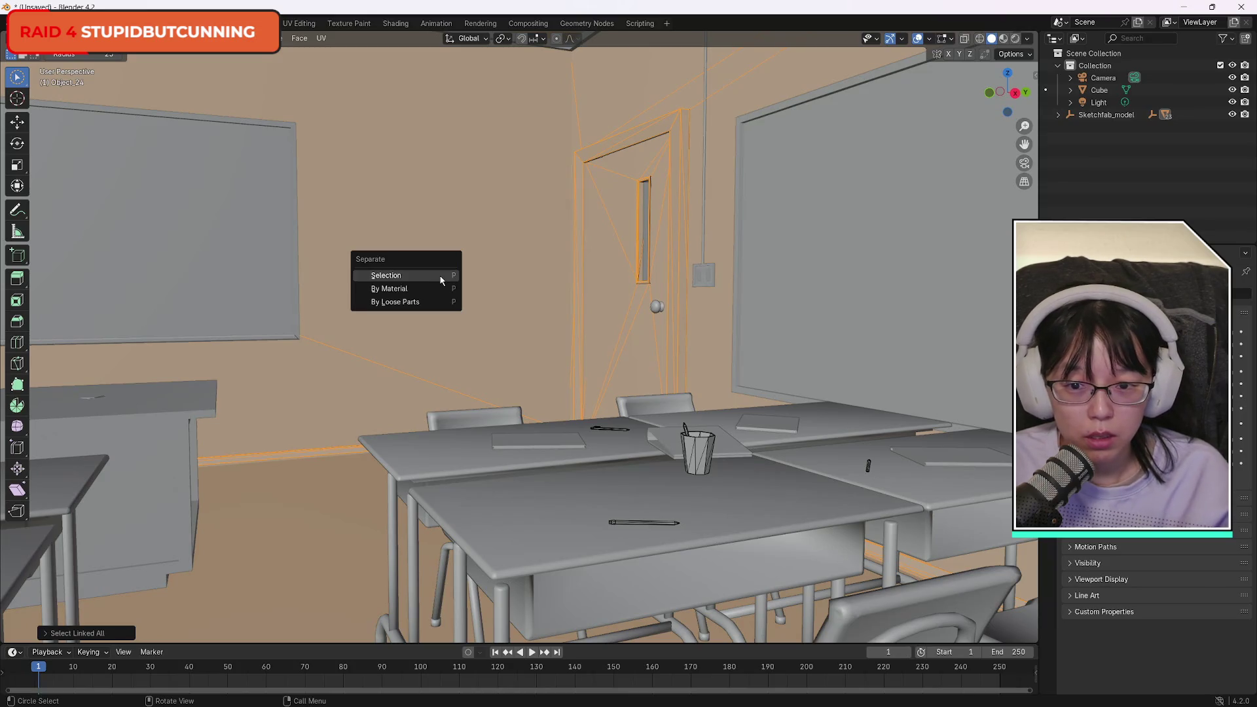
pyautogui.click(441, 277)
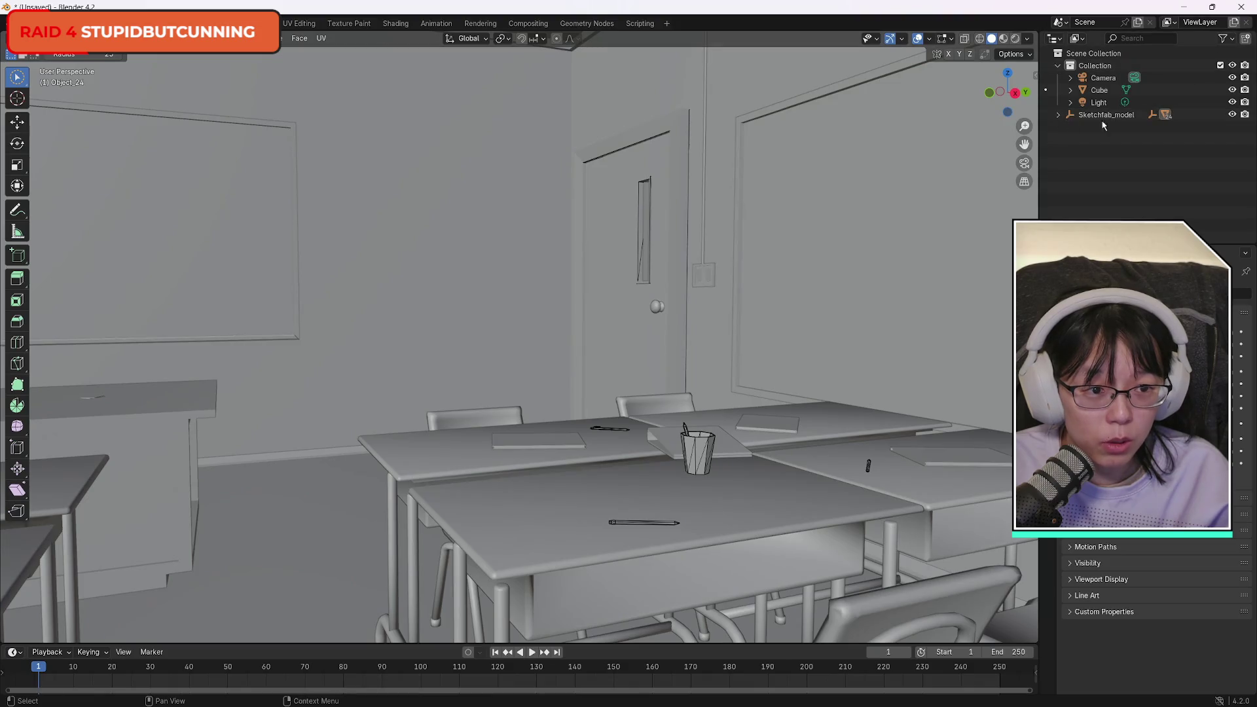
pyautogui.click(1233, 115)
pyautogui.click(1233, 115)
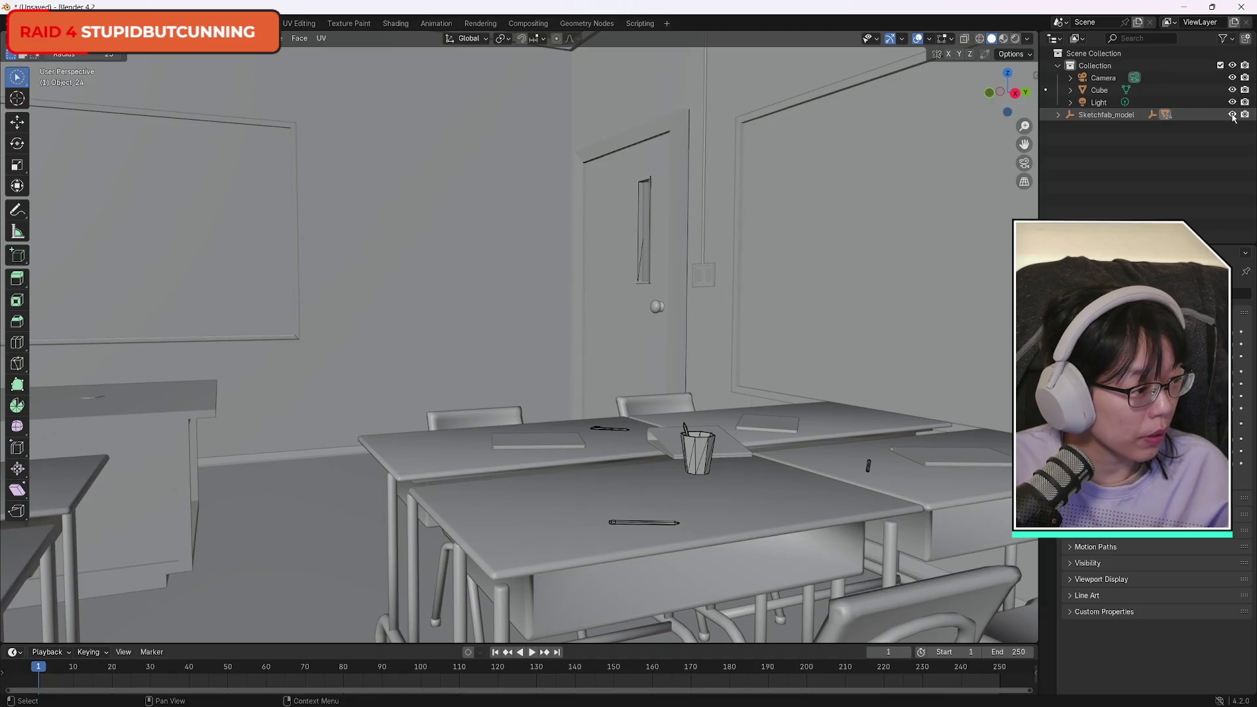
pyautogui.click(1232, 115)
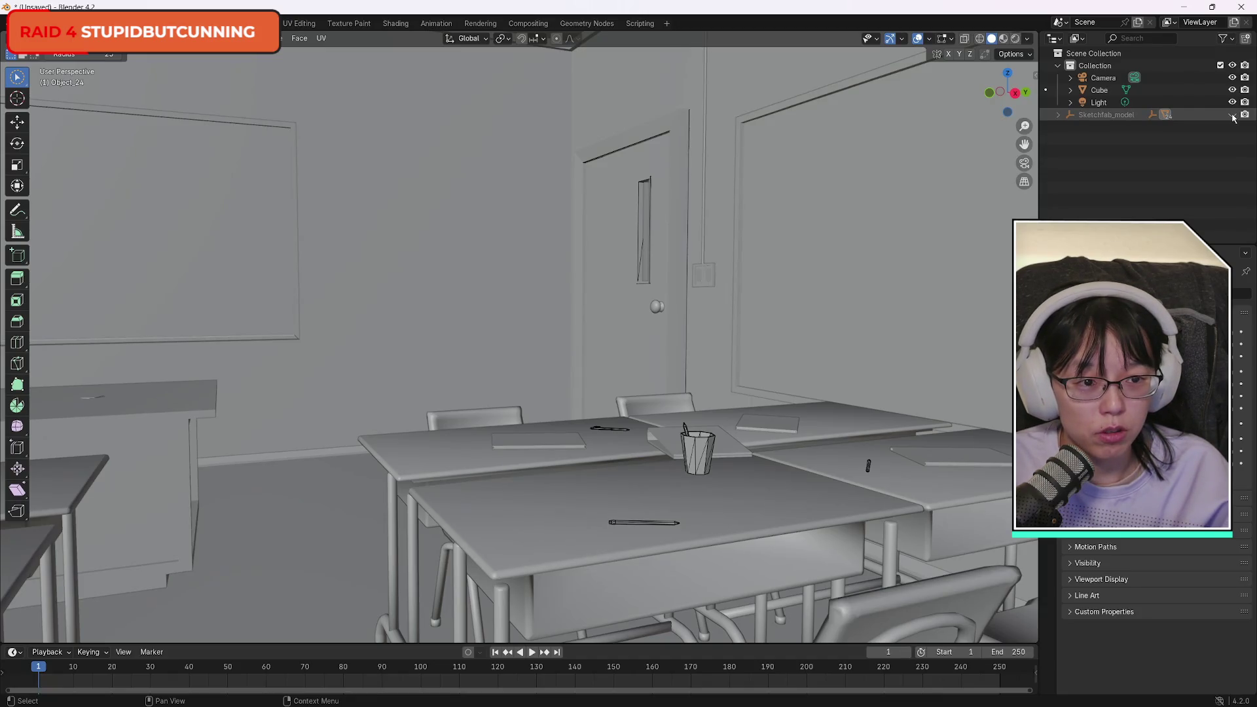
pyautogui.click(1232, 115)
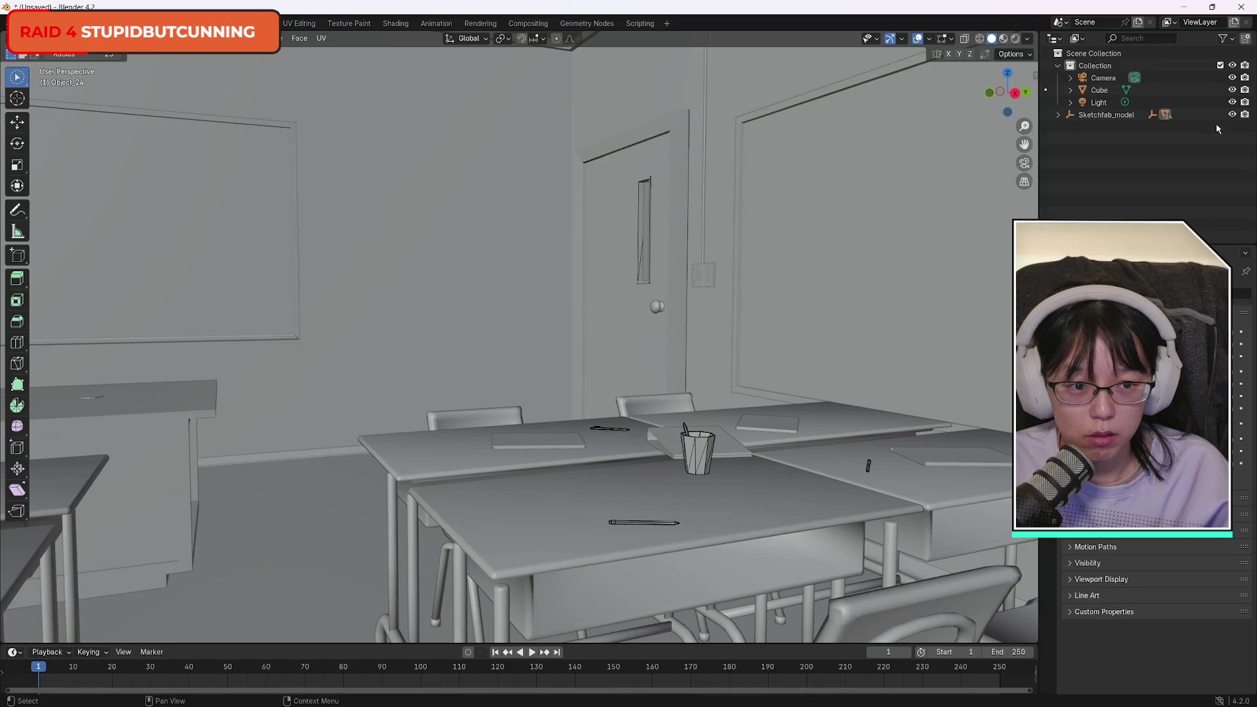
pyautogui.moveTo(1009, 95)
pyautogui.mouseDown()
pyautogui.moveTo(998, 124)
pyautogui.moveTo(917, 164)
pyautogui.moveTo(747, 315)
pyautogui.mouseUp()
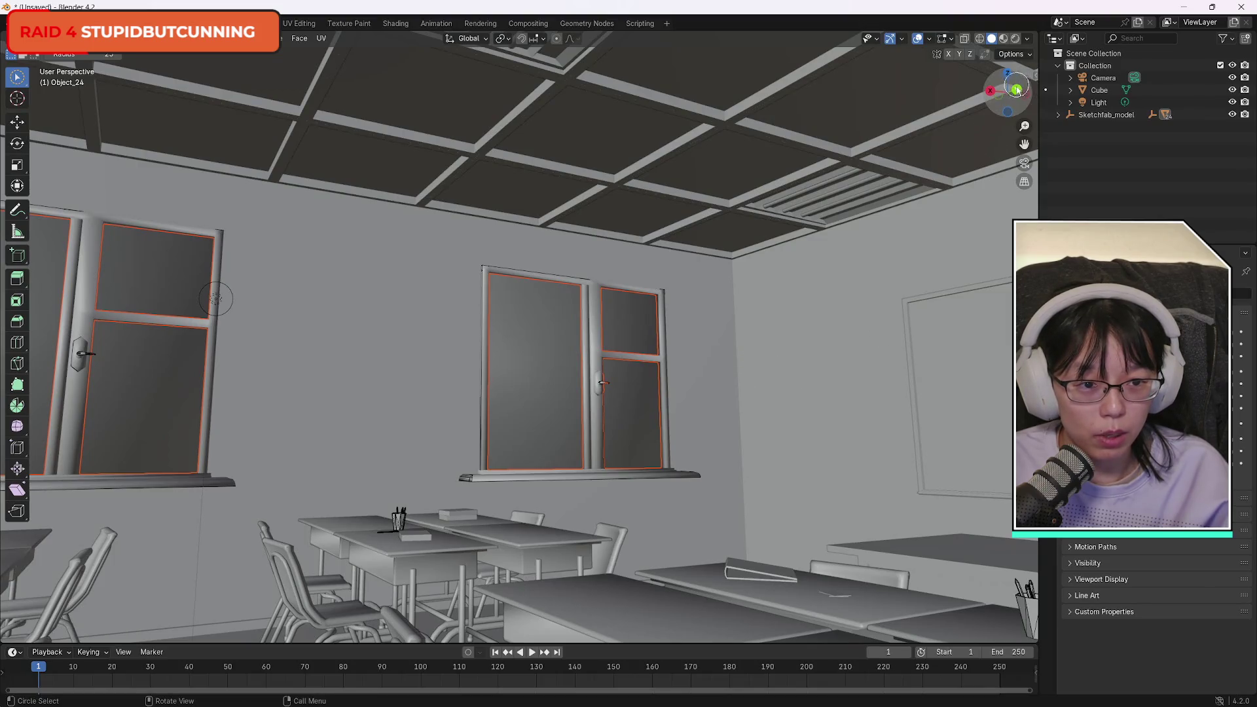
pyautogui.moveTo(1017, 89)
pyautogui.mouseDown()
pyautogui.moveTo(92, 109)
pyautogui.moveTo(144, 171)
pyautogui.moveTo(216, 78)
pyautogui.moveTo(227, 87)
pyautogui.mouseUp()
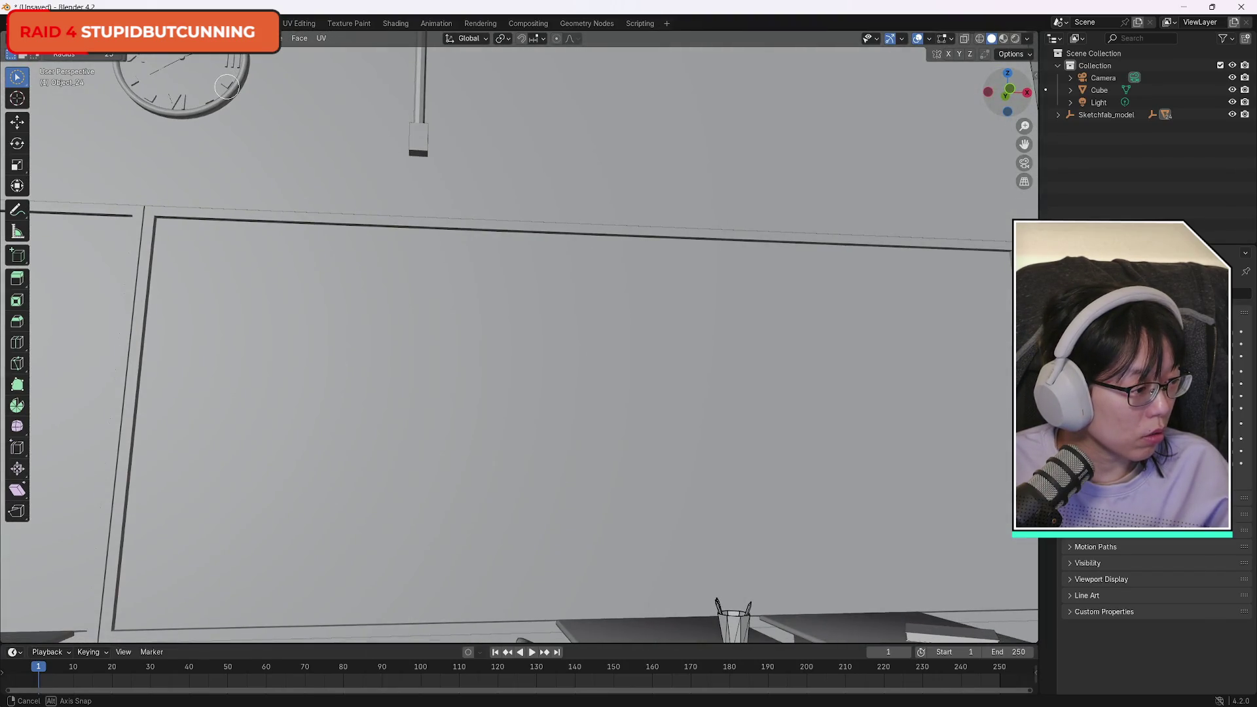
pyautogui.moveTo(227, 87)
pyautogui.mouseDown()
pyautogui.moveTo(910, 117)
pyautogui.moveTo(731, 137)
pyautogui.moveTo(23, 128)
pyautogui.mouseUp()
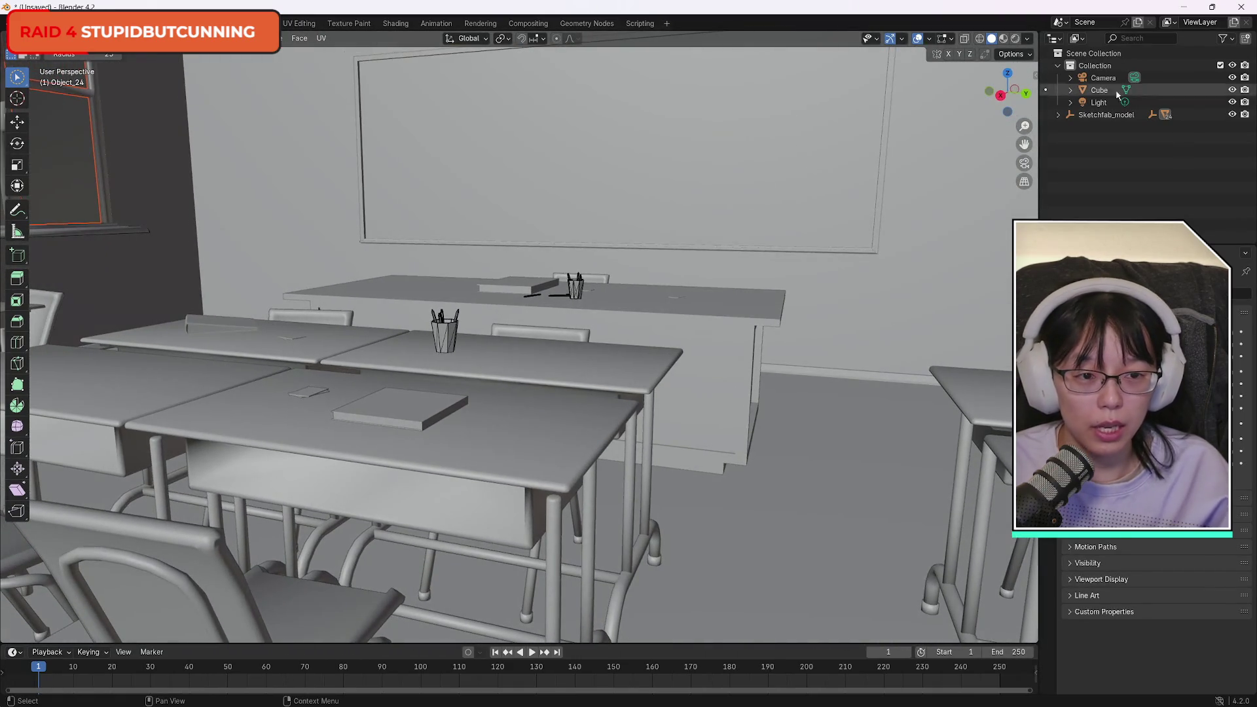
pyautogui.moveTo(1000, 99)
pyautogui.mouseDown()
pyautogui.moveTo(840, 106)
pyautogui.moveTo(848, 144)
pyautogui.moveTo(826, 144)
pyautogui.mouseUp()
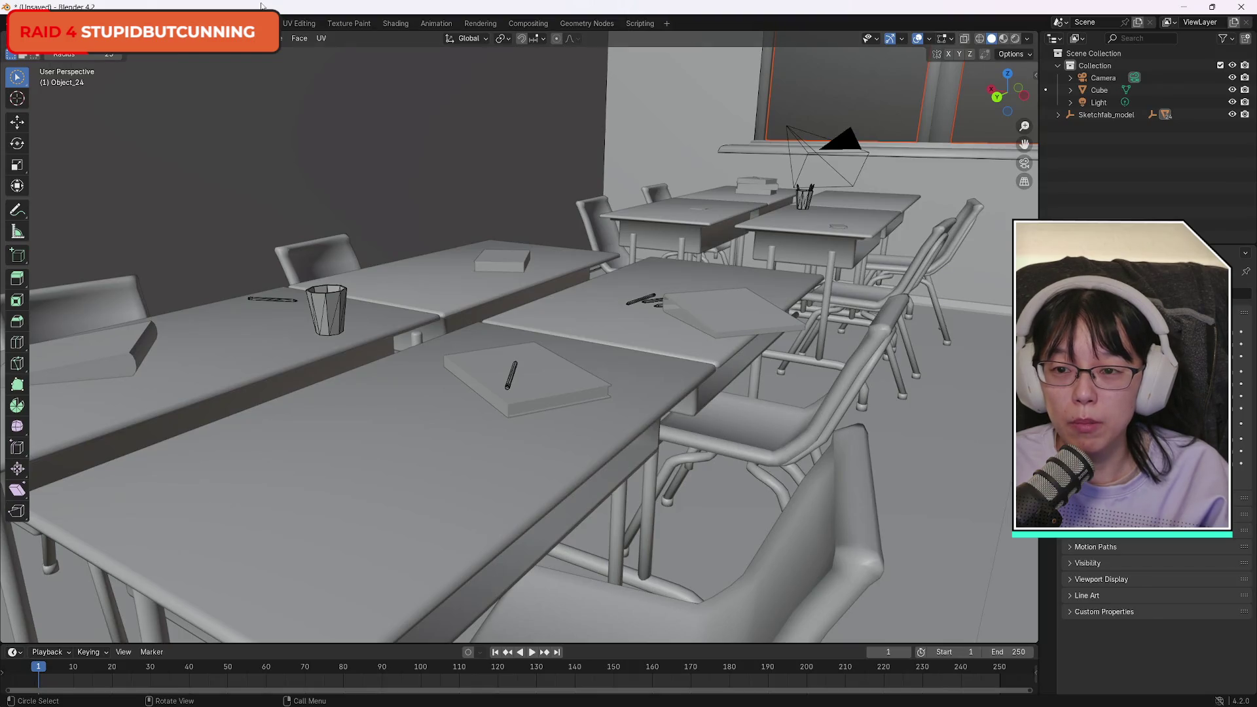
# Select the pencils on the middle desk, extend to linked geometry, and separate them into their own object.
pyautogui.click(637, 300)
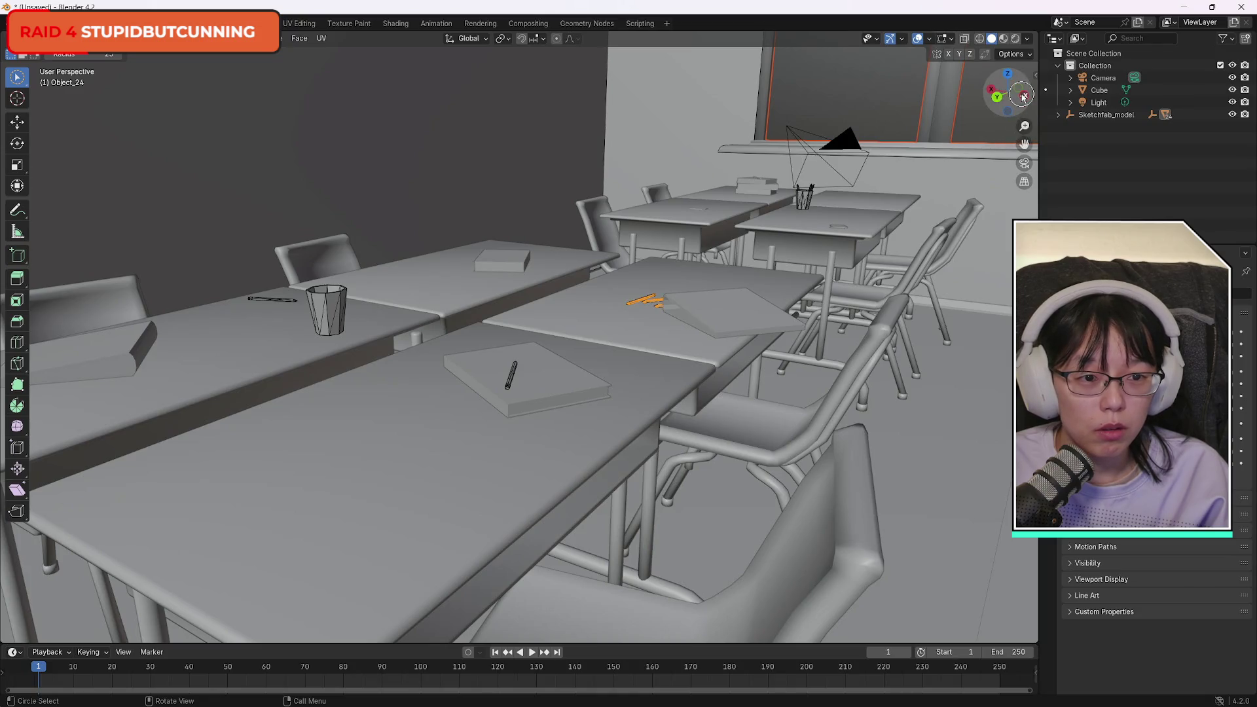
pyautogui.moveTo(1008, 91); pyautogui.dragTo(586, 170)
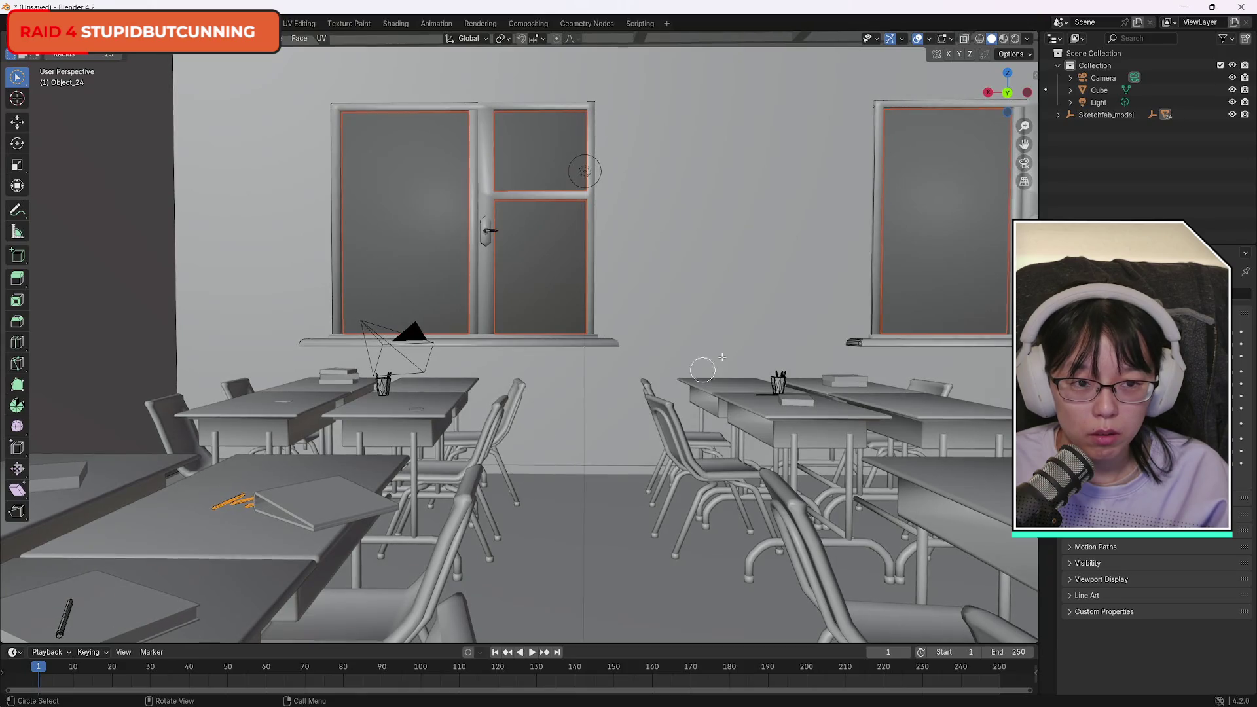
pyautogui.moveTo(1009, 92)
pyautogui.mouseDown()
pyautogui.moveTo(950, 119)
pyautogui.moveTo(649, 124)
pyautogui.moveTo(972, 114)
pyautogui.mouseUp()
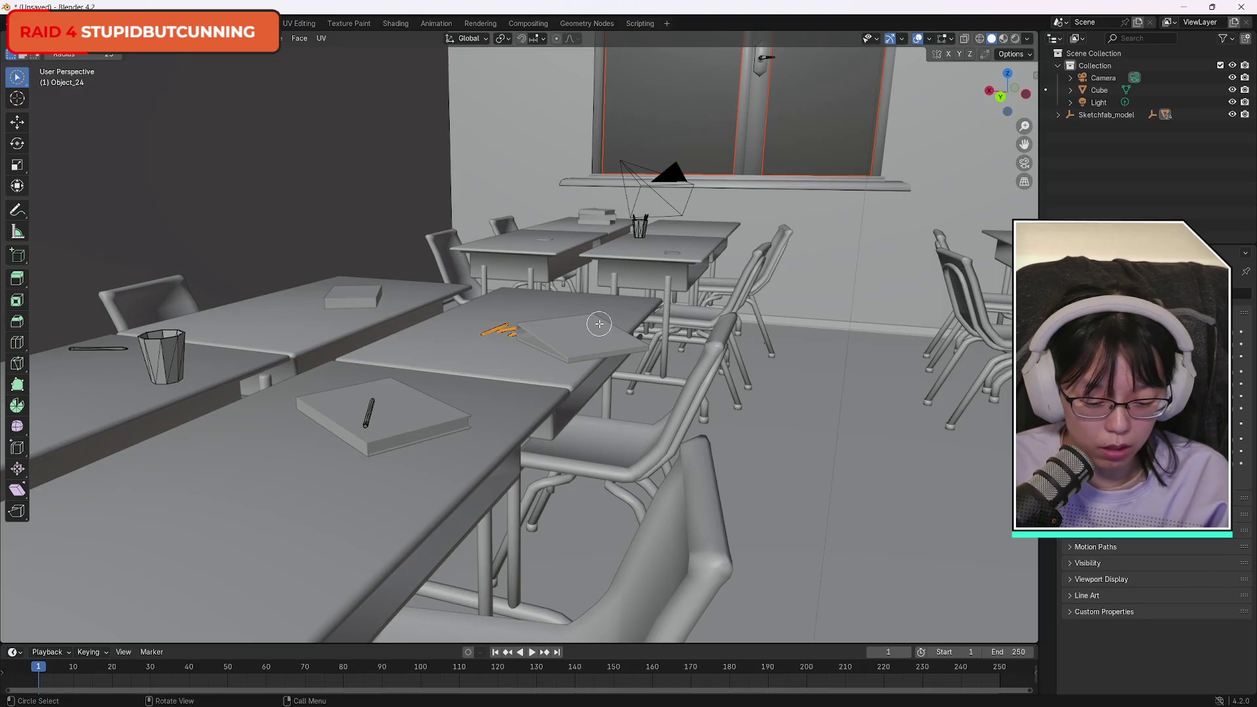
pyautogui.hotkey('ctrl', 'l')
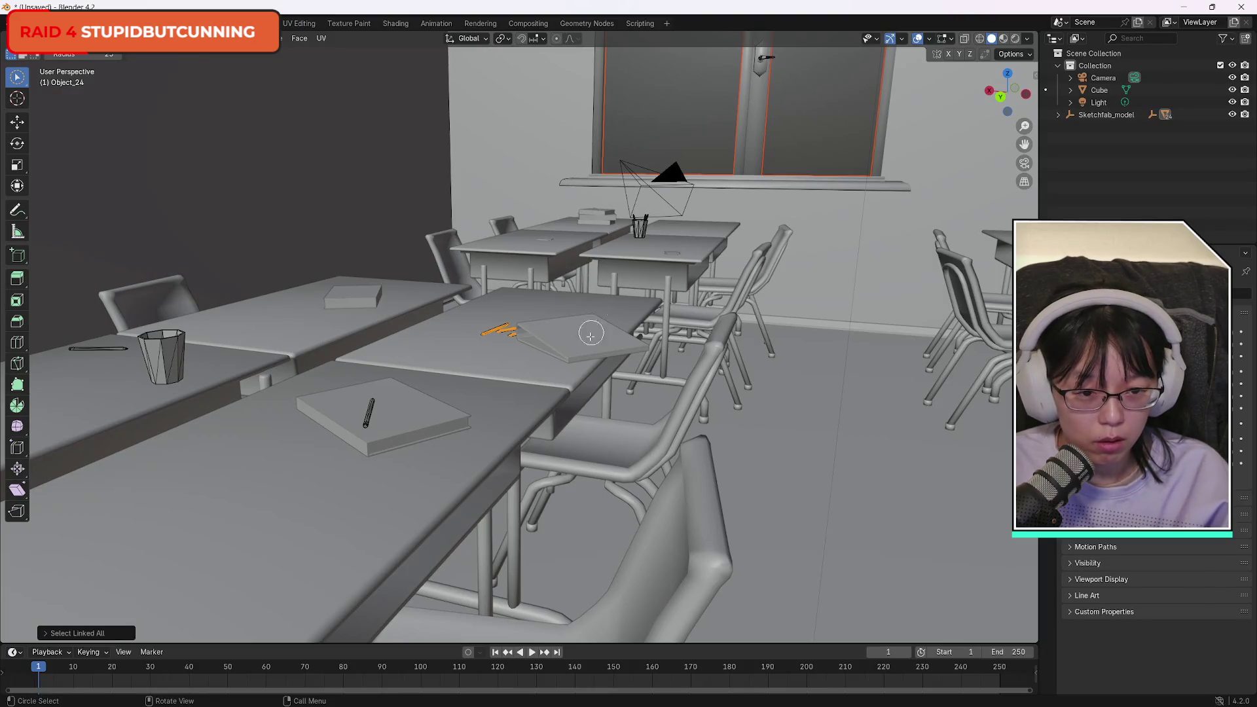
pyautogui.press('p')
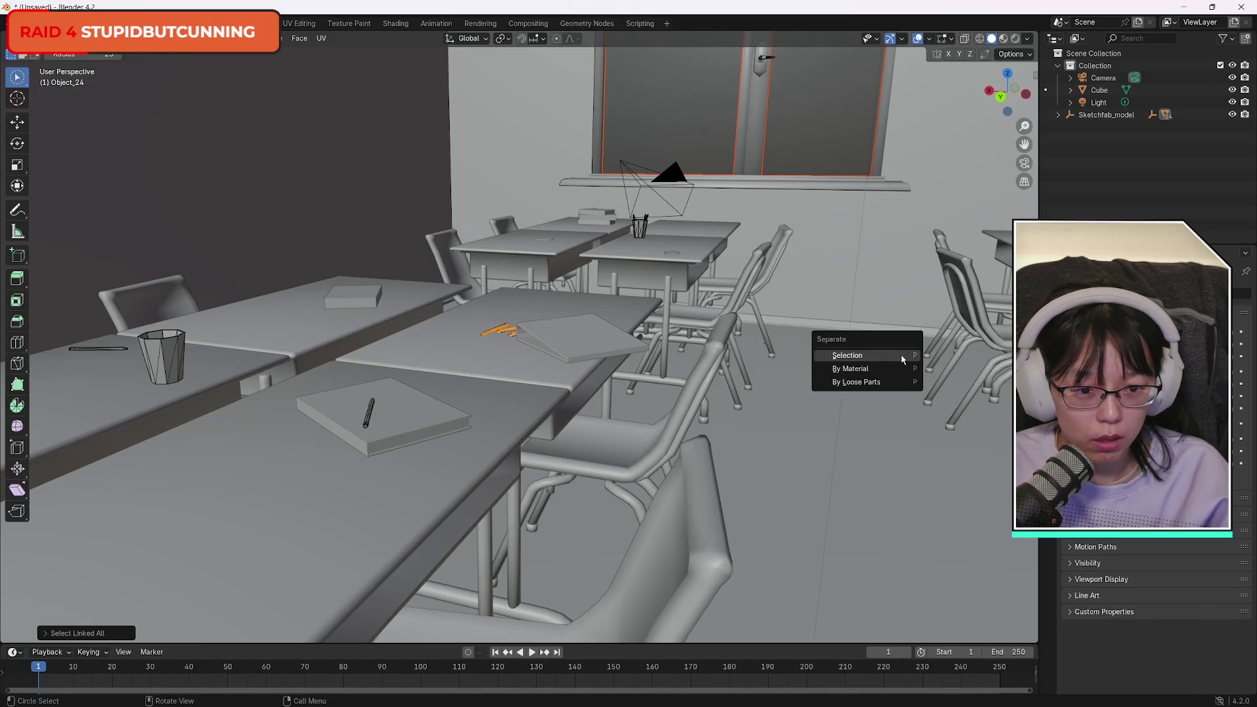
pyautogui.click(901, 355)
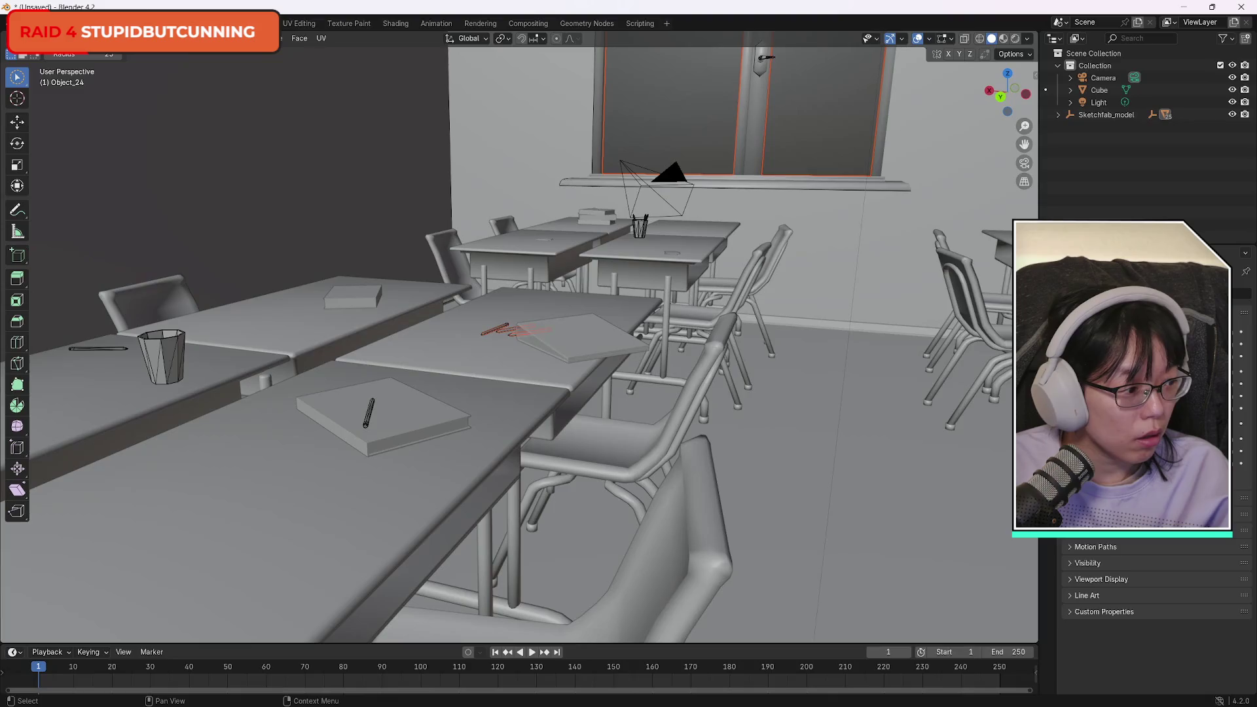
pyautogui.moveTo(1002, 99); pyautogui.dragTo(1007, 96)
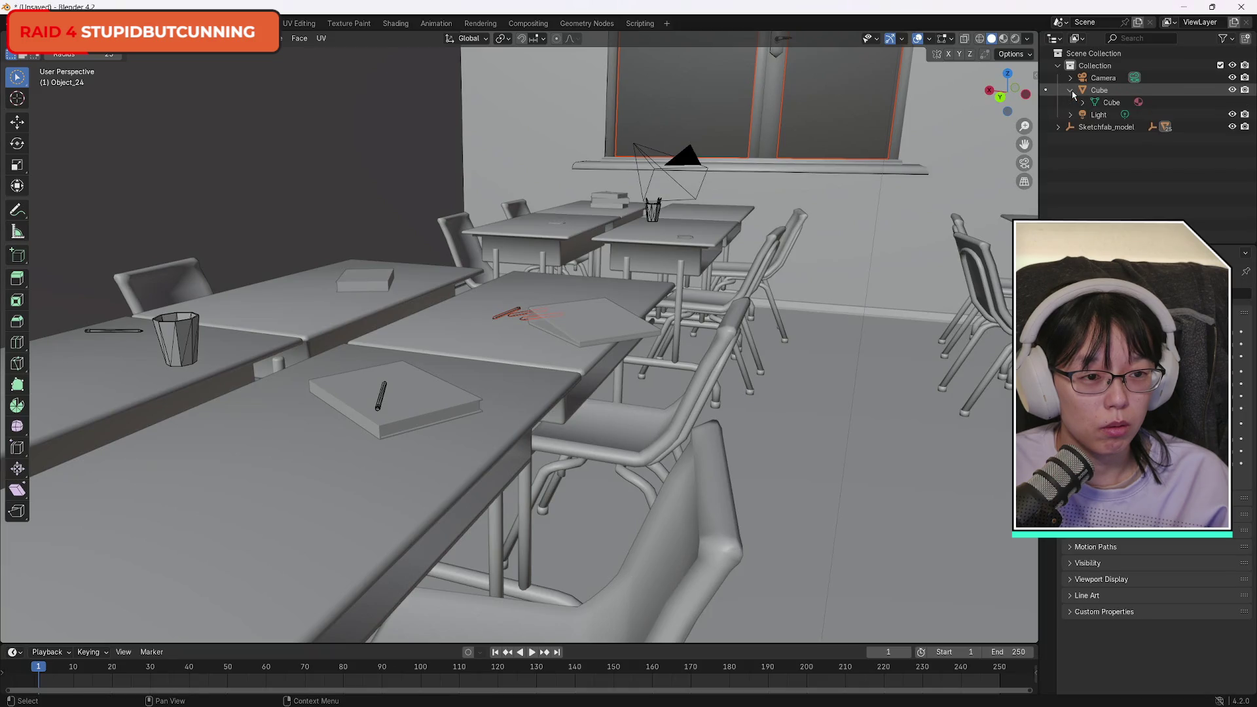
# Inspect the classroom model in the Outliner and mesh data properties, then clear the selection.
pyautogui.click(1058, 115)
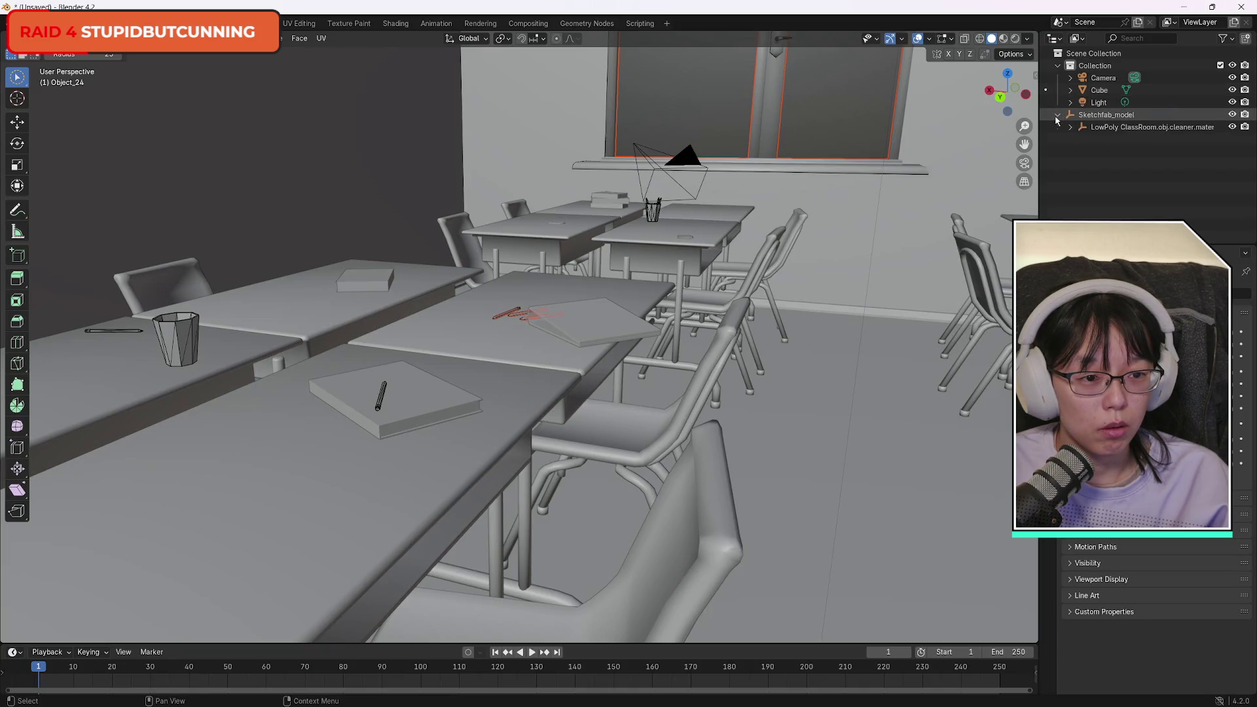
pyautogui.click(1058, 115)
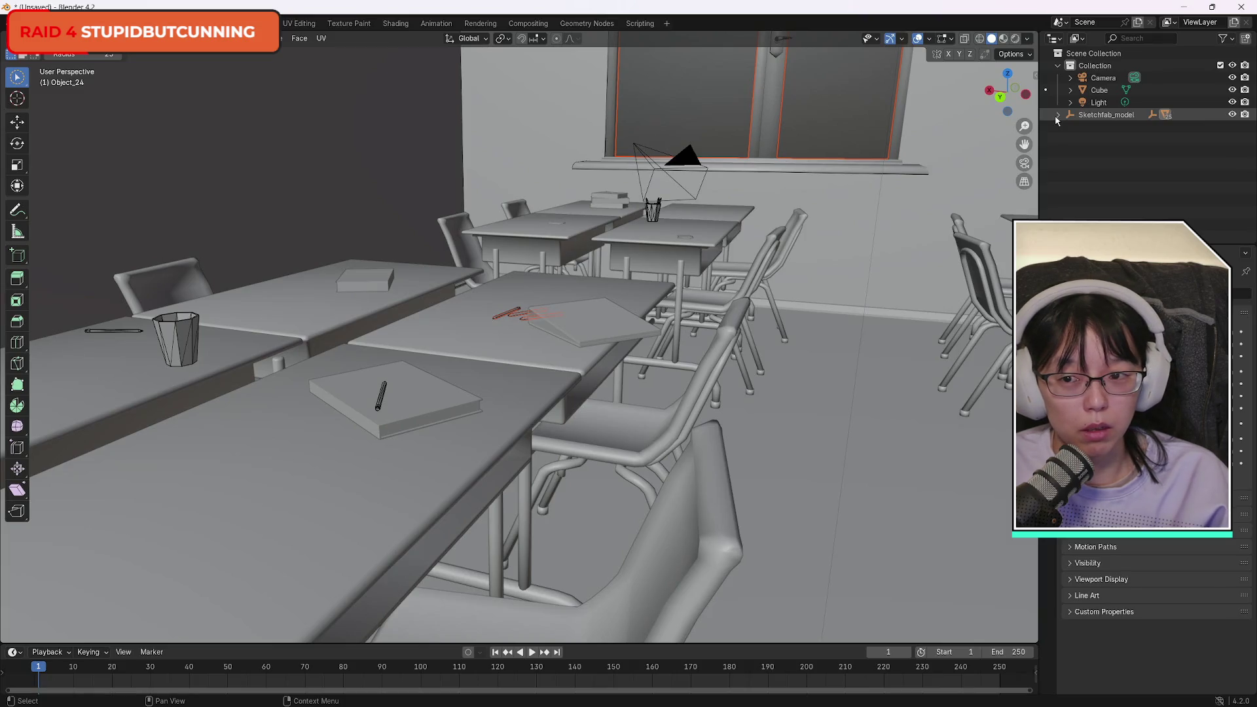
pyautogui.moveTo(1008, 92)
pyautogui.mouseDown()
pyautogui.moveTo(786, 92)
pyautogui.moveTo(1004, 97)
pyautogui.mouseUp()
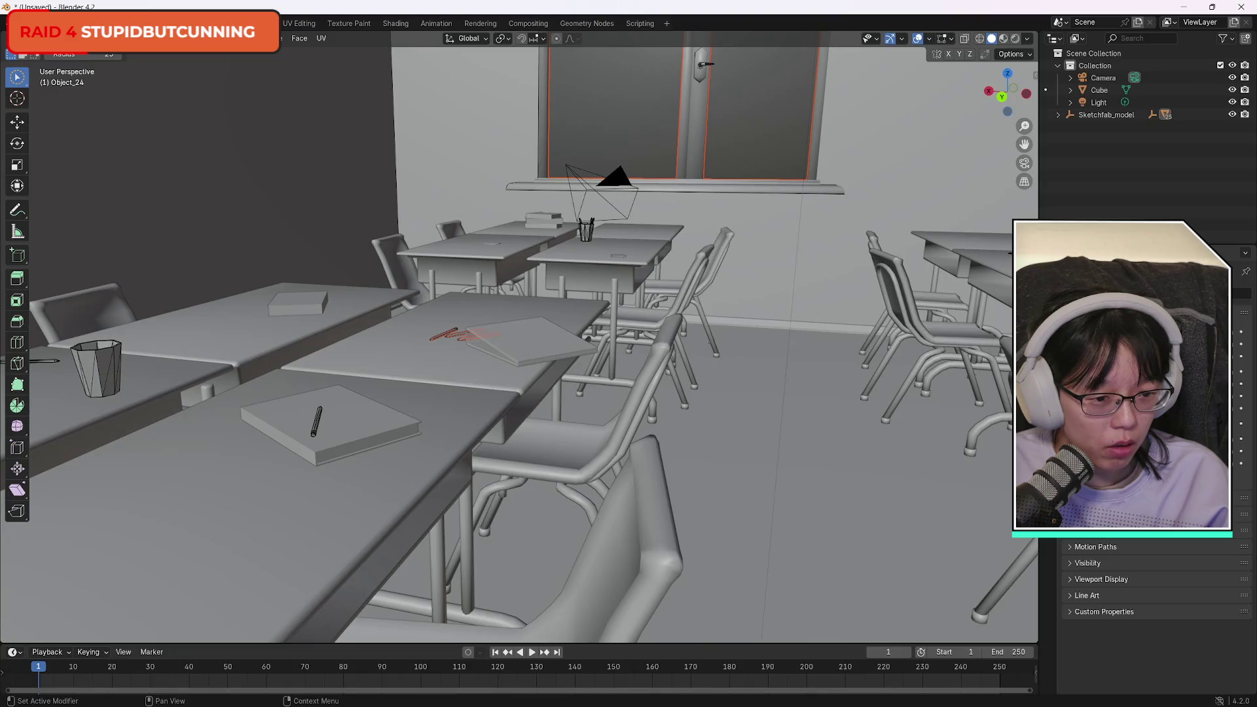
pyautogui.click(1048, 452)
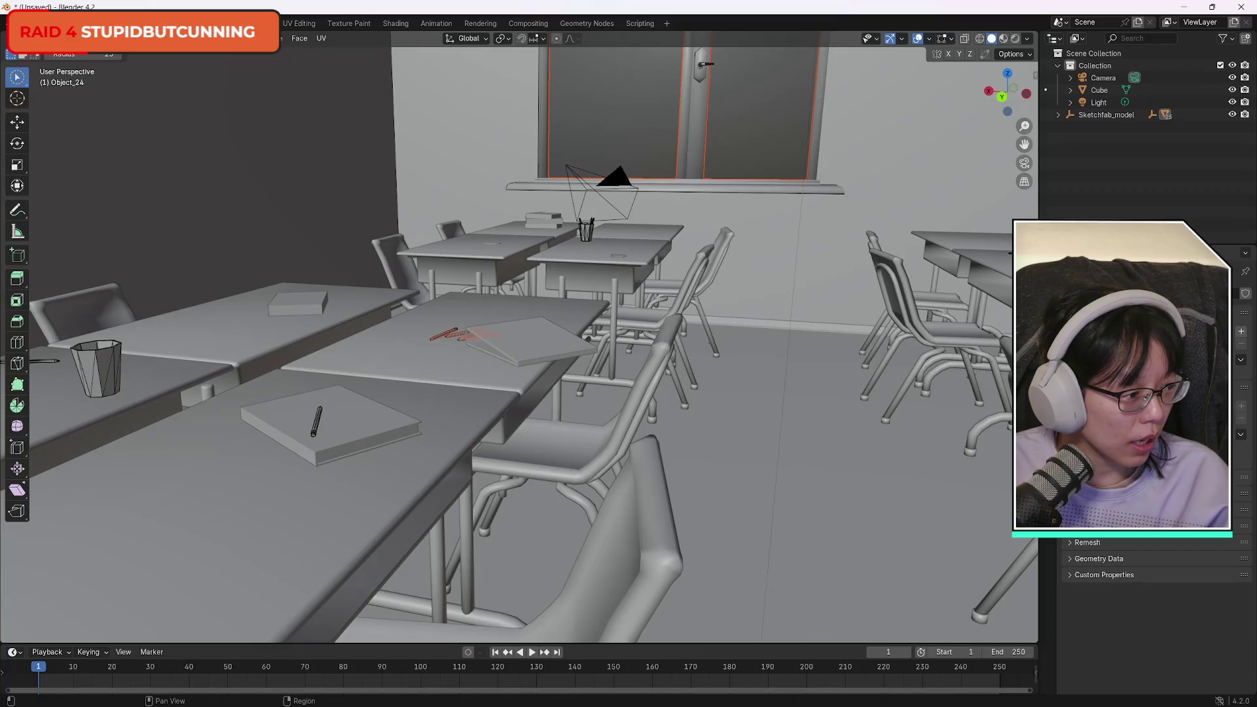
pyautogui.click(1118, 180)
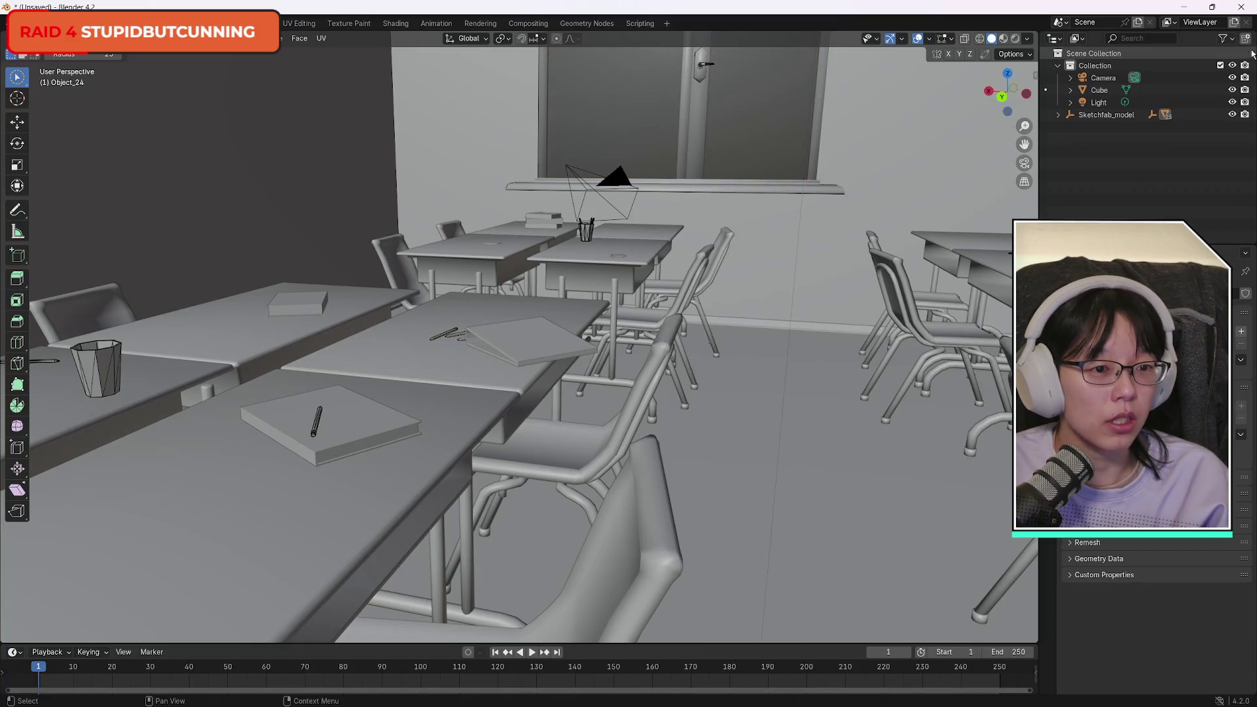
# Toggle visibility of the Cube, Light and classroom model, then switch back to Object Mode.
pyautogui.click(1234, 90)
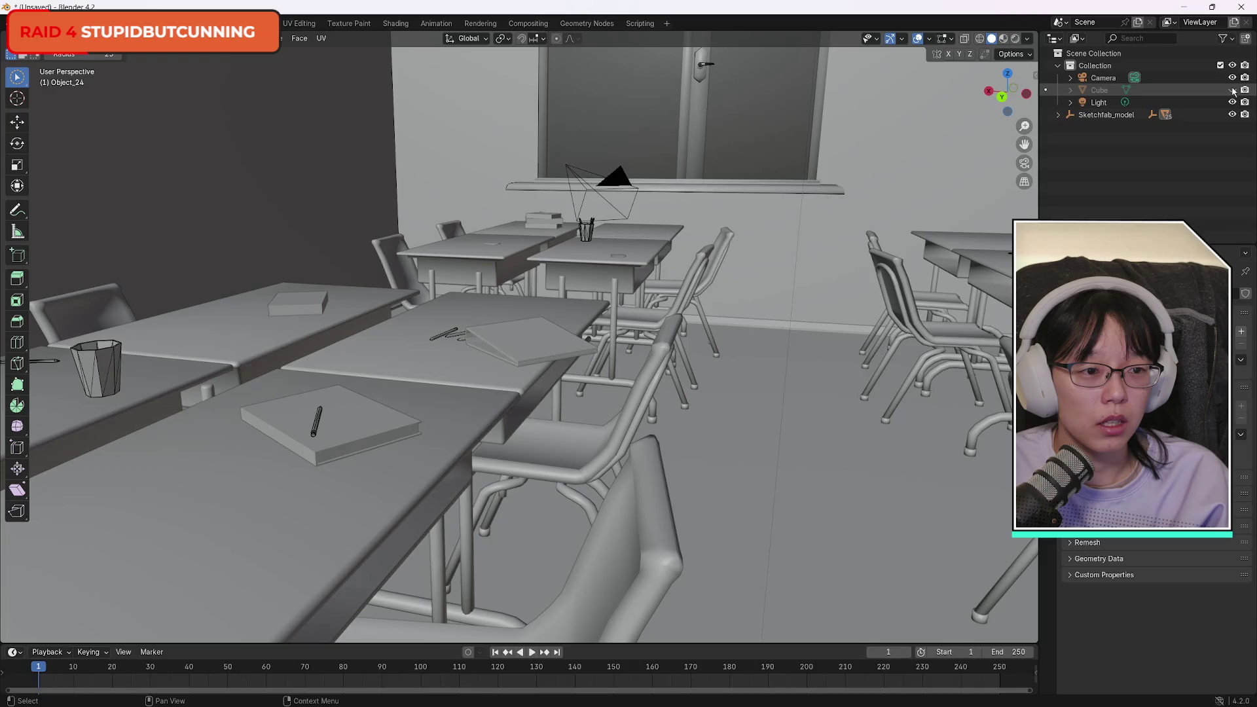
pyautogui.click(1234, 91)
pyautogui.click(1234, 103)
pyautogui.click(1233, 115)
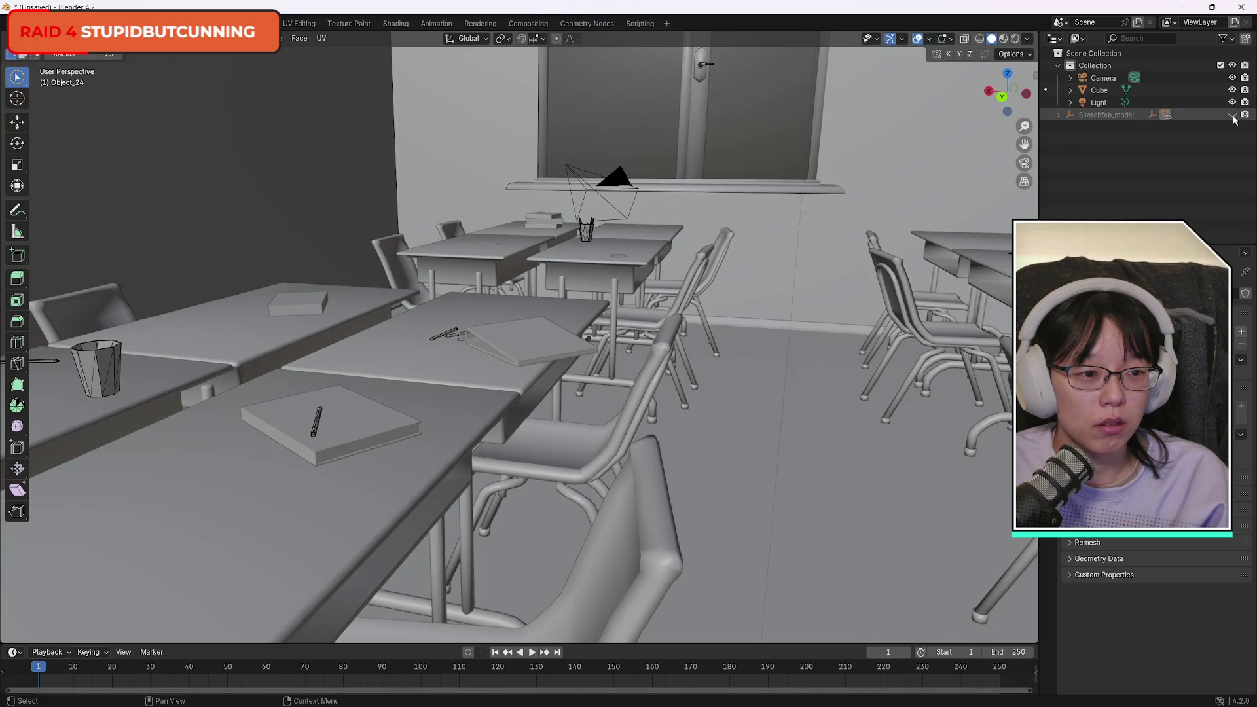
pyautogui.click(1233, 114)
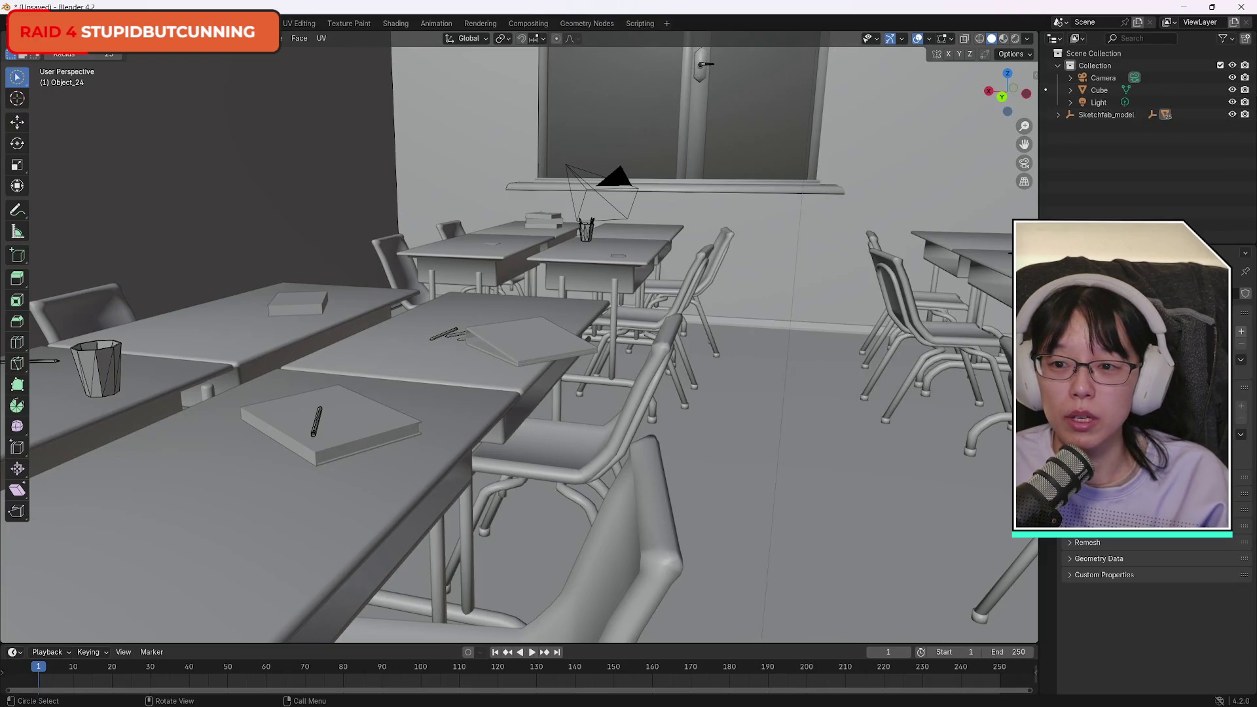
pyautogui.click(39, 38)
pyautogui.click(59, 60)
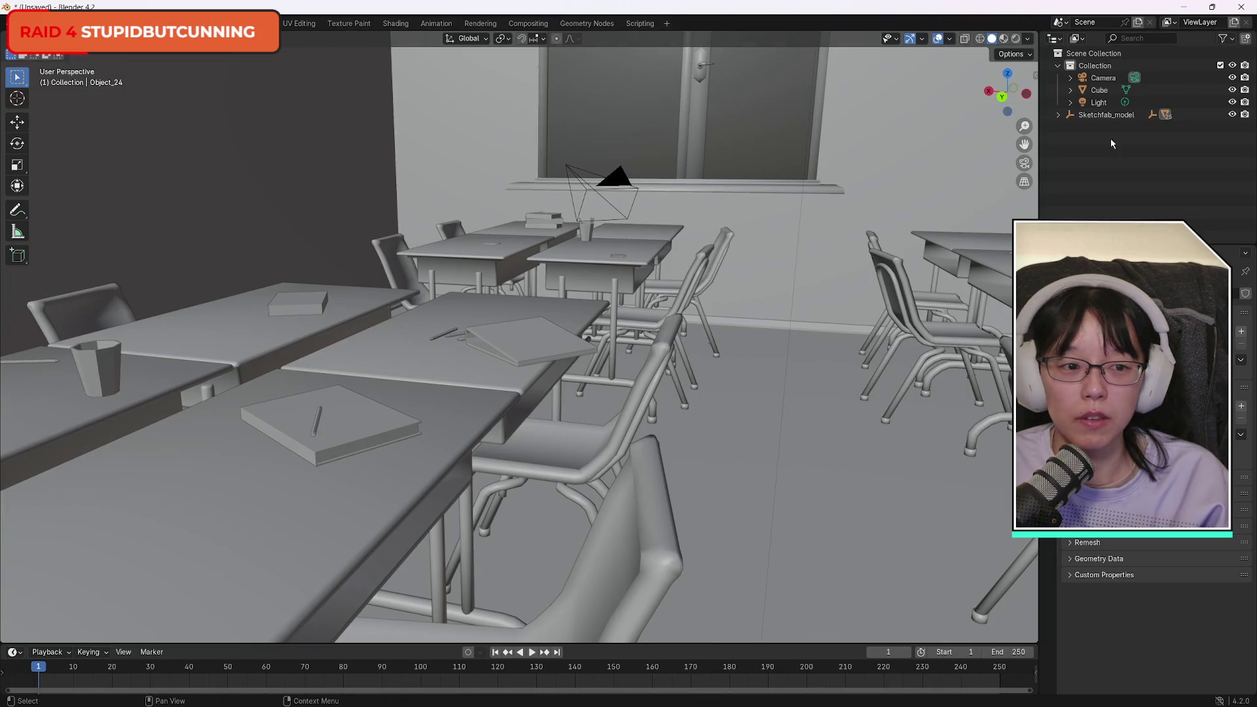
pyautogui.click(1100, 115)
pyautogui.click(1058, 115)
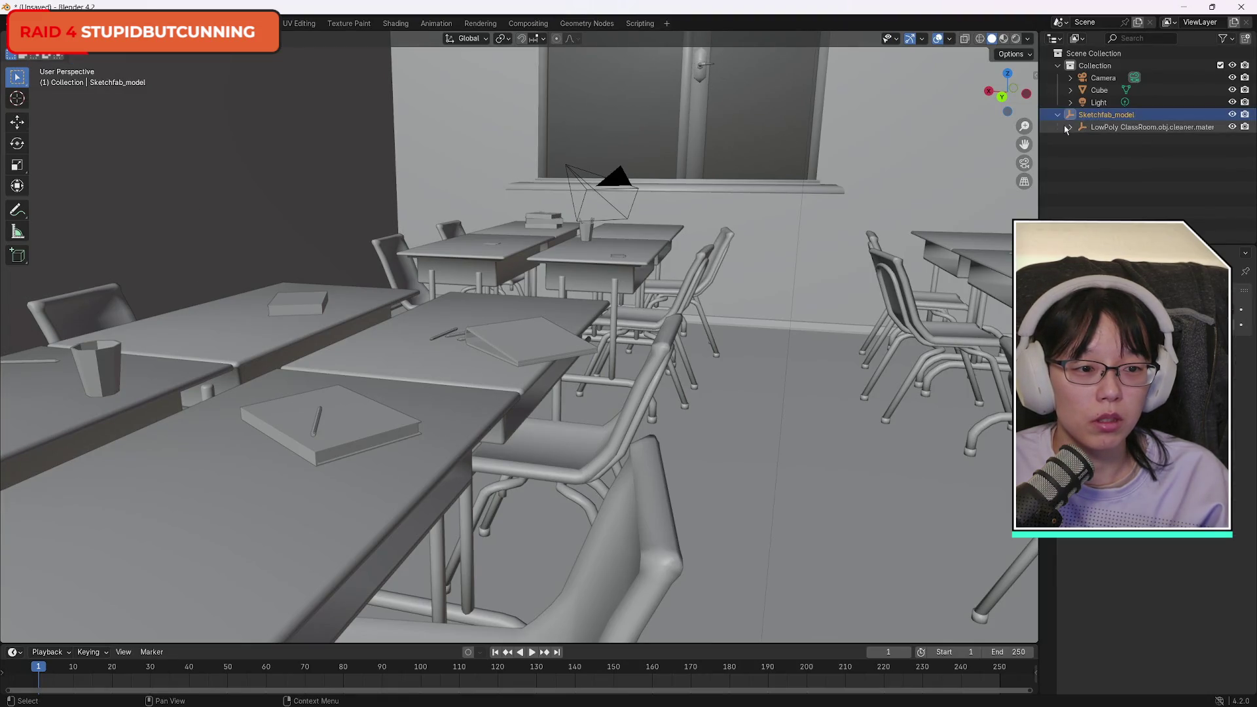
pyautogui.click(1072, 129)
pyautogui.scroll(-6, 1180, 168)
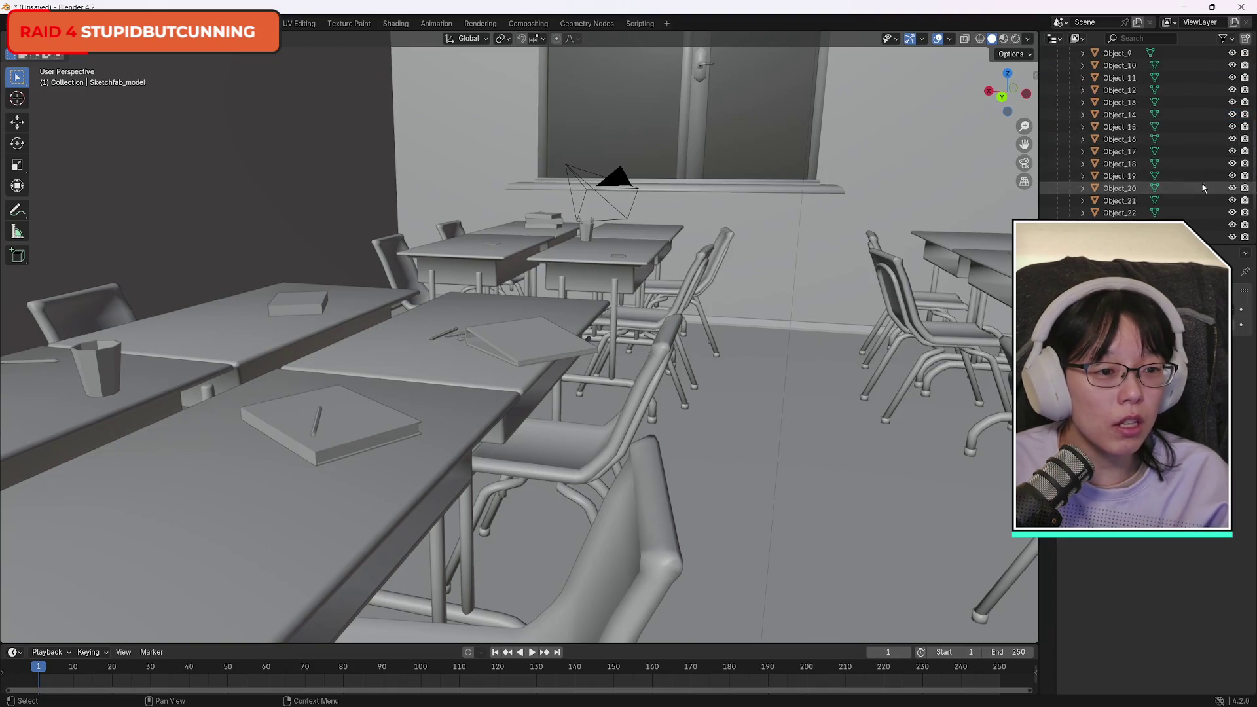
pyautogui.scroll(6, 1179, 163)
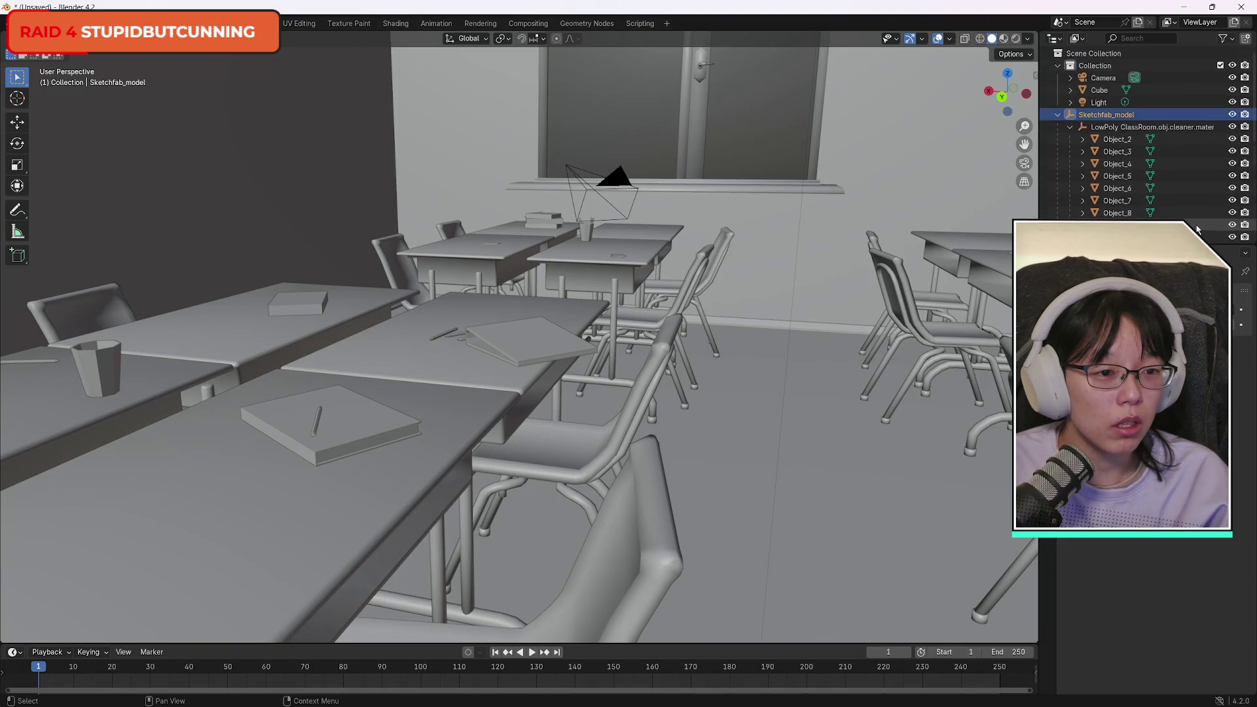
pyautogui.scroll(-6, 1179, 164)
pyautogui.click(1233, 220)
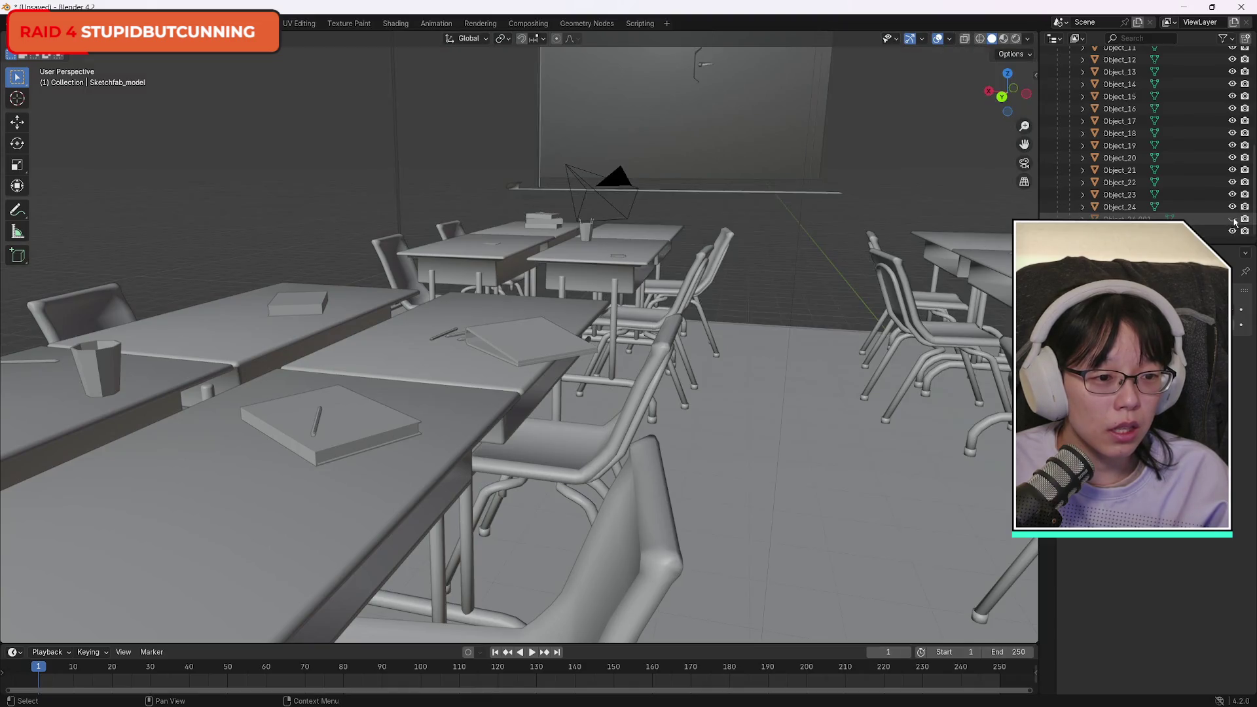
pyautogui.click(1233, 220)
pyautogui.click(1233, 220)
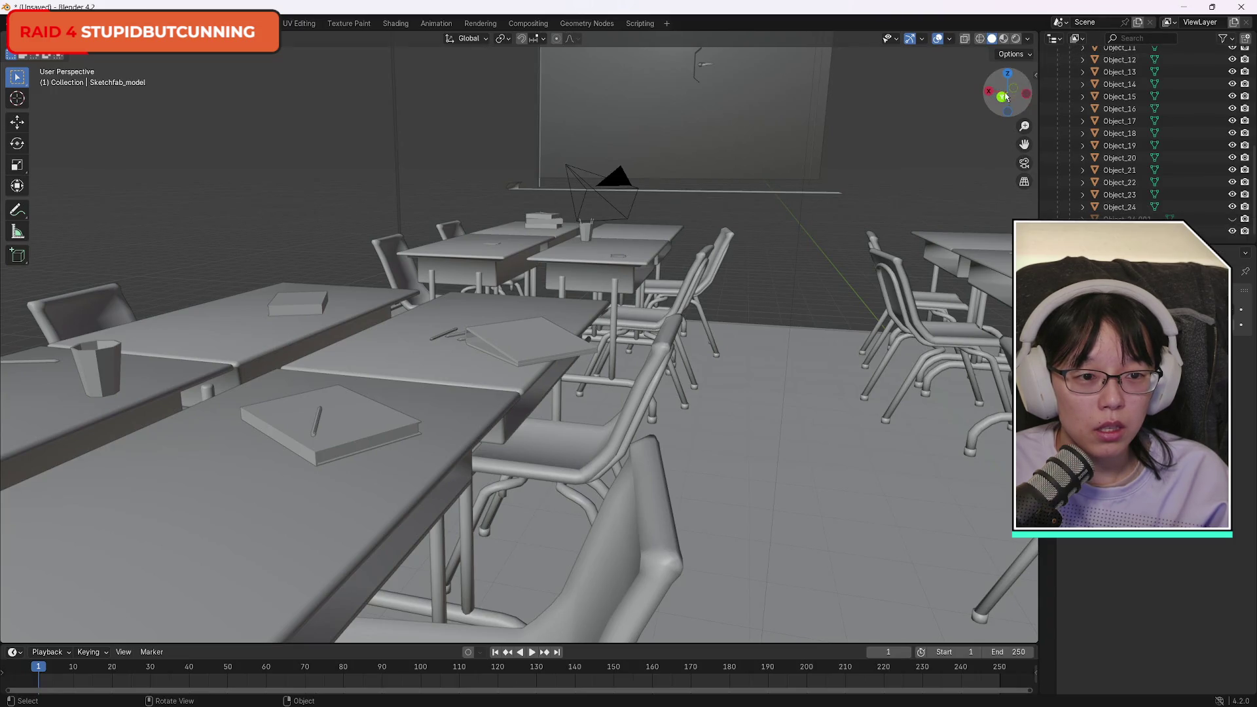
pyautogui.moveTo(1007, 92)
pyautogui.mouseDown()
pyautogui.moveTo(1008, 78)
pyautogui.moveTo(976, 95)
pyautogui.mouseUp()
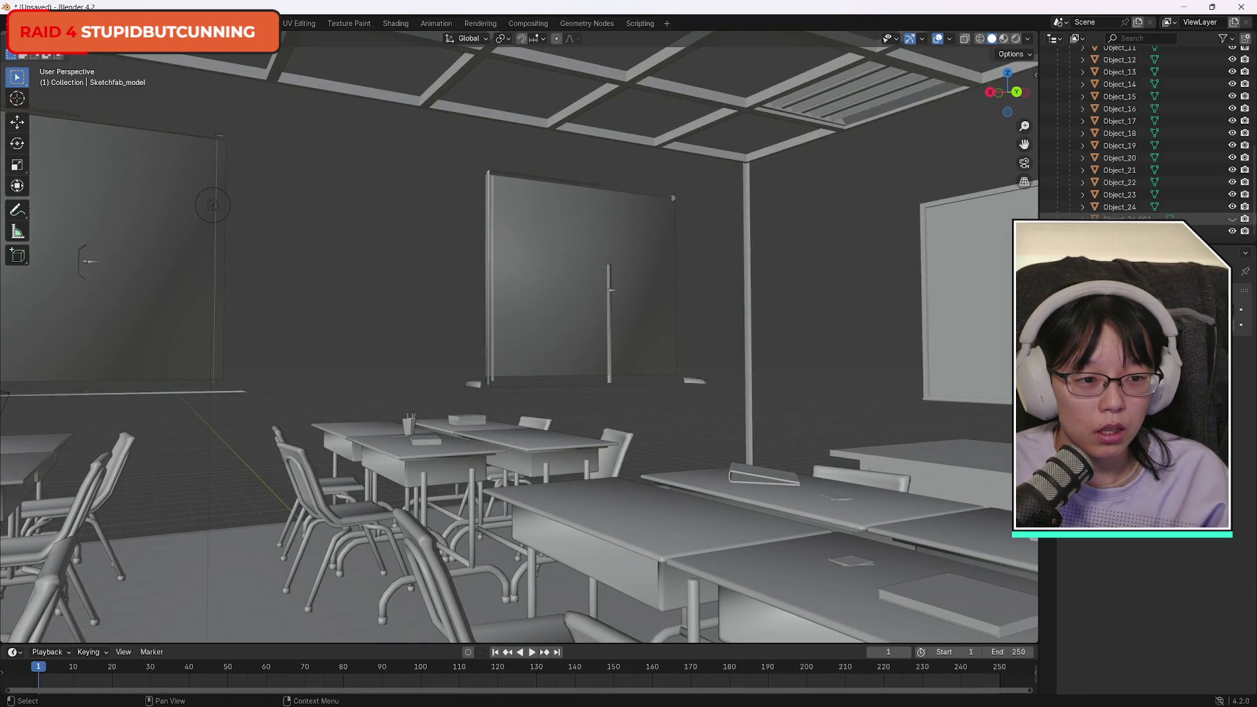
pyautogui.click(1233, 219)
pyautogui.click(1232, 219)
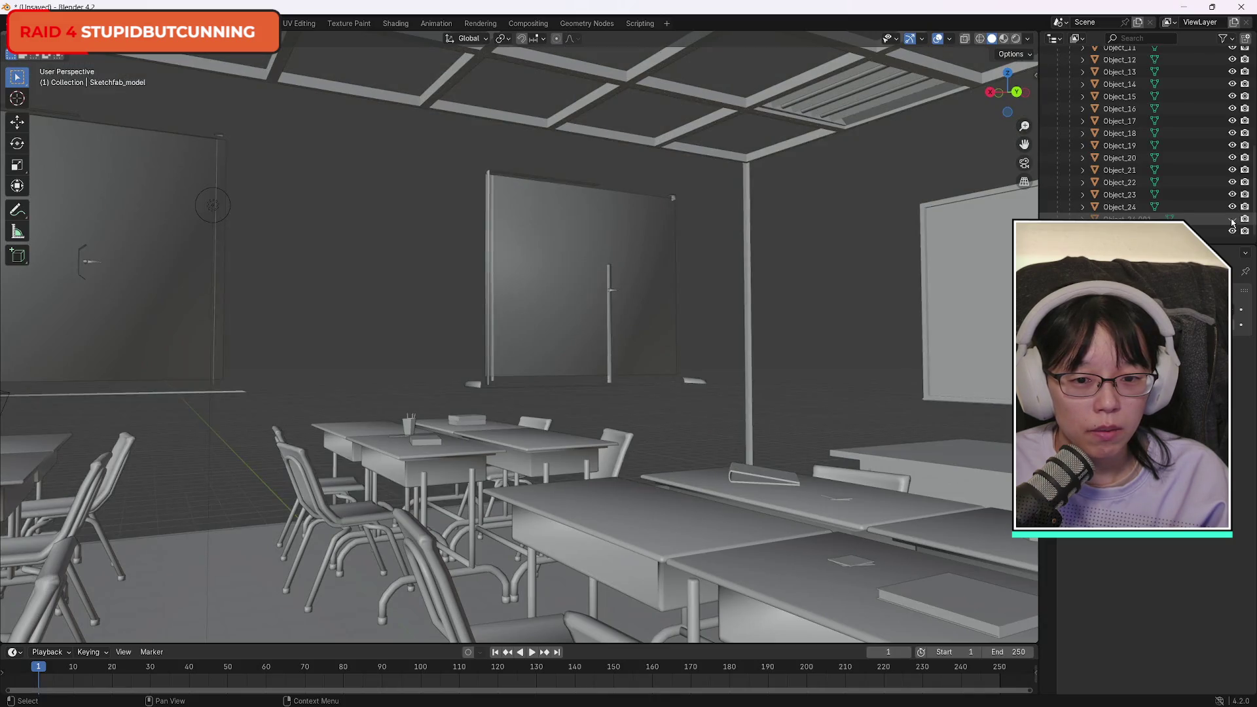
pyautogui.click(1232, 220)
pyautogui.click(1233, 220)
pyautogui.click(1233, 219)
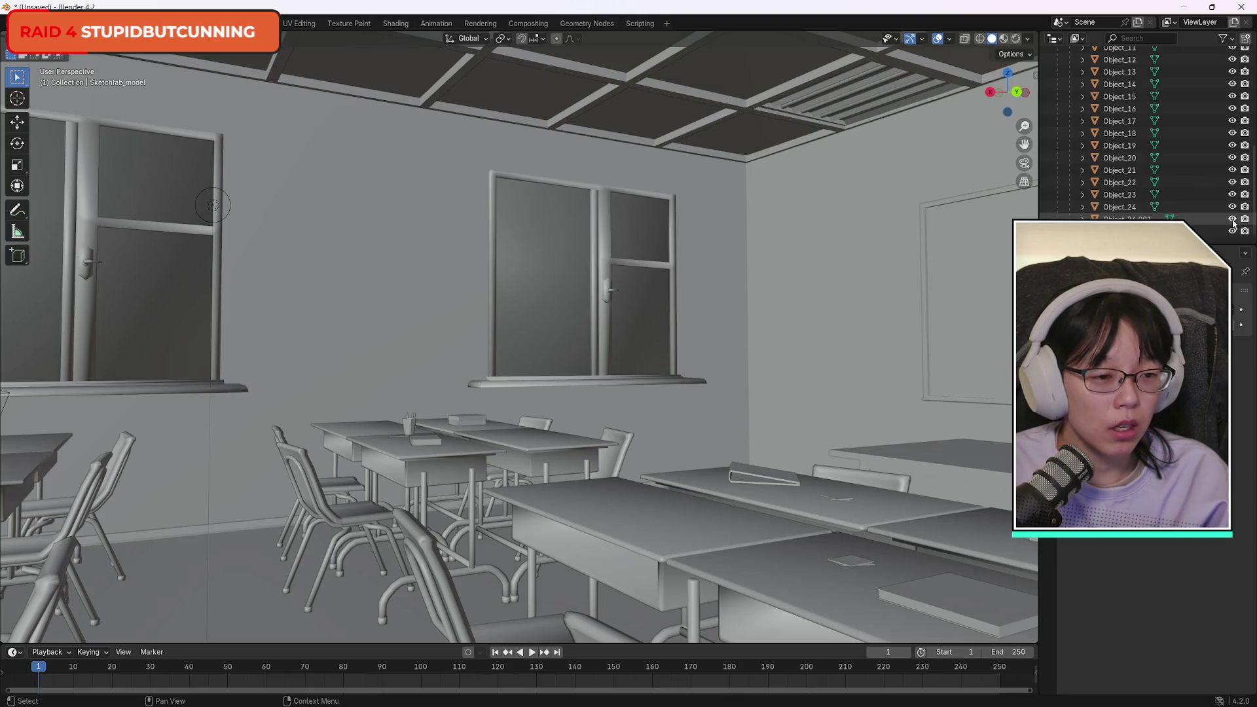
pyautogui.click(1194, 221)
pyautogui.press('h')
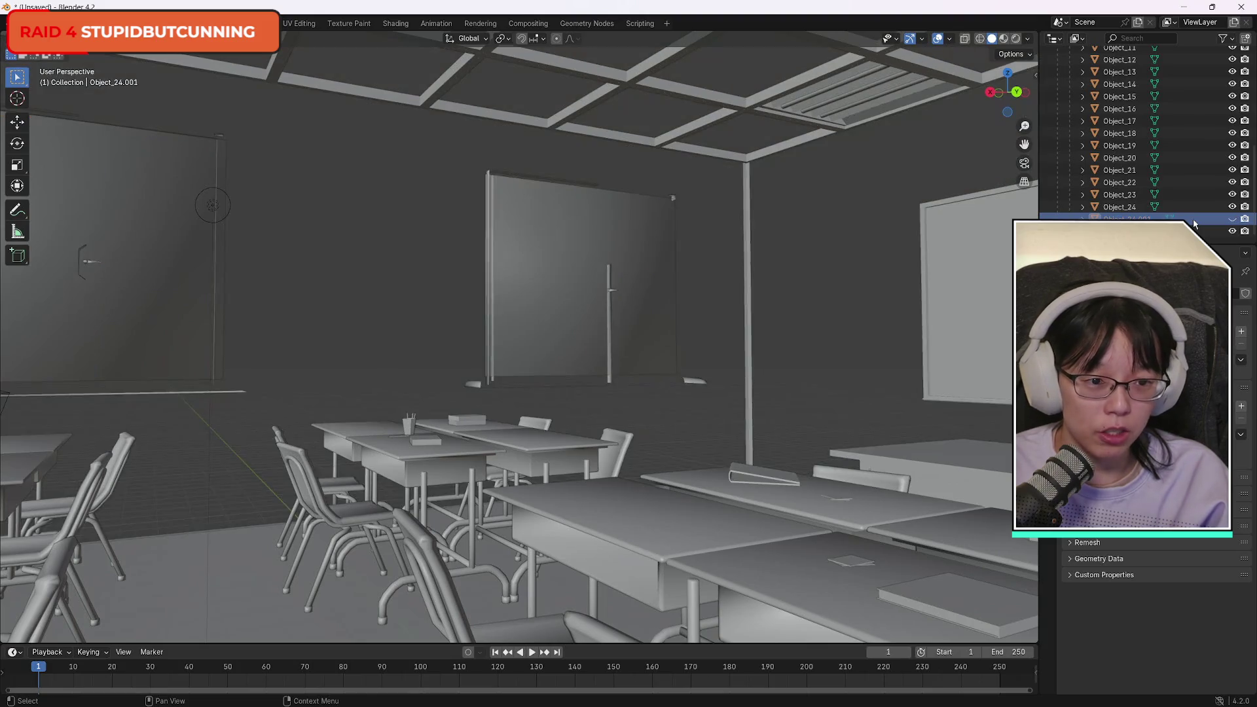
pyautogui.click(1232, 219)
pyautogui.click(1232, 219)
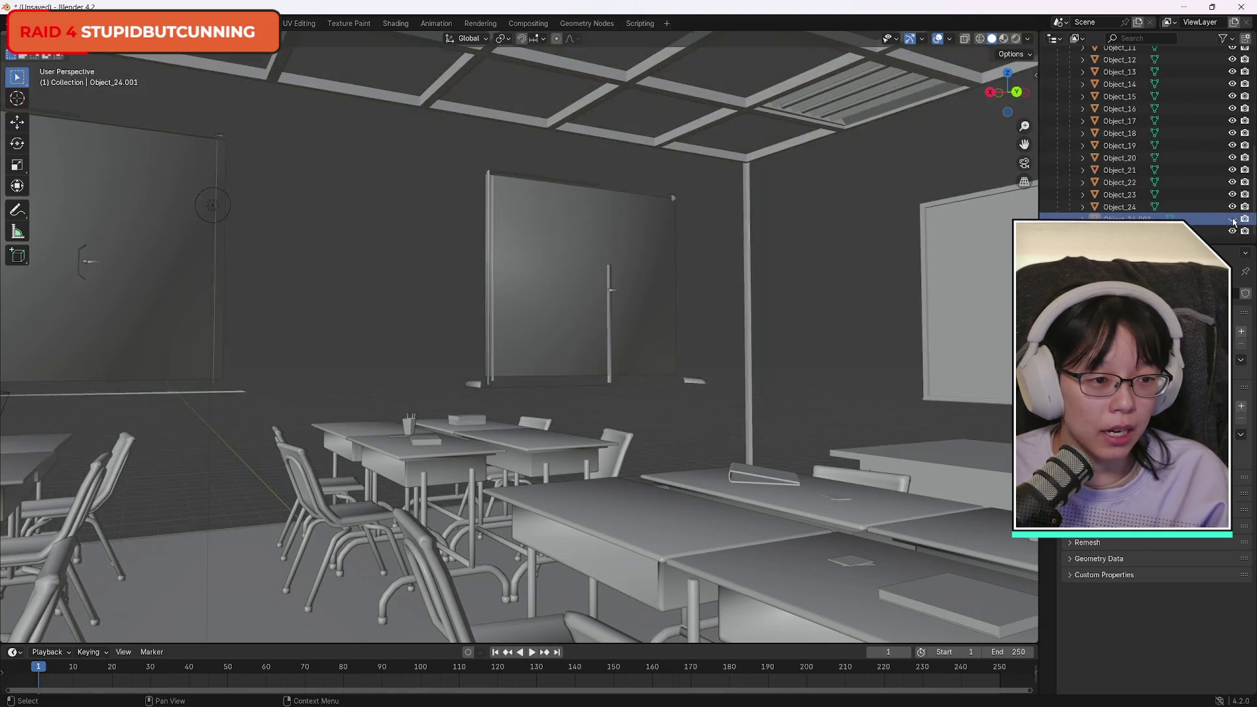
pyautogui.click(1232, 218)
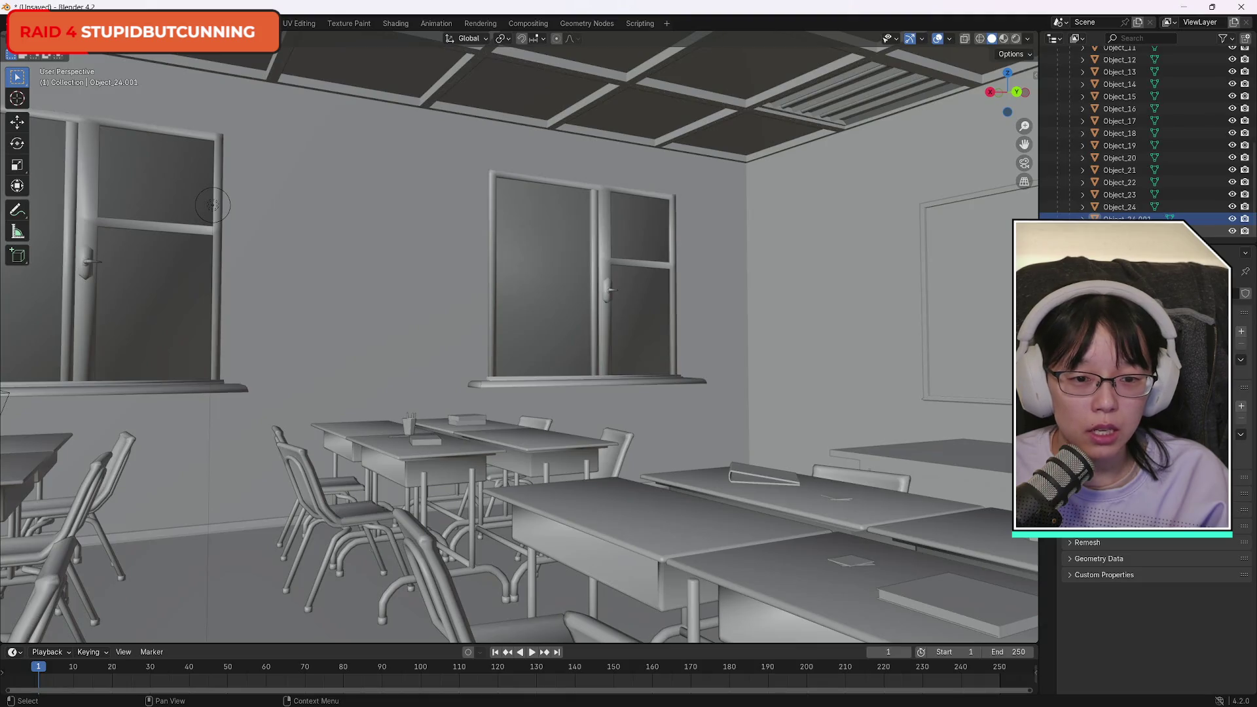
pyautogui.moveTo(1017, 93); pyautogui.dragTo(1015, 97)
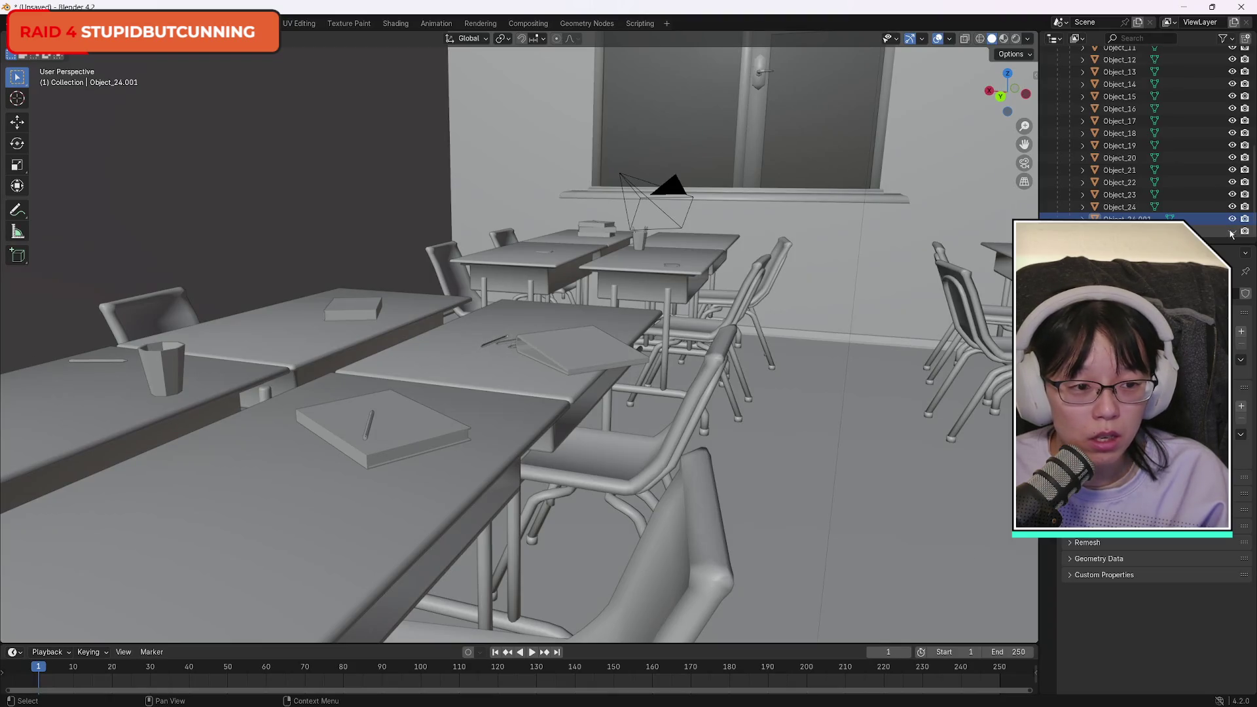
pyautogui.click(1205, 230)
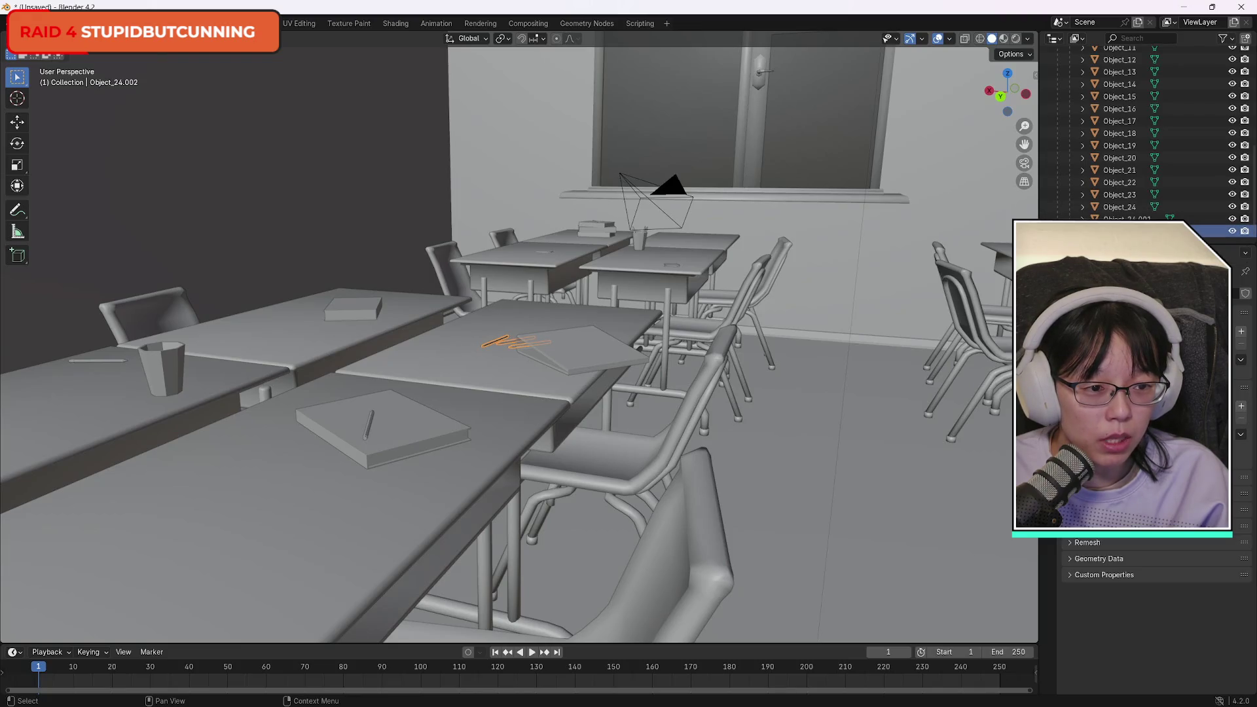
pyautogui.press('super')
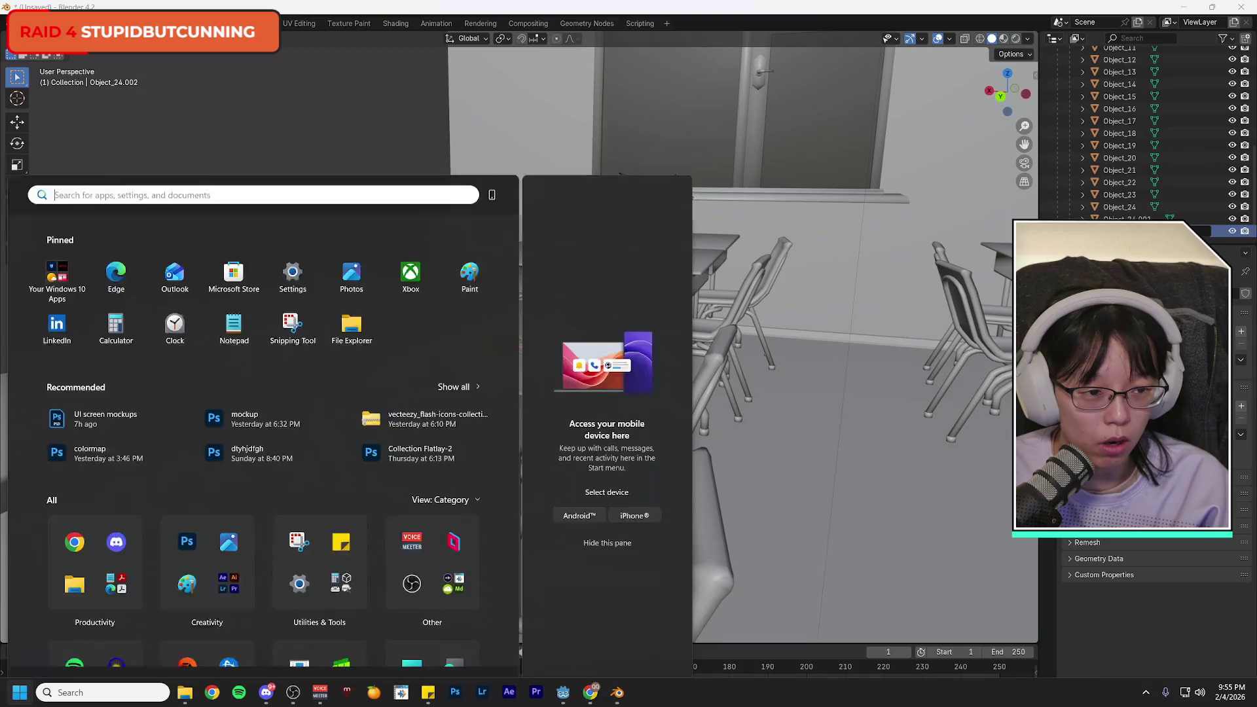
pyautogui.press('Escape')
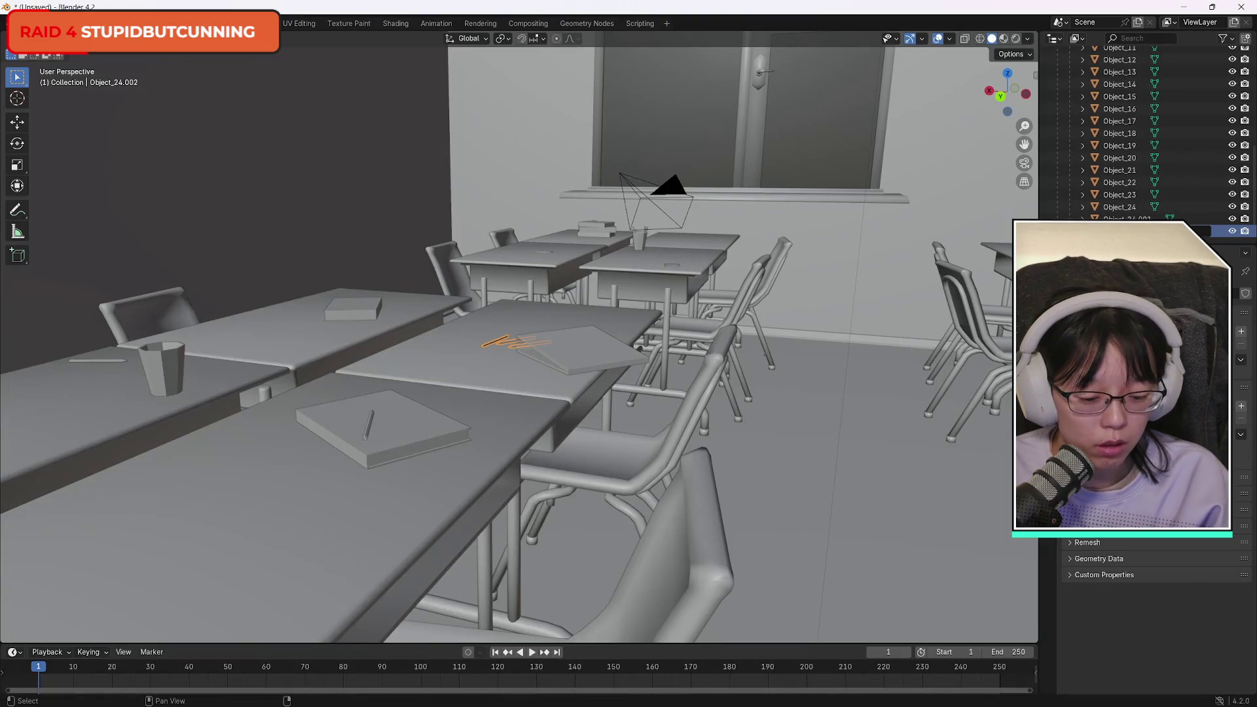
pyautogui.click(1127, 218)
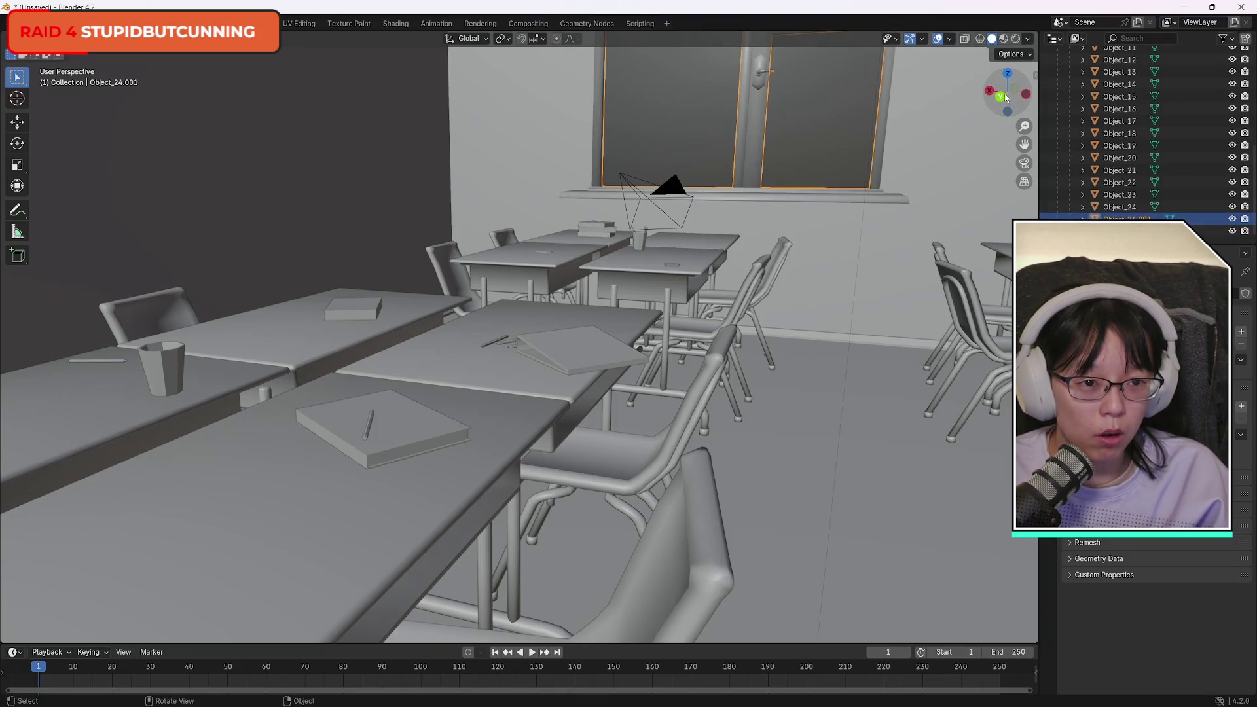
pyautogui.moveTo(1008, 91); pyautogui.dragTo(1002, 98)
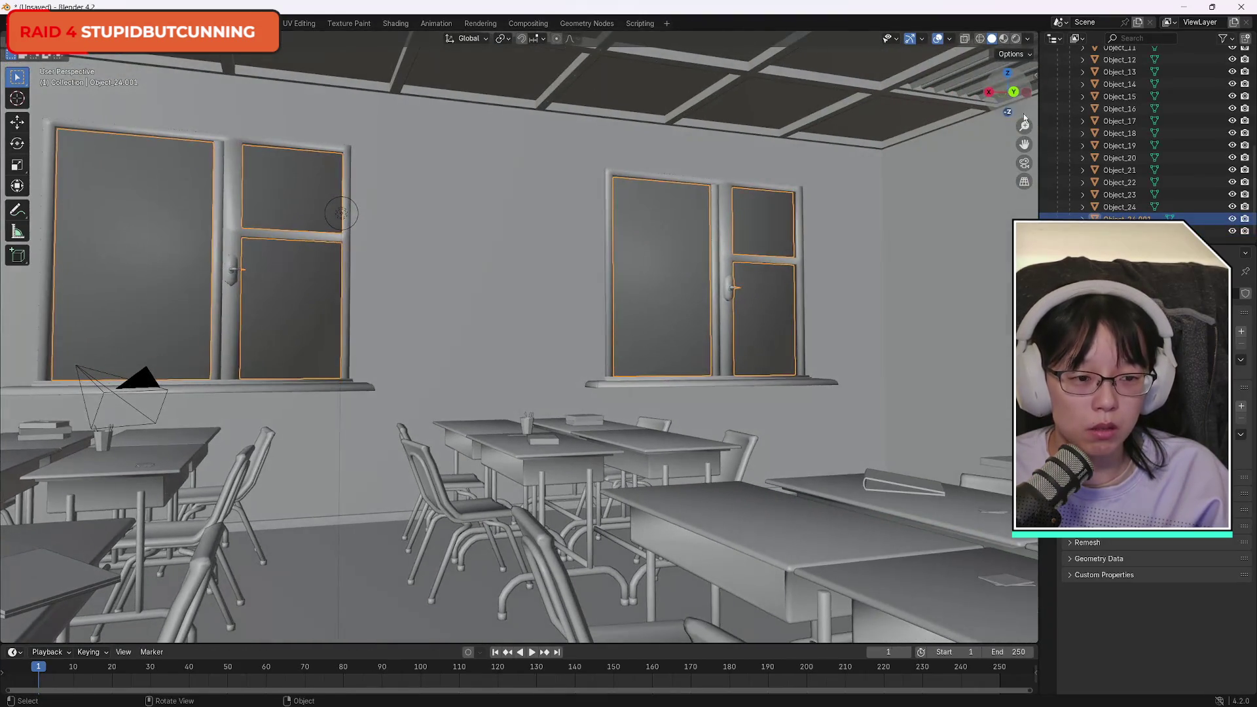
pyautogui.click(1233, 219)
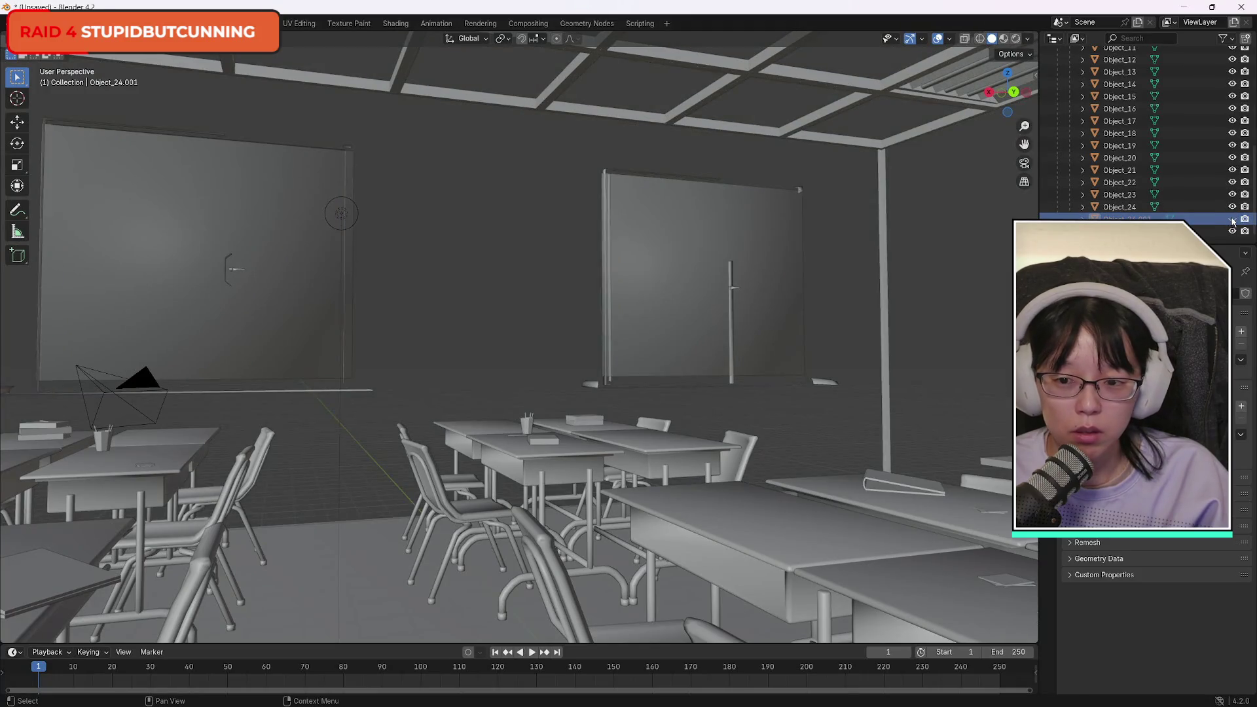
pyautogui.click(1233, 221)
pyautogui.click(1233, 221)
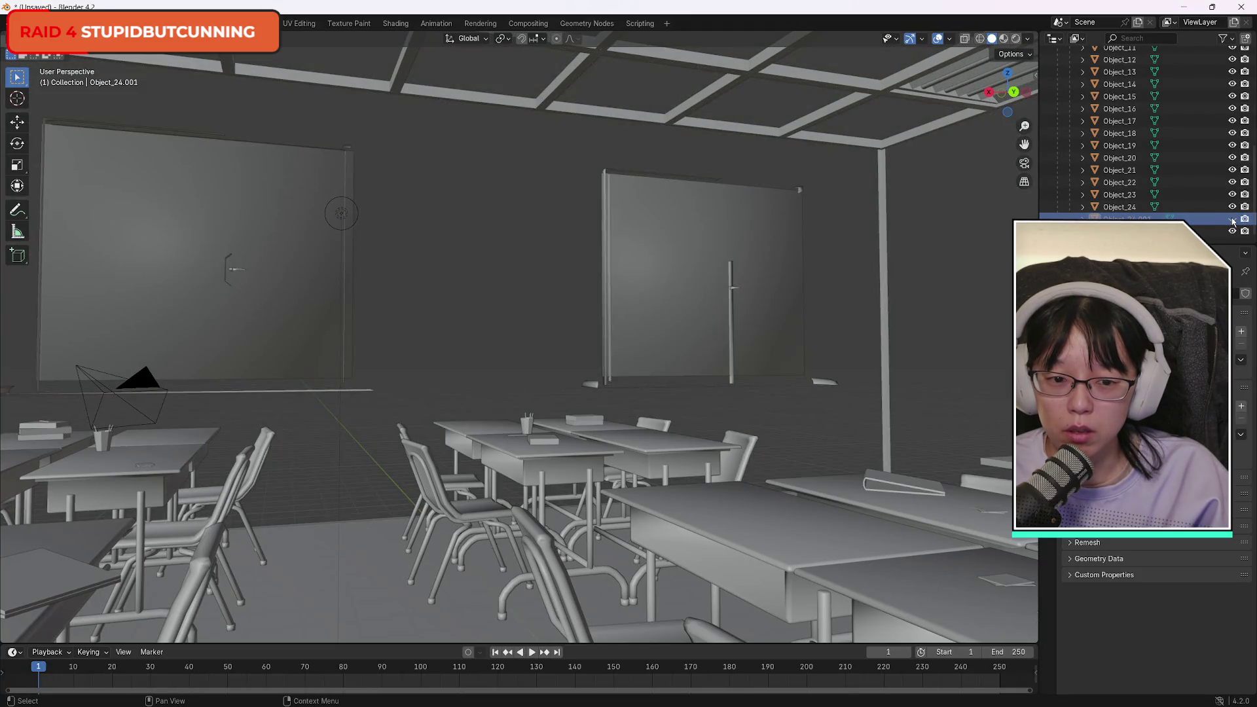
pyautogui.click(1233, 220)
pyautogui.click(1233, 221)
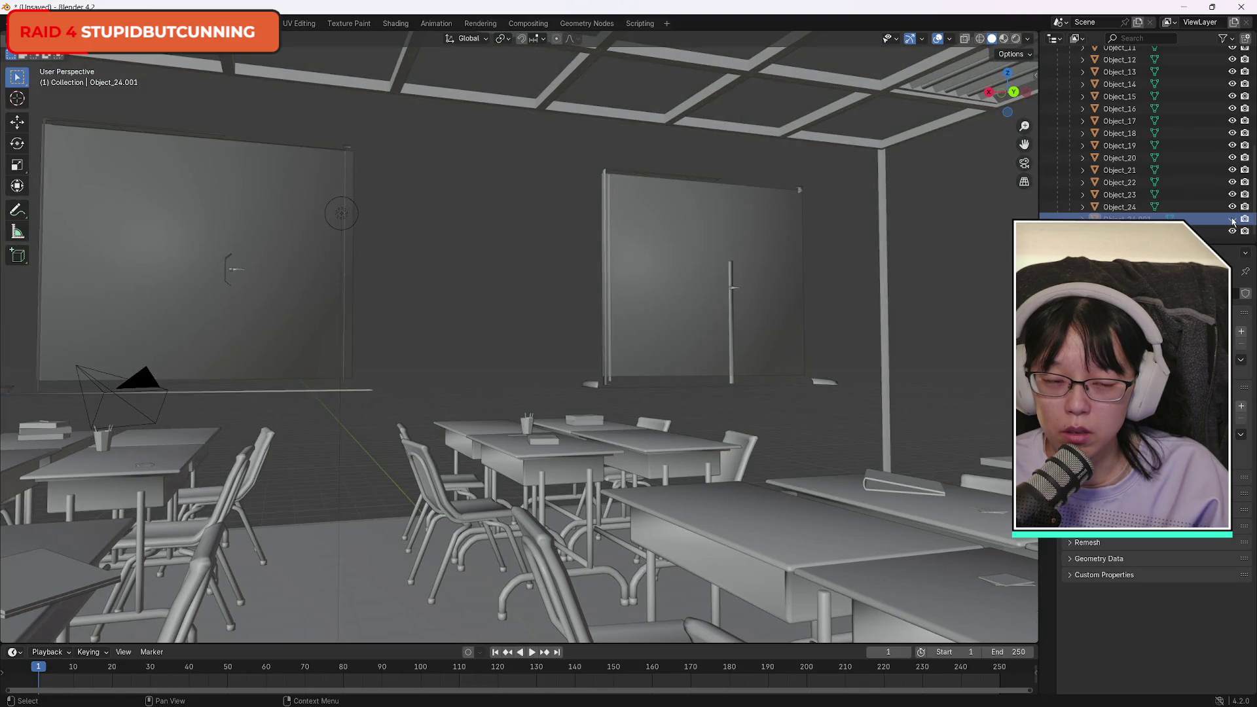
pyautogui.moveTo(1014, 94)
pyautogui.mouseDown()
pyautogui.moveTo(976, 108)
pyautogui.moveTo(953, 85)
pyautogui.moveTo(969, 104)
pyautogui.moveTo(946, 122)
pyautogui.moveTo(930, 111)
pyautogui.mouseUp()
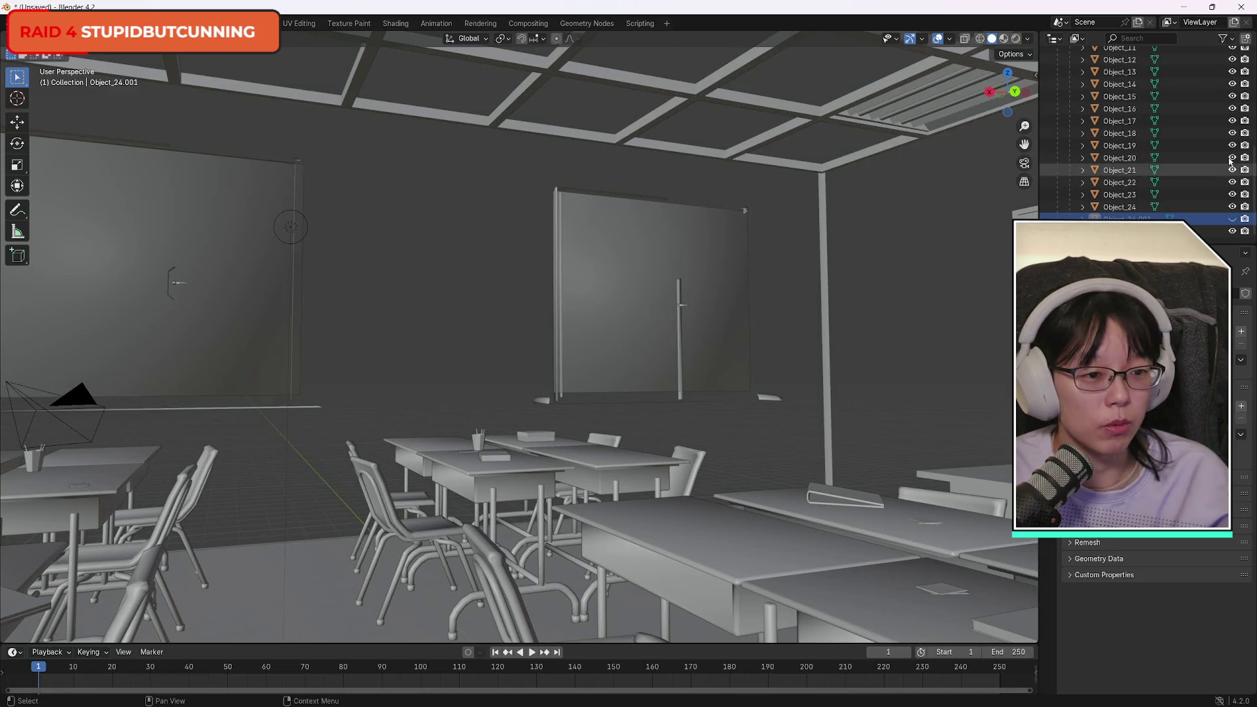
# Select Object_24 in the Outliner and switch it into Edit Mode.
pyautogui.scroll(5, 1169, 160)
pyautogui.scroll(-5, 1168, 158)
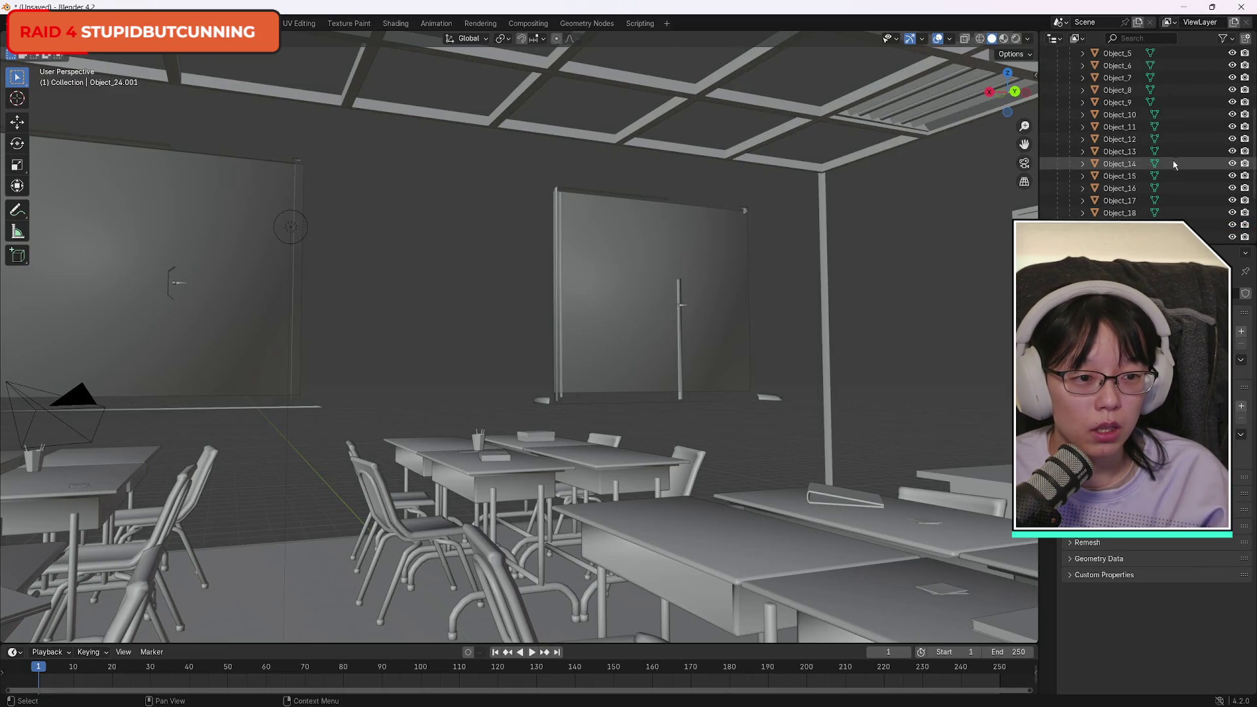
pyautogui.click(1117, 209)
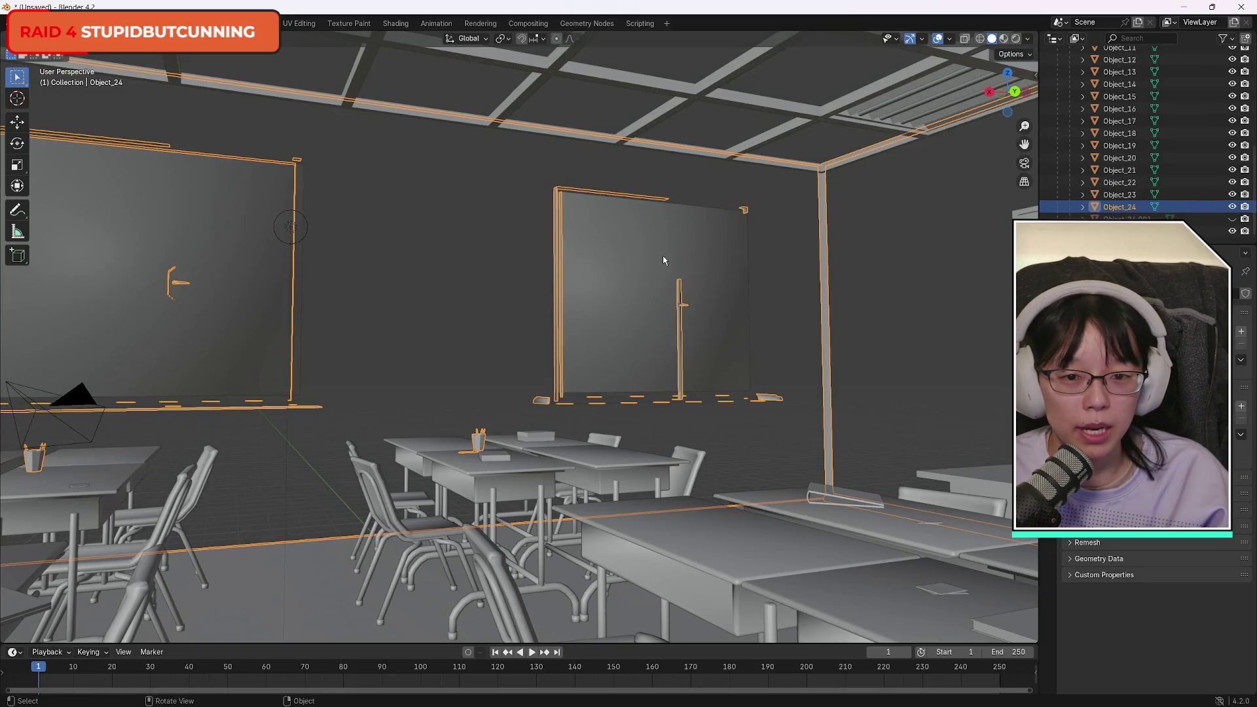
pyautogui.moveTo(1014, 91)
pyautogui.mouseDown()
pyautogui.moveTo(985, 141)
pyautogui.moveTo(812, 131)
pyautogui.moveTo(740, 111)
pyautogui.moveTo(714, 131)
pyautogui.moveTo(505, 144)
pyautogui.mouseUp()
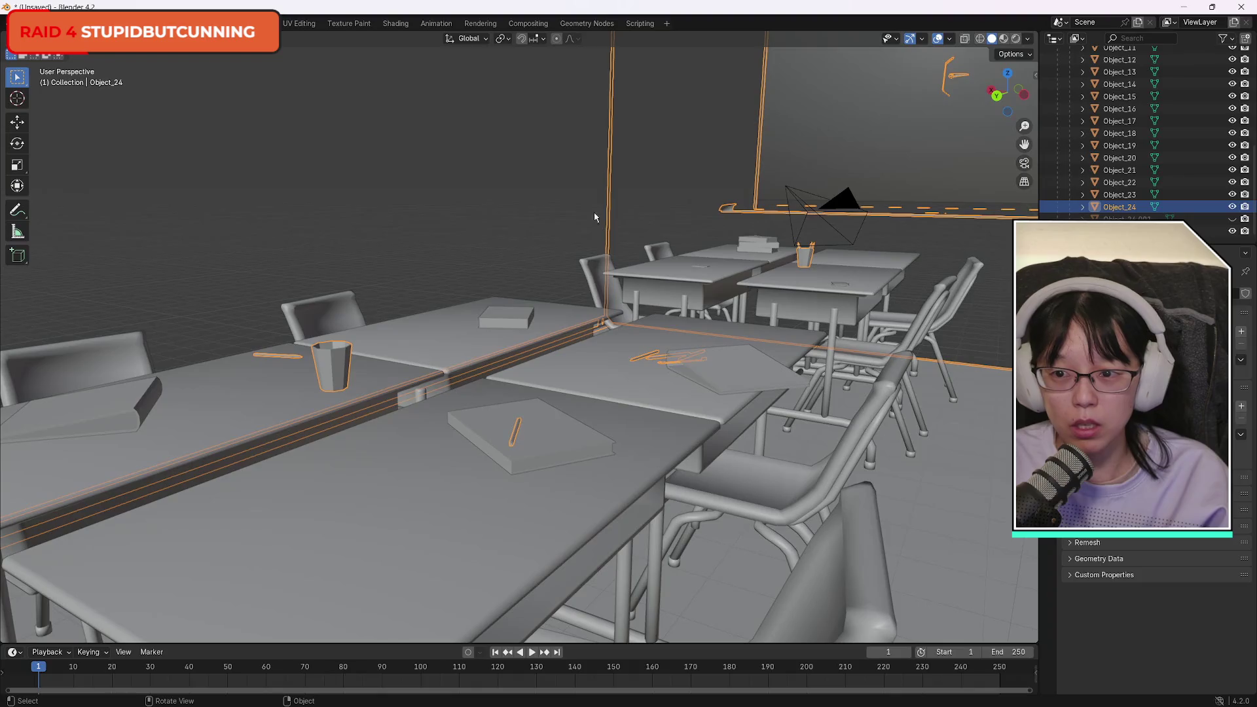
pyautogui.click(52, 38)
pyautogui.click(75, 65)
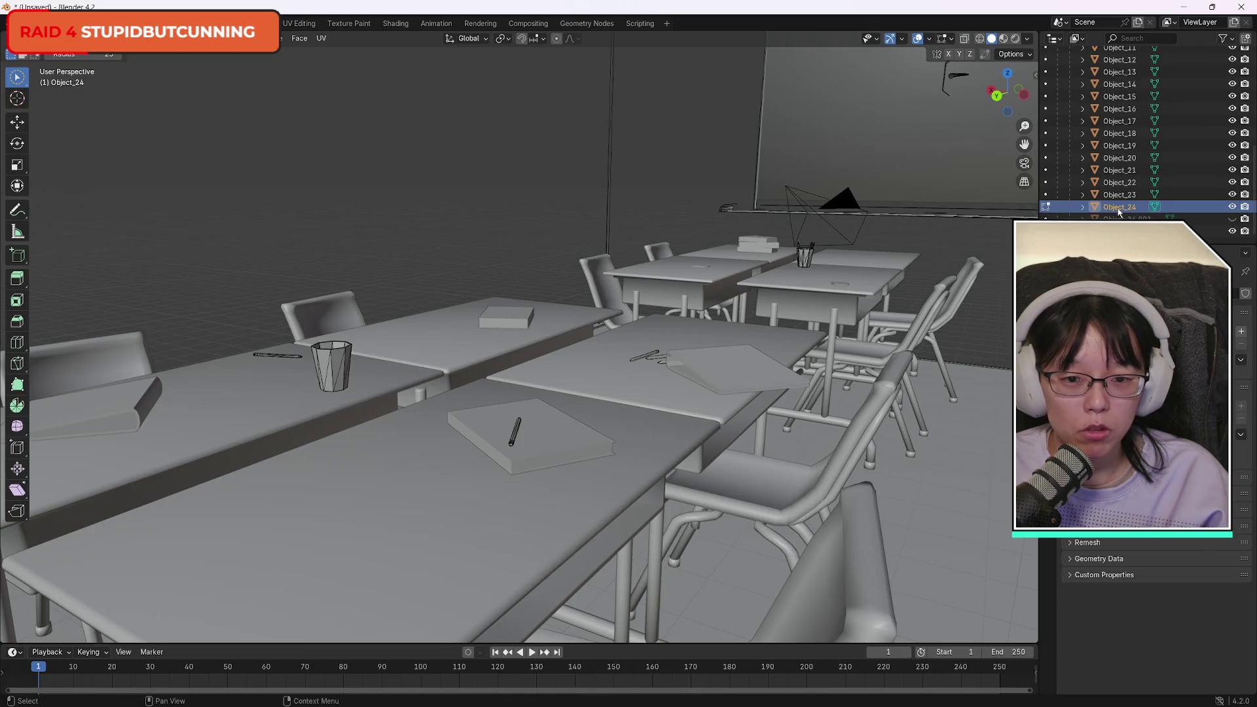
# Select all of Object_24's geometry, then deselect the pencils and cup on the desks.
pyautogui.press('a')
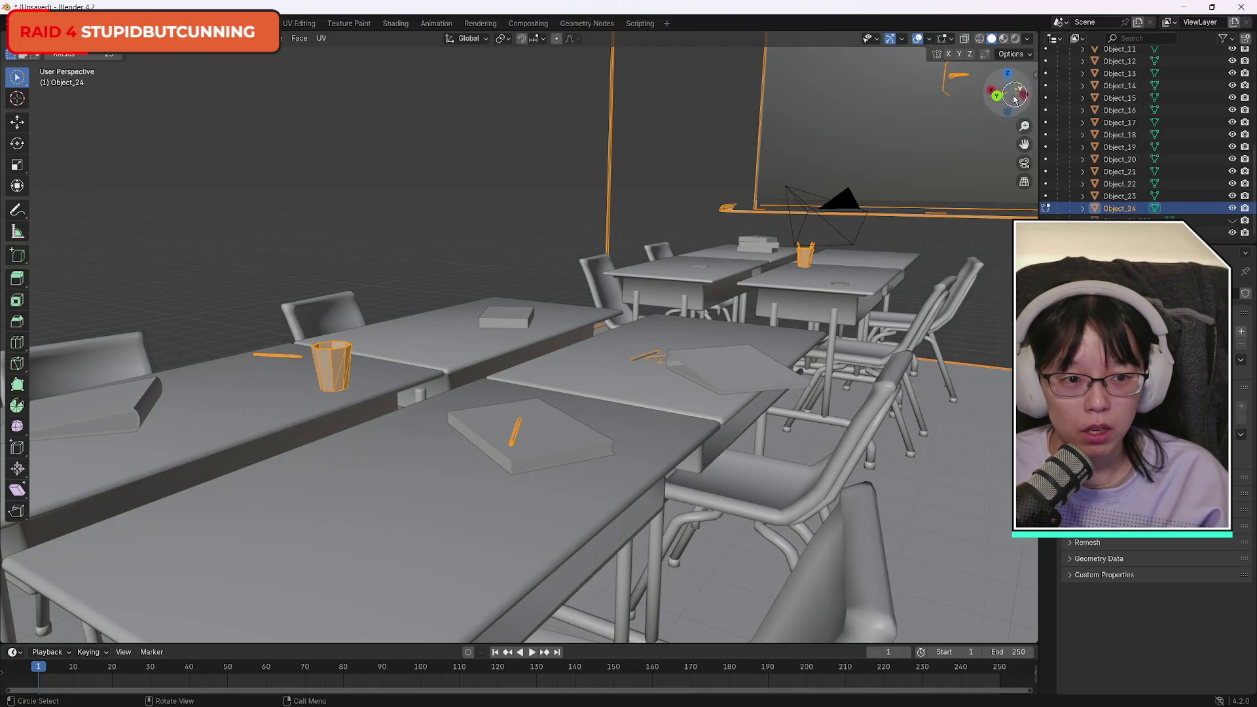
pyautogui.moveTo(1012, 92); pyautogui.dragTo(1017, 72)
pyautogui.moveTo(865, 226)
pyautogui.mouseDown()
pyautogui.moveTo(140, 76)
pyautogui.moveTo(258, 89)
pyautogui.moveTo(162, 80)
pyautogui.moveTo(484, 319)
pyautogui.moveTo(449, 331)
pyautogui.moveTo(465, 334)
pyautogui.mouseUp()
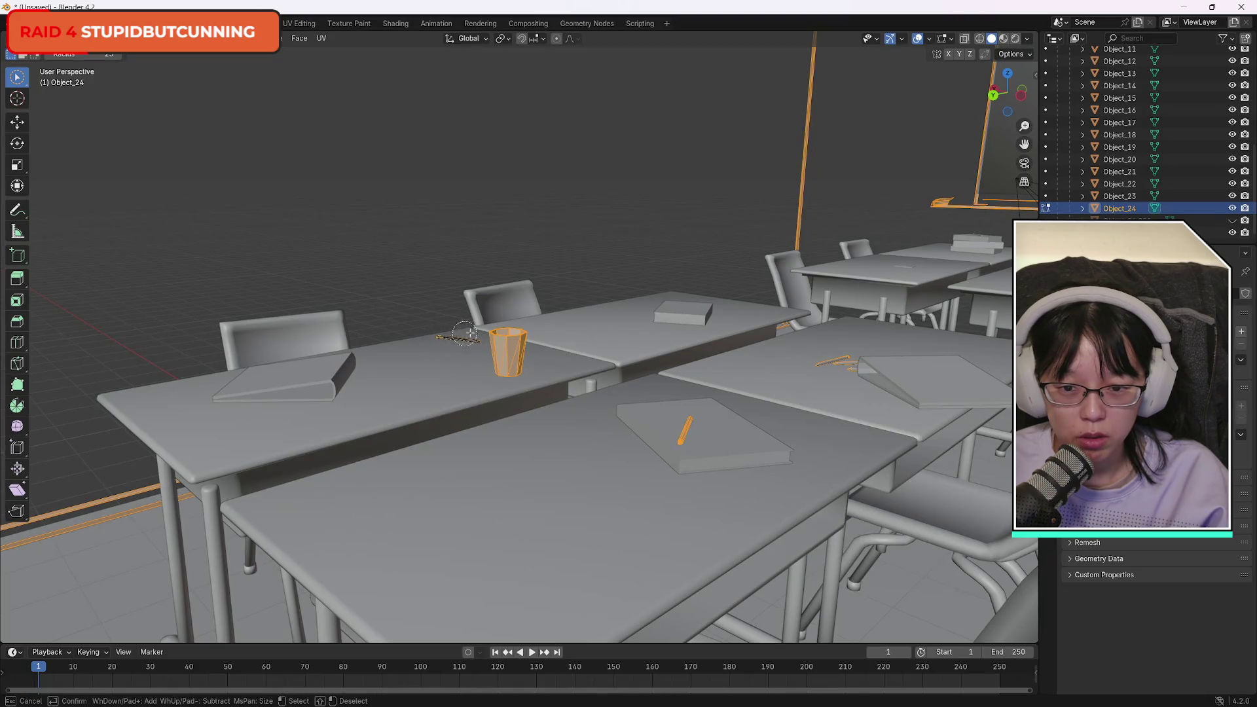
pyautogui.moveTo(589, 393); pyautogui.dragTo(687, 426)
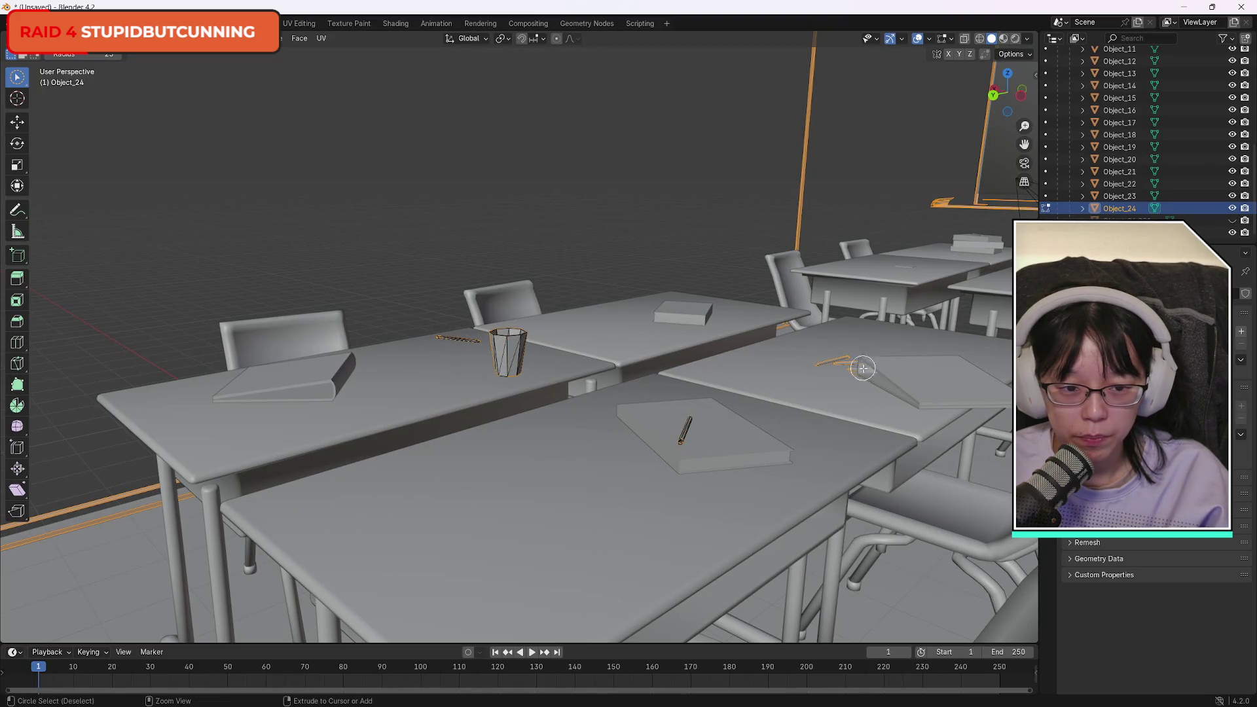
pyautogui.moveTo(851, 363)
pyautogui.mouseDown()
pyautogui.moveTo(818, 352)
pyautogui.moveTo(864, 356)
pyautogui.mouseUp()
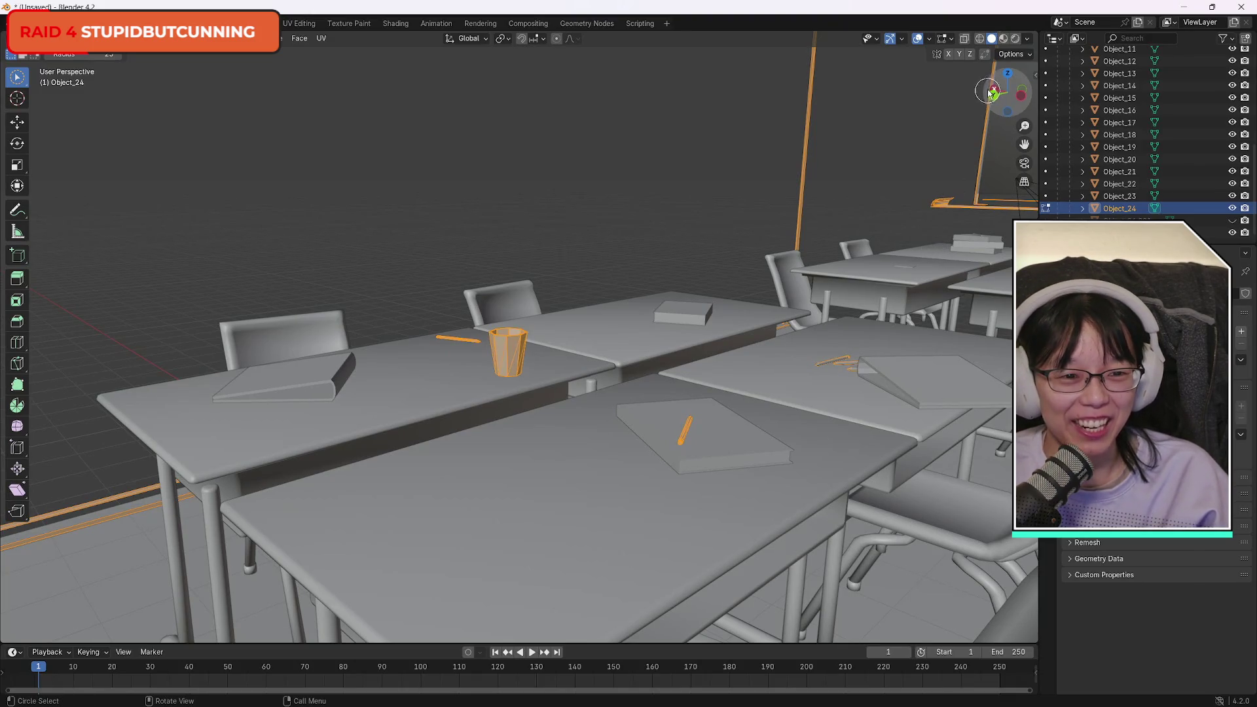
pyautogui.moveTo(994, 94)
pyautogui.mouseDown()
pyautogui.moveTo(851, 63)
pyautogui.moveTo(865, 63)
pyautogui.moveTo(848, 81)
pyautogui.moveTo(770, 59)
pyautogui.moveTo(669, 66)
pyautogui.moveTo(896, 124)
pyautogui.moveTo(922, 107)
pyautogui.moveTo(517, 352)
pyautogui.mouseUp()
pyautogui.press('c')
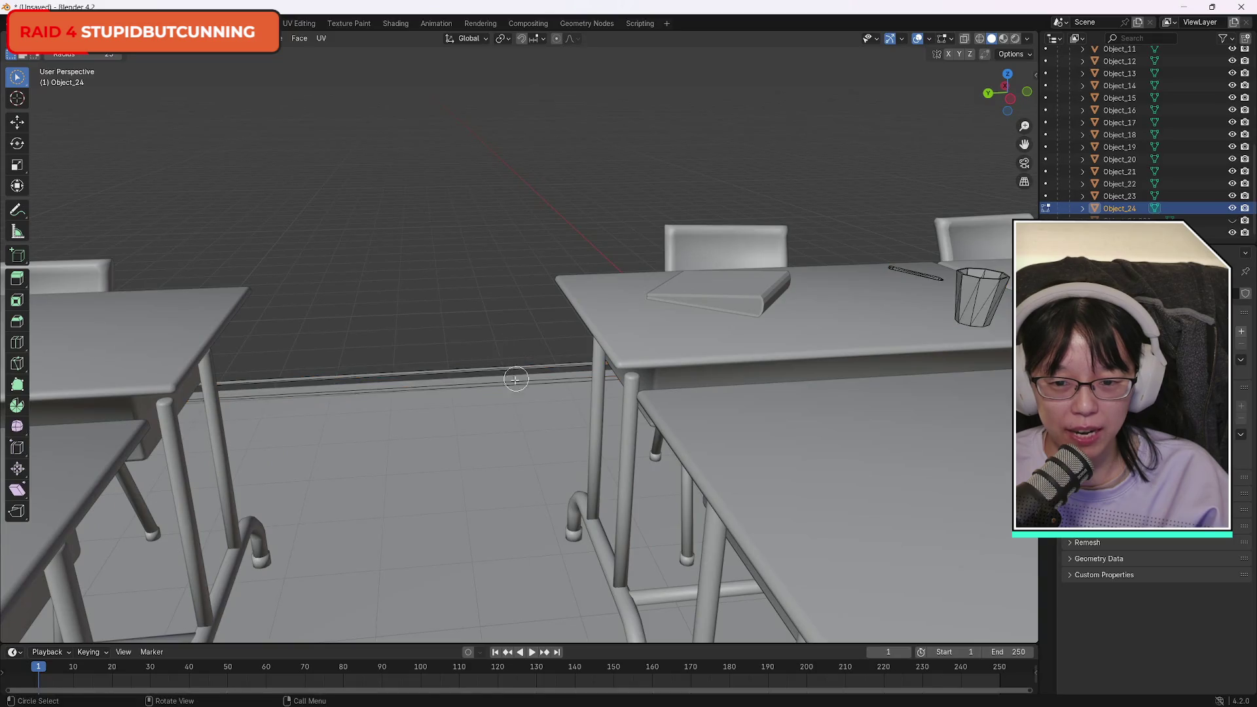
pyautogui.press('Escape')
pyautogui.scroll(-5, 1018, 66)
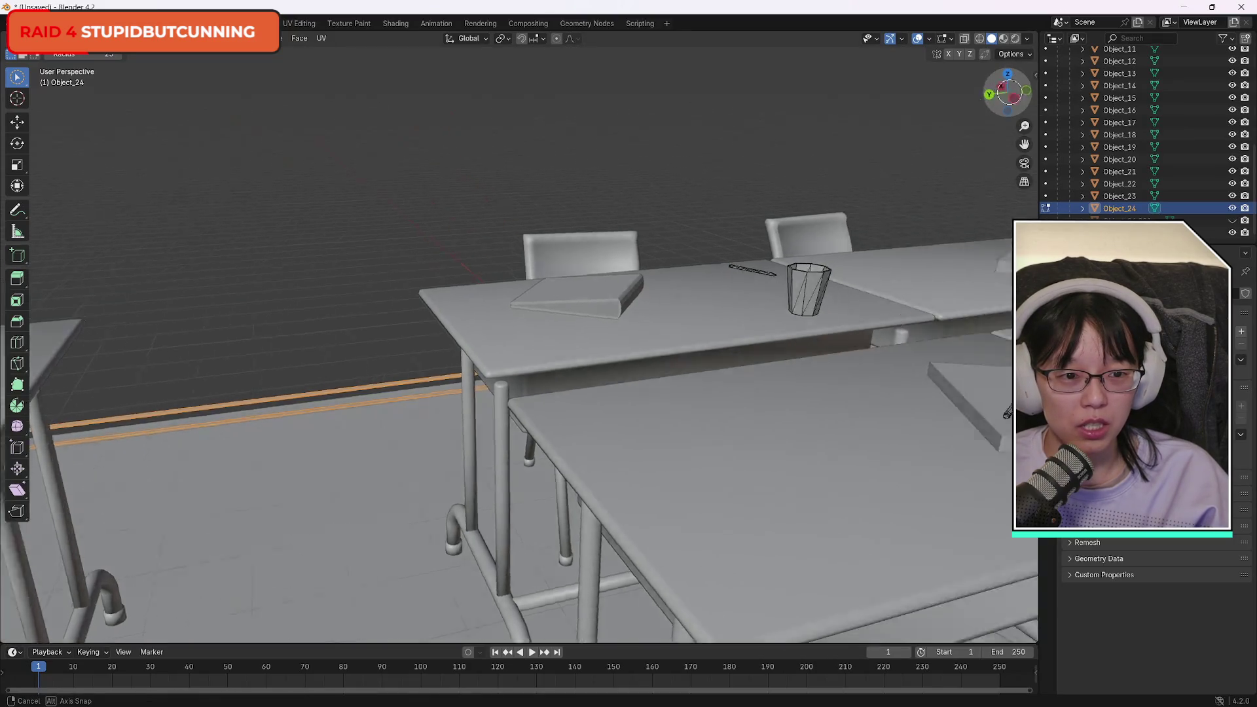
pyautogui.moveTo(1018, 66); pyautogui.dragTo(1005, 84)
# Circle-select the whiteboard frame, the second board's edge, pole, top bracket and tray.
pyautogui.press('c')
pyautogui.press('c')
pyautogui.moveTo(415, 155); pyautogui.dragTo(342, 186)
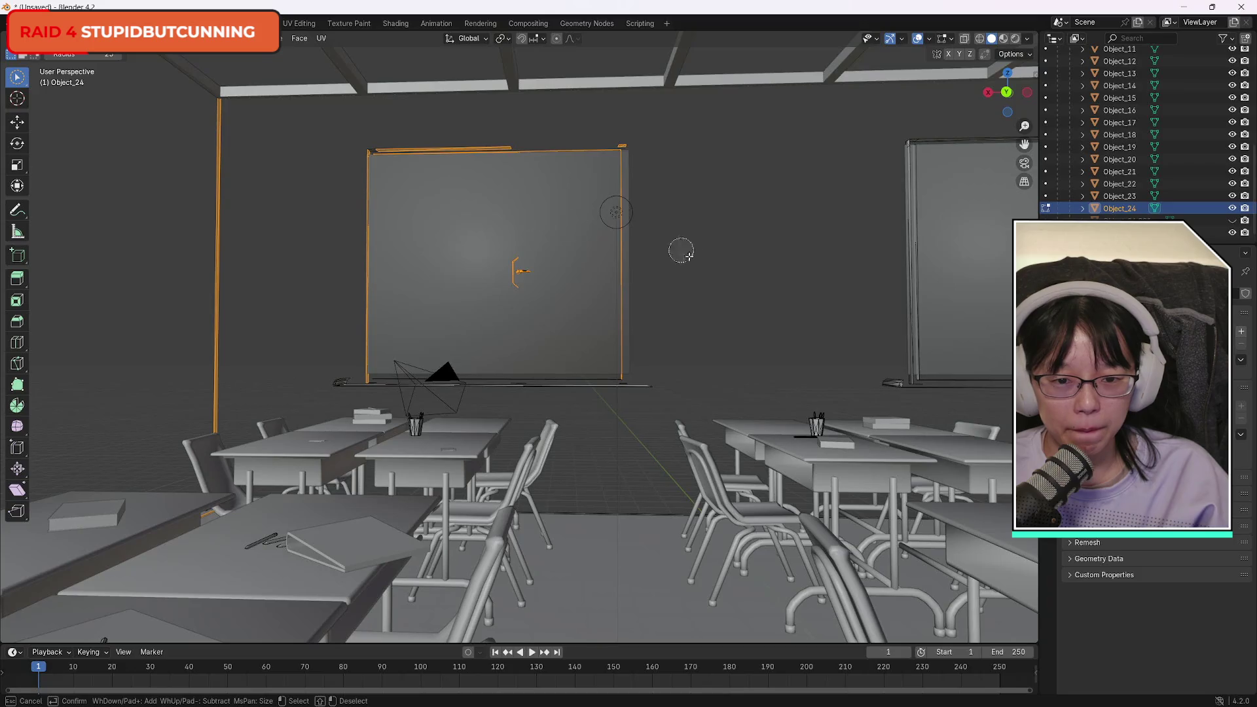
pyautogui.moveTo(681, 250); pyautogui.dragTo(638, 361)
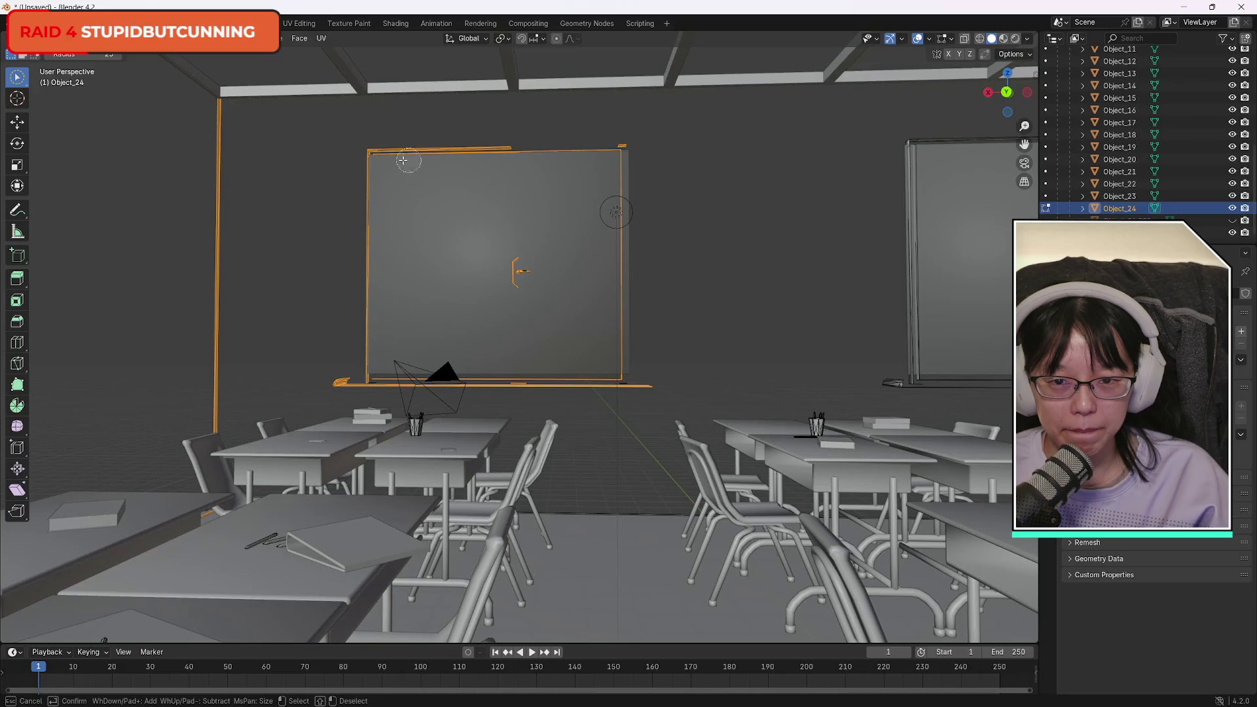
pyautogui.moveTo(1008, 92); pyautogui.dragTo(1027, 96)
pyautogui.press('c')
pyautogui.moveTo(593, 222); pyautogui.dragTo(571, 199)
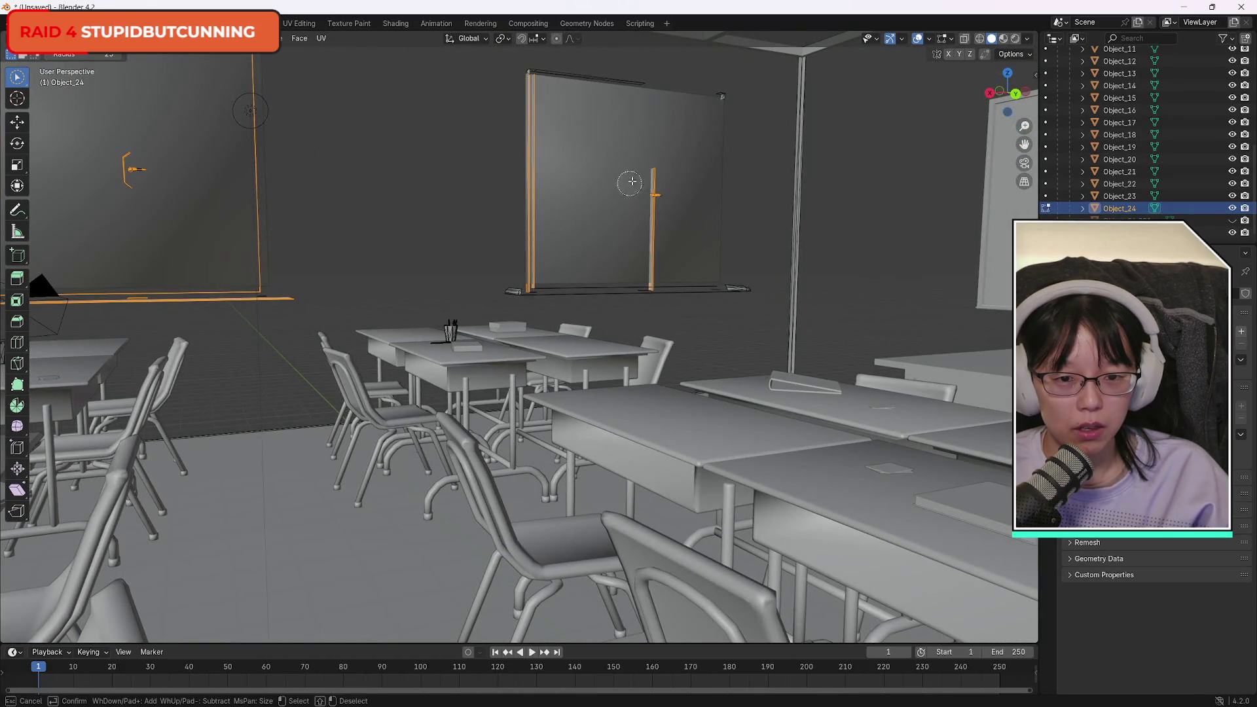
pyautogui.moveTo(564, 74)
pyautogui.mouseDown()
pyautogui.moveTo(684, 92)
pyautogui.moveTo(770, 298)
pyautogui.mouseUp()
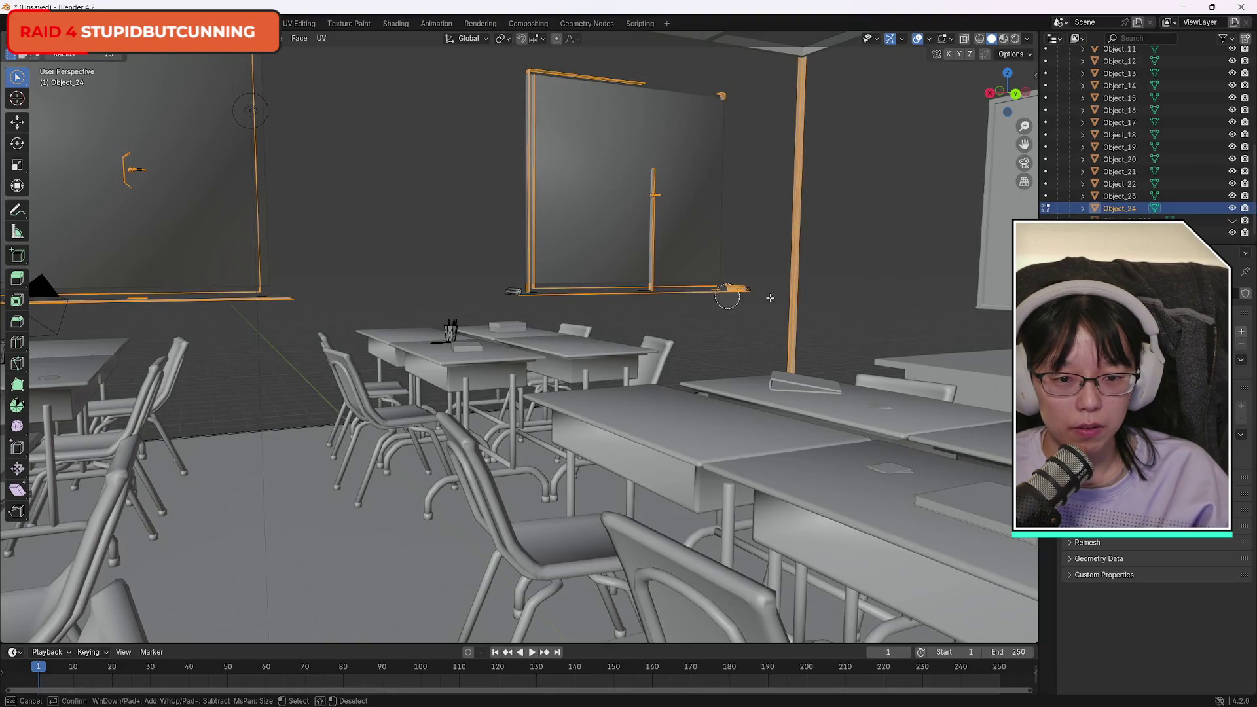
pyautogui.rightClick(727, 248)
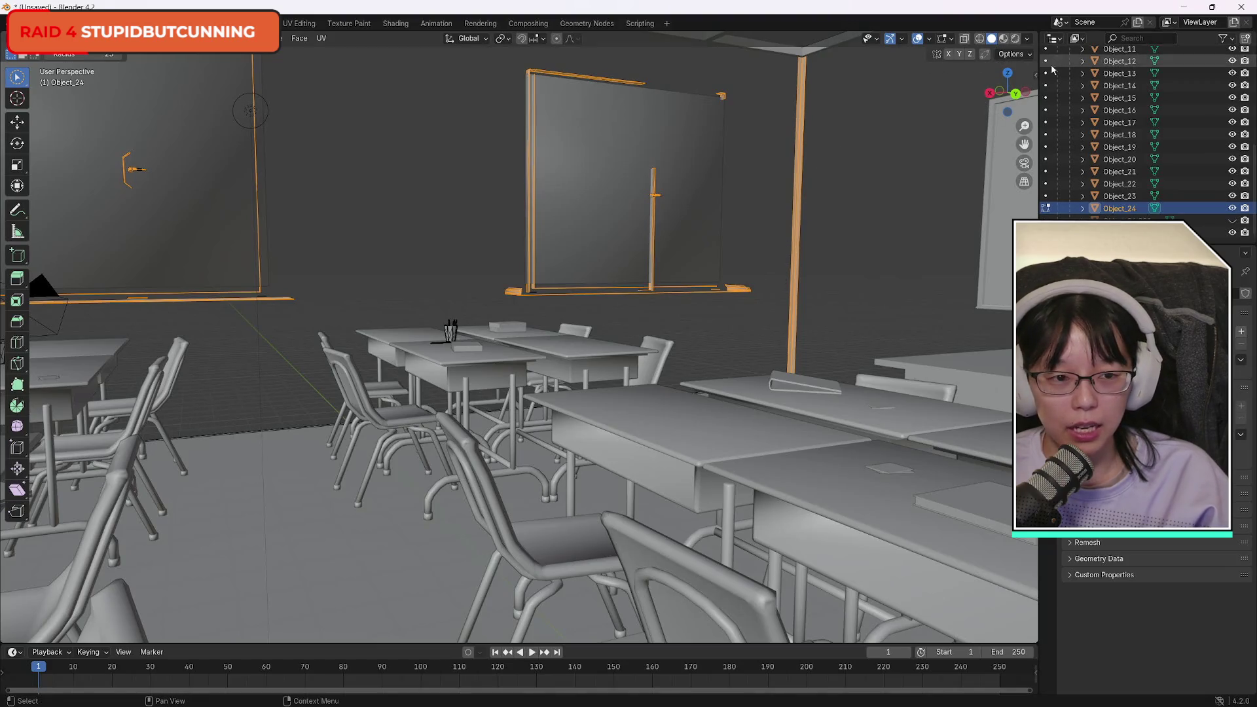
# Circle-select the floor trim, door frame with its top and vertical edges, door pillars and handle.
pyautogui.moveTo(1008, 92); pyautogui.dragTo(83, 85)
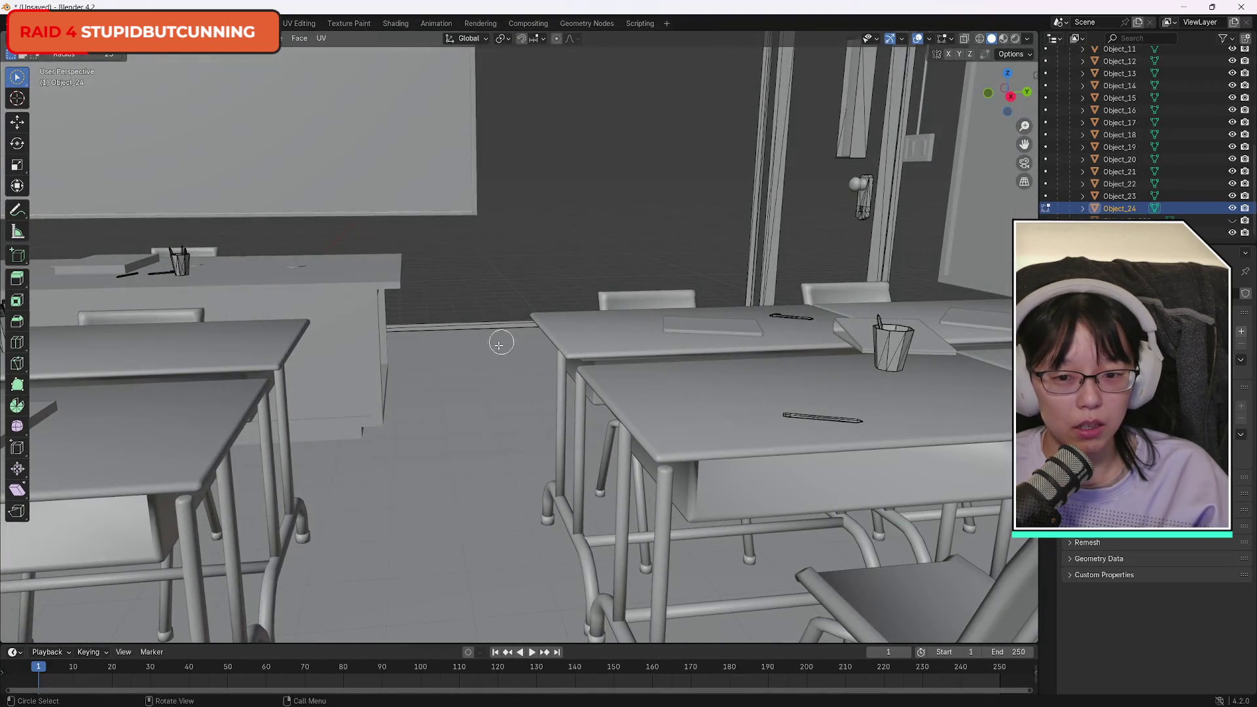
pyautogui.moveTo(501, 328); pyautogui.dragTo(494, 289)
pyautogui.moveTo(788, 177)
pyautogui.mouseDown()
pyautogui.moveTo(884, 185)
pyautogui.moveTo(858, 192)
pyautogui.mouseUp()
pyautogui.rightClick(833, 71)
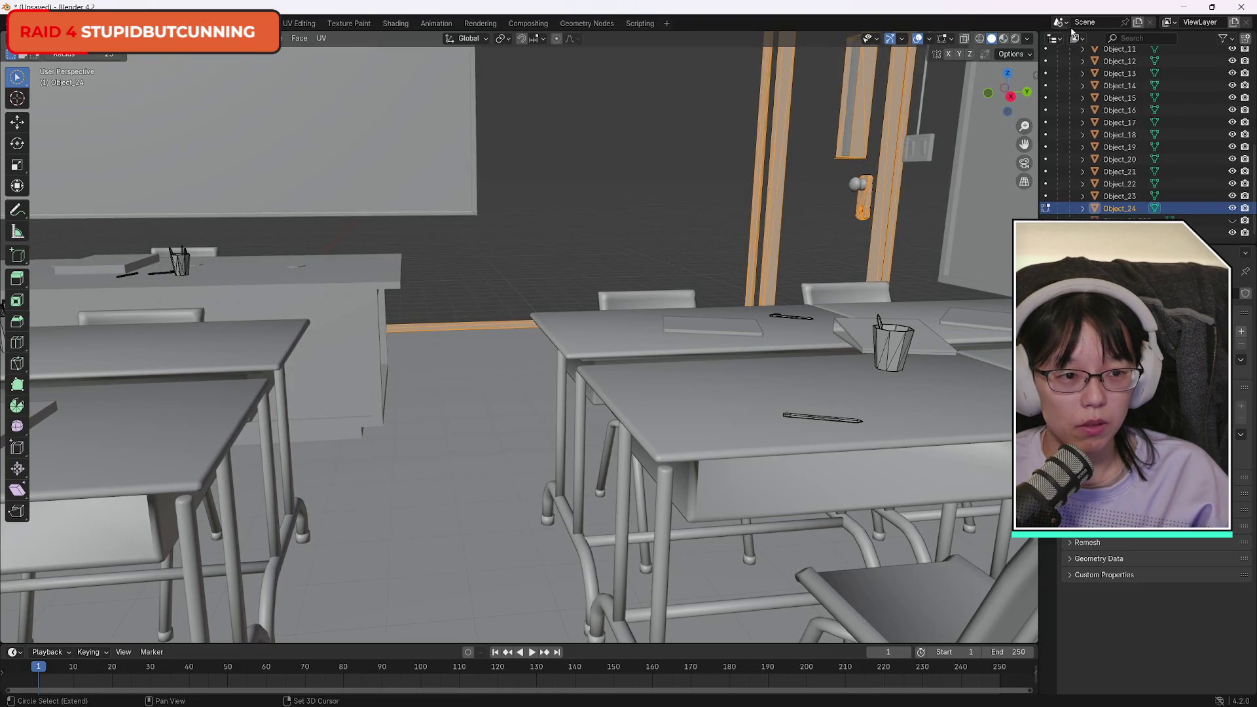
pyautogui.moveTo(1009, 65); pyautogui.dragTo(917, 131)
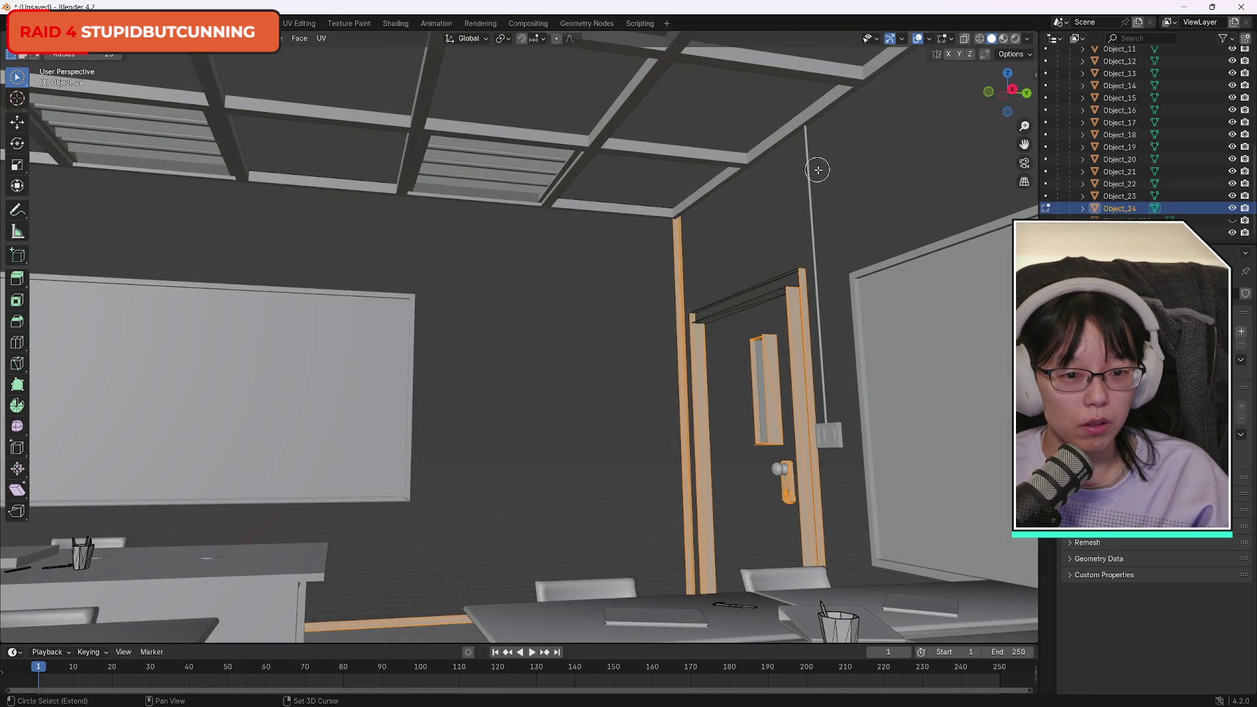
pyautogui.moveTo(736, 424); pyautogui.dragTo(734, 351)
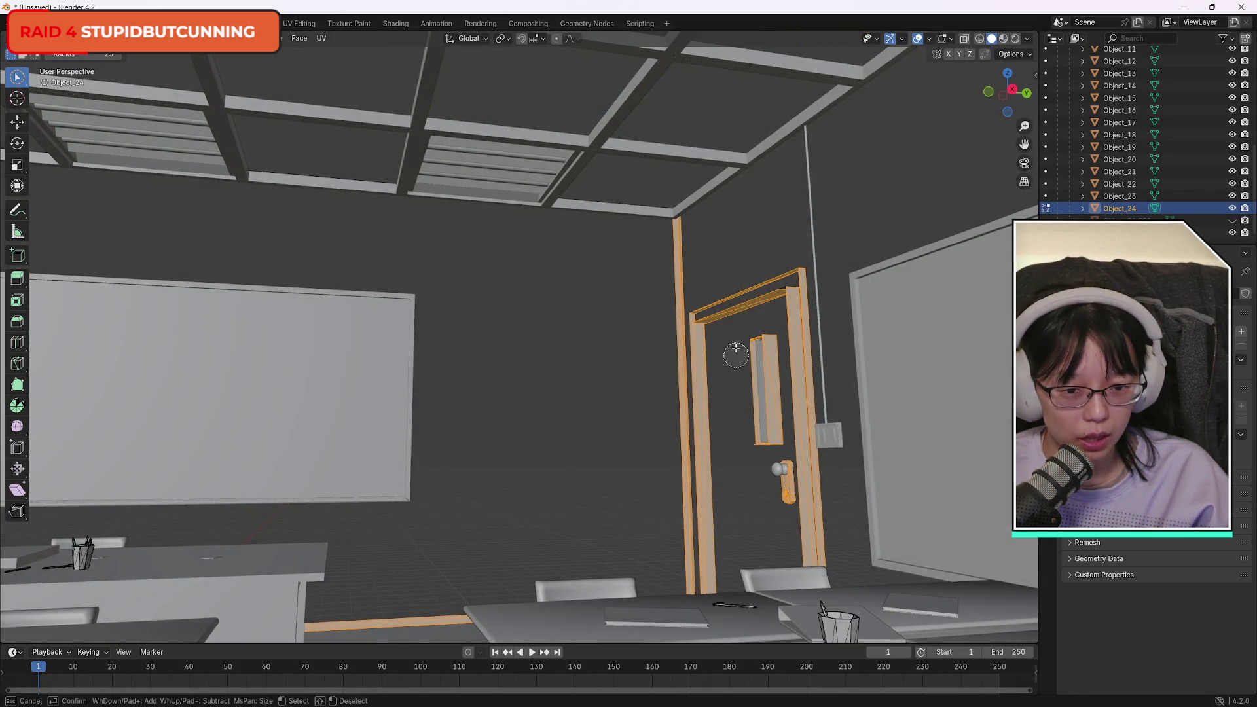
pyautogui.rightClick(907, 121)
pyautogui.moveTo(1011, 97)
pyautogui.mouseDown()
pyautogui.moveTo(884, 217)
pyautogui.moveTo(822, 314)
pyautogui.mouseUp()
pyautogui.click(674, 511)
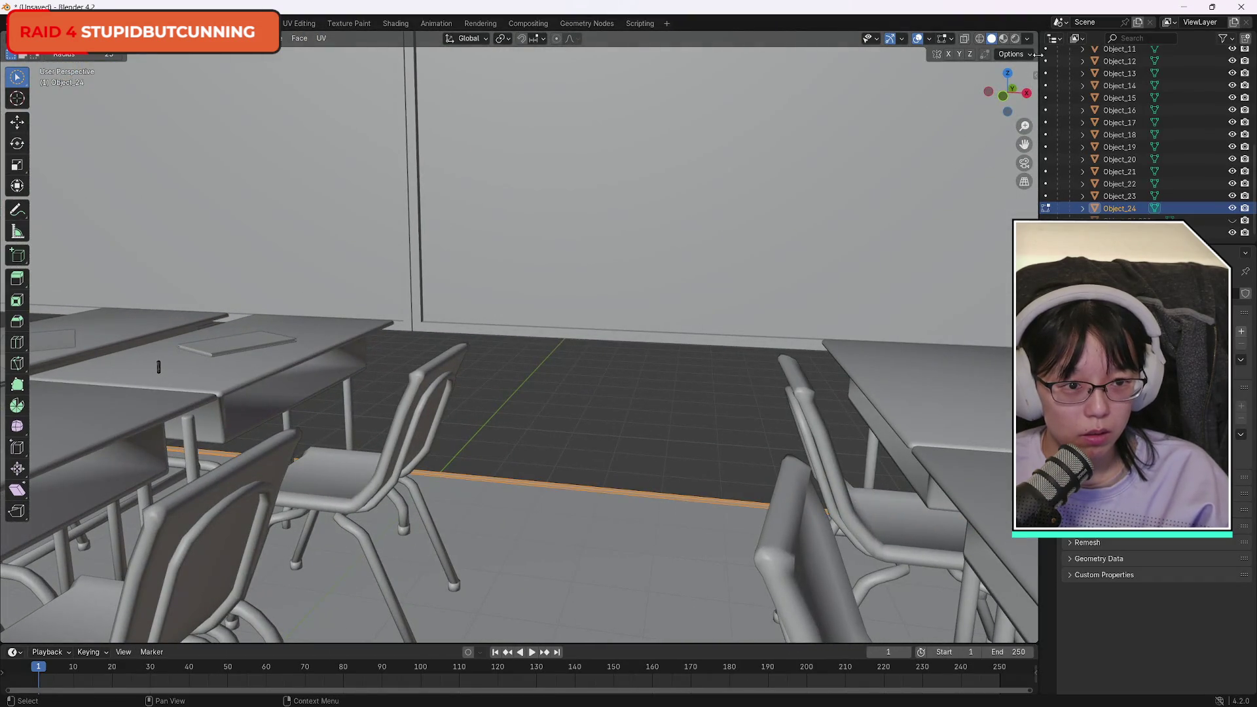
pyautogui.moveTo(1012, 92)
pyautogui.mouseDown()
pyautogui.moveTo(1026, 92)
pyautogui.moveTo(1019, 115)
pyautogui.moveTo(851, 98)
pyautogui.moveTo(72, 86)
pyautogui.moveTo(134, 88)
pyautogui.moveTo(179, 111)
pyautogui.moveTo(252, 106)
pyautogui.moveTo(174, 106)
pyautogui.mouseUp()
pyautogui.click(634, 196)
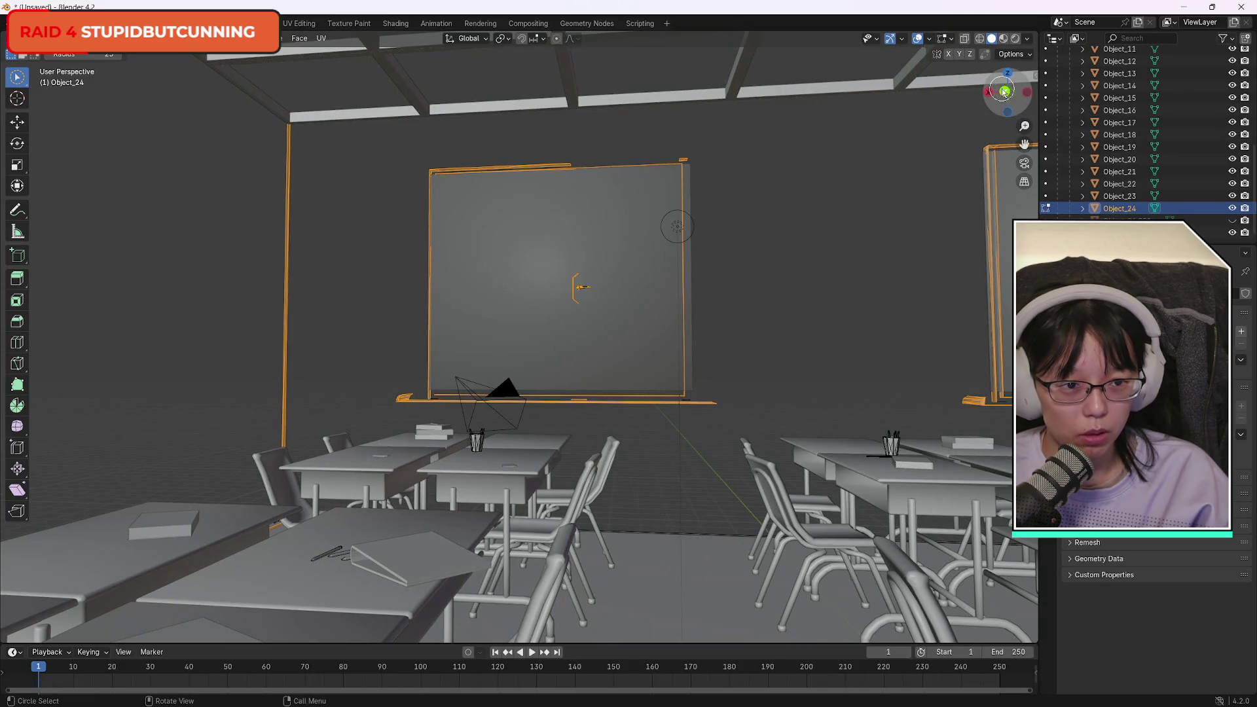
# Add the right-hand vertical wall pillar to the room-shell selection.
pyautogui.moveTo(1004, 91)
pyautogui.mouseDown()
pyautogui.moveTo(979, 92)
pyautogui.moveTo(1024, 92)
pyautogui.moveTo(1002, 91)
pyautogui.mouseUp()
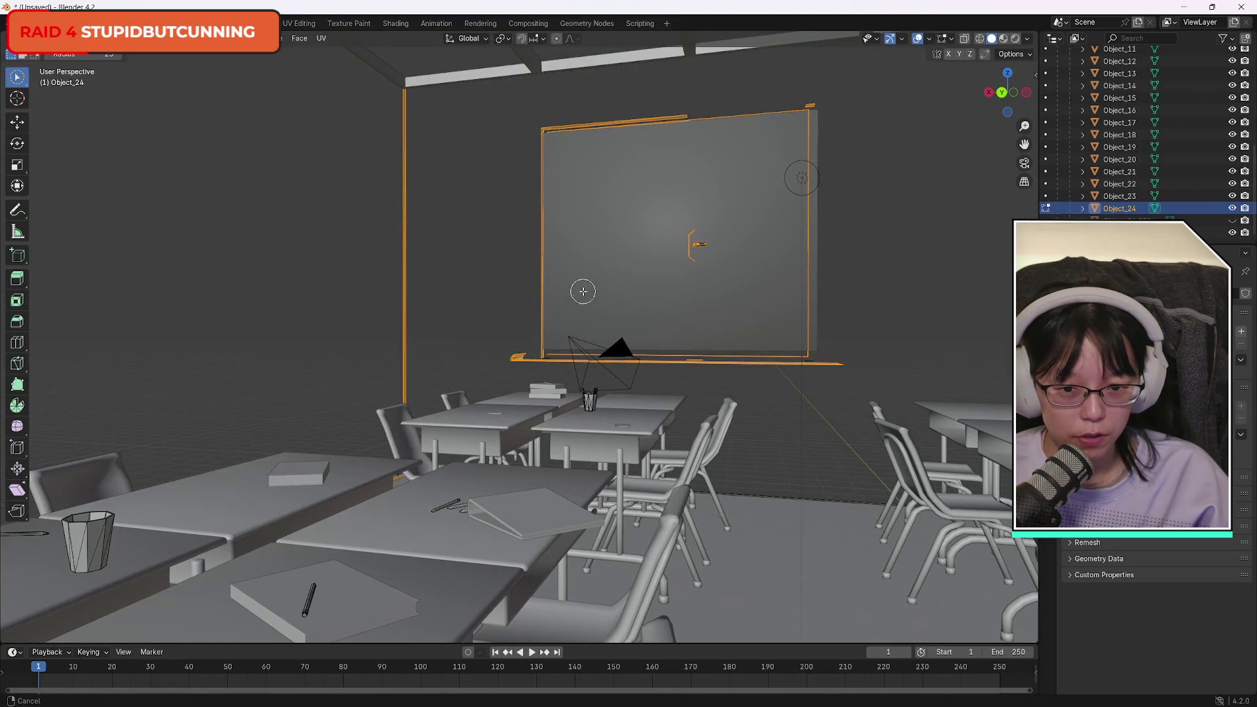
pyautogui.moveTo(582, 291)
pyautogui.mouseDown()
pyautogui.moveTo(310, 111)
pyautogui.moveTo(58, 80)
pyautogui.mouseUp()
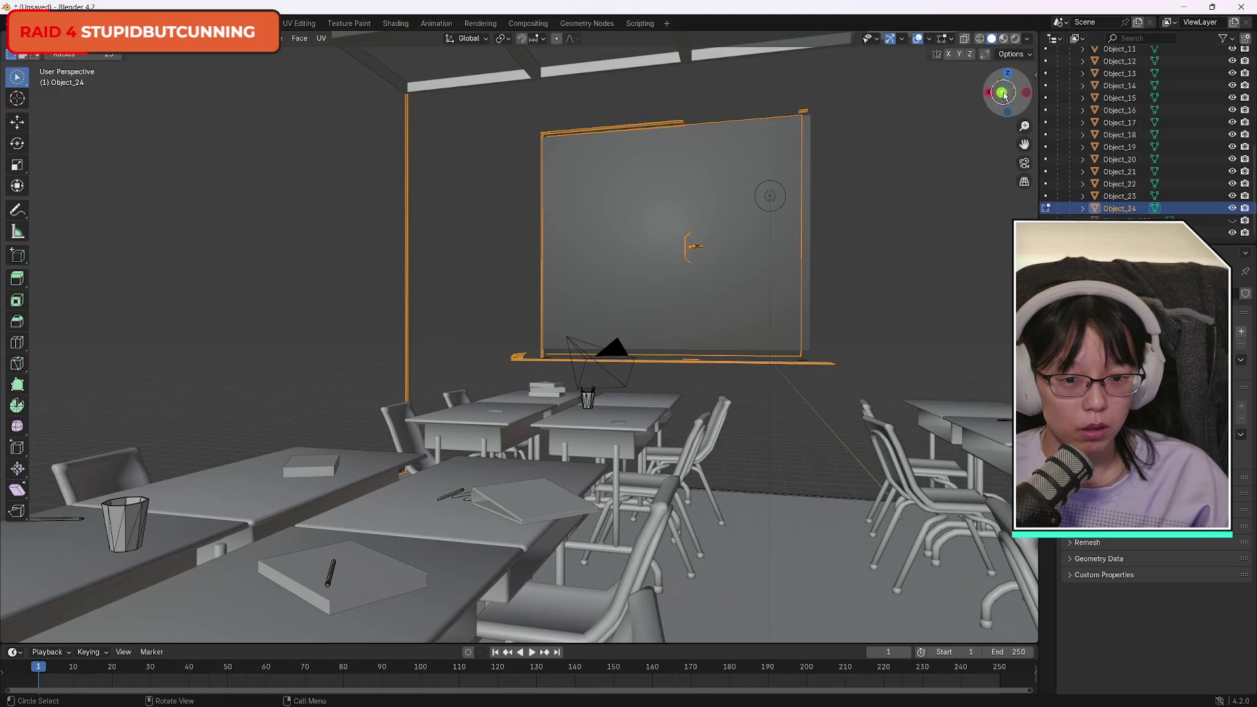
pyautogui.moveTo(1006, 92)
pyautogui.mouseDown()
pyautogui.moveTo(121, 89)
pyautogui.moveTo(45, 107)
pyautogui.moveTo(490, 155)
pyautogui.moveTo(528, 415)
pyautogui.moveTo(533, 589)
pyautogui.moveTo(323, 485)
pyautogui.moveTo(570, 578)
pyautogui.moveTo(510, 539)
pyautogui.mouseUp()
pyautogui.scroll(-5, 510, 584)
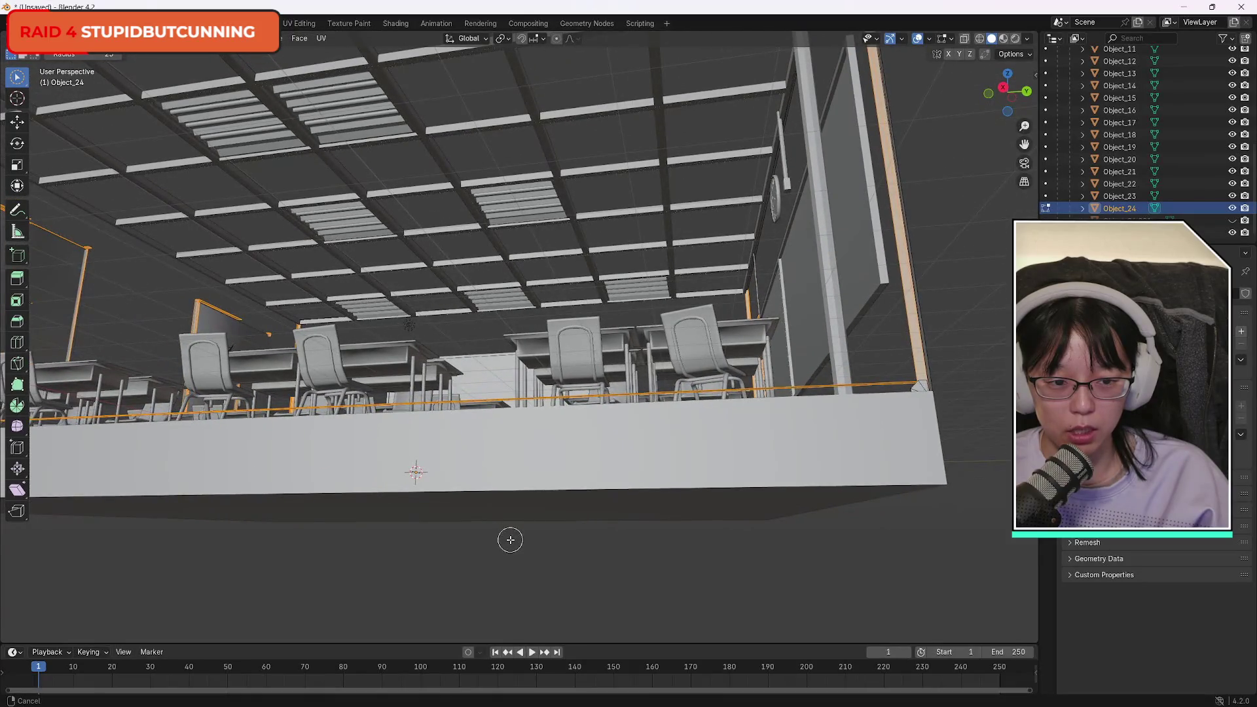
pyautogui.moveTo(926, 379); pyautogui.dragTo(918, 391)
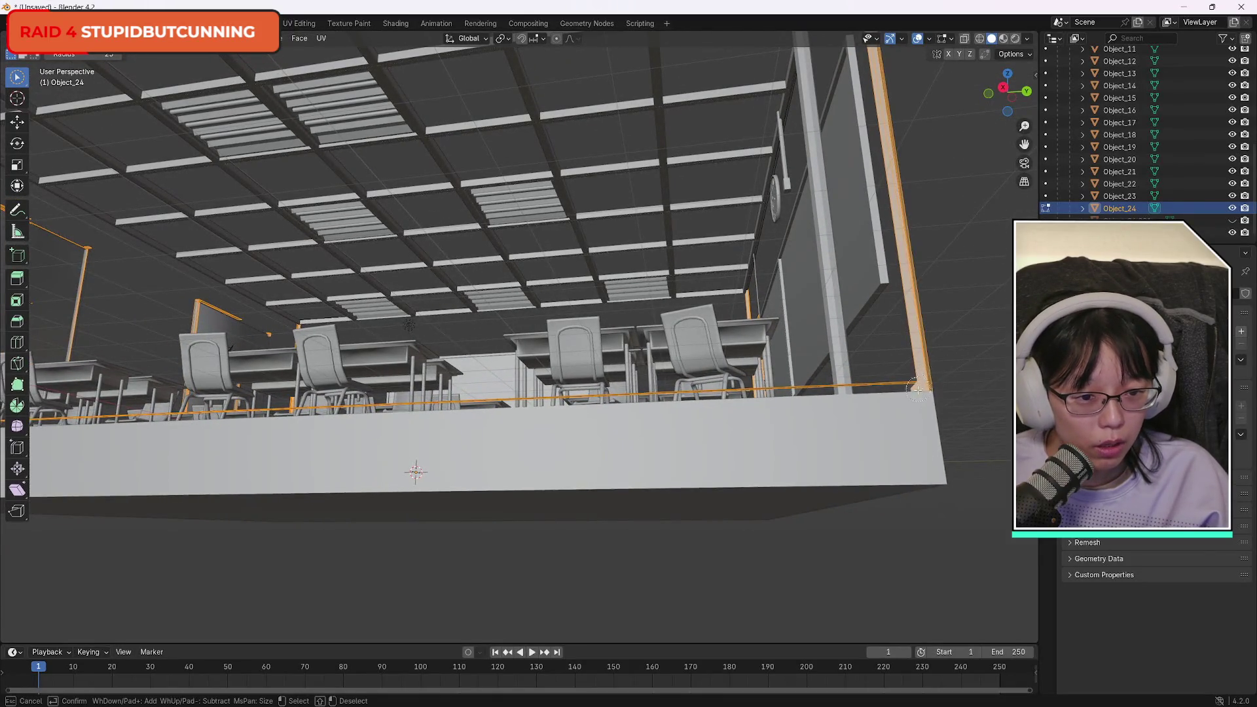
pyautogui.press('Escape')
pyautogui.moveTo(1008, 90)
pyautogui.mouseDown()
pyautogui.moveTo(1031, 98)
pyautogui.moveTo(944, 135)
pyautogui.moveTo(1007, 87)
pyautogui.moveTo(1035, 92)
pyautogui.moveTo(26, 98)
pyautogui.moveTo(933, 362)
pyautogui.mouseUp()
pyautogui.press('c')
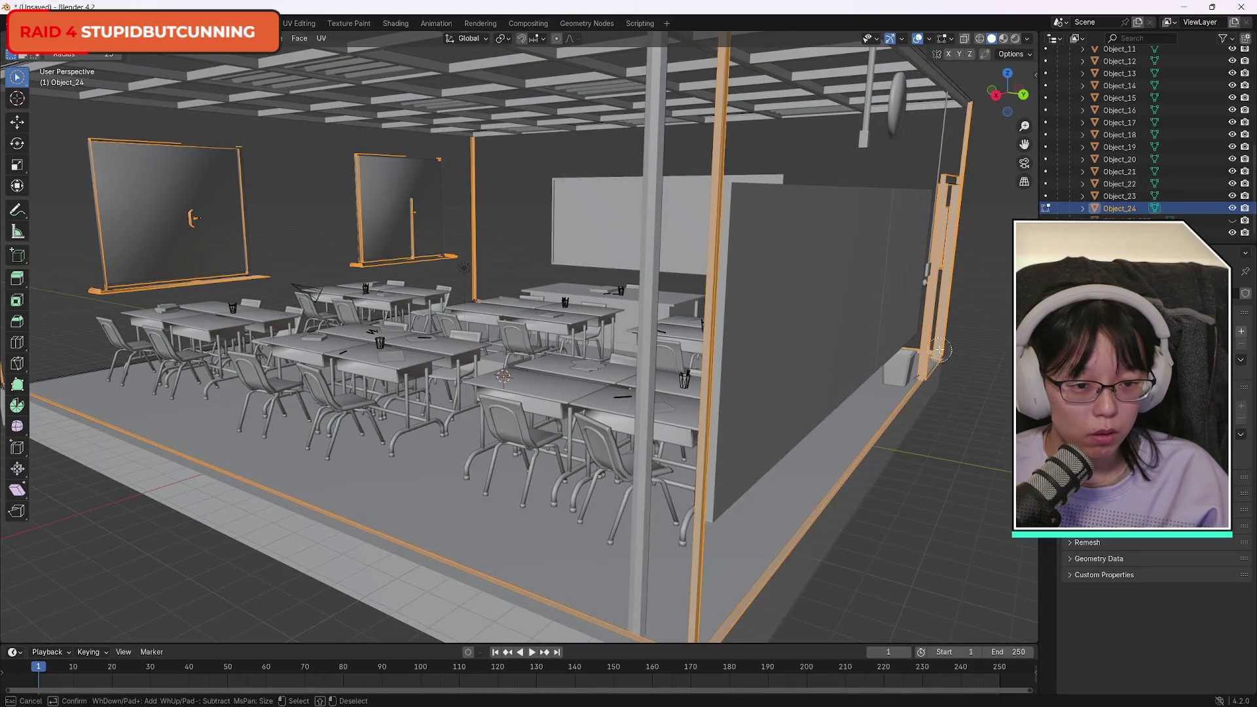
pyautogui.press('Escape')
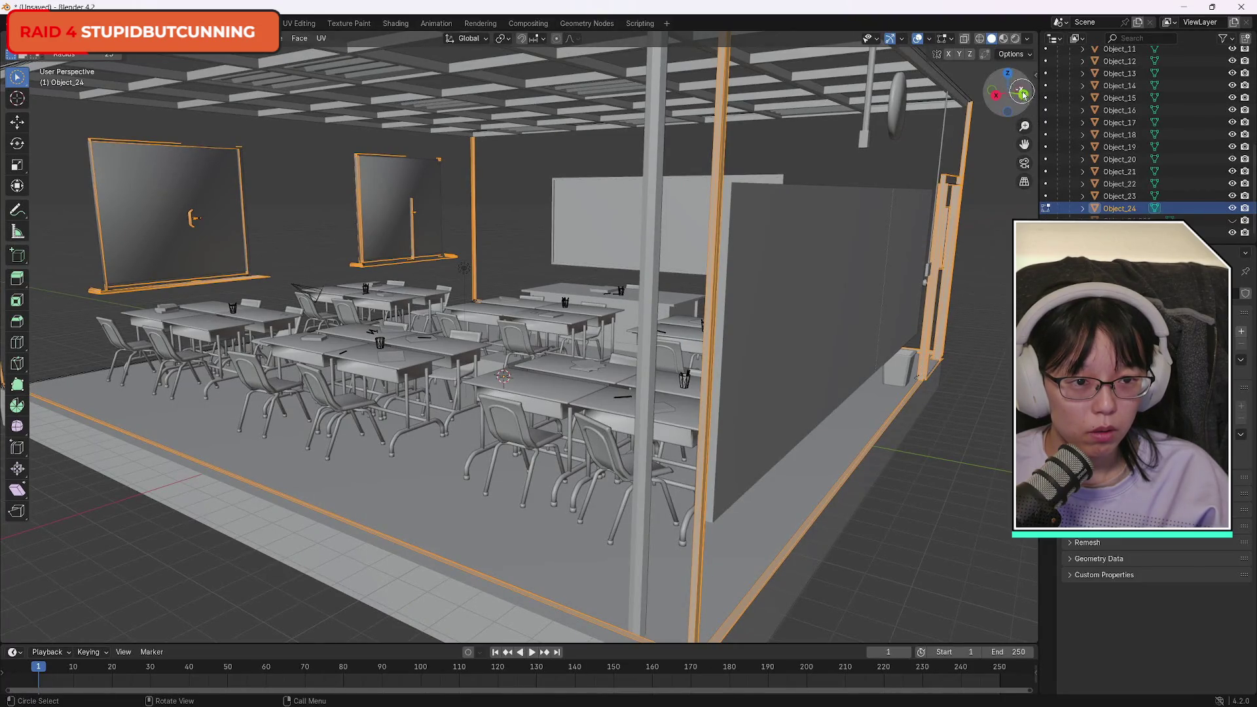
# From the back and left views, add the top beam, long diagonal beam and ceiling beam.
pyautogui.click(1023, 97)
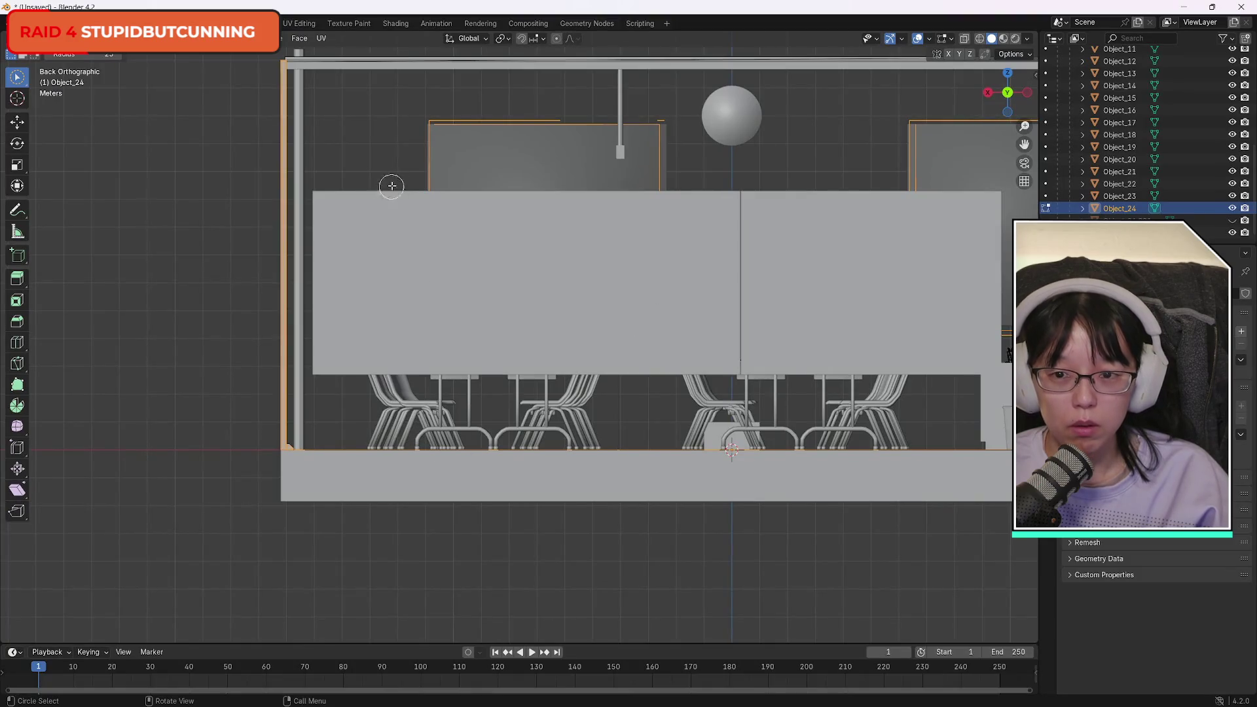
pyautogui.moveTo(729, 68); pyautogui.dragTo(701, 52)
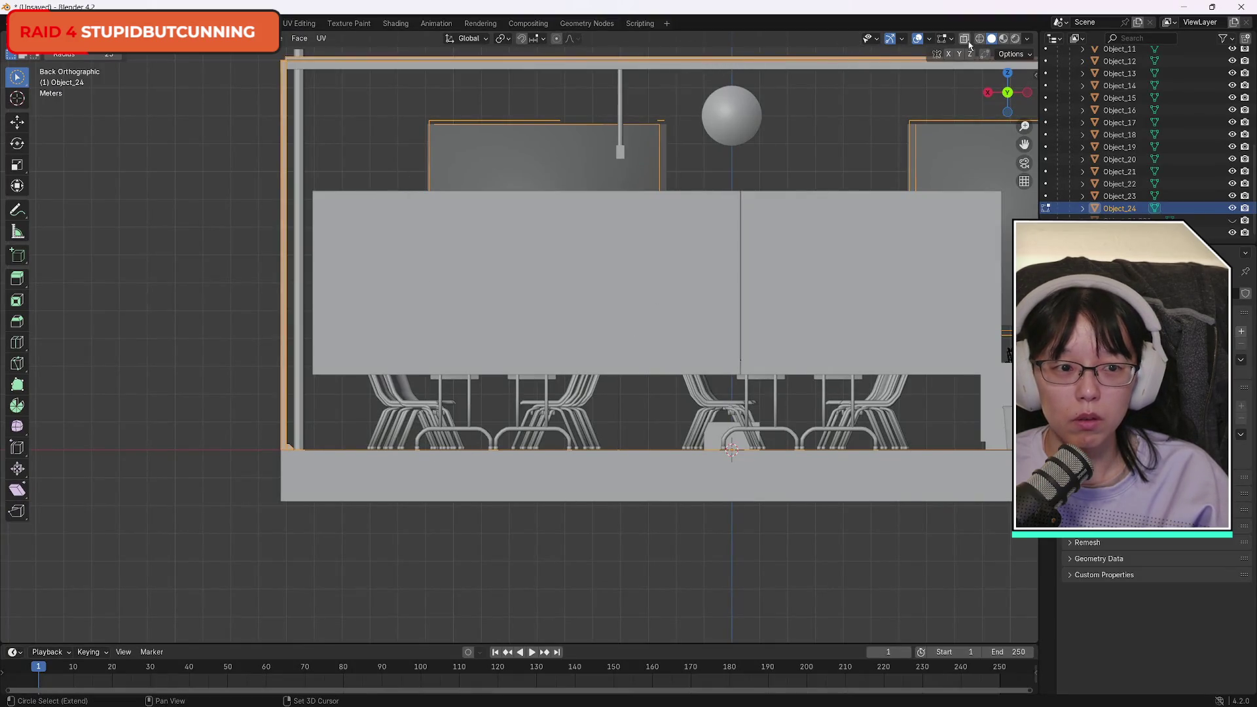
pyautogui.moveTo(1010, 96); pyautogui.dragTo(994, 100)
pyautogui.click(614, 271)
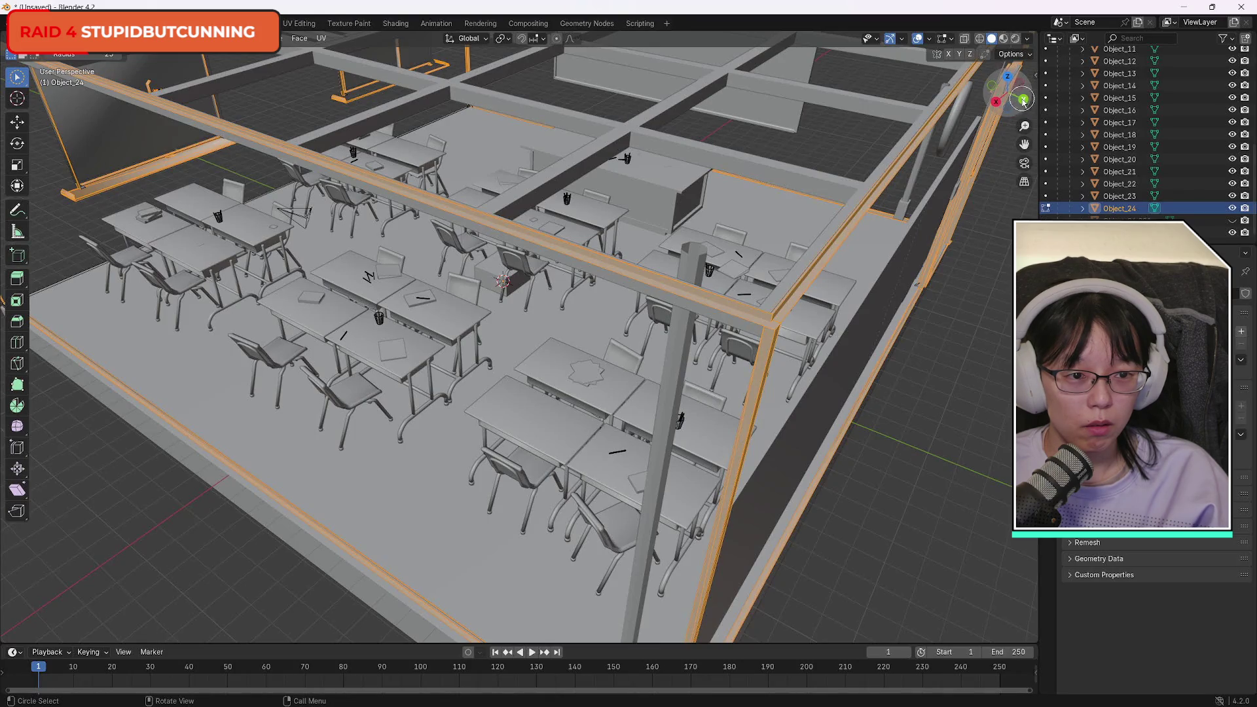
pyautogui.click(1024, 101)
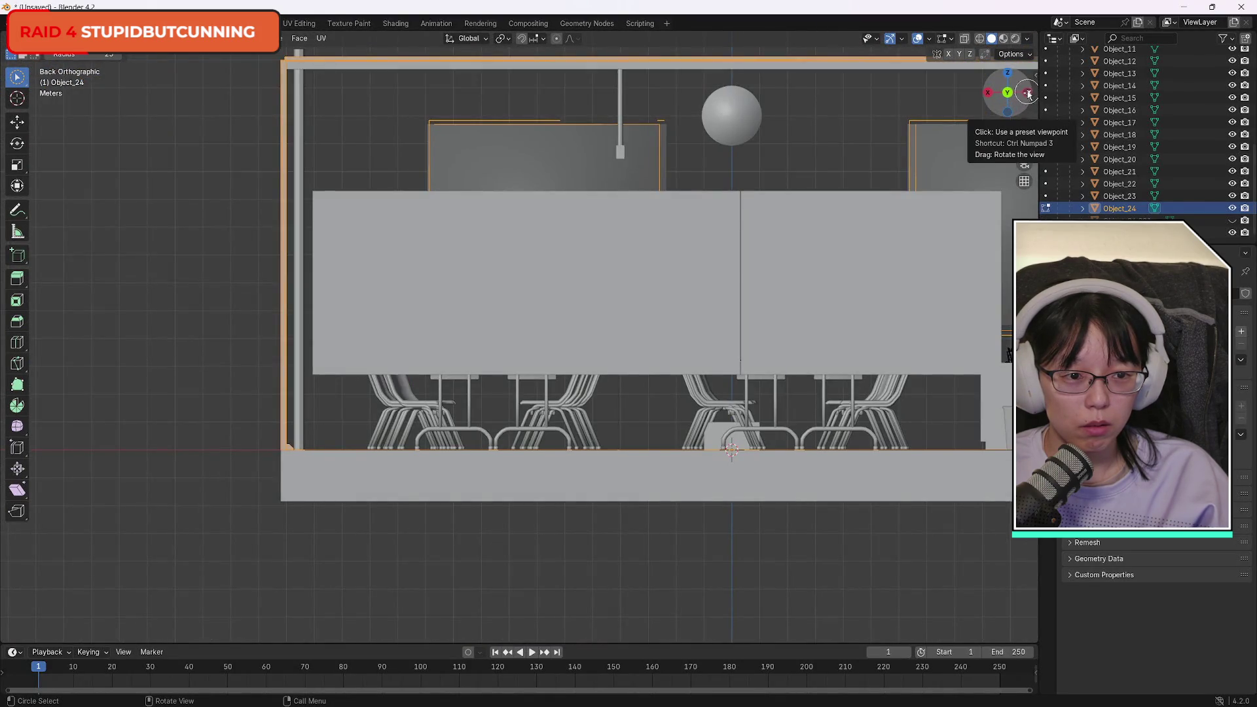
pyautogui.click(1029, 94)
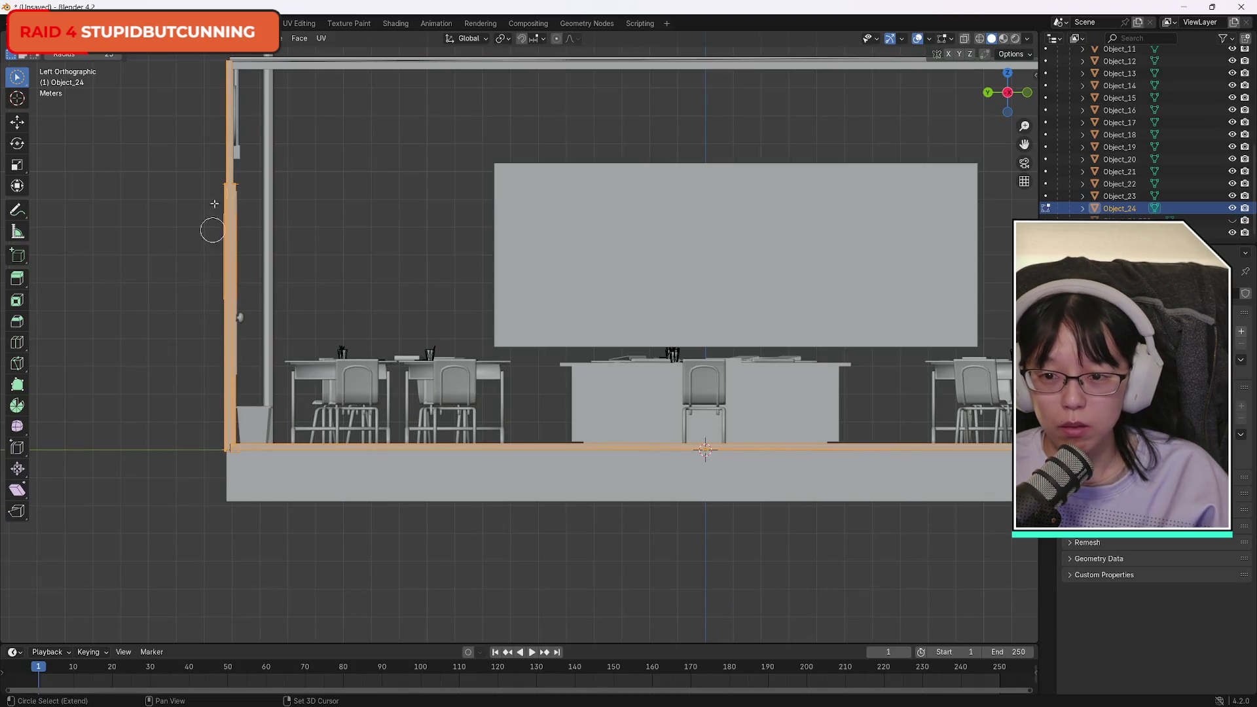
pyautogui.keyDown('shift'); pyautogui.click(328, 62); pyautogui.keyUp('shift')
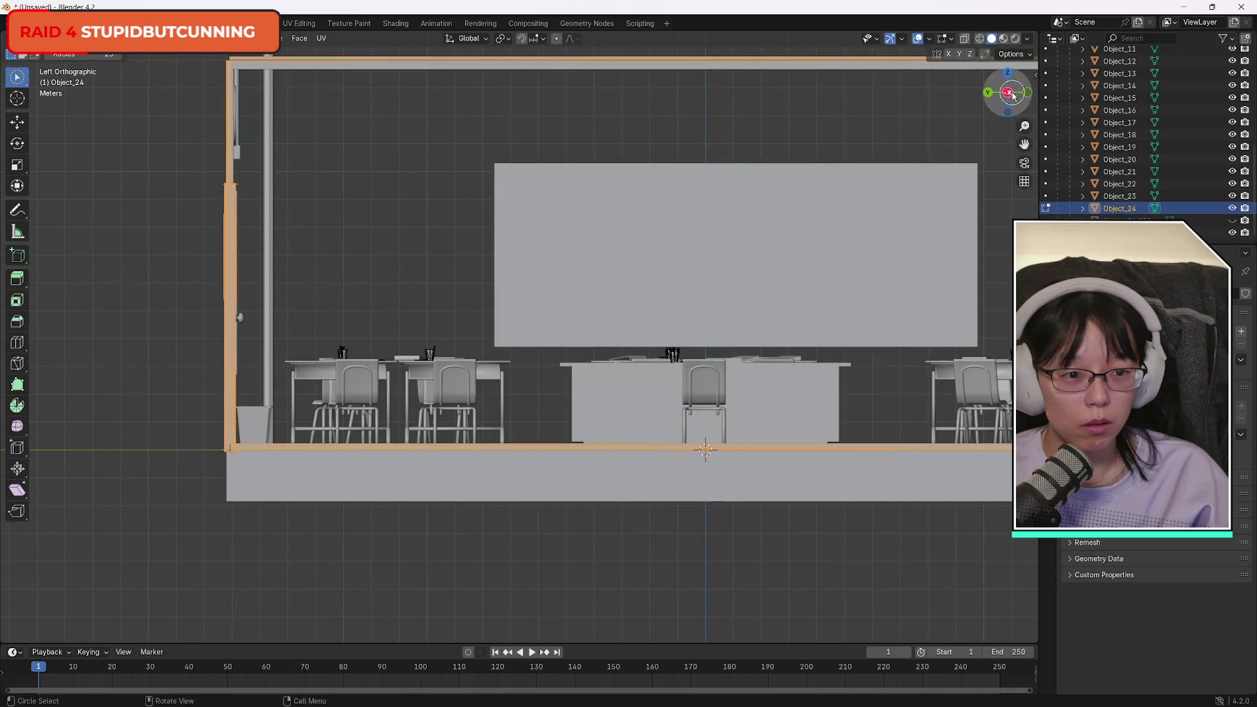
# Review the room from left, front and right views, adding further room-edge trim.
pyautogui.moveTo(1014, 95)
pyautogui.mouseDown()
pyautogui.moveTo(80, 127)
pyautogui.moveTo(135, 155)
pyautogui.moveTo(1025, 90)
pyautogui.mouseUp()
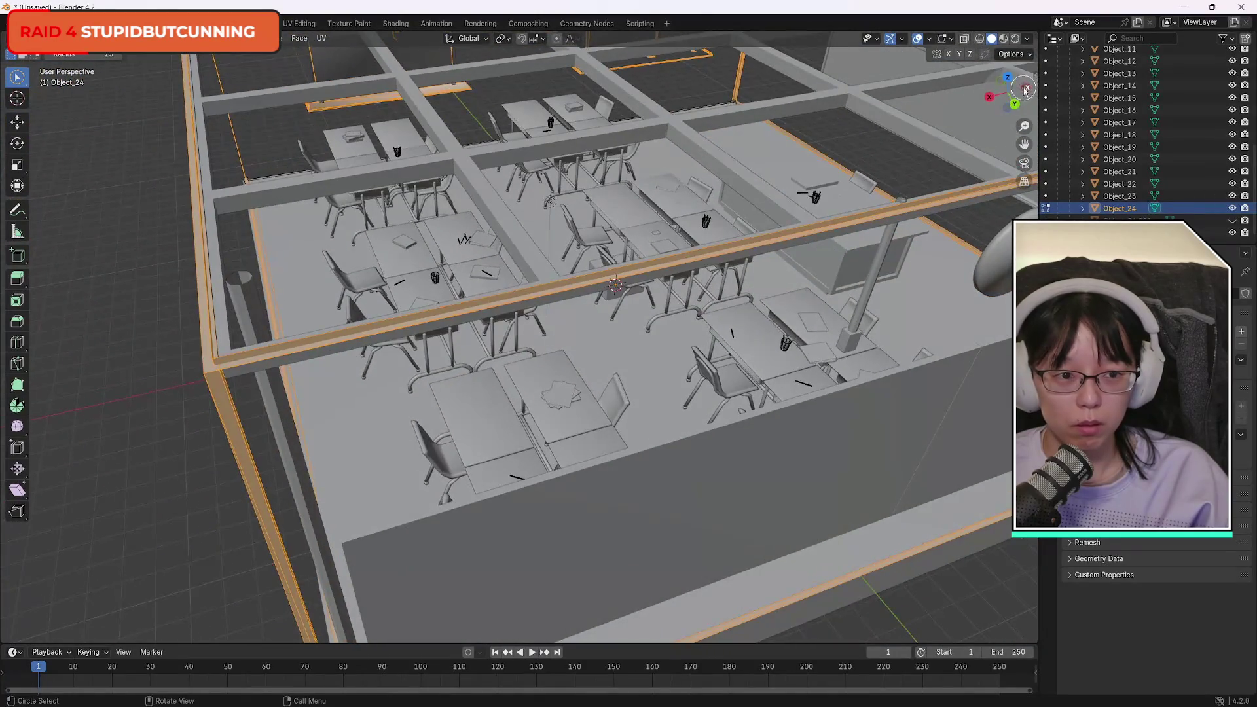
pyautogui.click(1026, 89)
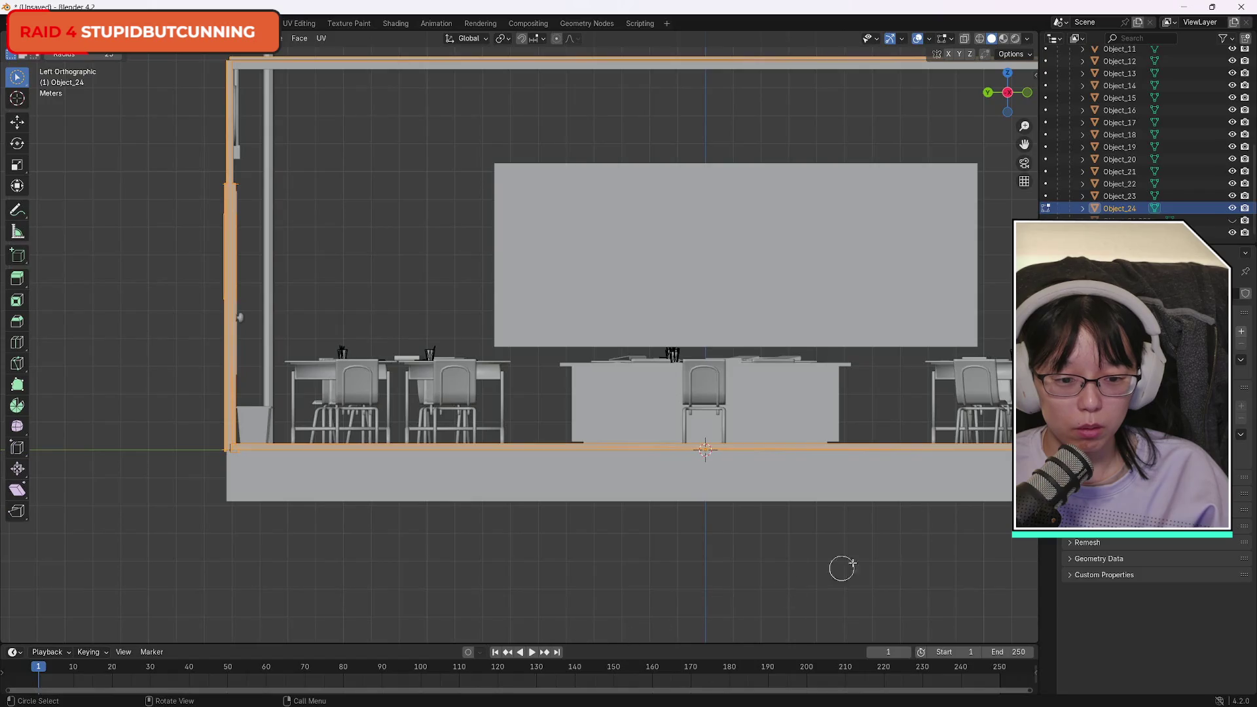
pyautogui.moveTo(1030, 93)
pyautogui.mouseDown()
pyautogui.moveTo(1002, 99)
pyautogui.moveTo(1031, 89)
pyautogui.moveTo(1012, 92)
pyautogui.mouseUp()
pyautogui.click(1010, 94)
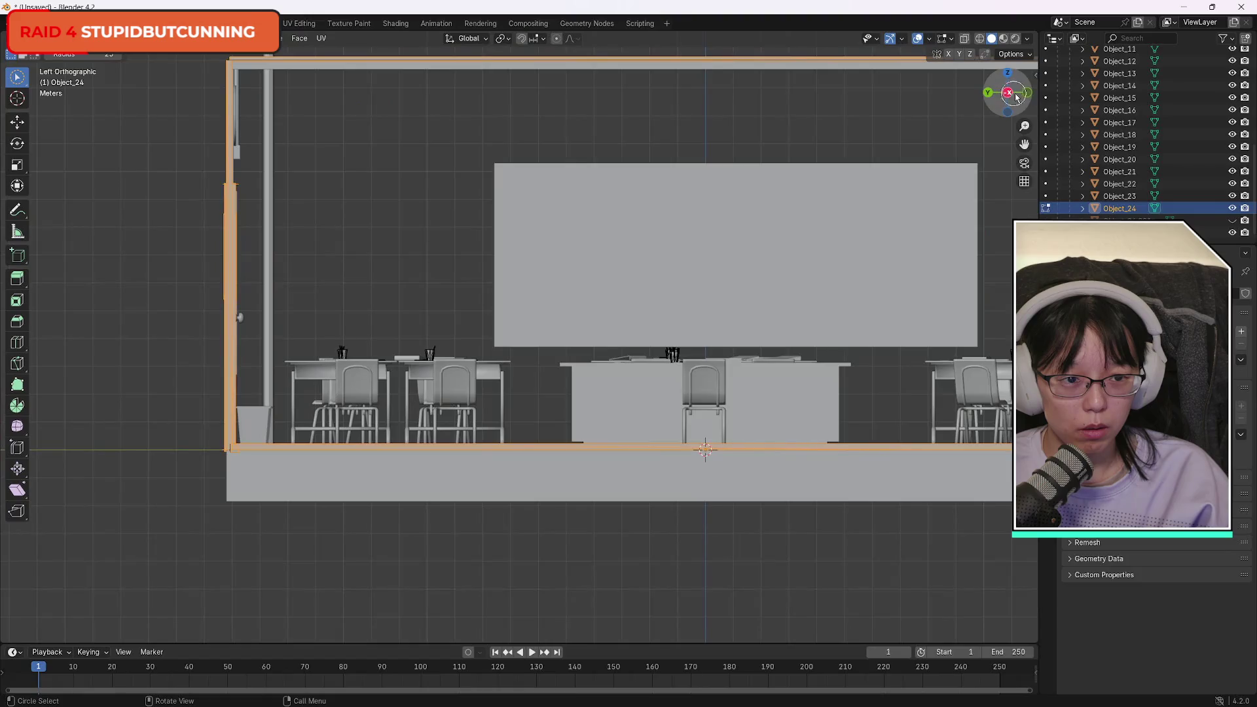
pyautogui.click(1028, 93)
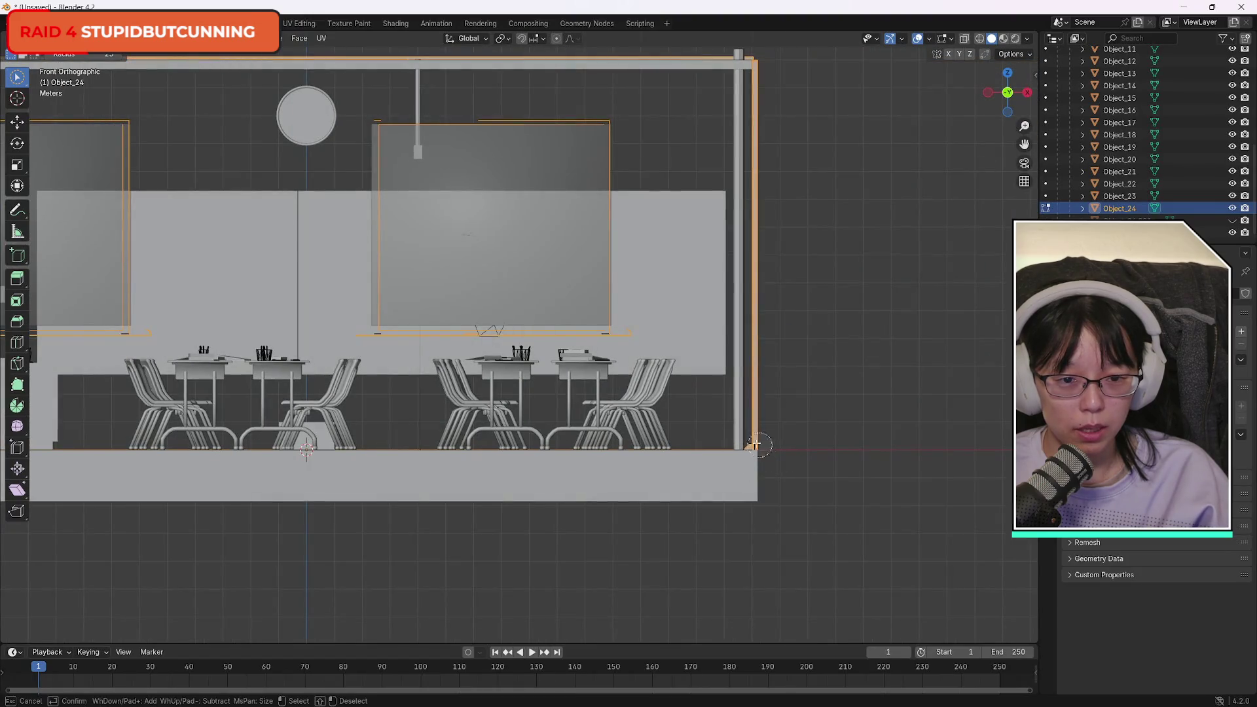
pyautogui.moveTo(655, 58)
pyautogui.mouseDown()
pyautogui.moveTo(659, 74)
pyautogui.moveTo(753, 112)
pyautogui.mouseUp()
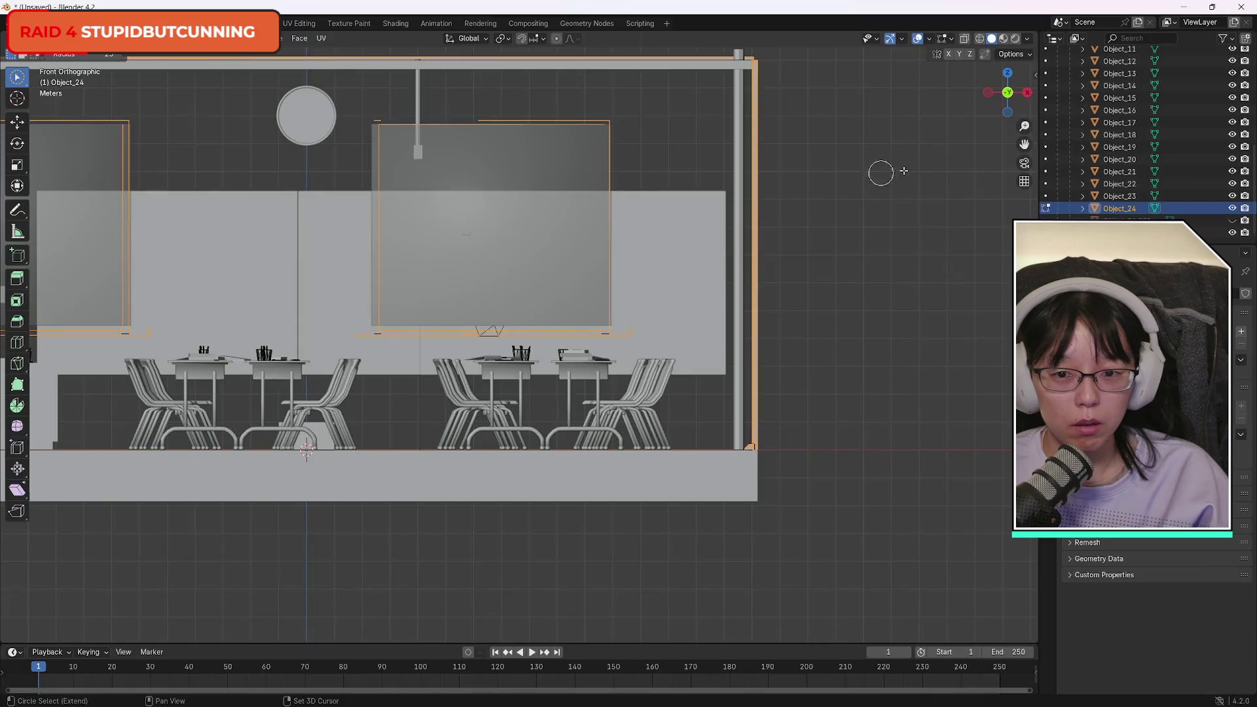
pyautogui.moveTo(424, 216)
pyautogui.mouseDown()
pyautogui.moveTo(379, 196)
pyautogui.moveTo(459, 177)
pyautogui.mouseUp()
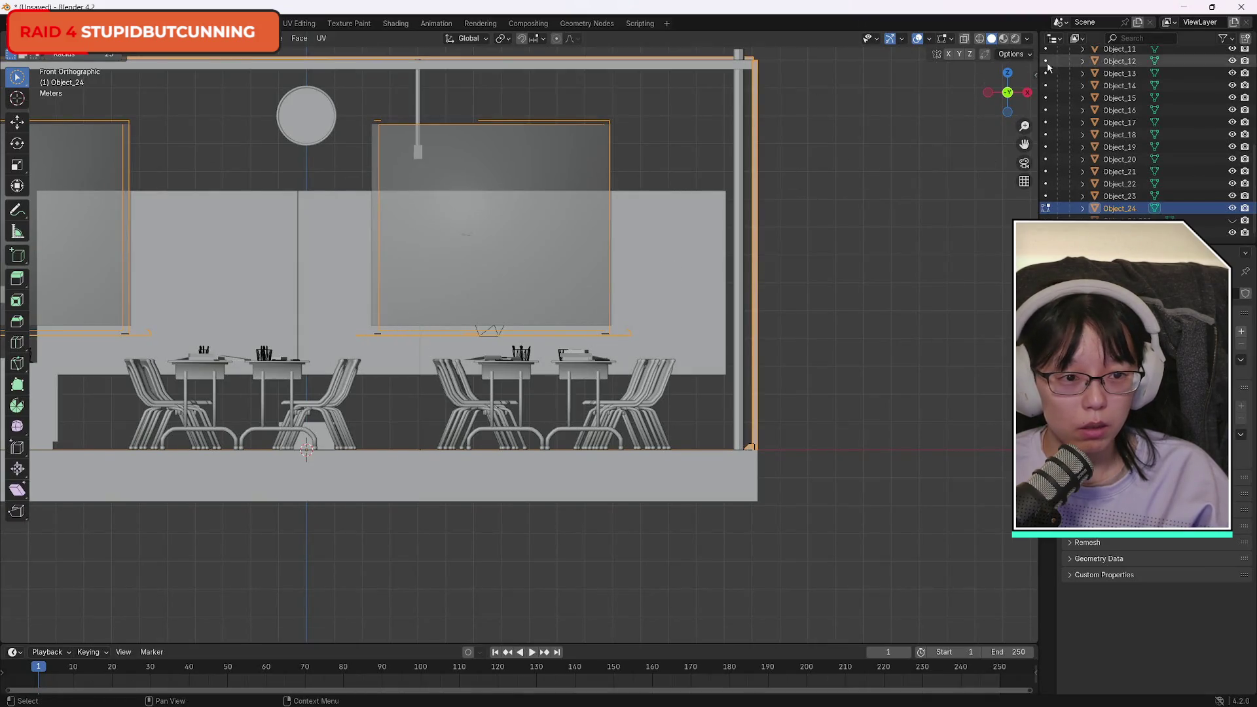
pyautogui.moveTo(1008, 92)
pyautogui.mouseDown()
pyautogui.moveTo(915, 80)
pyautogui.moveTo(853, 121)
pyautogui.mouseUp()
pyautogui.moveTo(874, 105); pyautogui.dragTo(898, 106)
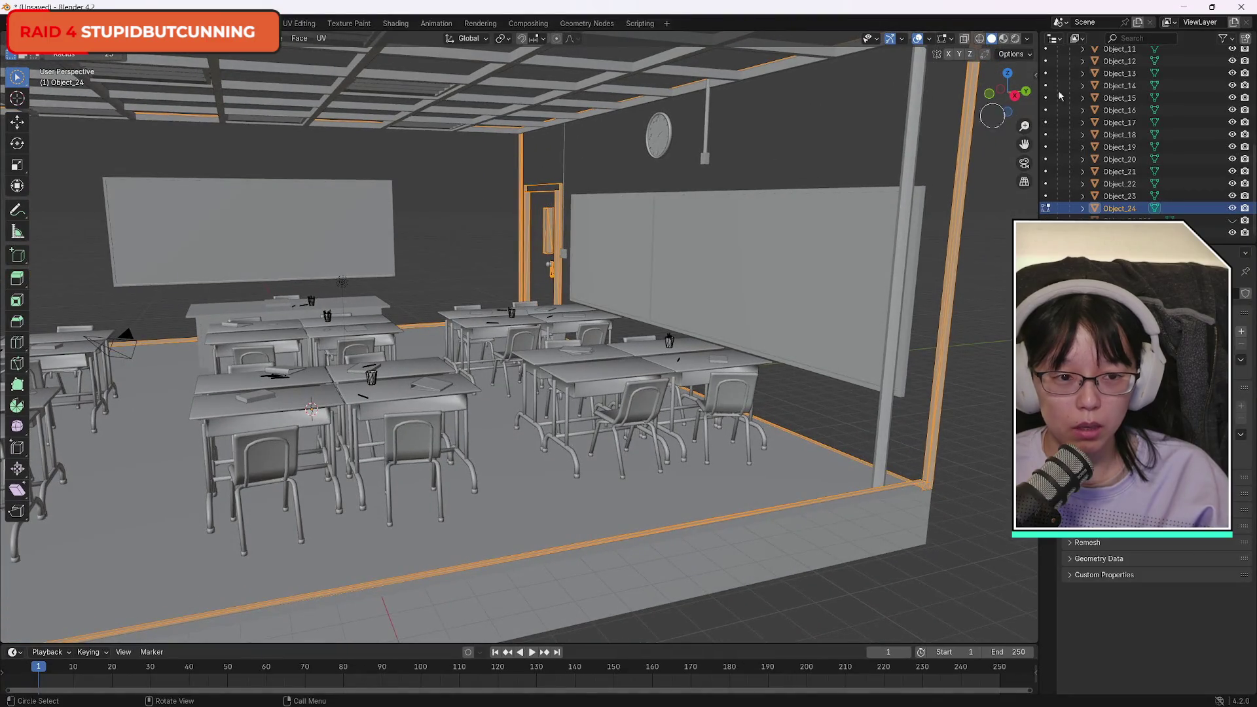
pyautogui.moveTo(993, 114)
pyautogui.mouseDown()
pyautogui.moveTo(1028, 92)
pyautogui.moveTo(1010, 94)
pyautogui.mouseUp()
pyautogui.click(1009, 92)
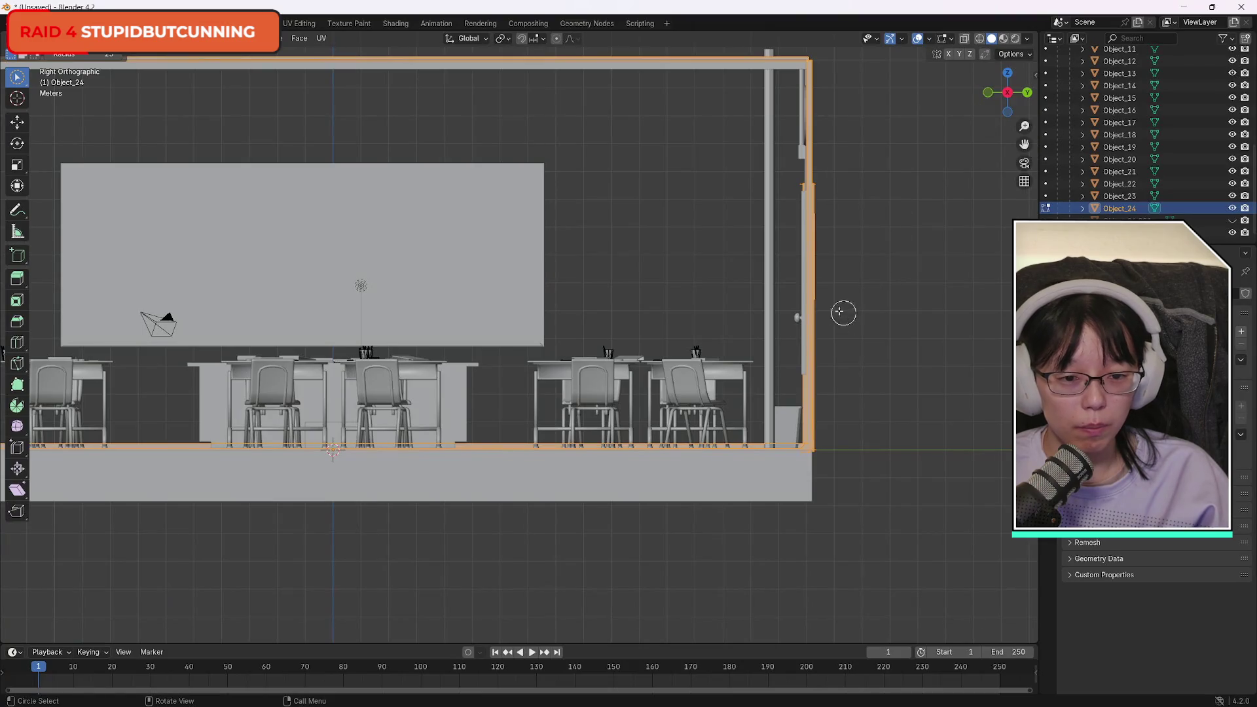
# Zoom in on the door side and paint over the door handle to select it.
pyautogui.scroll(5, 852, 308)
pyautogui.moveTo(1024, 145); pyautogui.dragTo(630, 170)
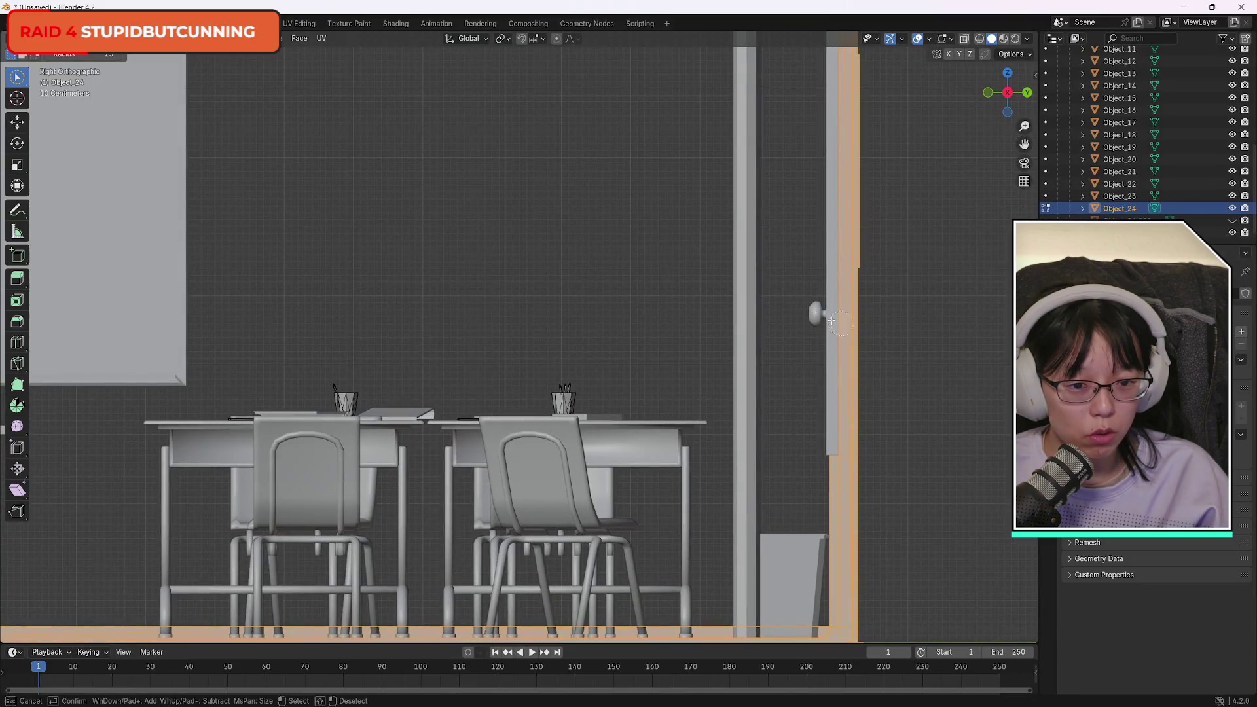
pyautogui.moveTo(1012, 97); pyautogui.dragTo(853, 220)
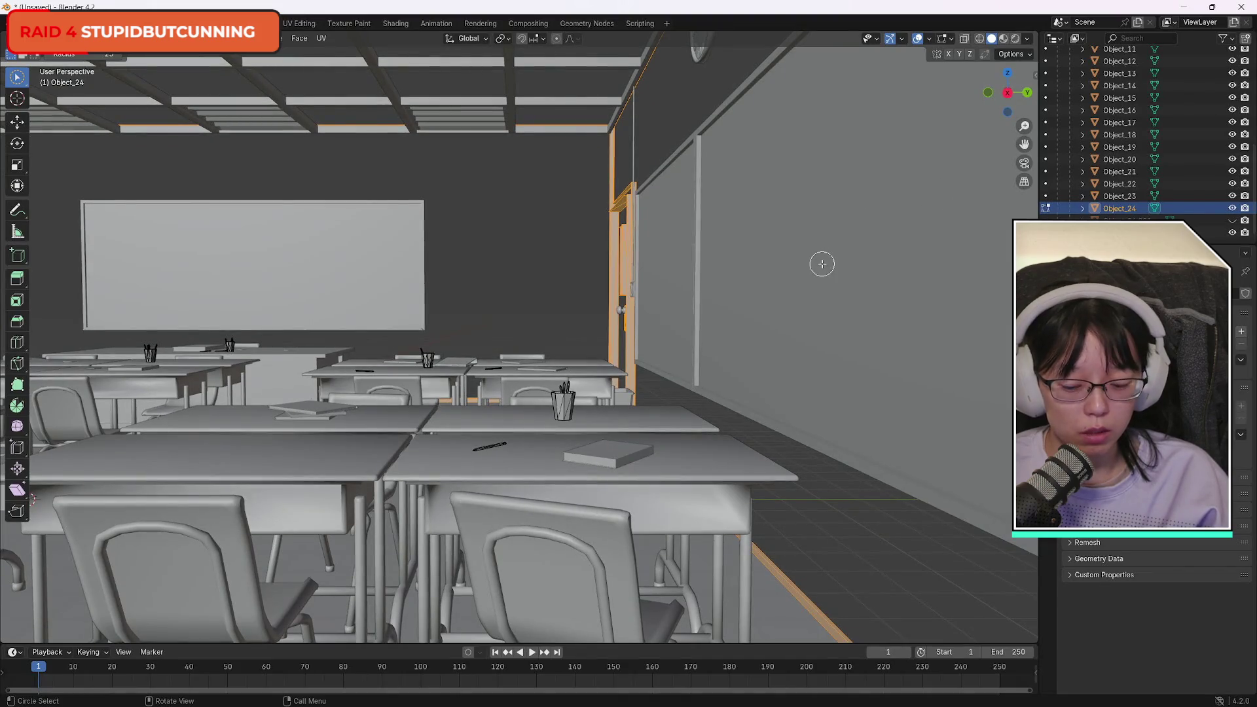
pyautogui.scroll(8, 705, 199)
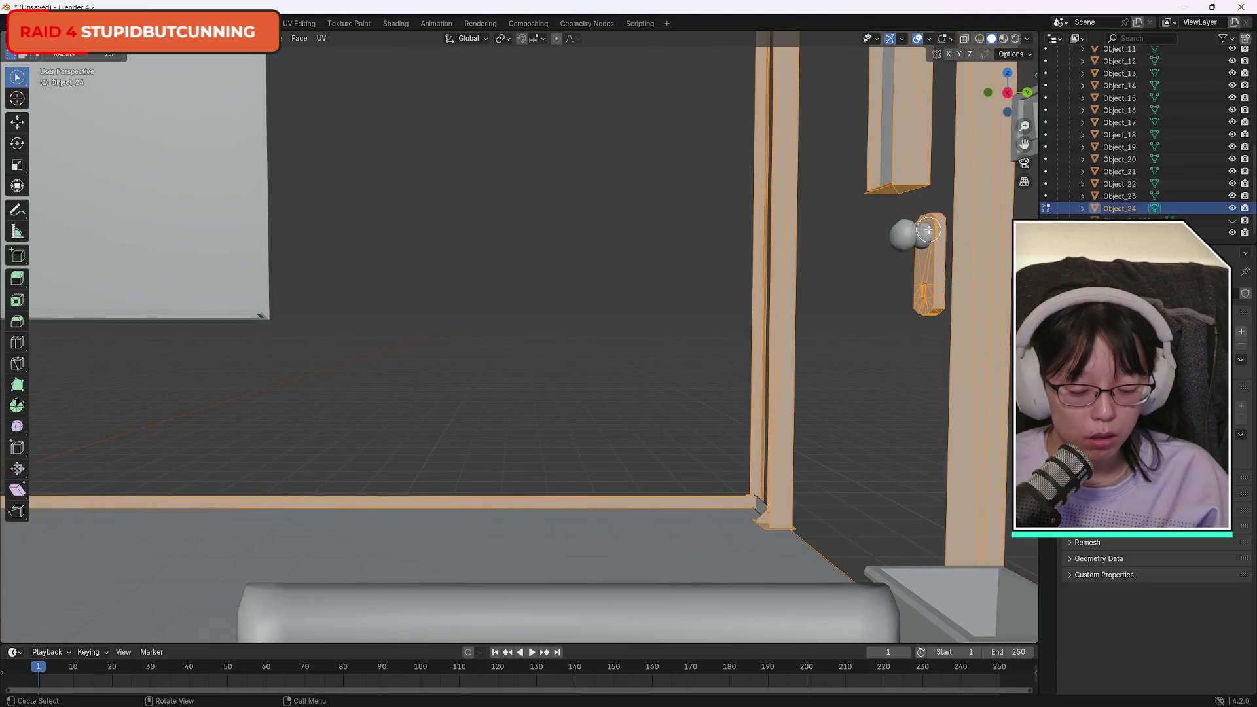
pyautogui.moveTo(931, 231); pyautogui.dragTo(904, 230)
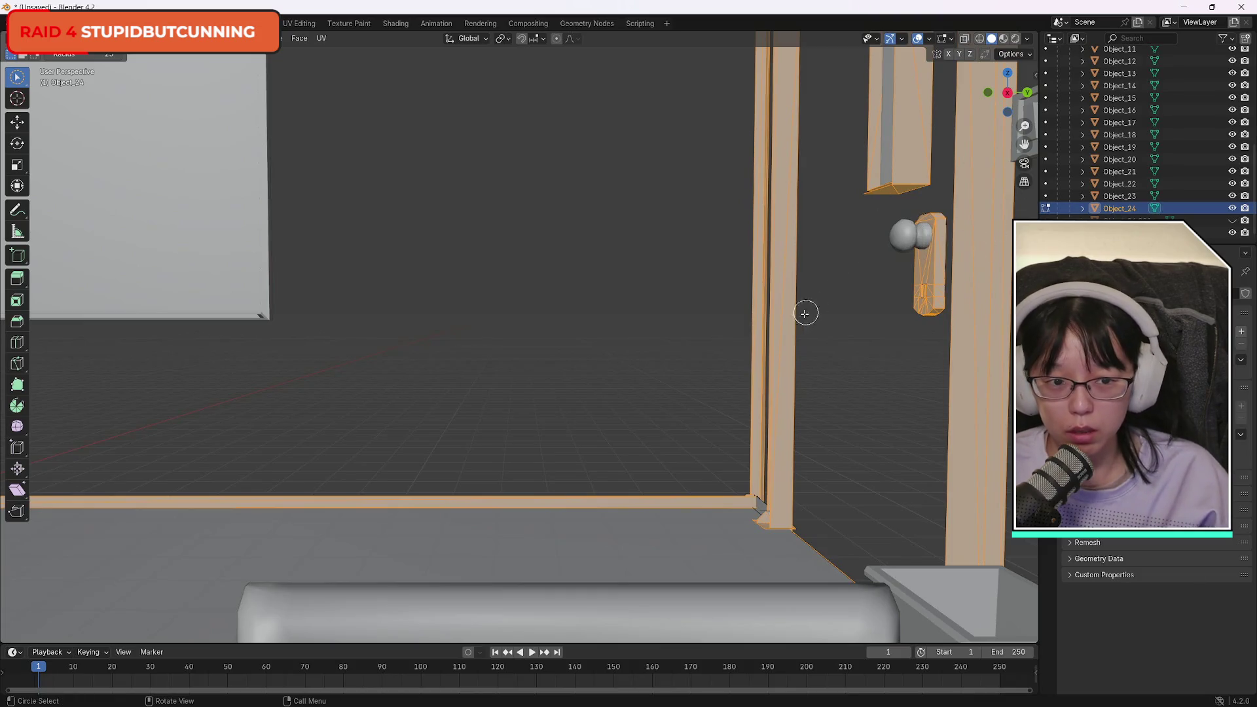
pyautogui.scroll(-10, 806, 313)
pyautogui.scroll(4, 604, 328)
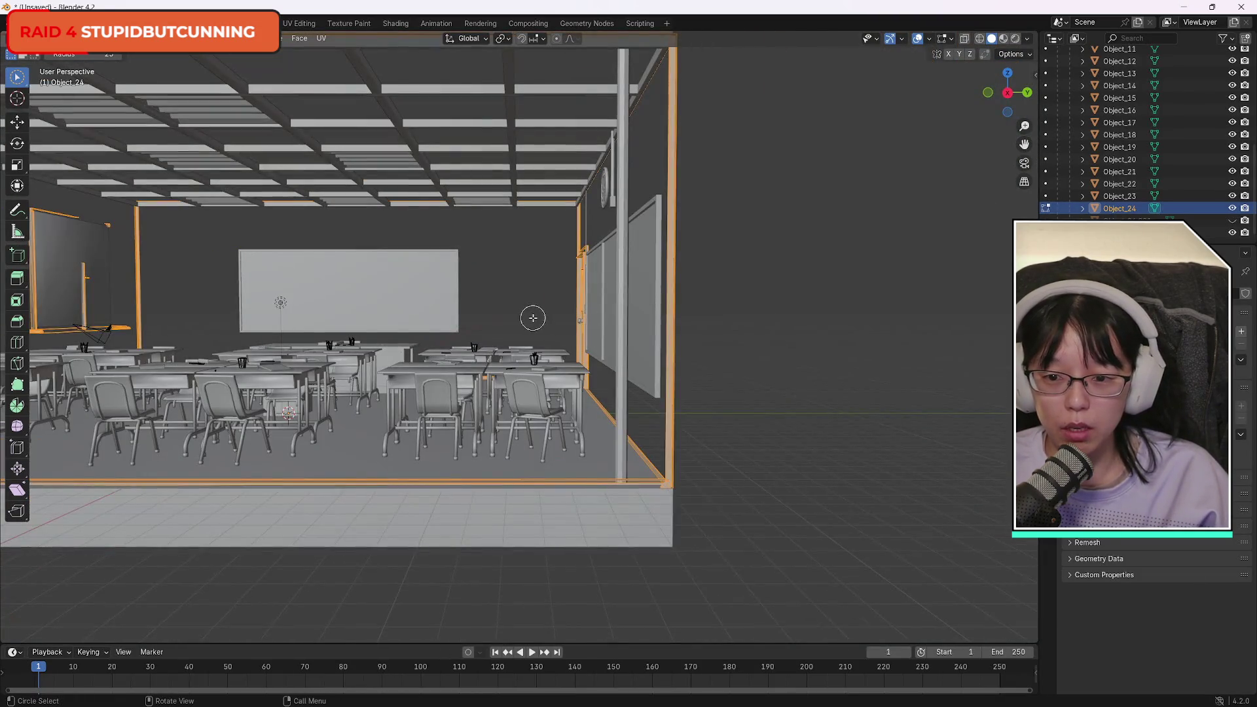
pyautogui.scroll(-2, 616, 288)
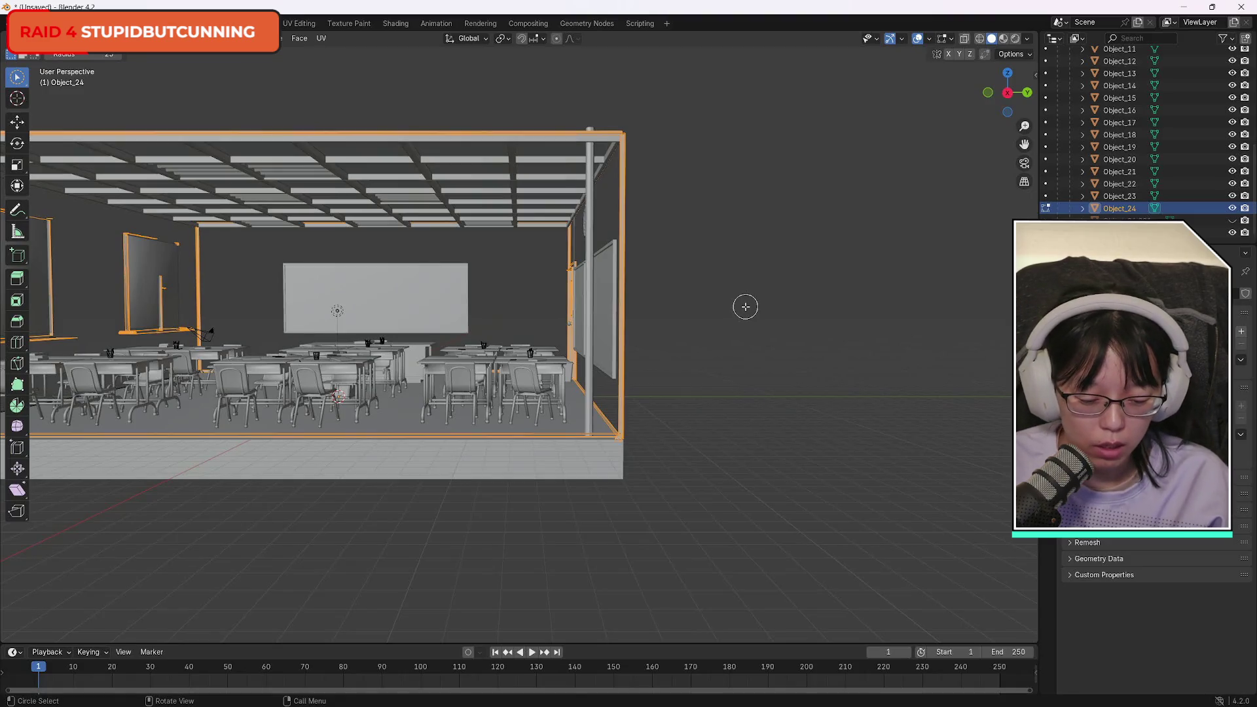
# Extend to linked geometry, separate it as Object_24.001, and hide that new object.
pyautogui.hotkey('ctrl', 'l')
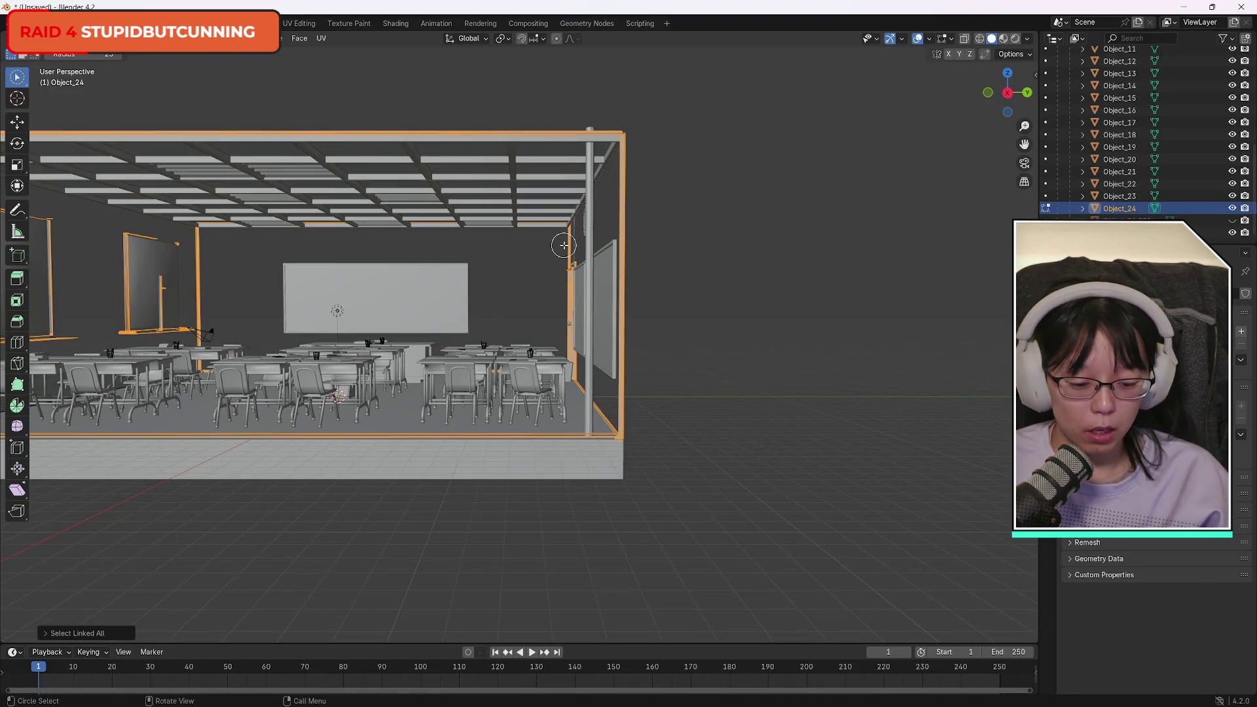
pyautogui.press('p')
pyautogui.click(565, 247)
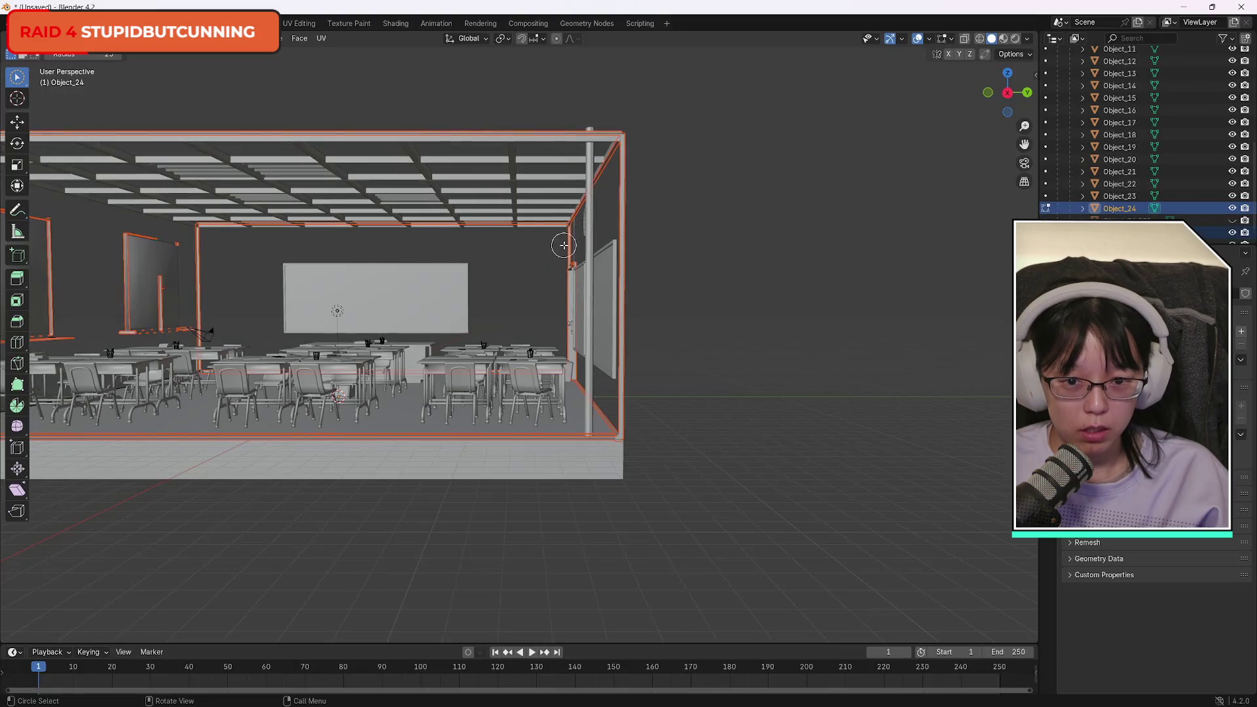
pyautogui.scroll(-1, 1138, 207)
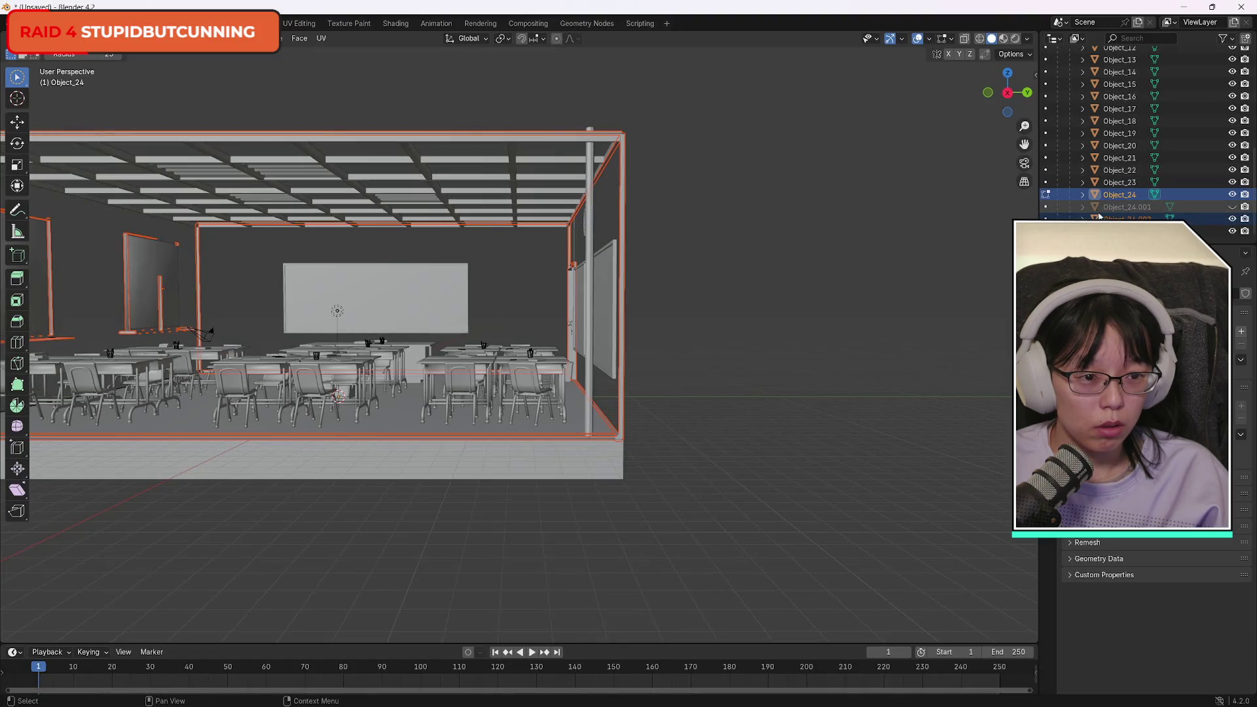
pyautogui.click(1233, 219)
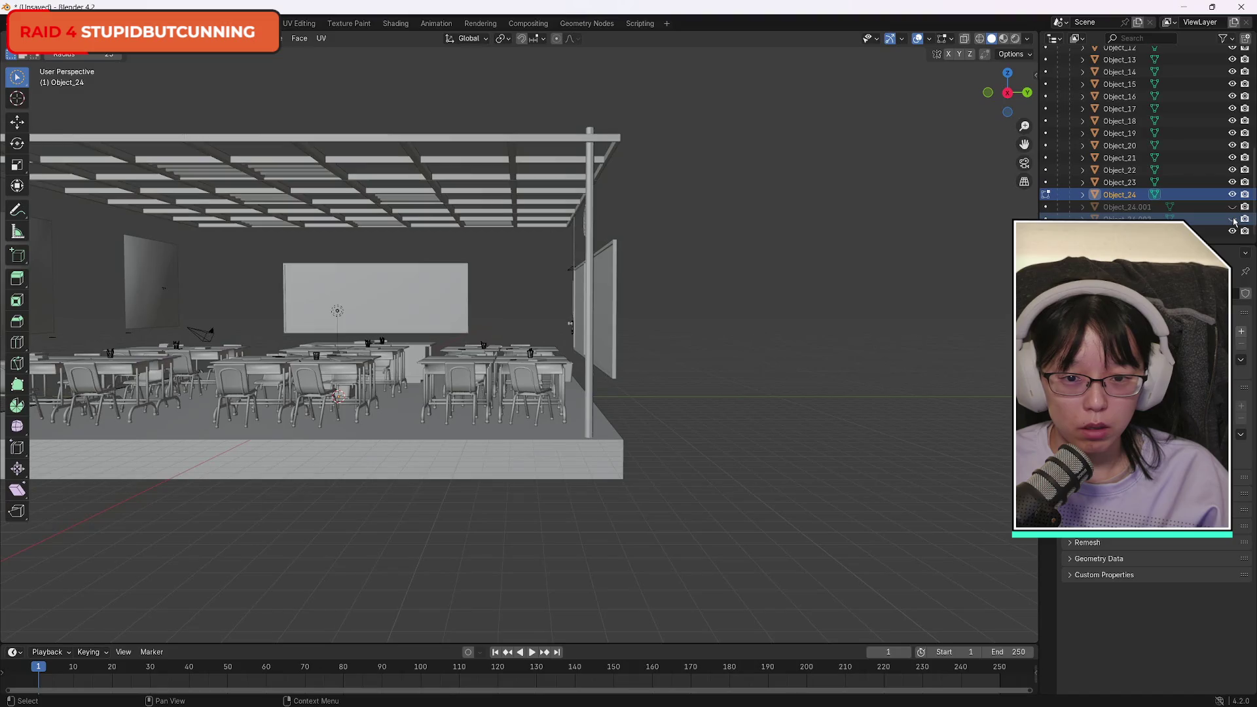
pyautogui.moveTo(1009, 92); pyautogui.dragTo(930, 111)
pyautogui.moveTo(33, 100)
pyautogui.mouseDown()
pyautogui.moveTo(87, 88)
pyautogui.moveTo(73, 97)
pyautogui.mouseUp()
# Zoom in and toggle Object_24's visibility to see which parts belong to it.
pyautogui.scroll(5, 563, 248)
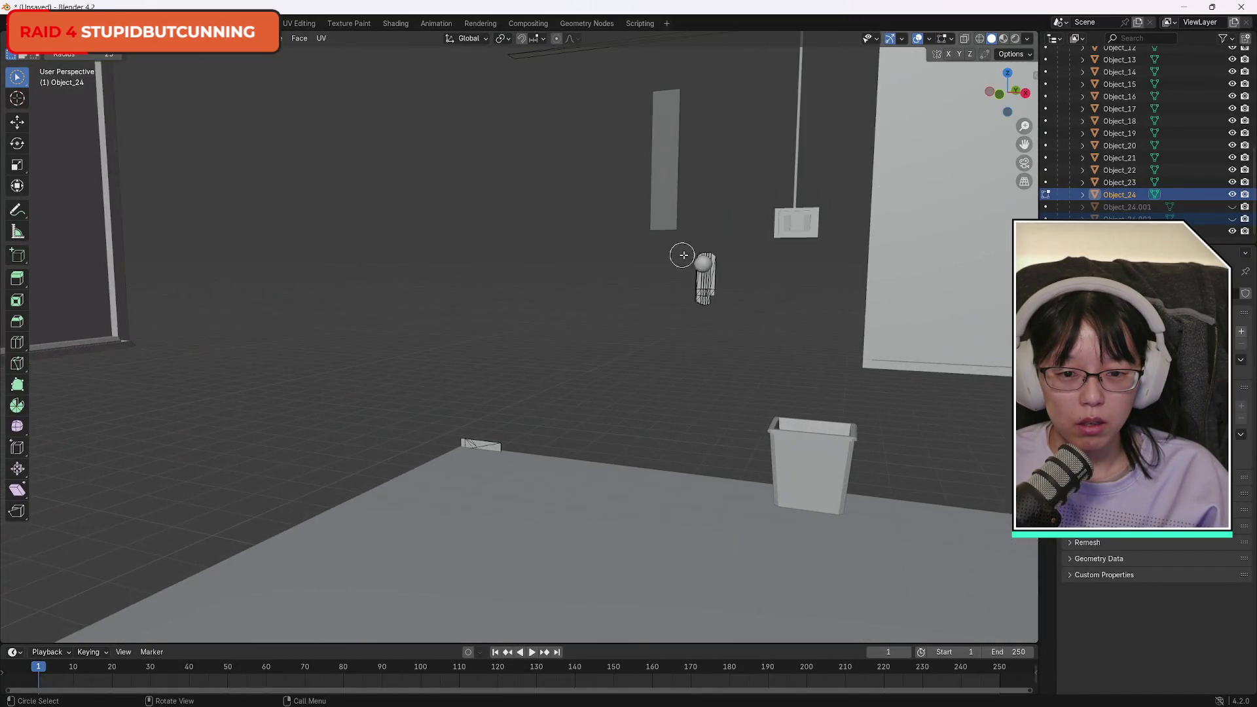
pyautogui.scroll(2, 778, 266)
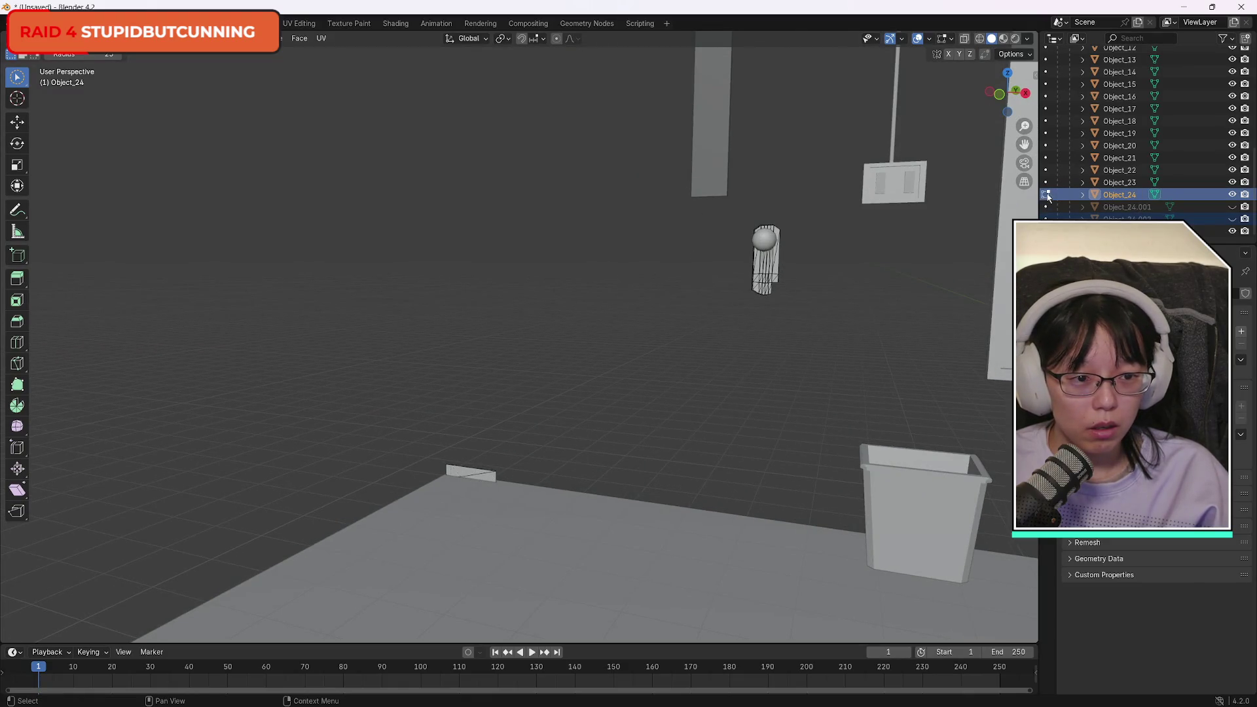
pyautogui.click(1233, 194)
pyautogui.click(1232, 194)
pyautogui.click(1233, 195)
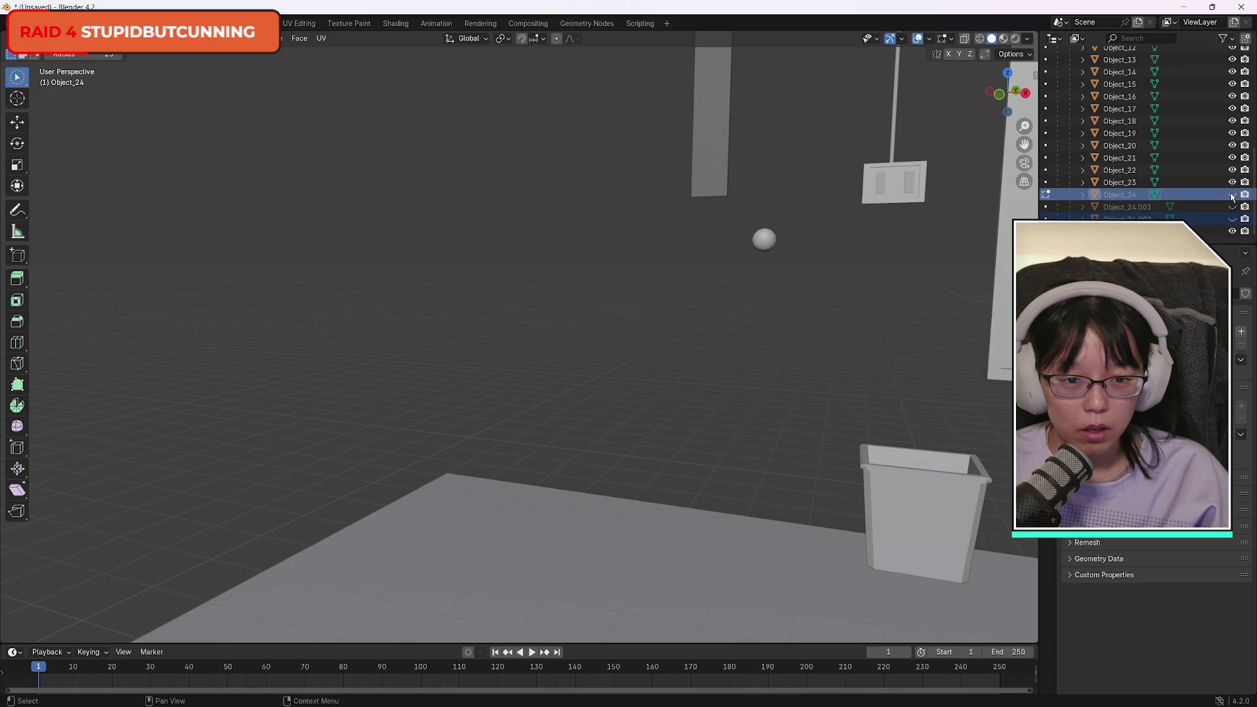
pyautogui.click(1232, 195)
# Separate the plank and hanging figure into Object_24.002, hide it, and select the floor wedge.
pyautogui.press('c')
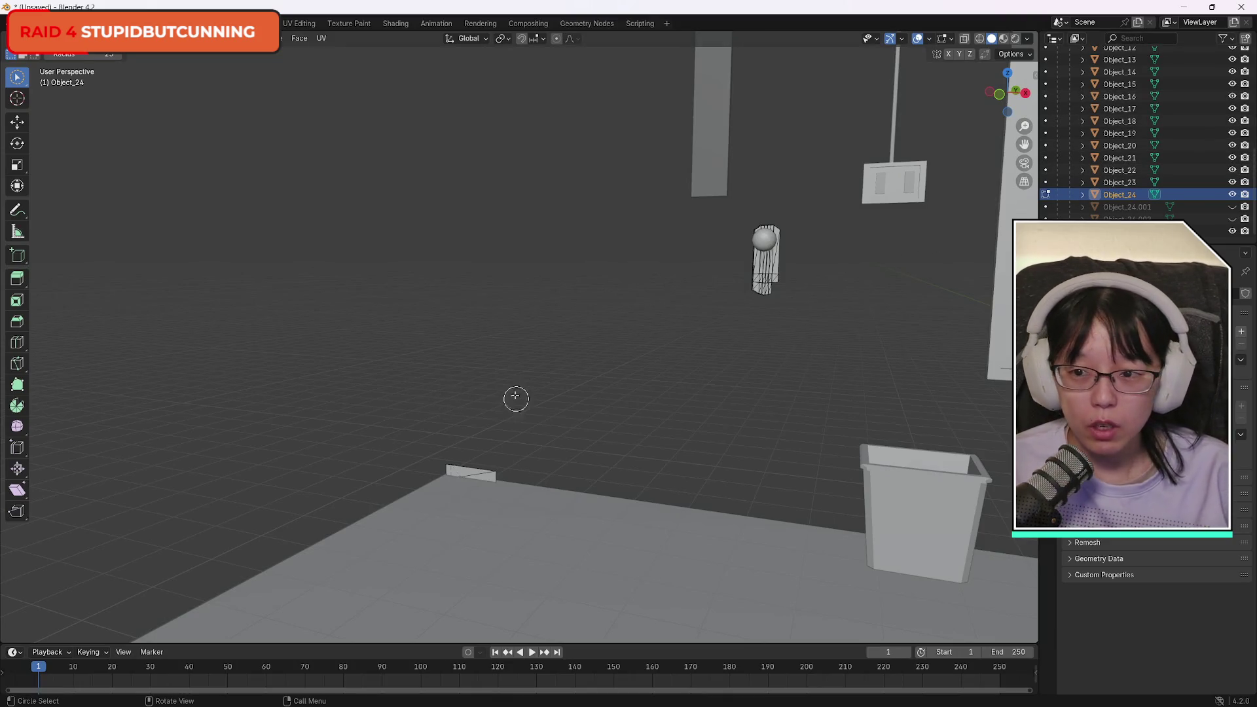
pyautogui.moveTo(490, 491)
pyautogui.mouseDown()
pyautogui.moveTo(478, 482)
pyautogui.moveTo(656, 368)
pyautogui.moveTo(723, 269)
pyautogui.moveTo(720, 297)
pyautogui.moveTo(757, 261)
pyautogui.moveTo(843, 120)
pyautogui.mouseUp()
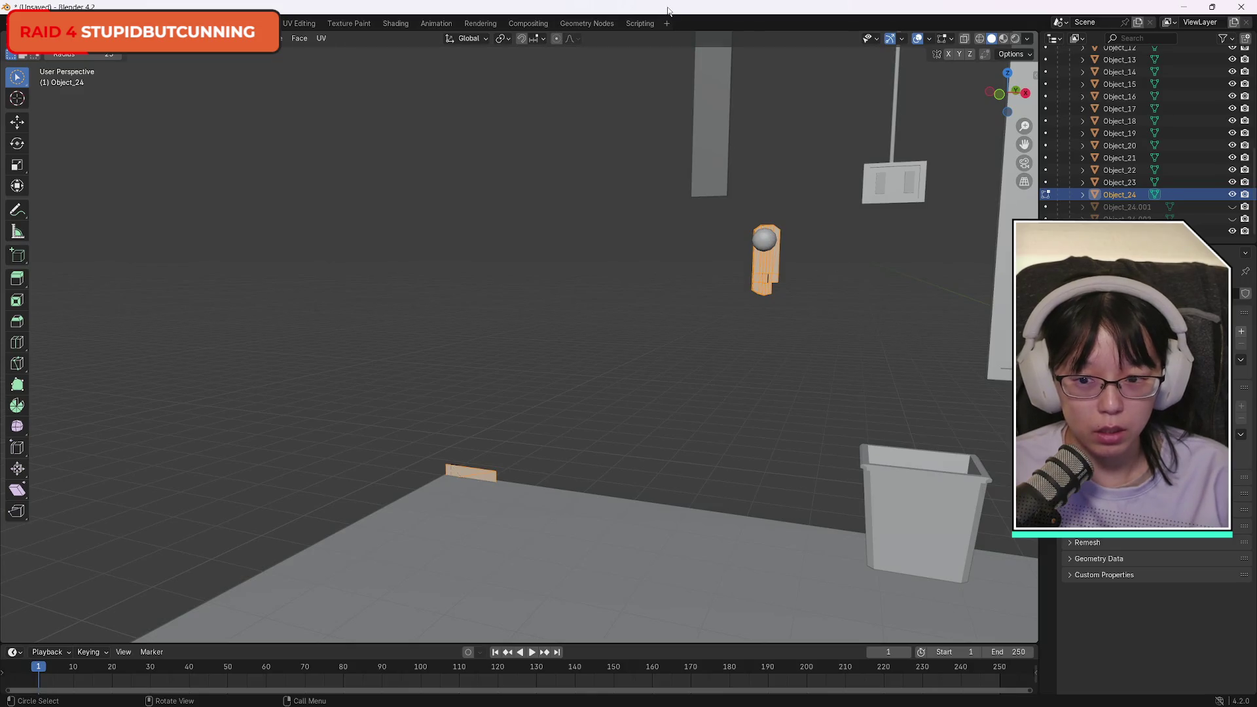
pyautogui.hotkey('ctrl', 'l')
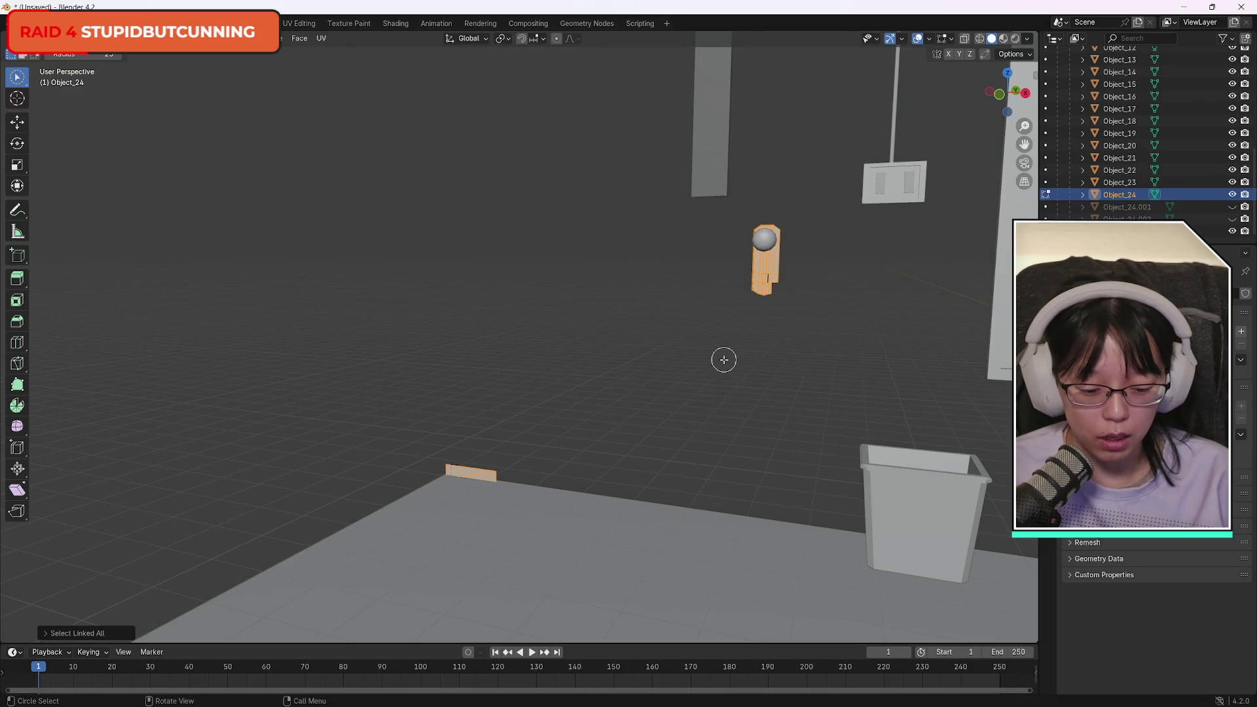
pyautogui.press('p')
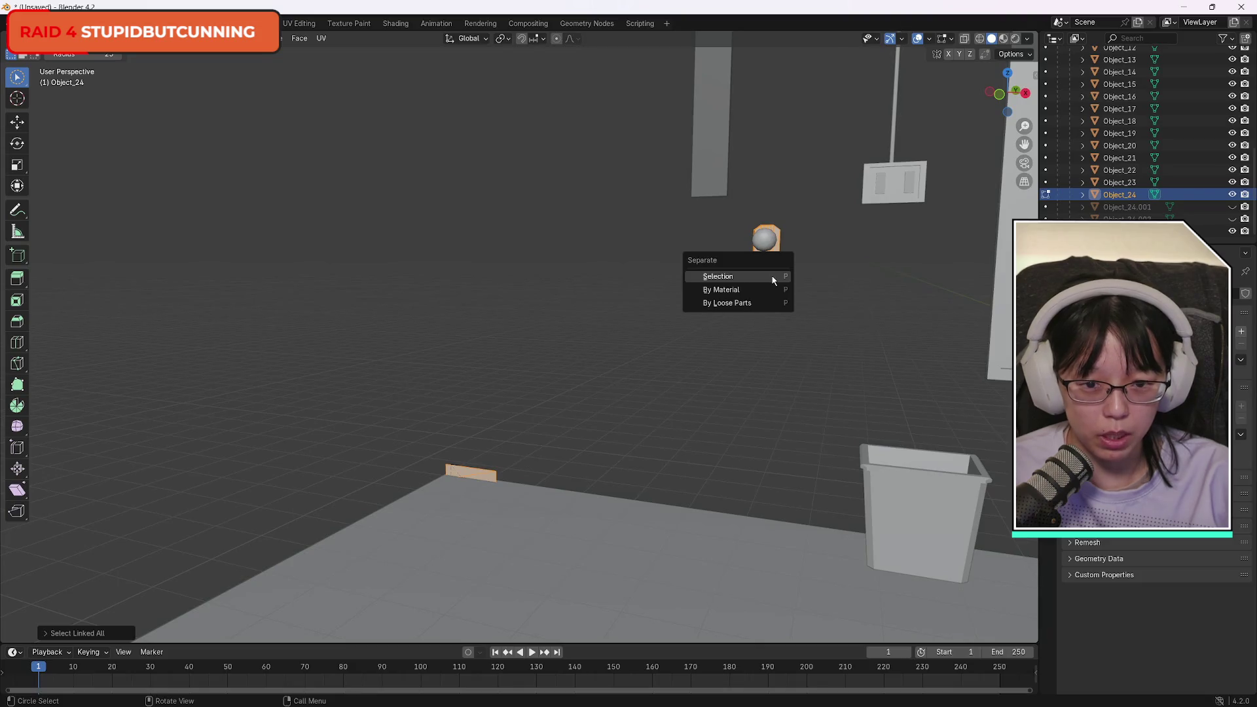
pyautogui.click(773, 277)
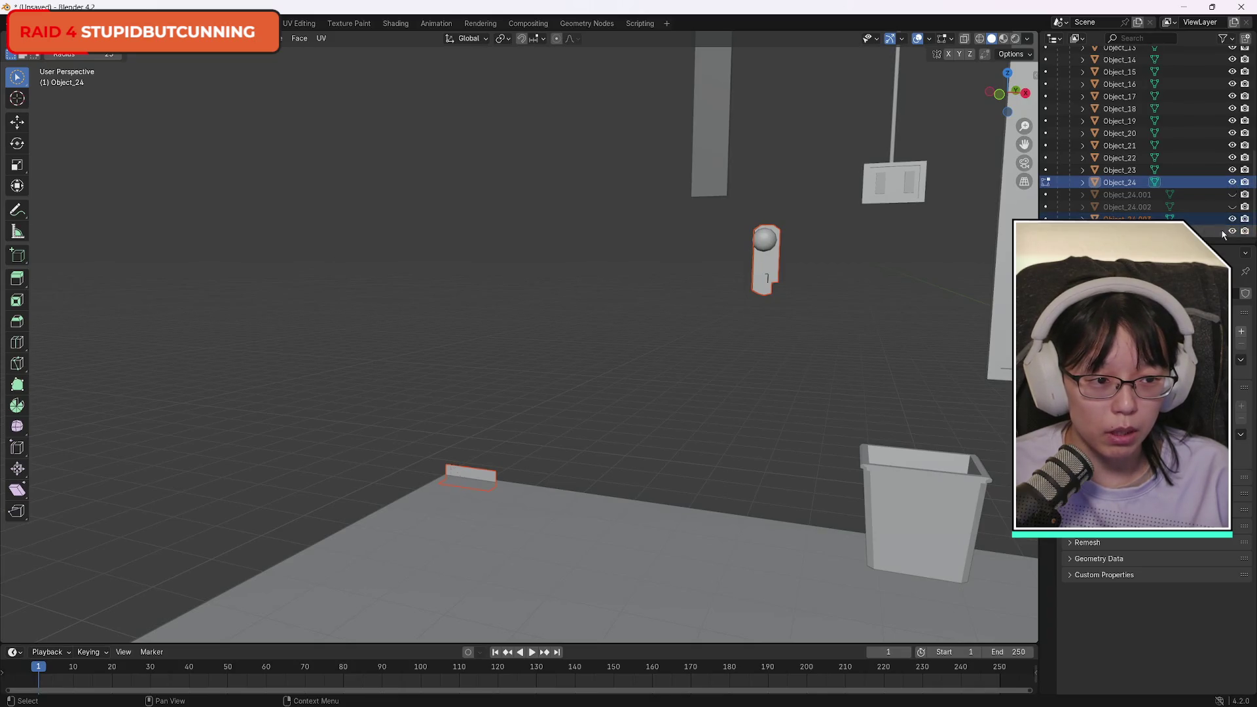
pyautogui.click(1232, 185)
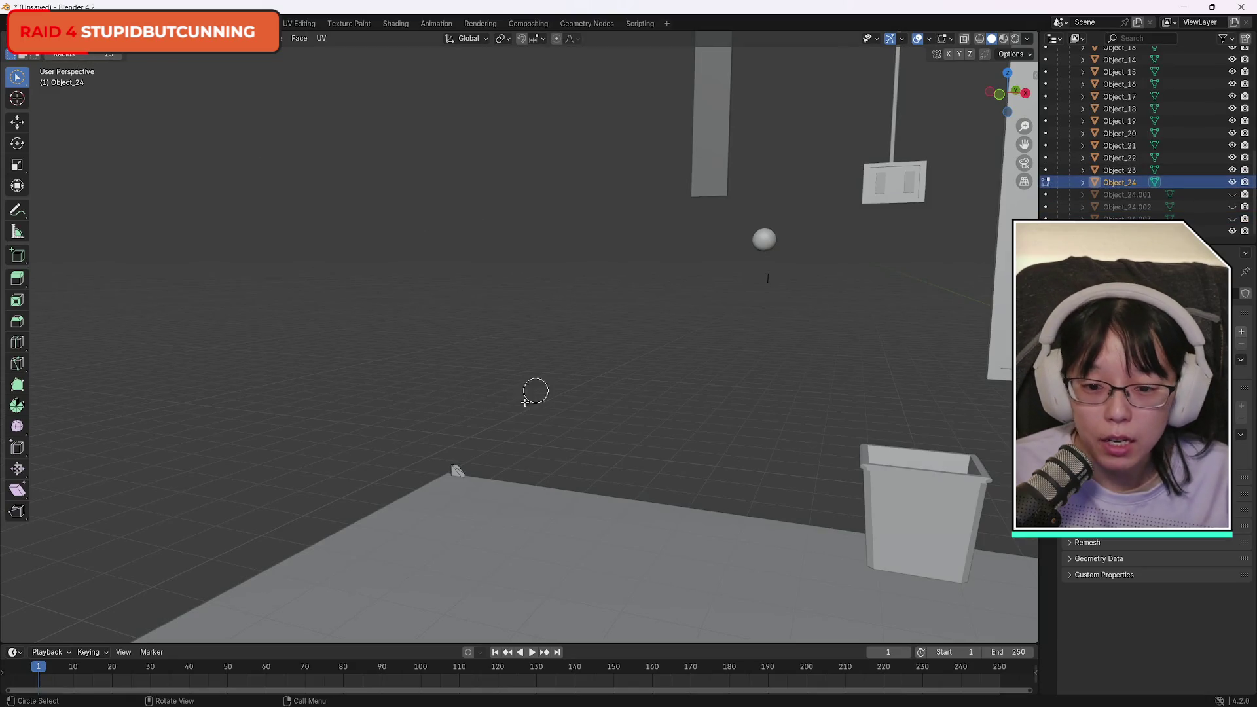
pyautogui.click(467, 467)
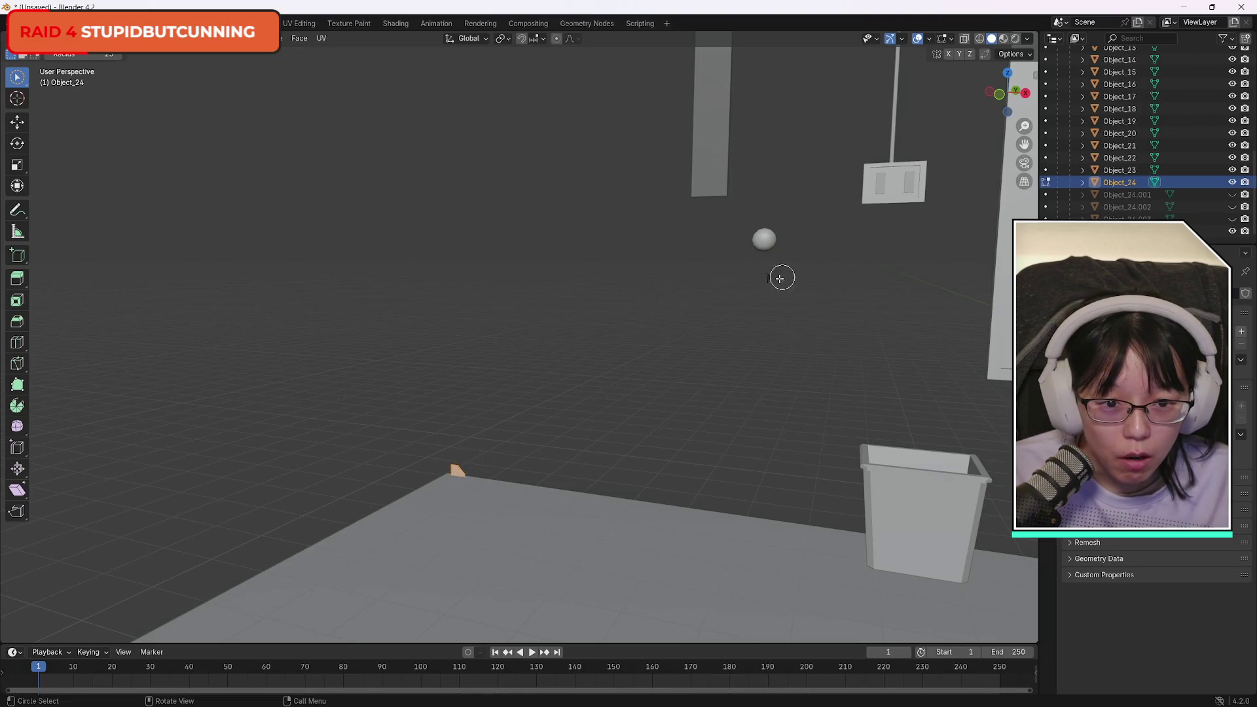
pyautogui.moveTo(1008, 95); pyautogui.dragTo(970, 91)
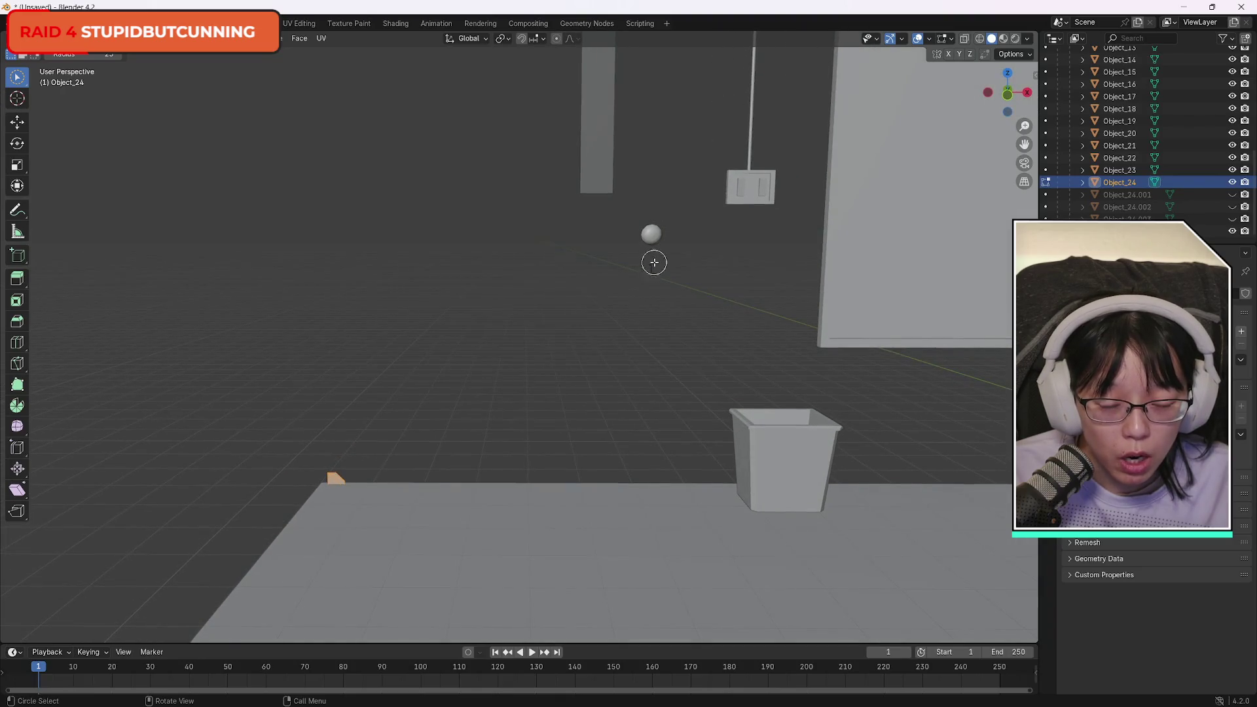
# Add the tiny piece below the sphere and check the selected pieces in isolation.
pyautogui.click(647, 266)
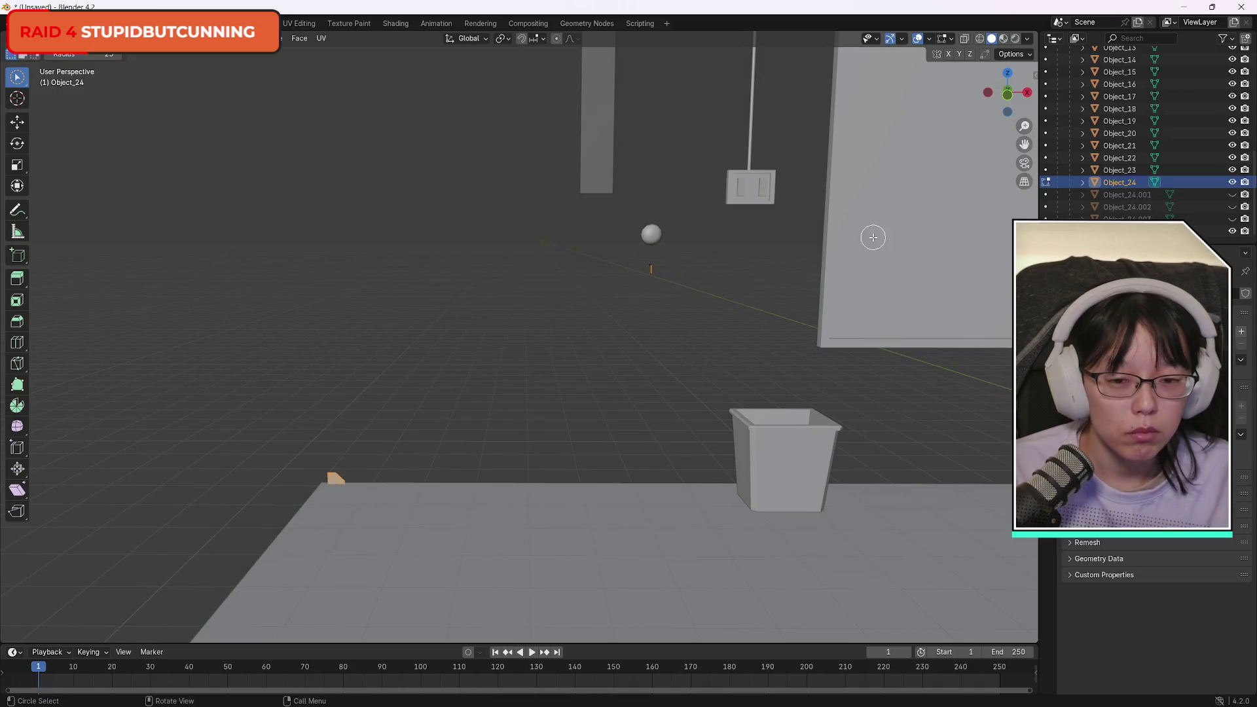
pyautogui.hotkey('shift', 'h')
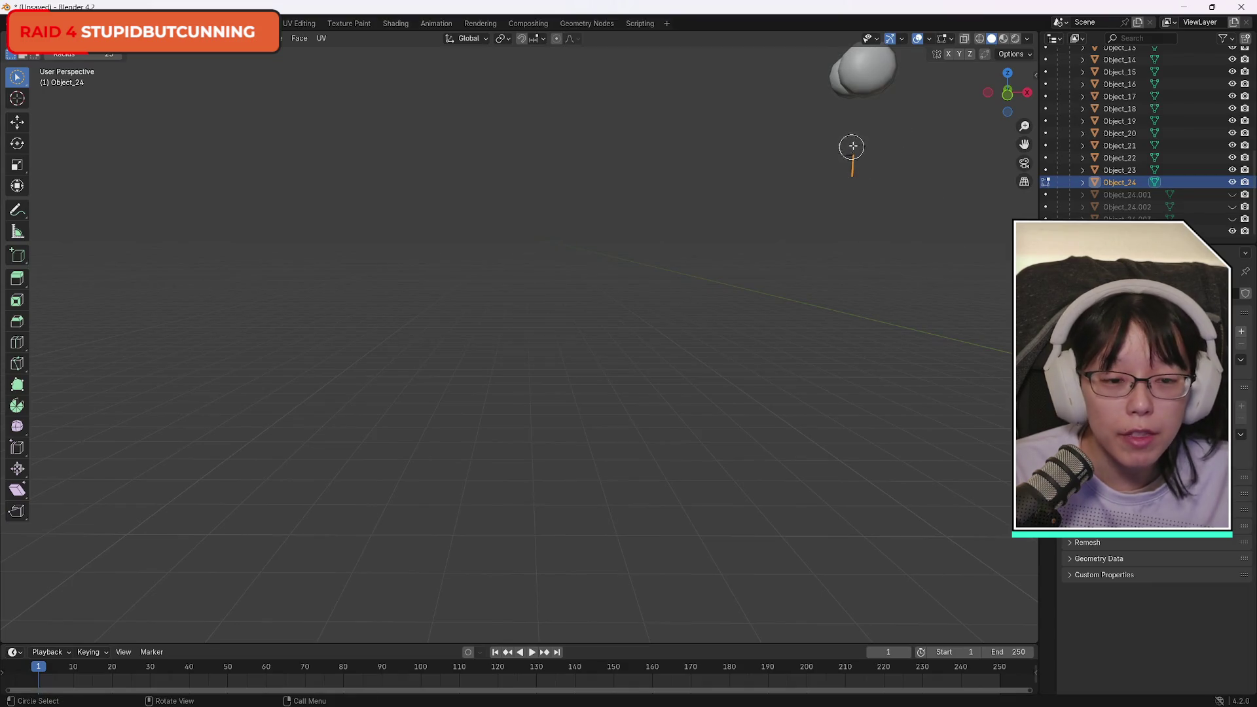
pyautogui.press('KP_Divide')
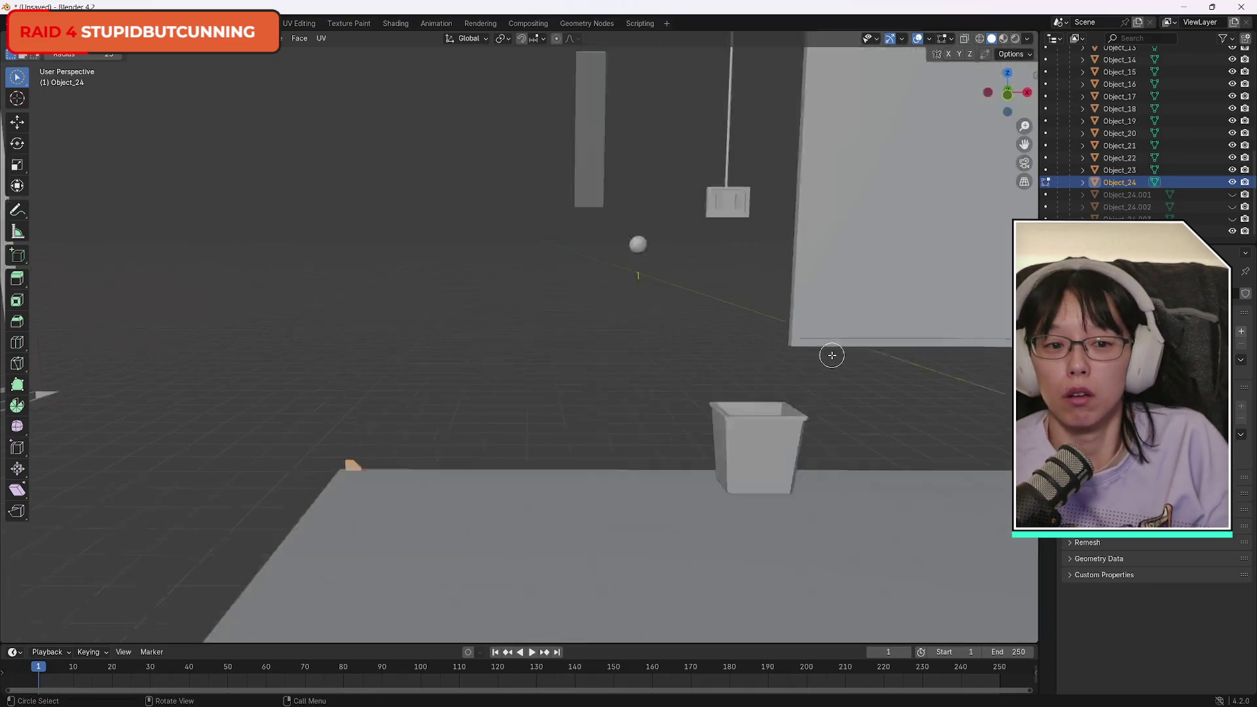
pyautogui.press('Home')
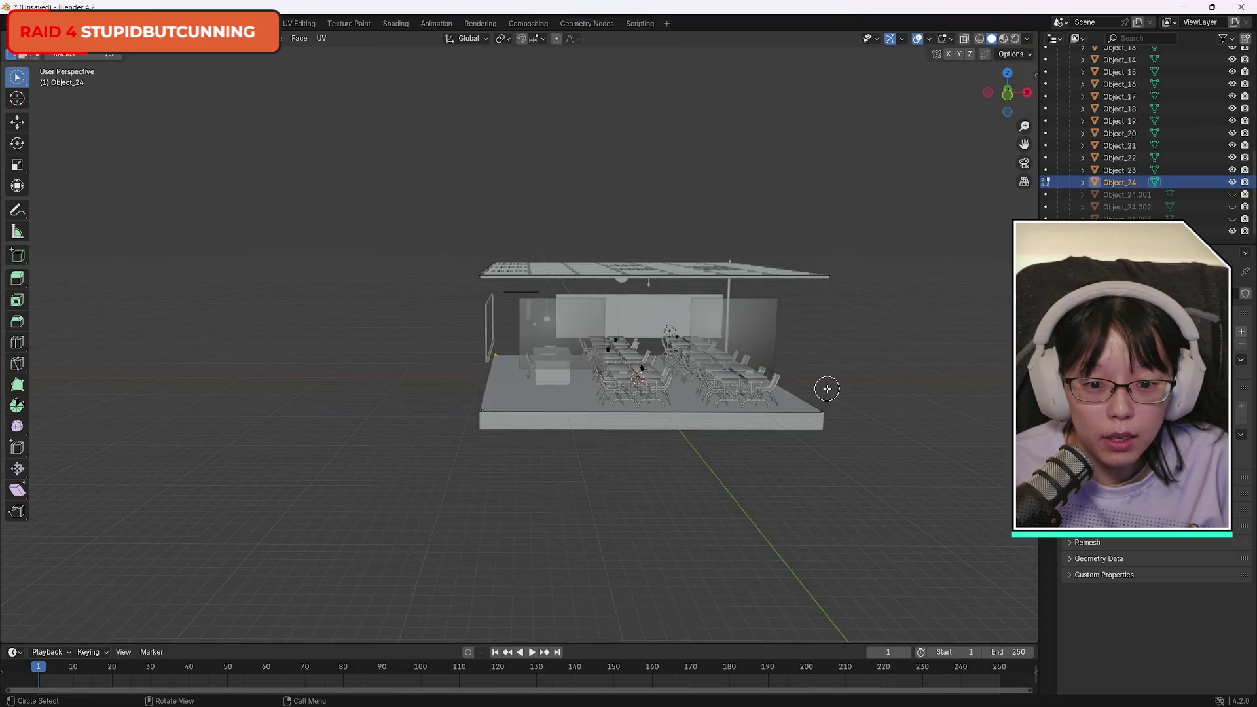
pyautogui.scroll(10, 824, 387)
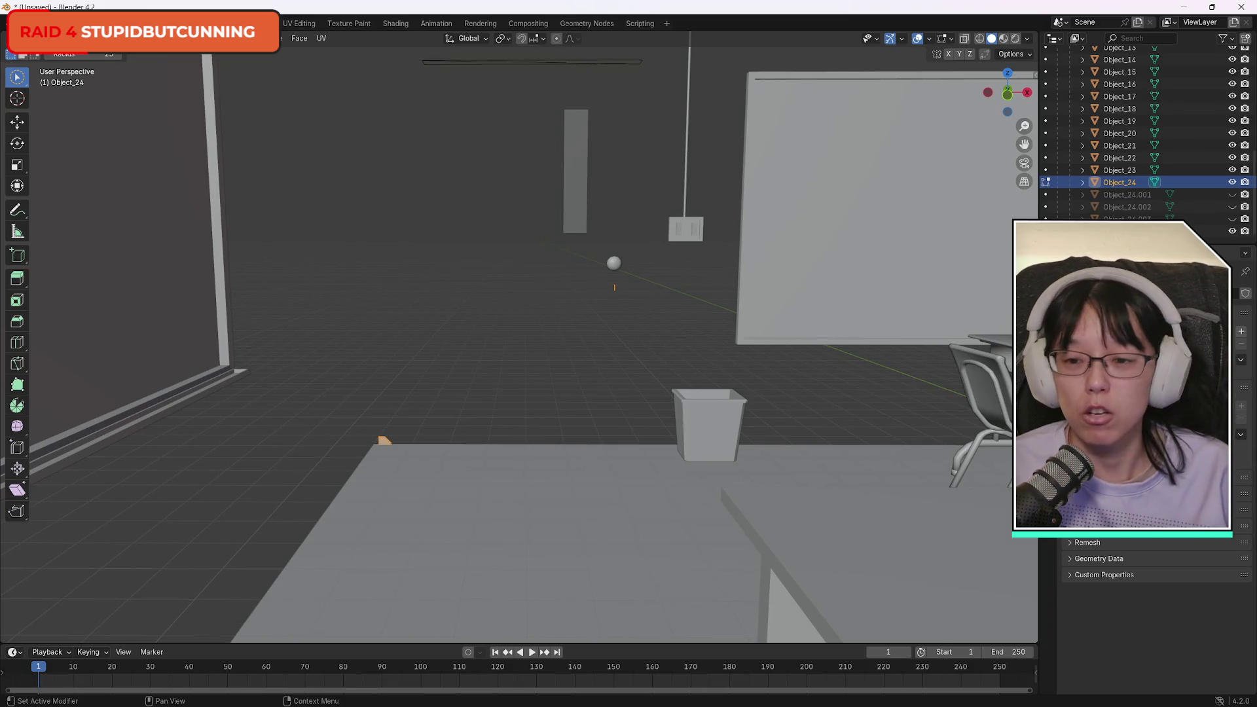
# Separate the tiny pieces into Object_24.003, hide it, and check what remains of Object_24.
pyautogui.hotkey('ctrl', 'l')
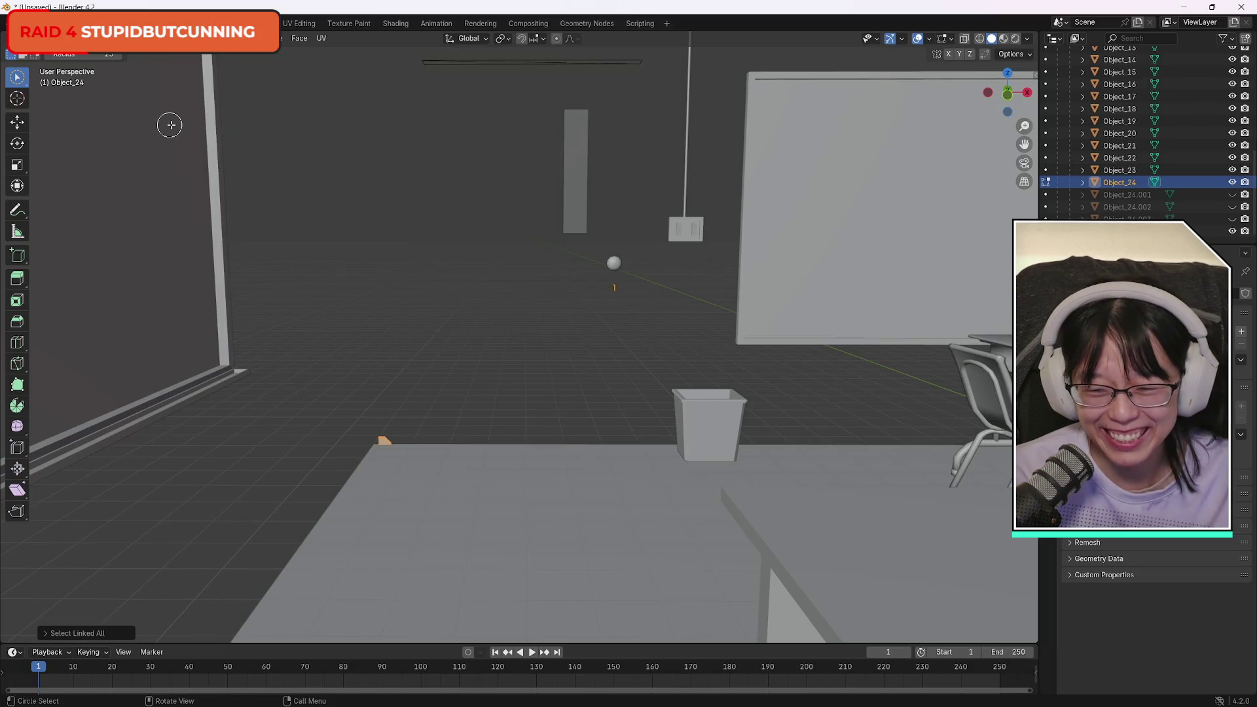
pyautogui.press('p')
pyautogui.click(543, 370)
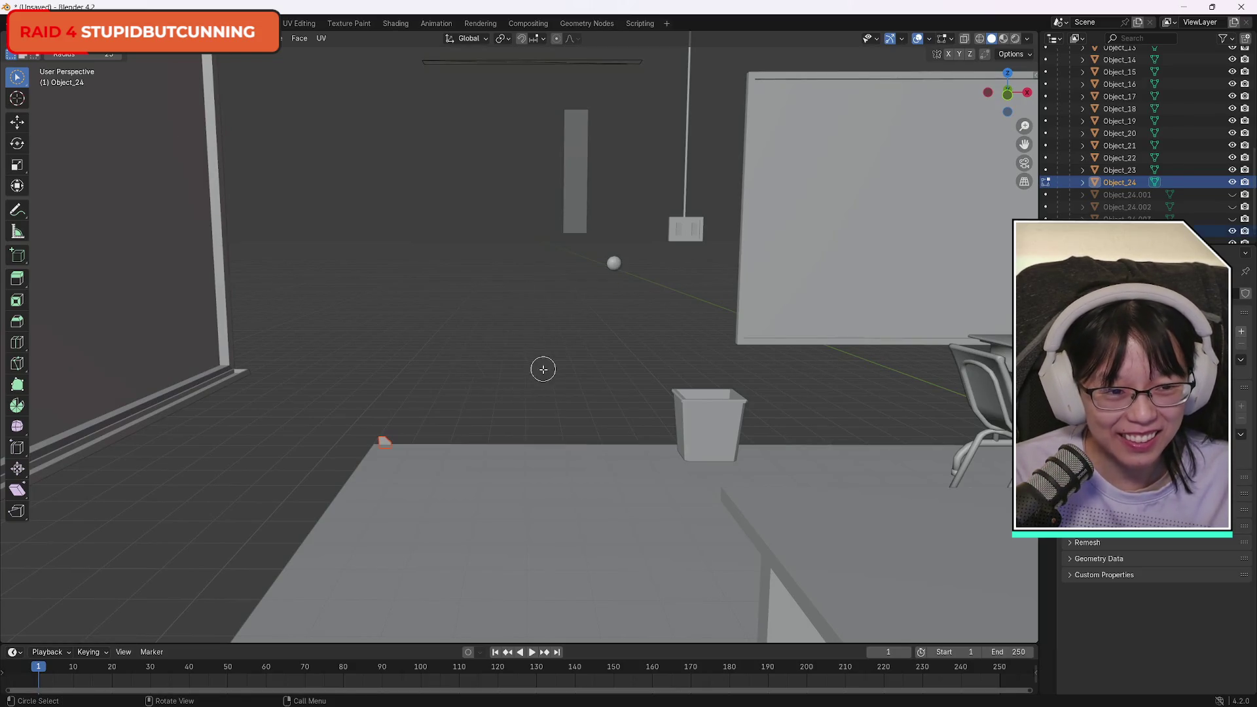
pyautogui.click(1232, 233)
pyautogui.click(1233, 183)
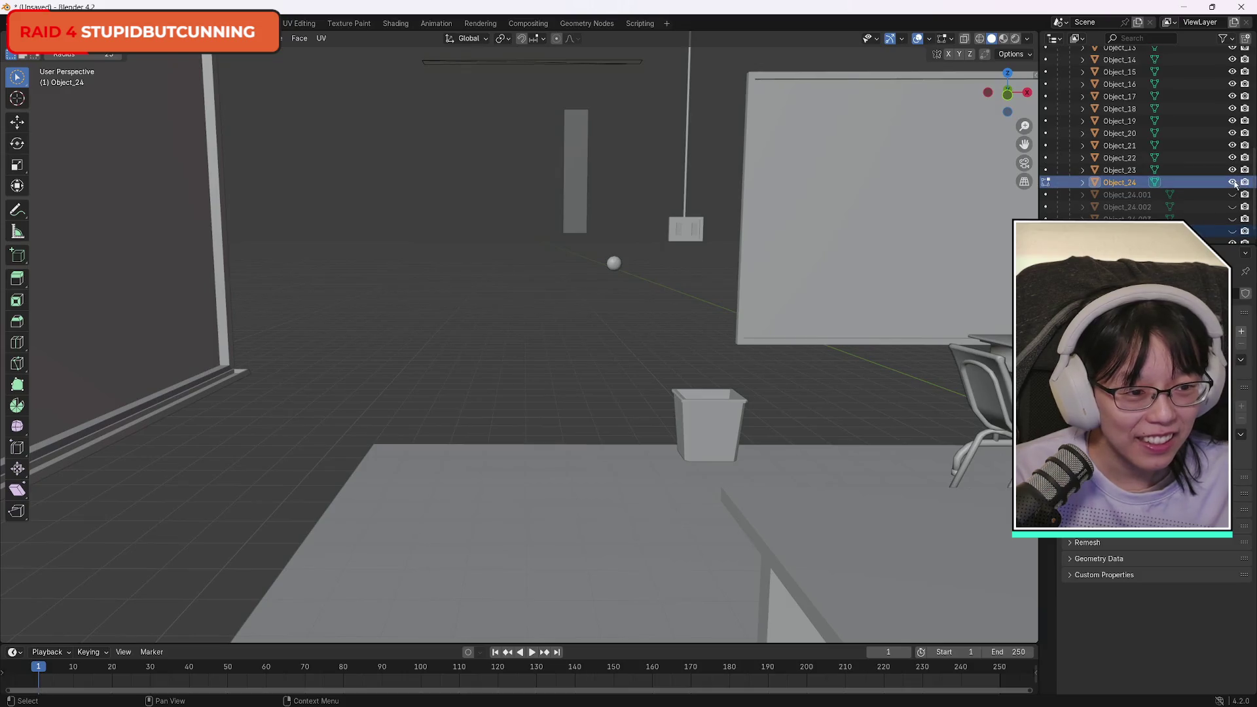
pyautogui.click(1233, 182)
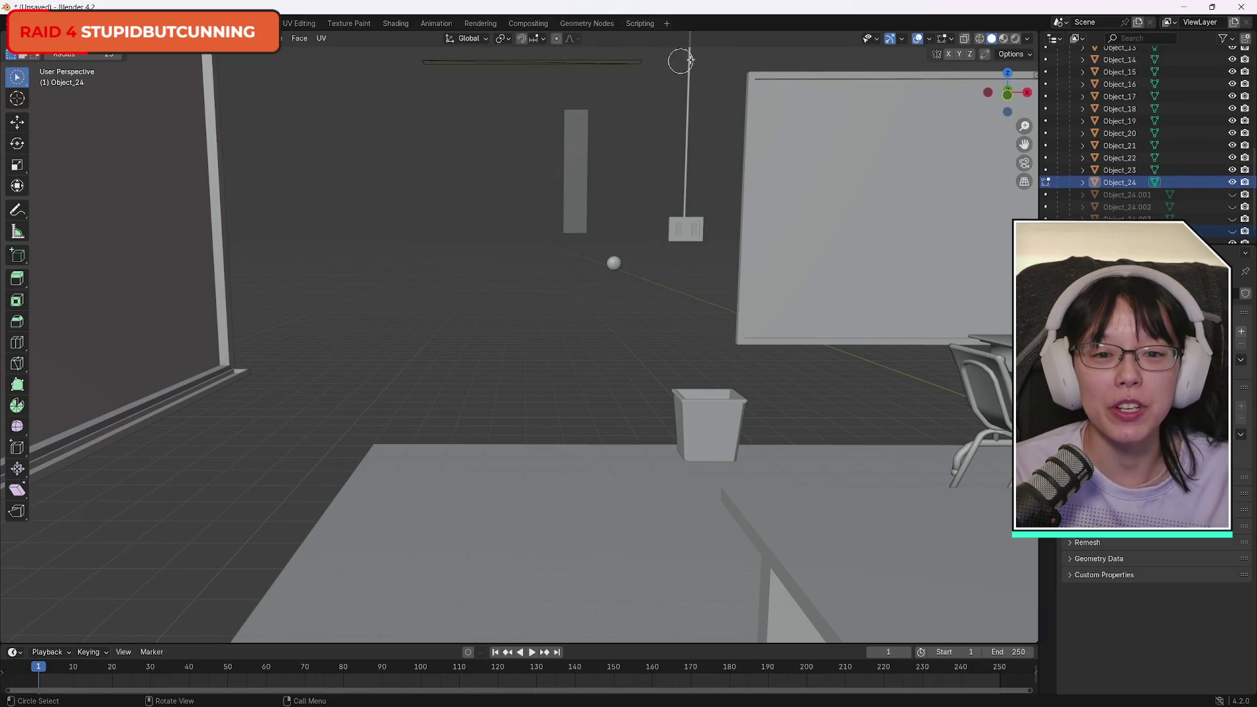
# Zoom out over the whole classroom and turn on X-Ray display.
pyautogui.moveTo(1010, 79); pyautogui.dragTo(1005, 107)
pyautogui.scroll(-2, 557, 396)
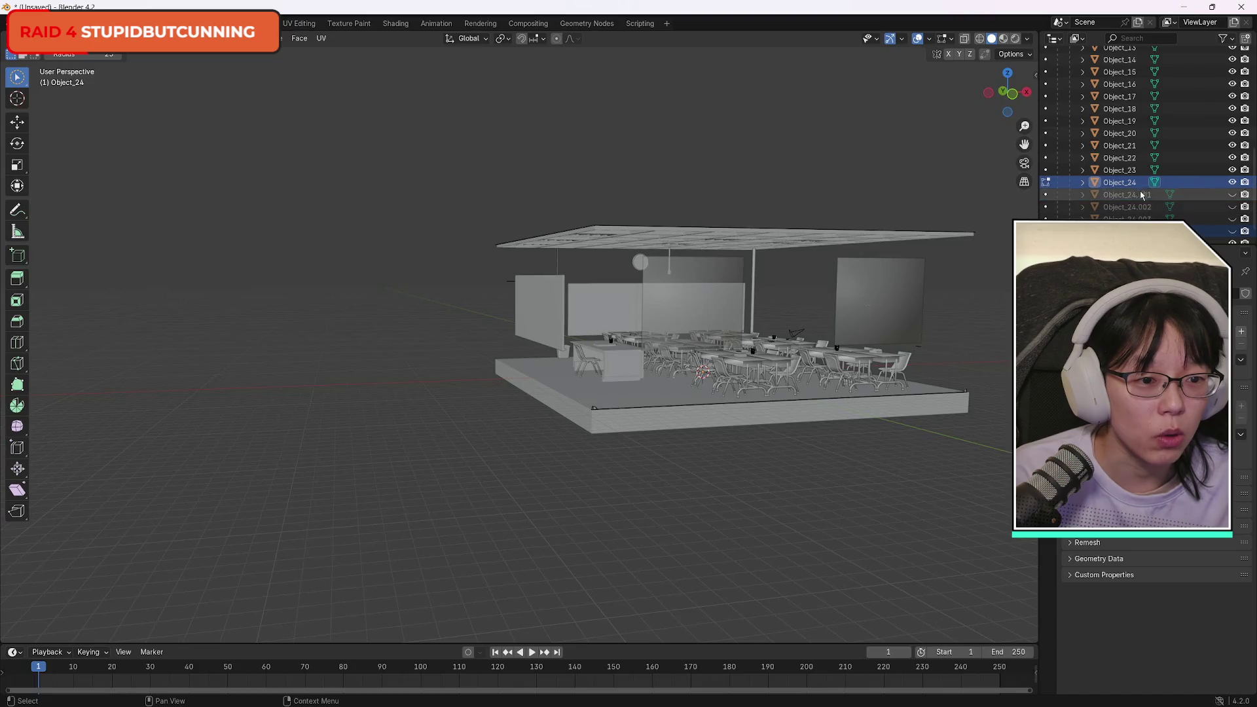
pyautogui.scroll(-1, 1152, 203)
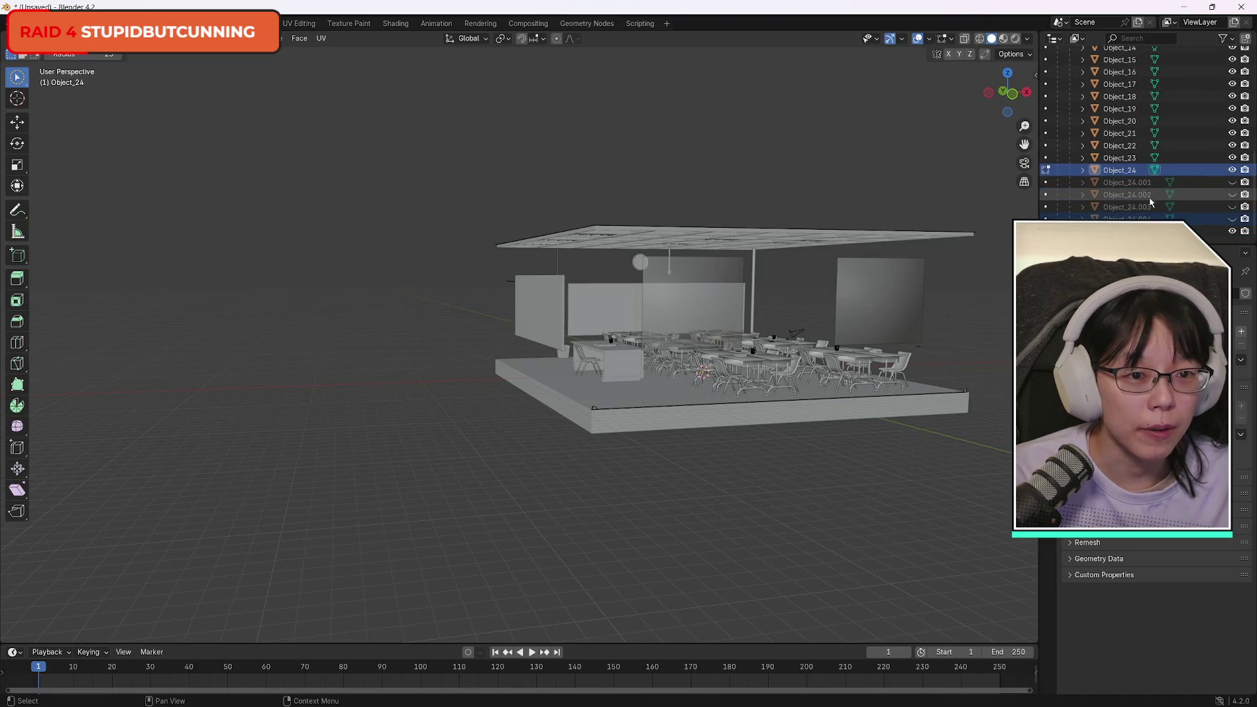
pyautogui.click(965, 39)
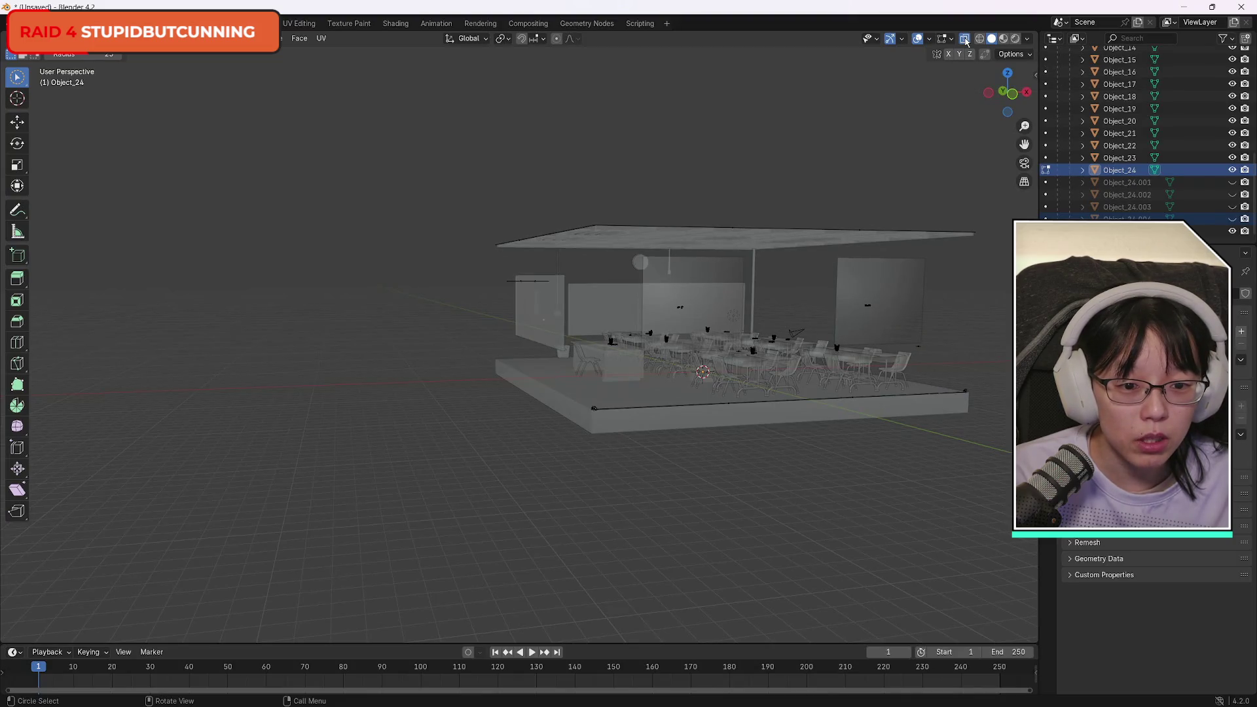